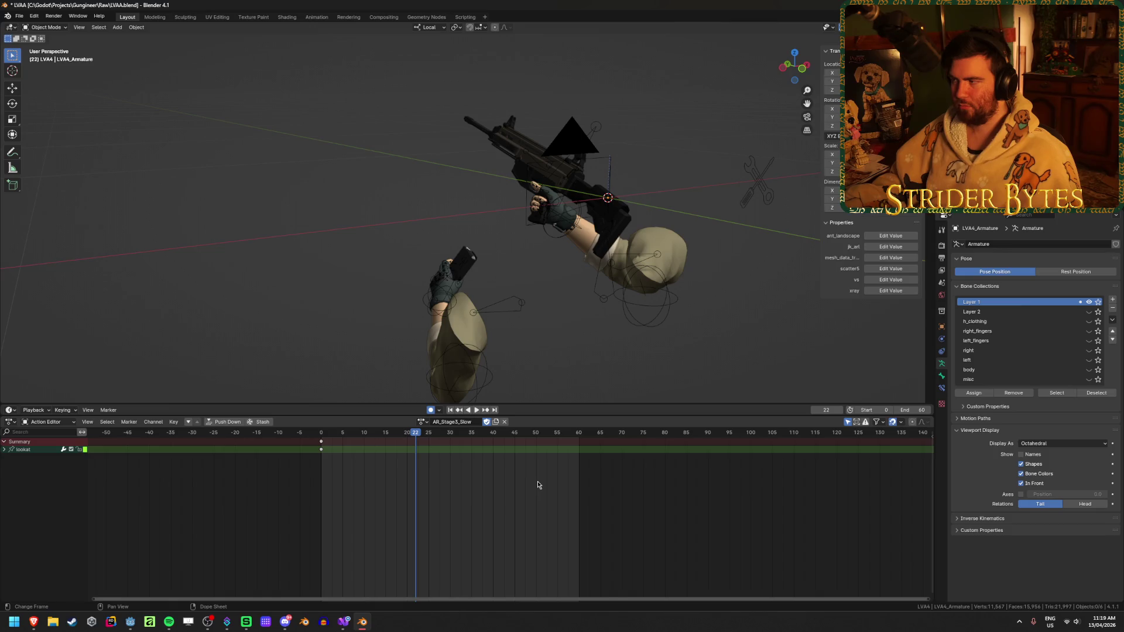
- Save LVAA.blend, then bring up its context menu in File Explorer's recent files
key("ctrl+s")
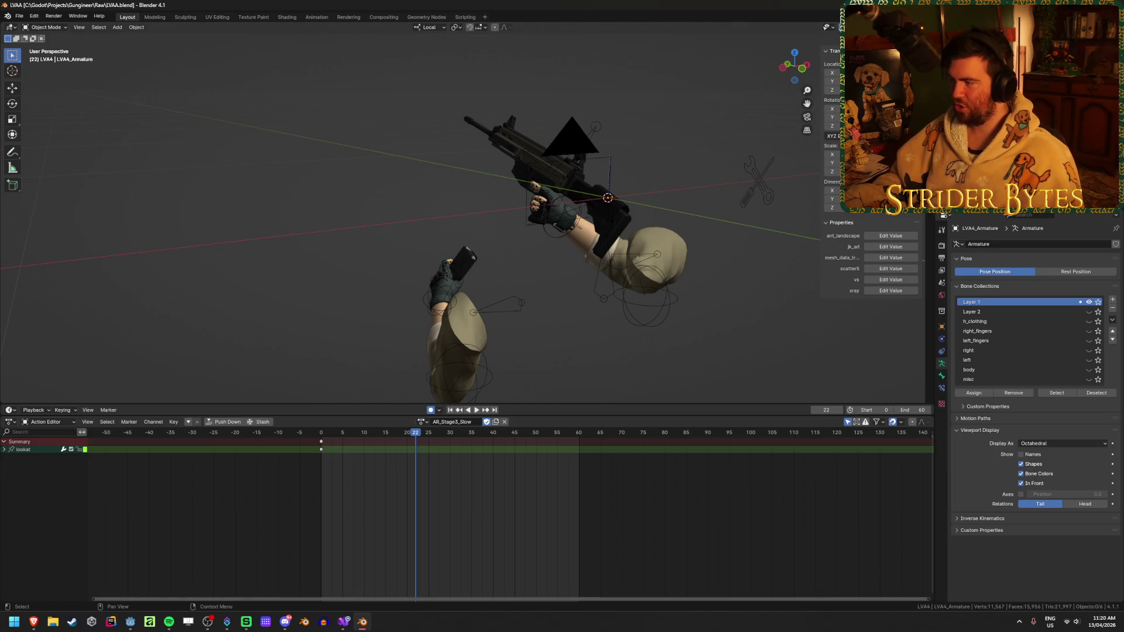
key("alt+Tab")
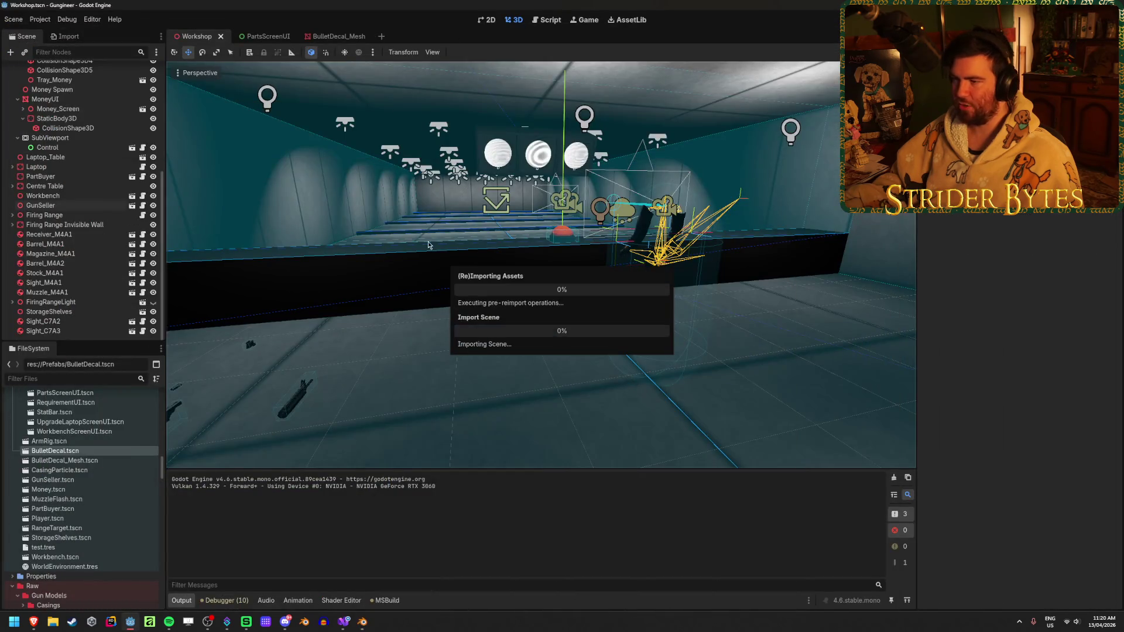
key("super+e")
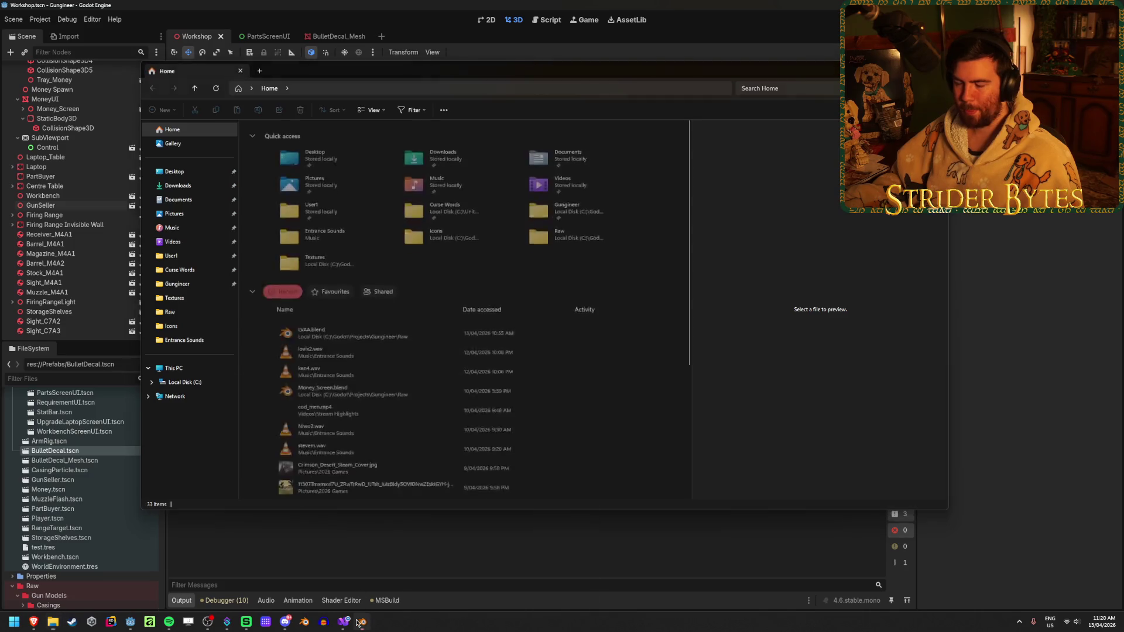
left_click(360, 621)
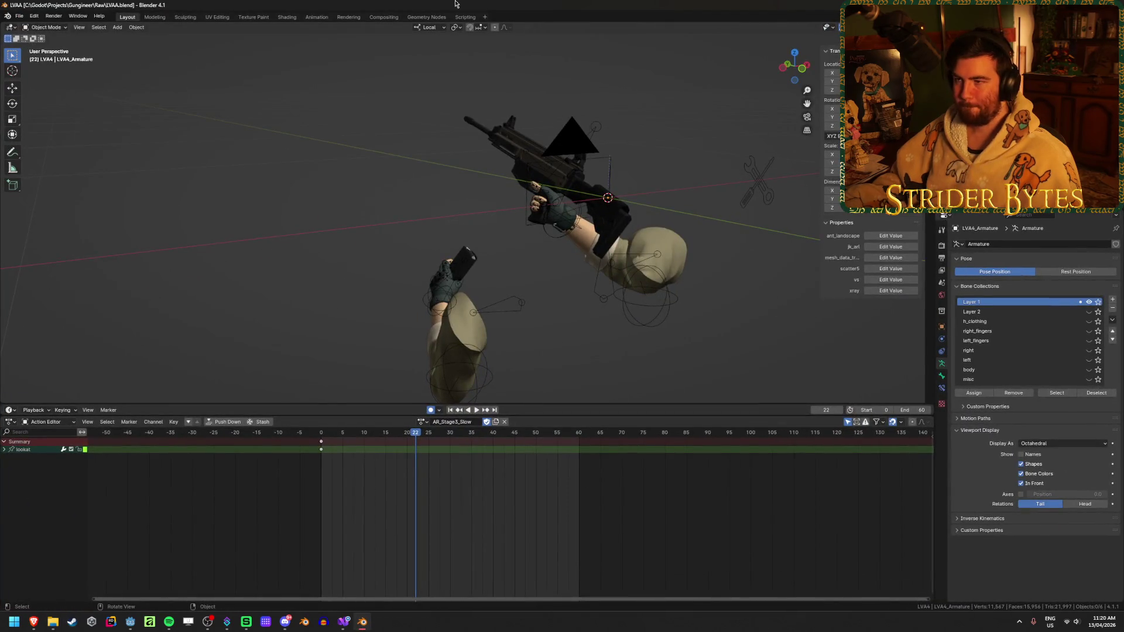
key("alt+Tab")
right_click(355, 328)
- Go to LVAA.blend's folder and rename the file to ArmRig_AR.blend
left_click(408, 326)
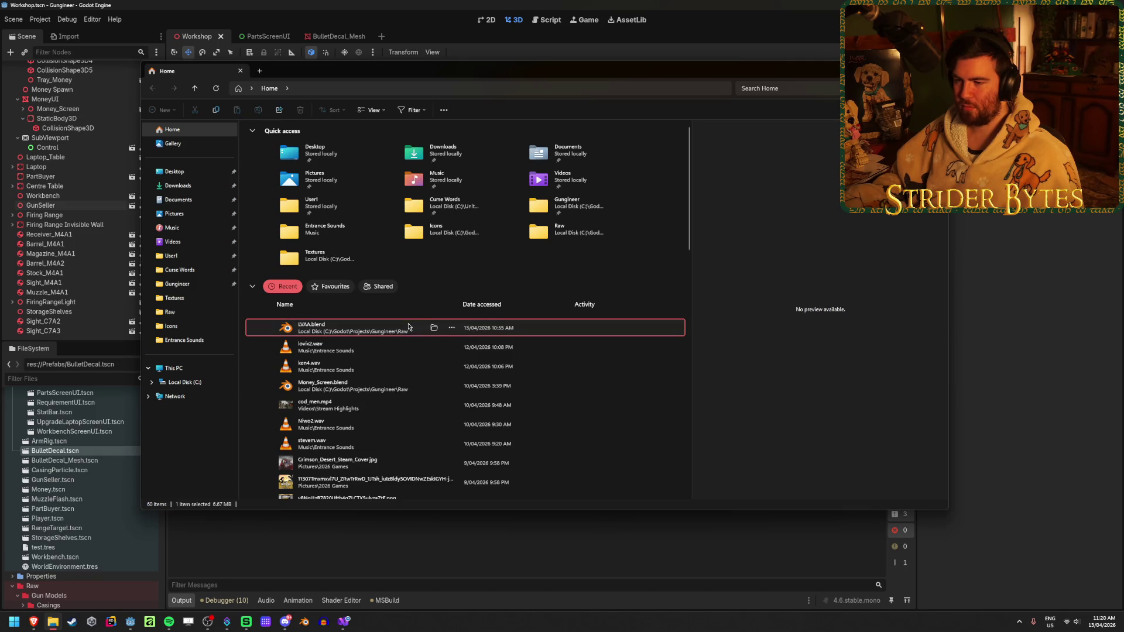
left_click(433, 328)
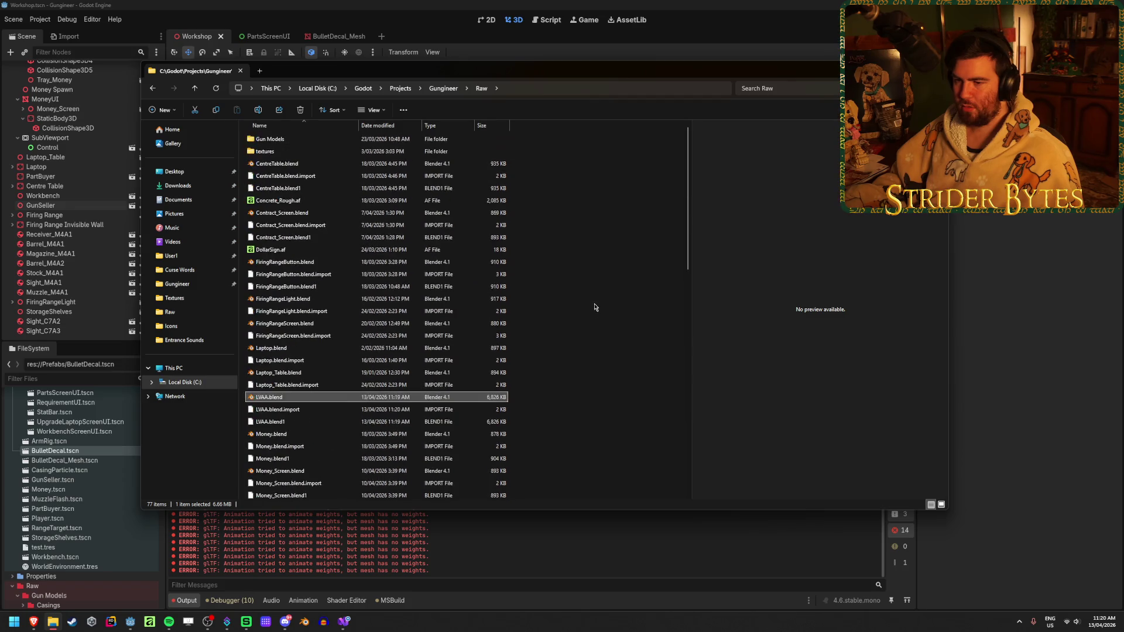
key("F2")
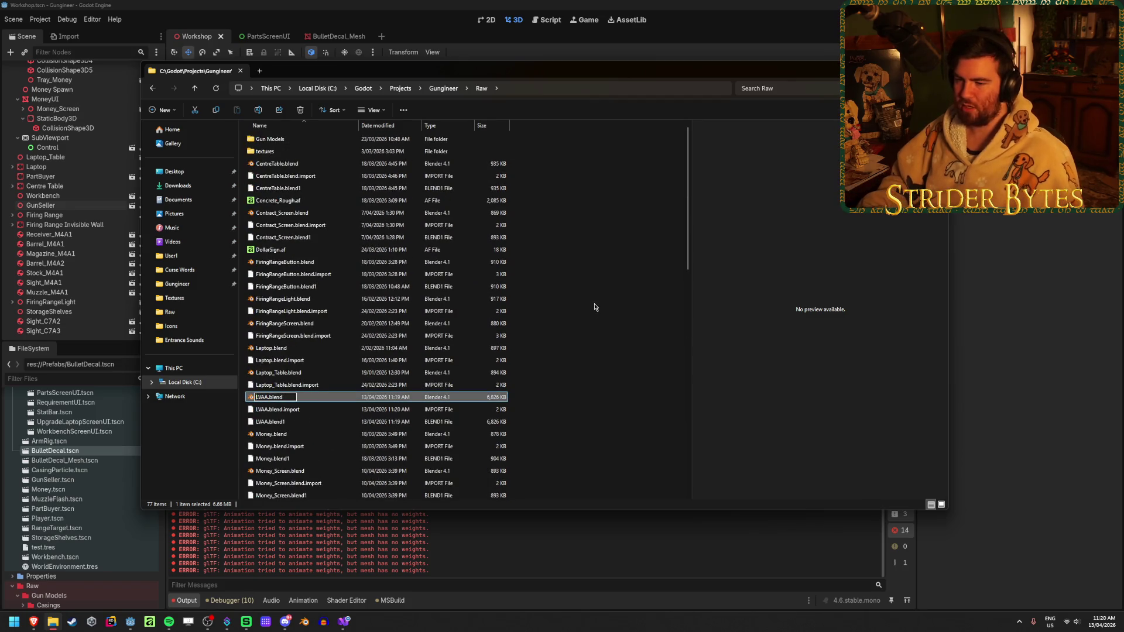
key("BackSpace")
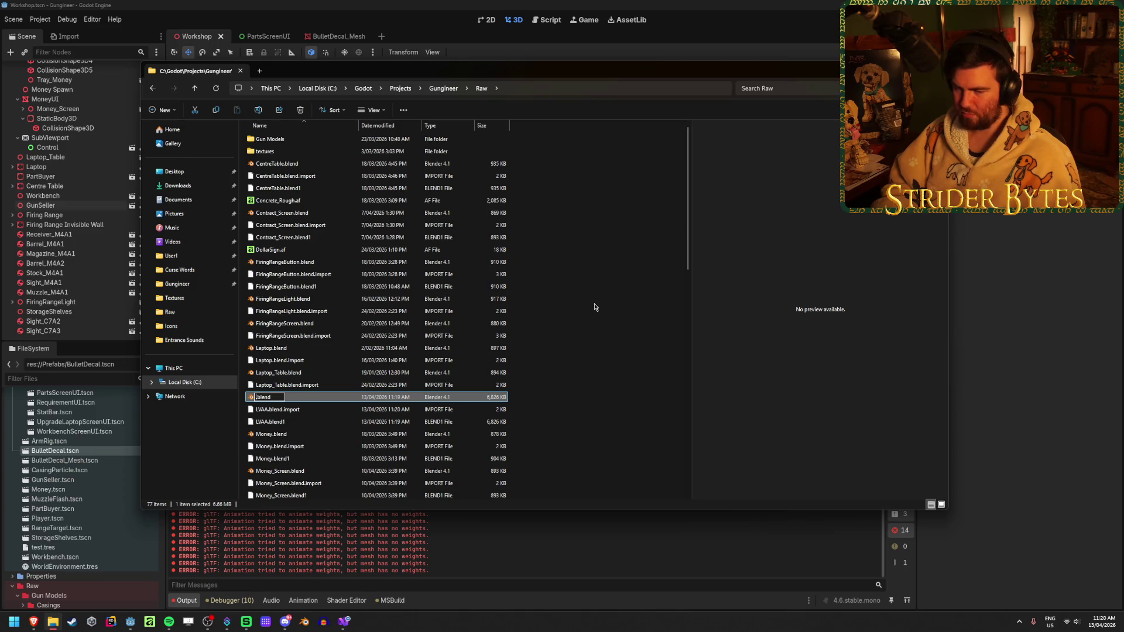
type("ArmRig")
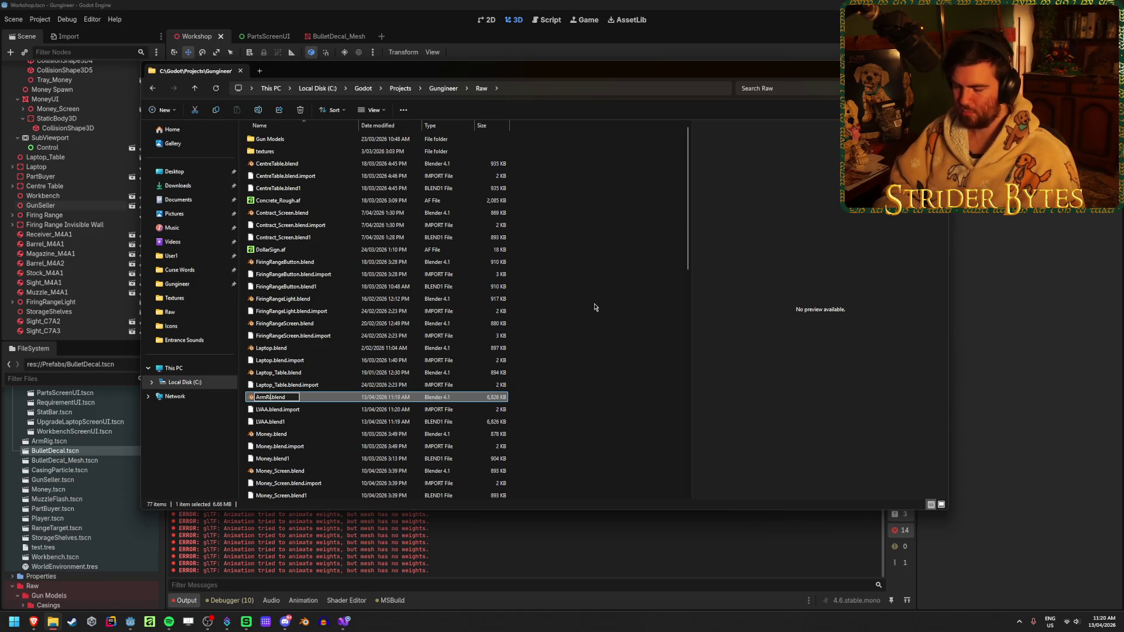
type("_AR")
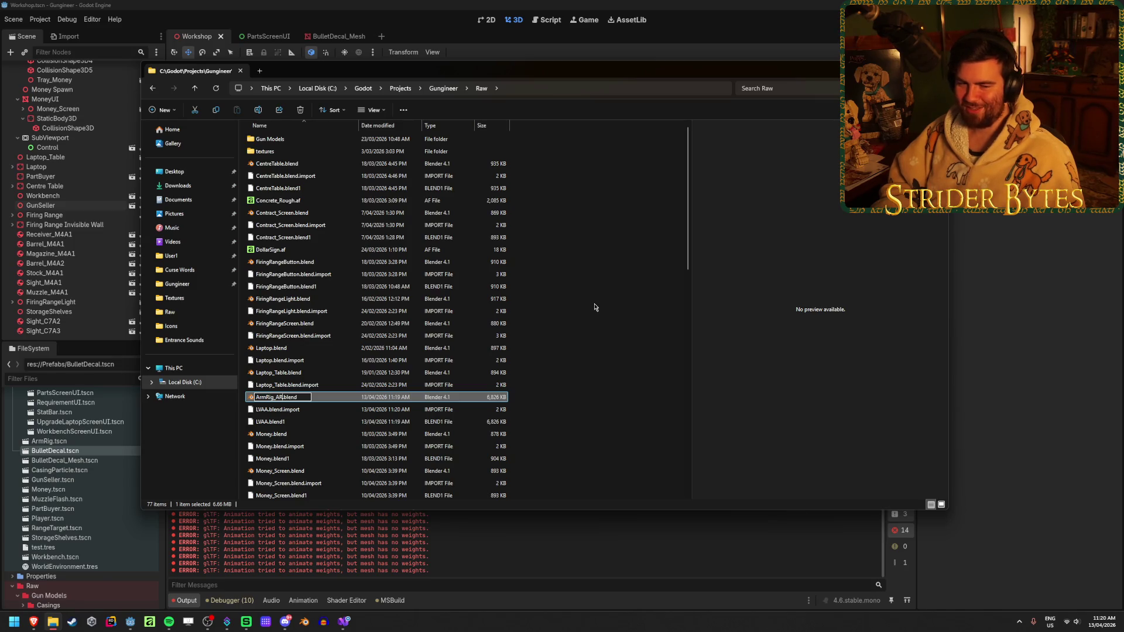
key("Return")
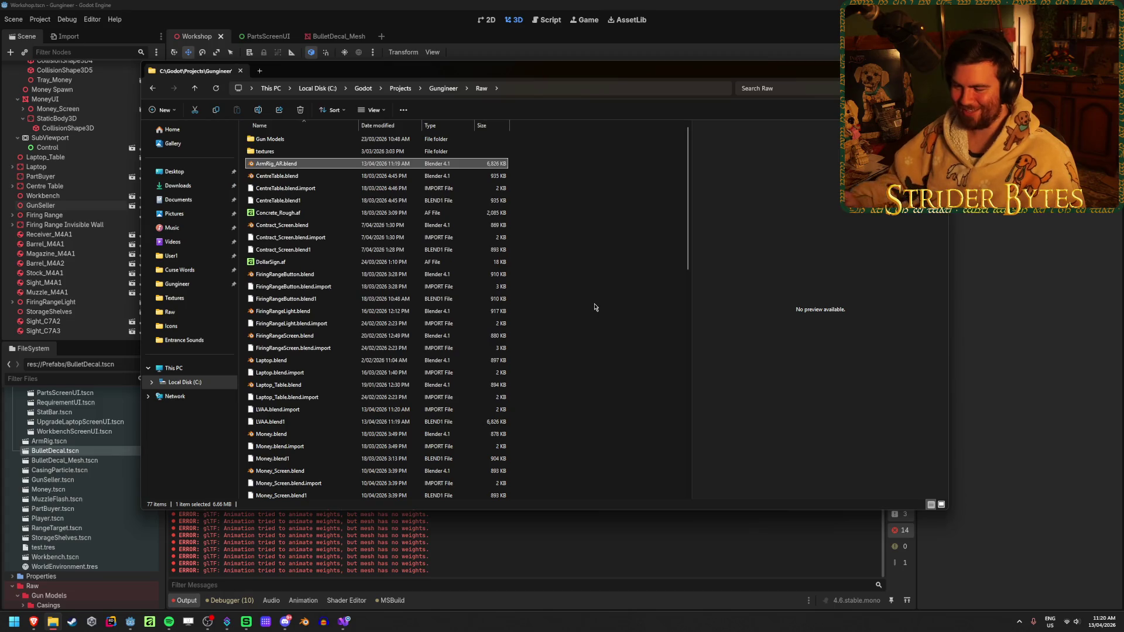
- Open ArmRig_AR.blend from the Raw folder in Blender
left_click(610, 214)
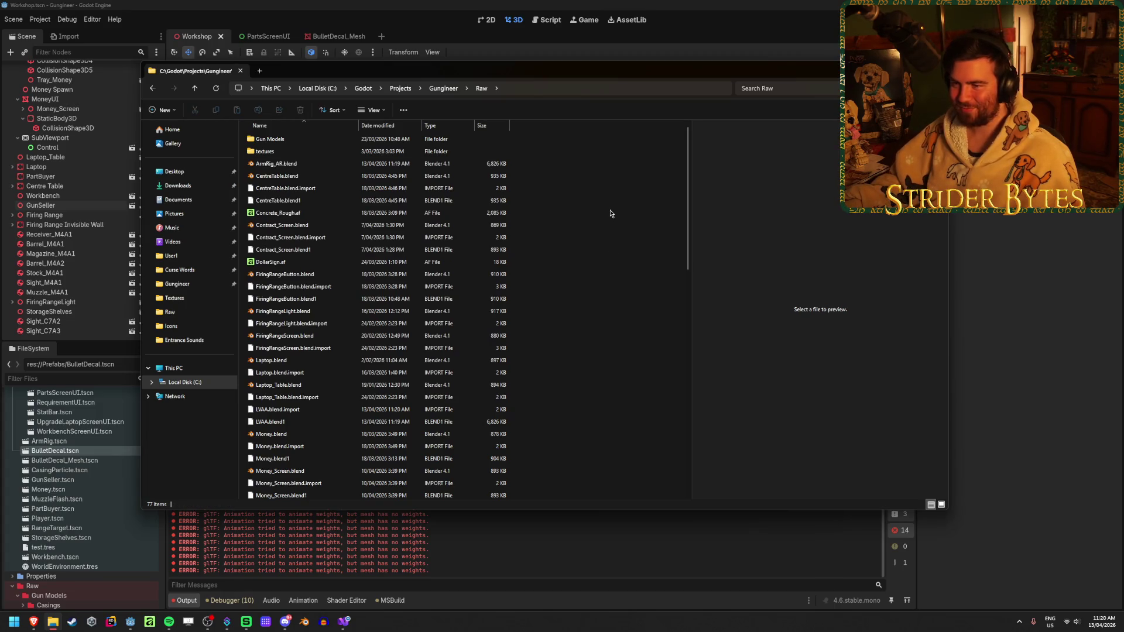
left_click(342, 164)
left_click(572, 184)
left_click(322, 162)
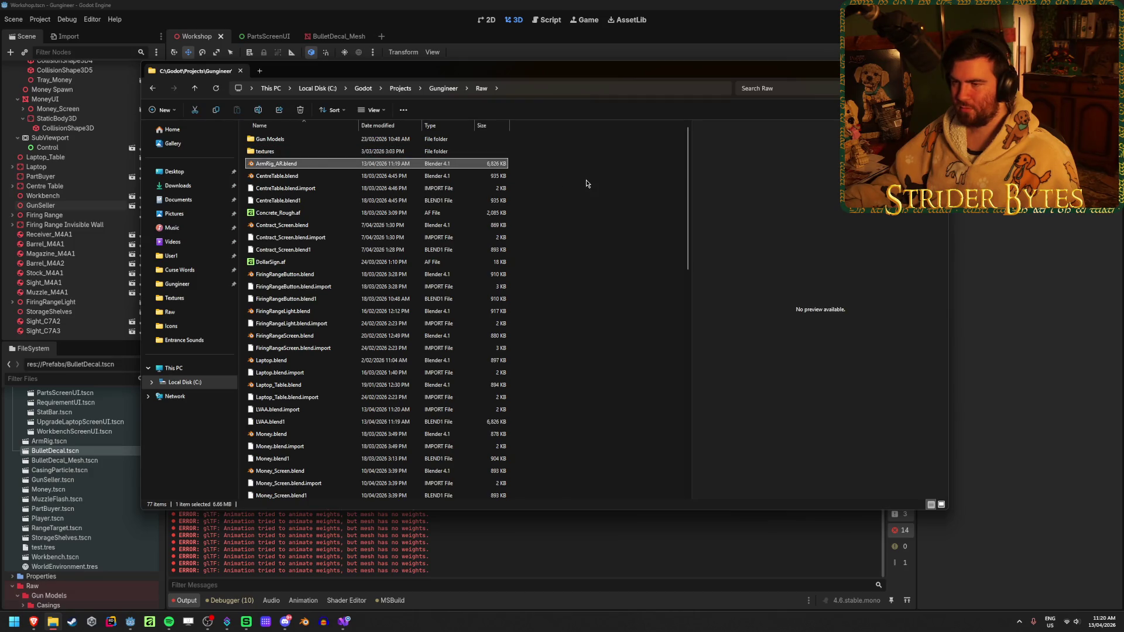
double_click(325, 164)
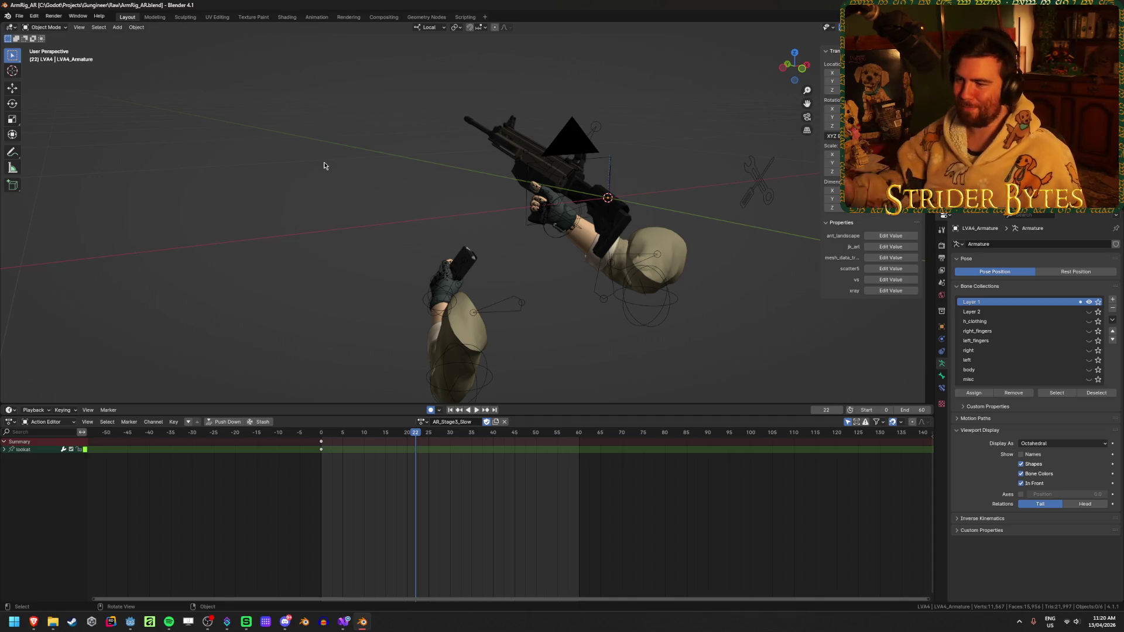
- Play and scrub through the AR_Stage3_Slow arm animation, then stop playback
key("space")
mouse_move(389, 434)
left_mouse_down()
mouse_move(886, 439)
mouse_move(320, 436)
mouse_move(828, 438)
mouse_move(341, 436)
mouse_move(689, 436)
left_mouse_up()
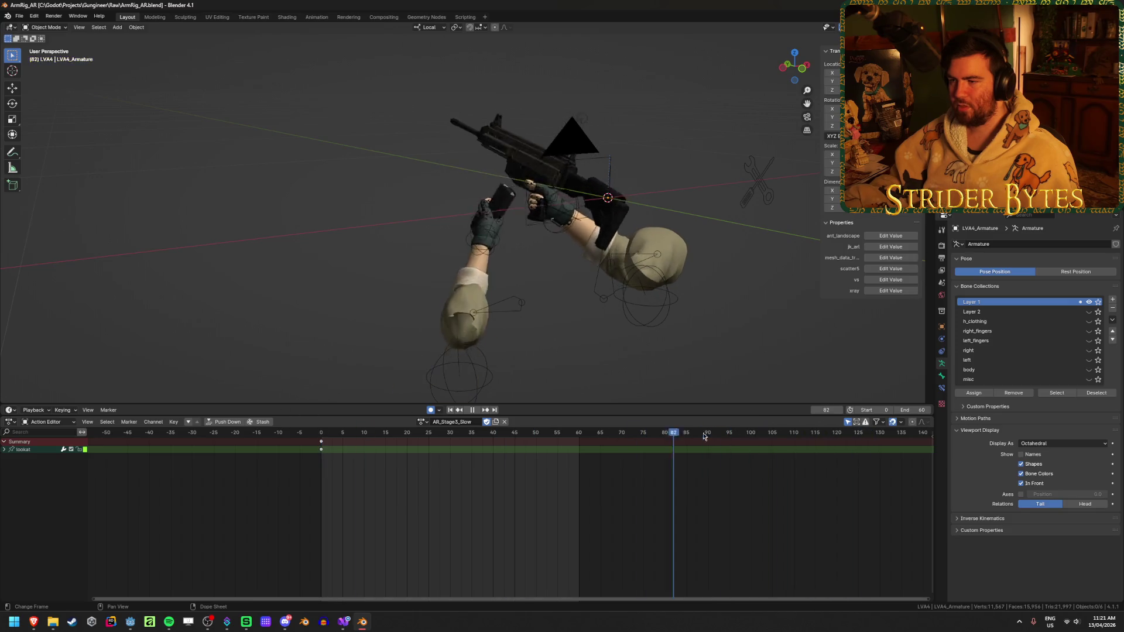
key("Escape")
key("ctrl+s")
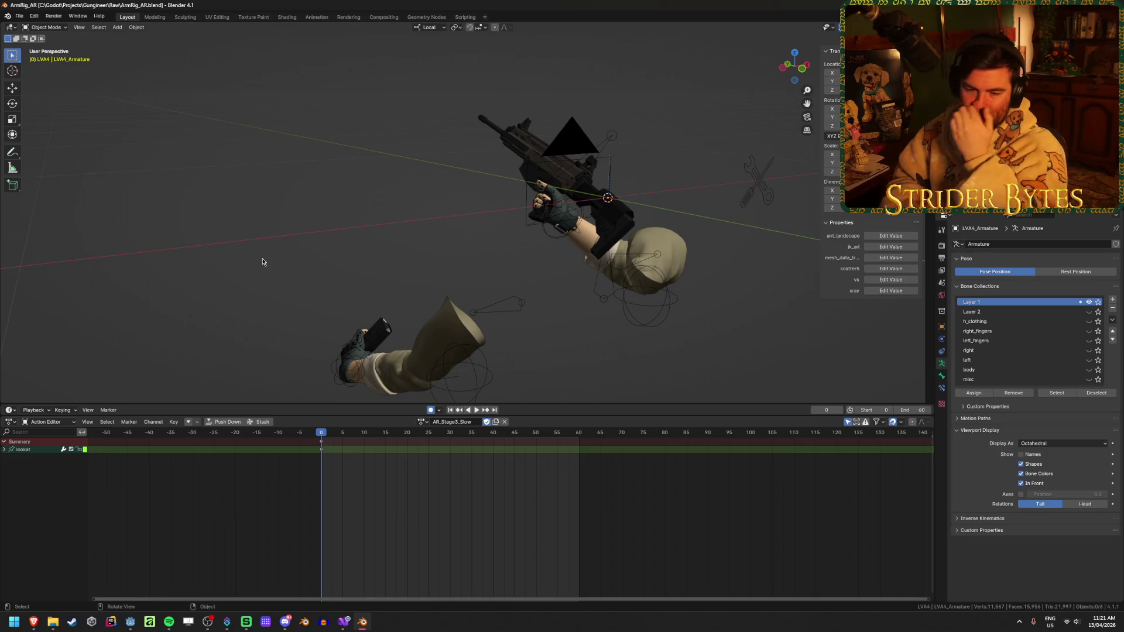
- Save ArmRig_AR.blend and quit Blender
mouse_move(265, 245)
middle_mouse_down()
mouse_move(296, 244)
mouse_move(276, 234)
middle_mouse_up()
key("ctrl+s")
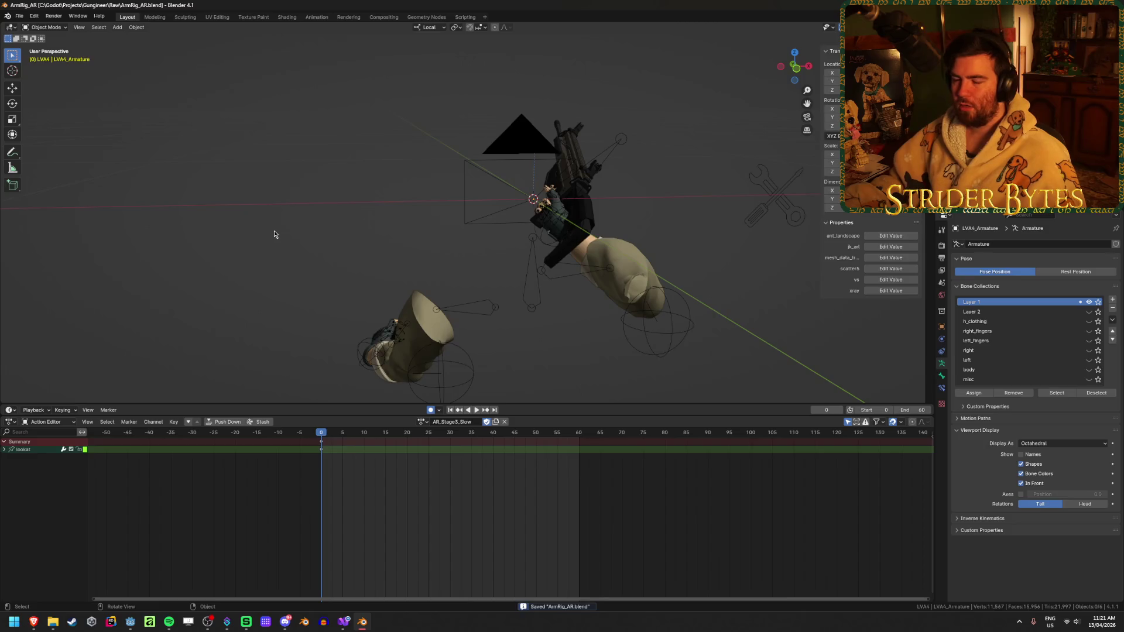
key("ctrl+q")
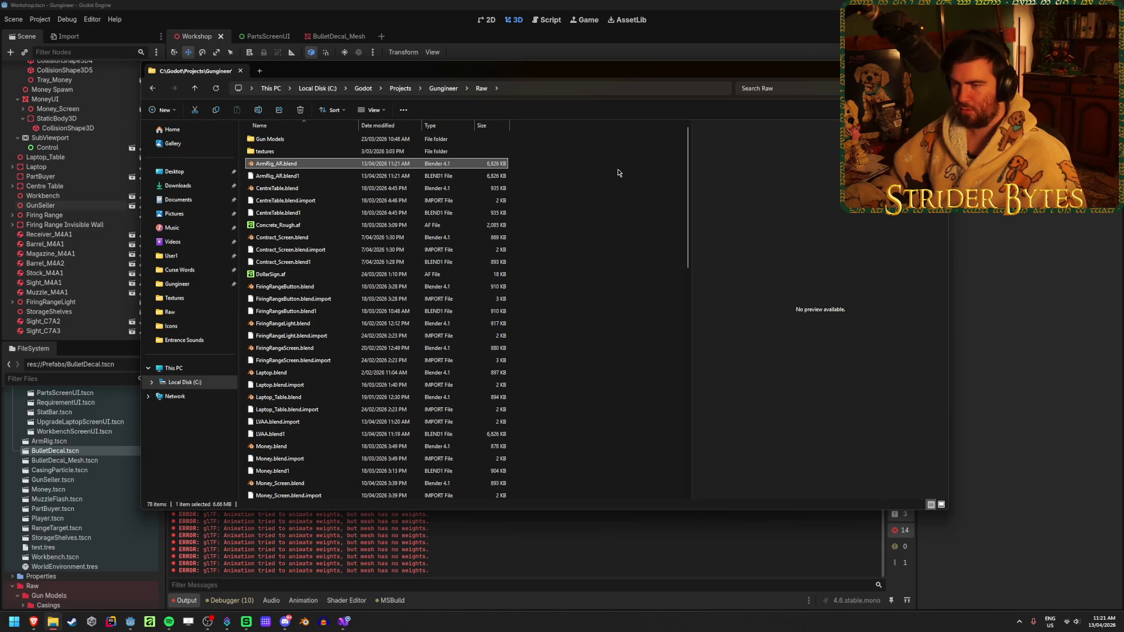
- Restore the accidentally deleted ArmRig_AR.blend and paste a duplicate of it
key("Delete")
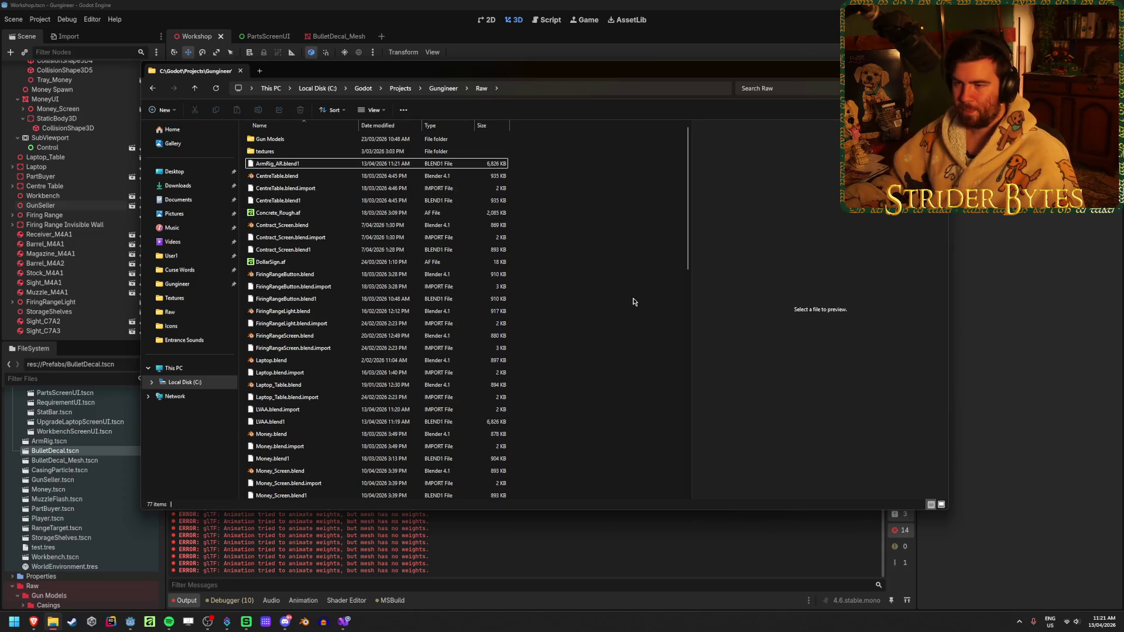
scroll(614, 302, "down", 10)
key("ctrl+z")
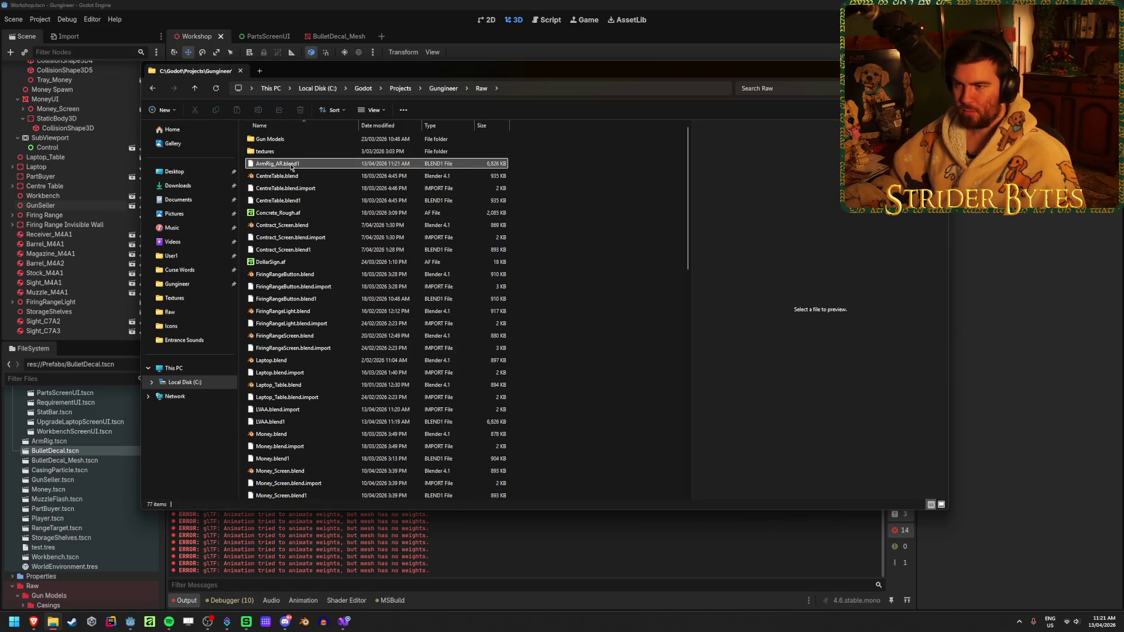
left_click(577, 187)
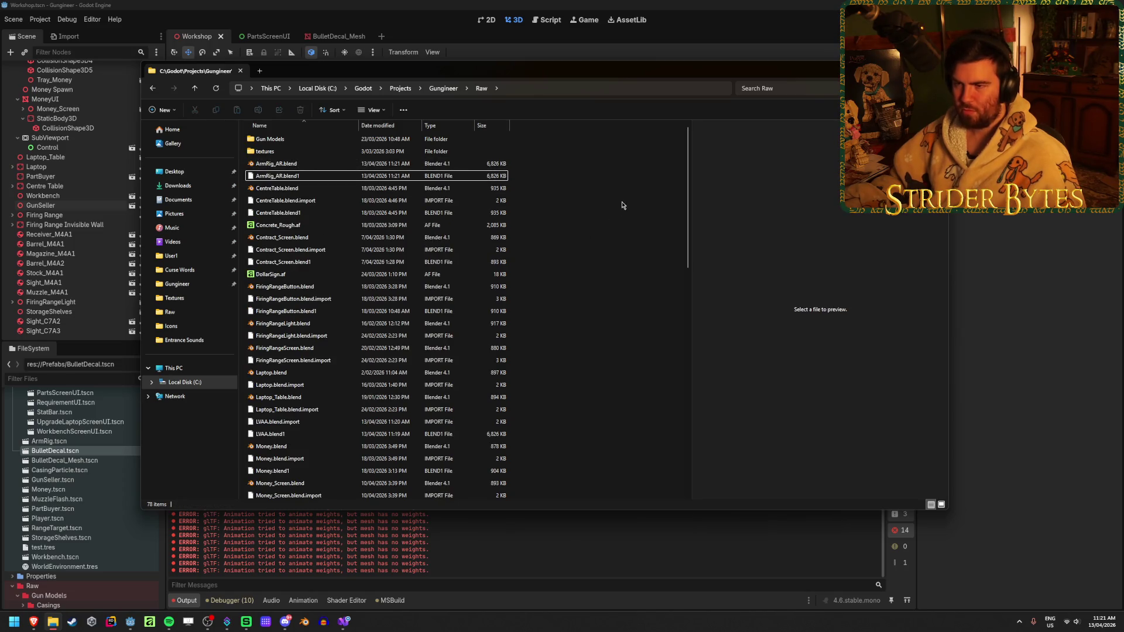
left_click(286, 166)
key("ctrl+c")
key("ctrl+v")
- Rename the duplicate to ArmRig_Shotgun.blend and open it in Blender
key("F2")
key("Right")
key("BackSpace")
key("BackSpace")
key("BackSpace")
type("Shotgun")
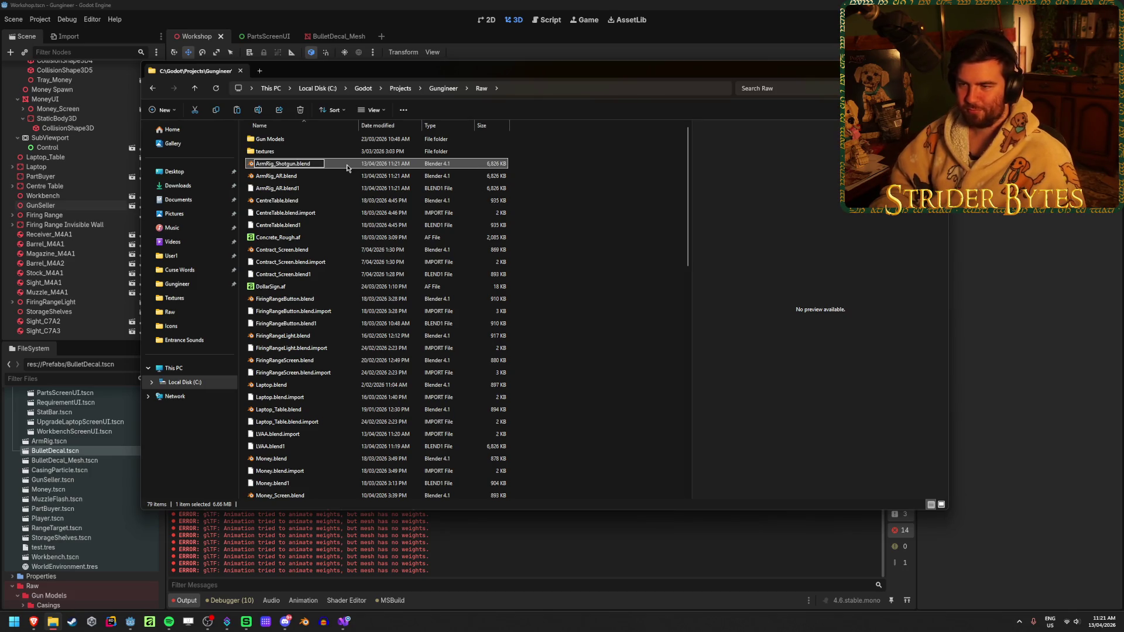
key("Return")
double_click(347, 168)
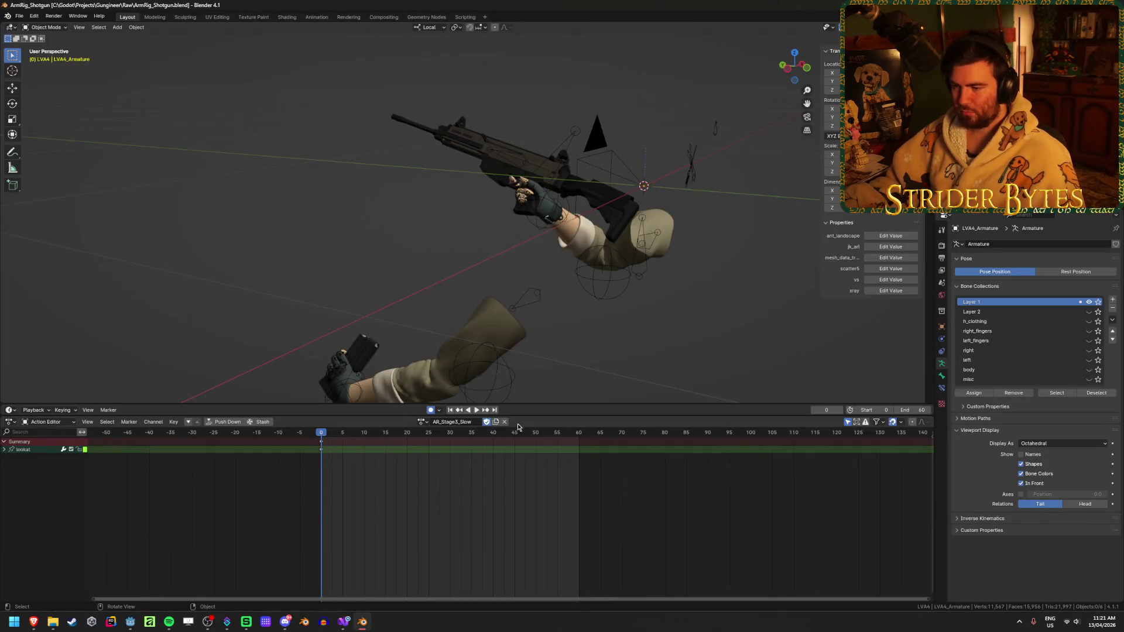
- Cycle the rig through the AR_Stage1 and AR_Stage1.001 actions, unlinking each
left_click(421, 422)
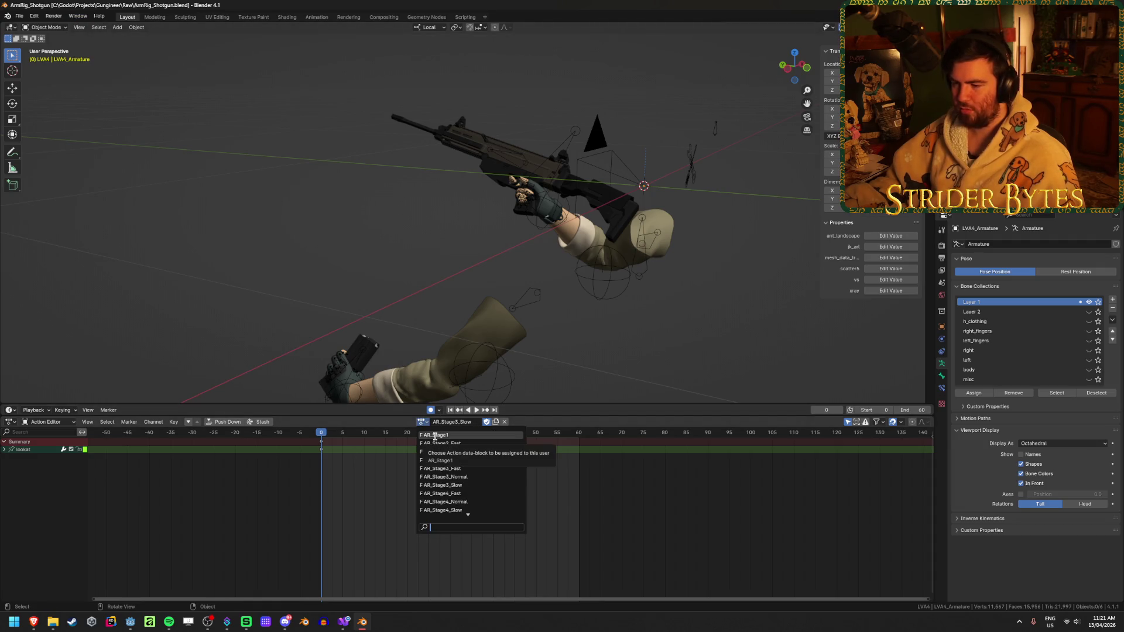
left_click(435, 436)
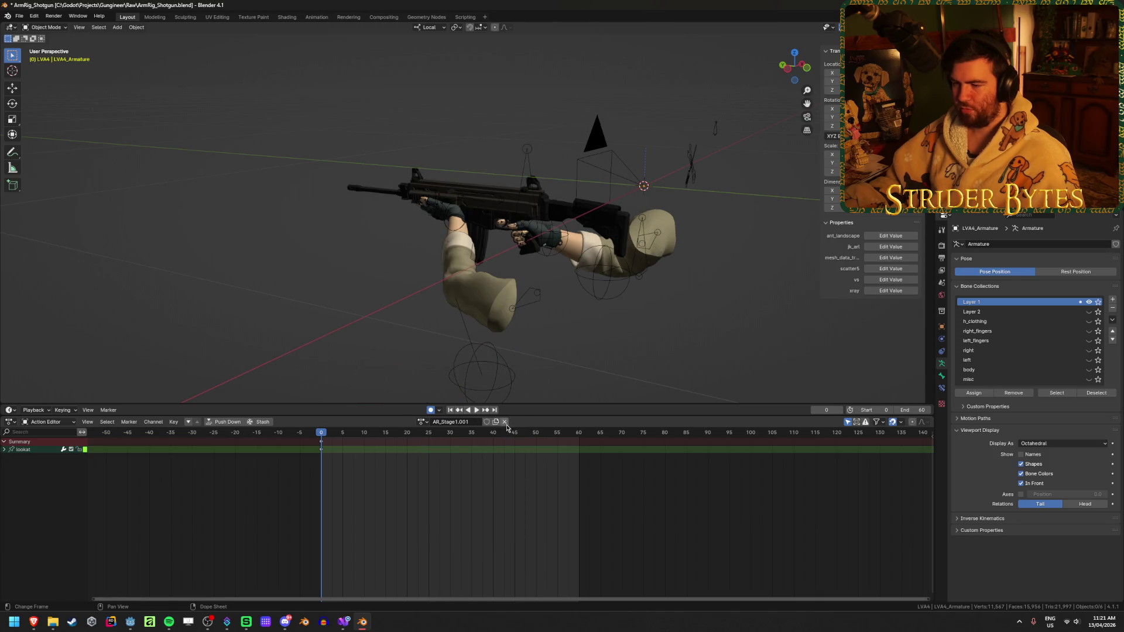
left_click(505, 422)
left_click(422, 422)
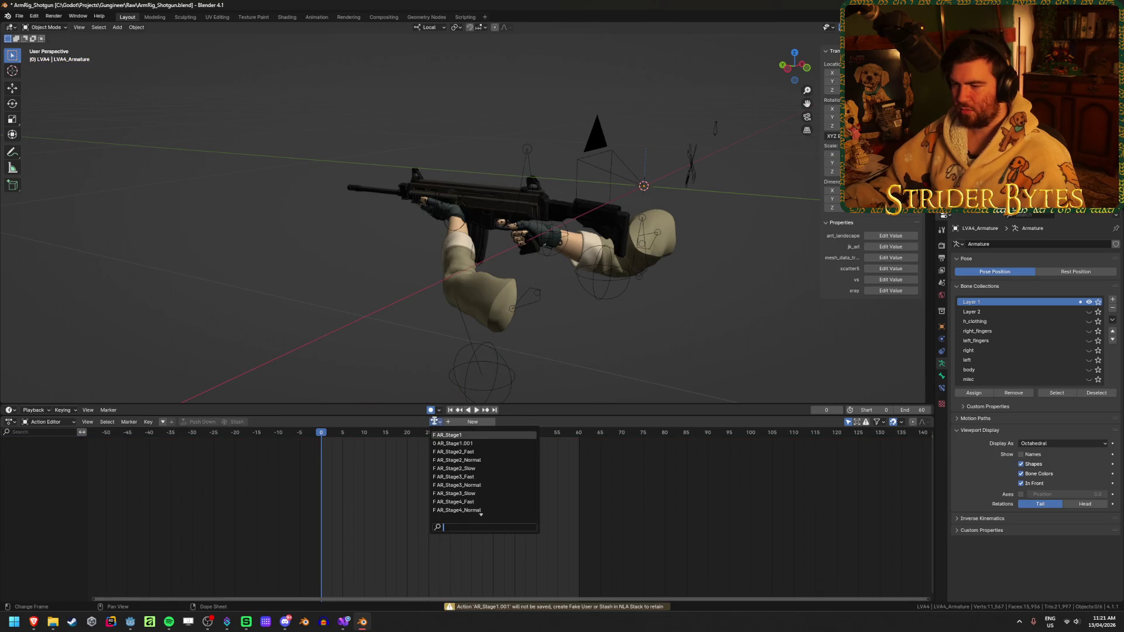
left_click(481, 446)
left_click(420, 422)
left_click(453, 449)
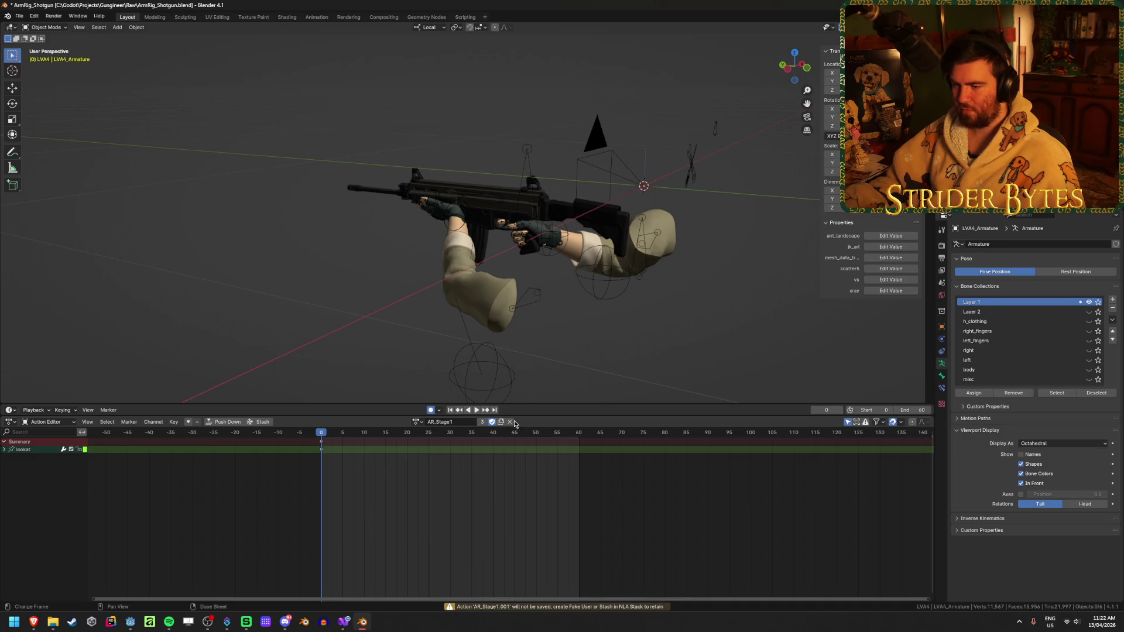
left_click(510, 422)
left_click(434, 422)
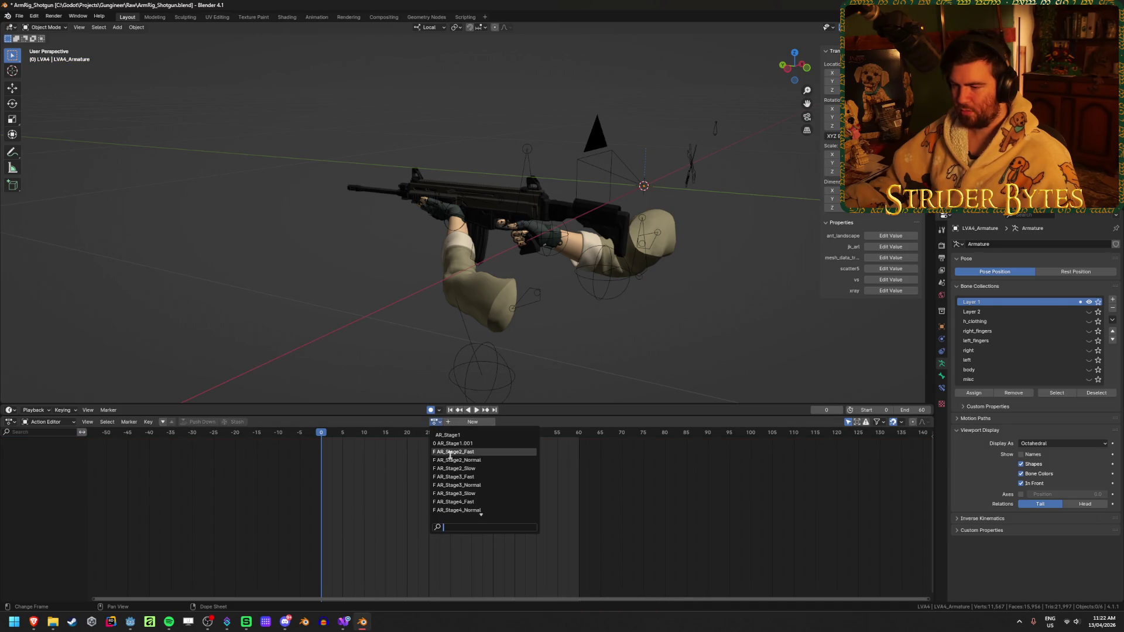
left_click(462, 443)
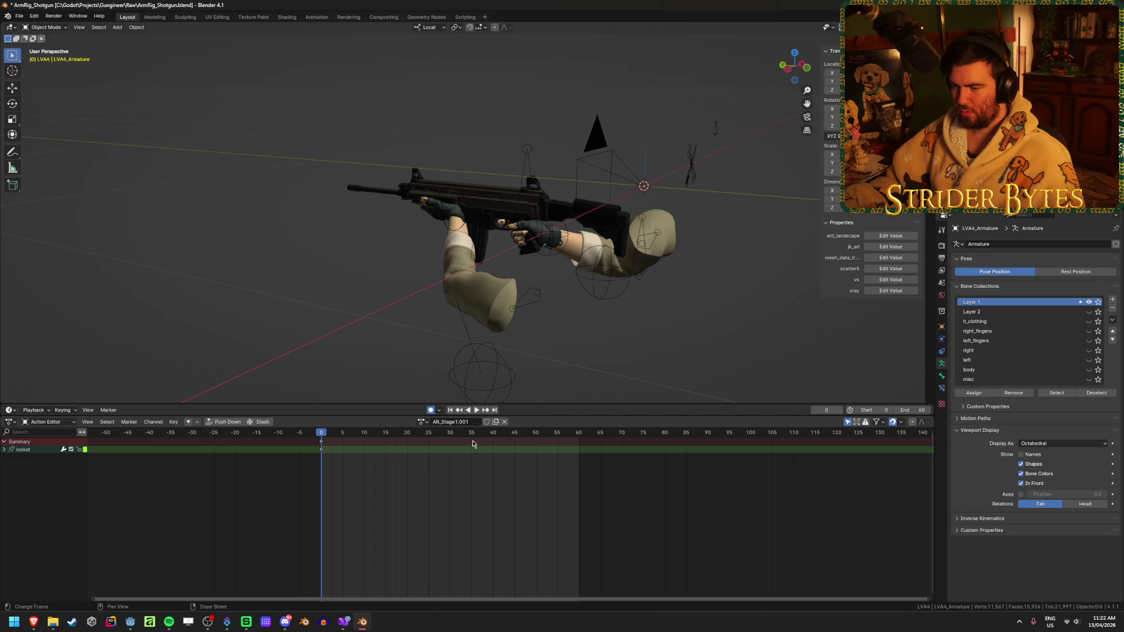
left_click(509, 422)
- Clear the fake user from the AR_Stage2_Fast, Normal and Slow actions
left_click(434, 422)
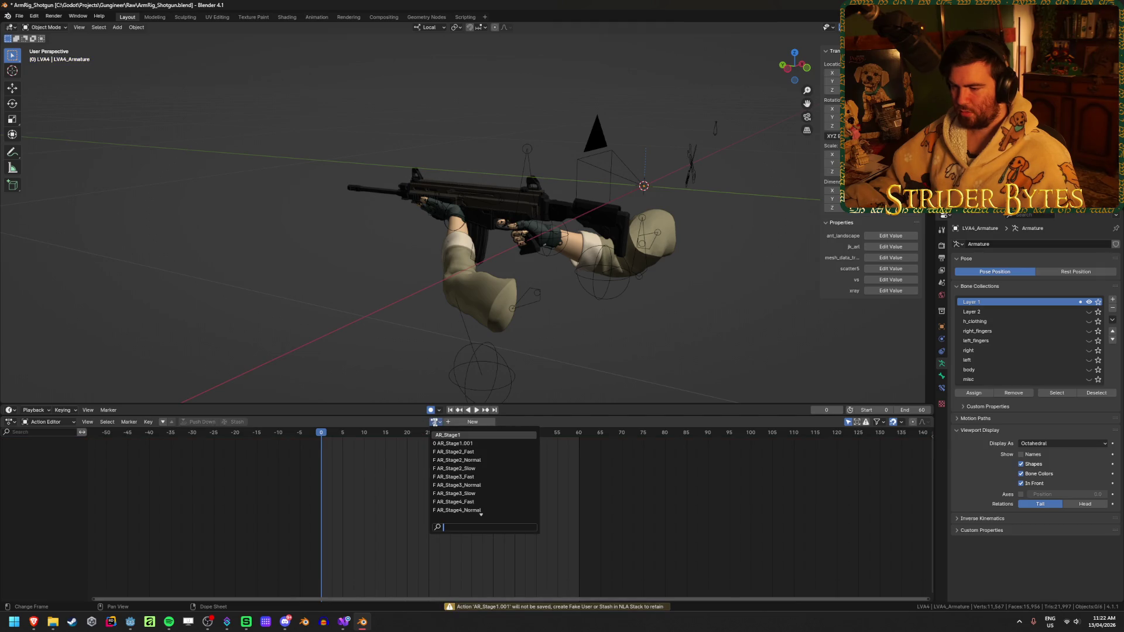
left_click(455, 452)
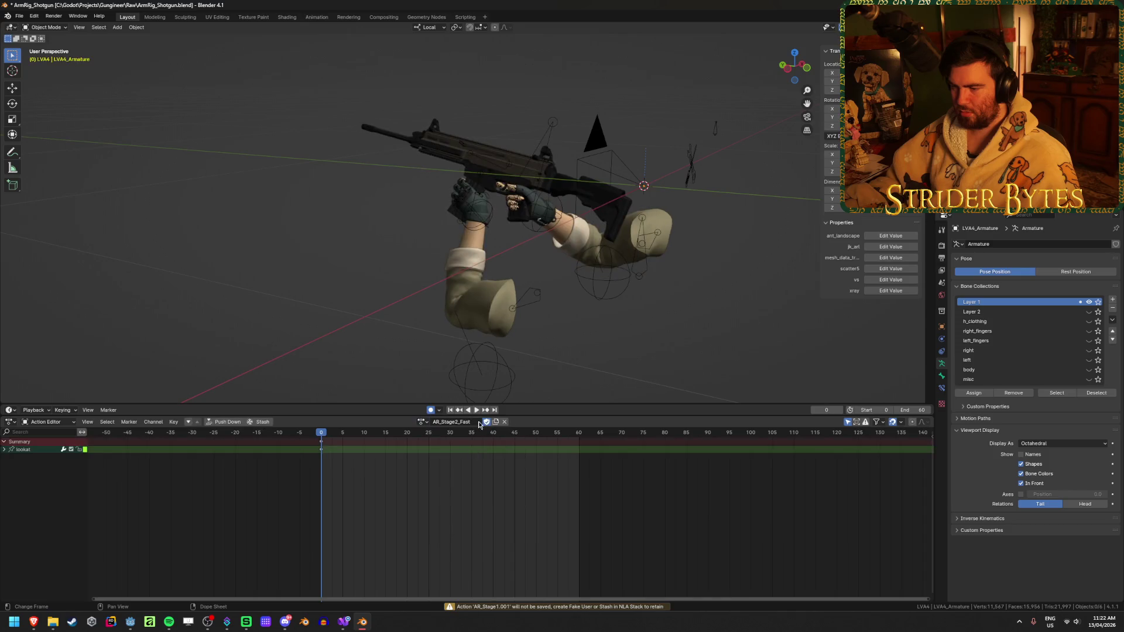
left_click(504, 422)
left_click(435, 422)
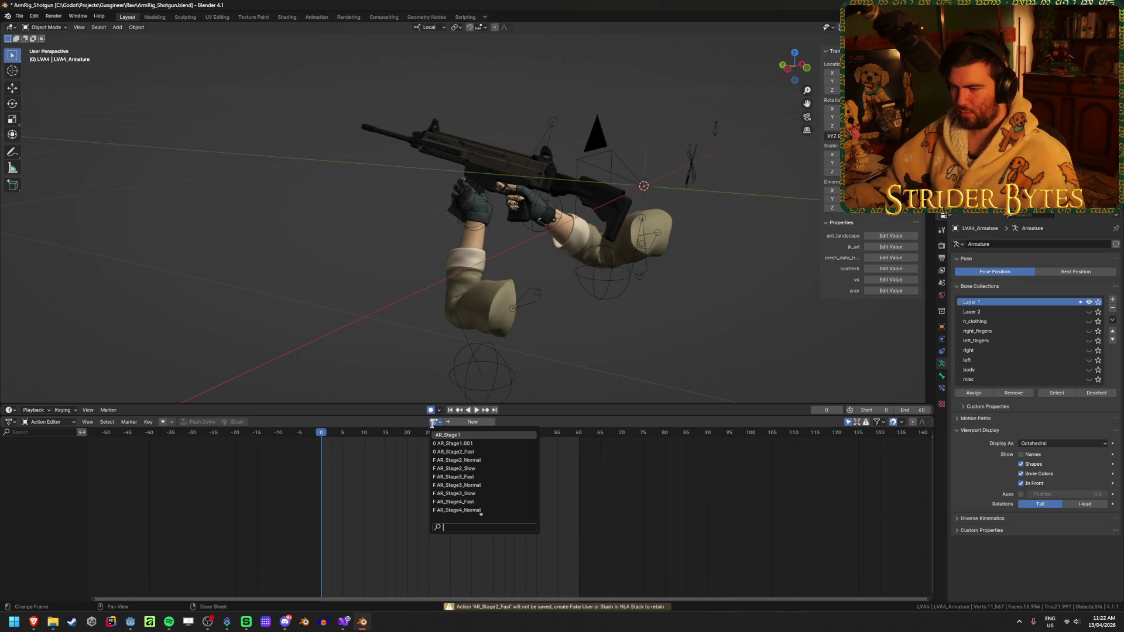
left_click(490, 460)
left_click(504, 422)
left_click(435, 422)
left_click(469, 469)
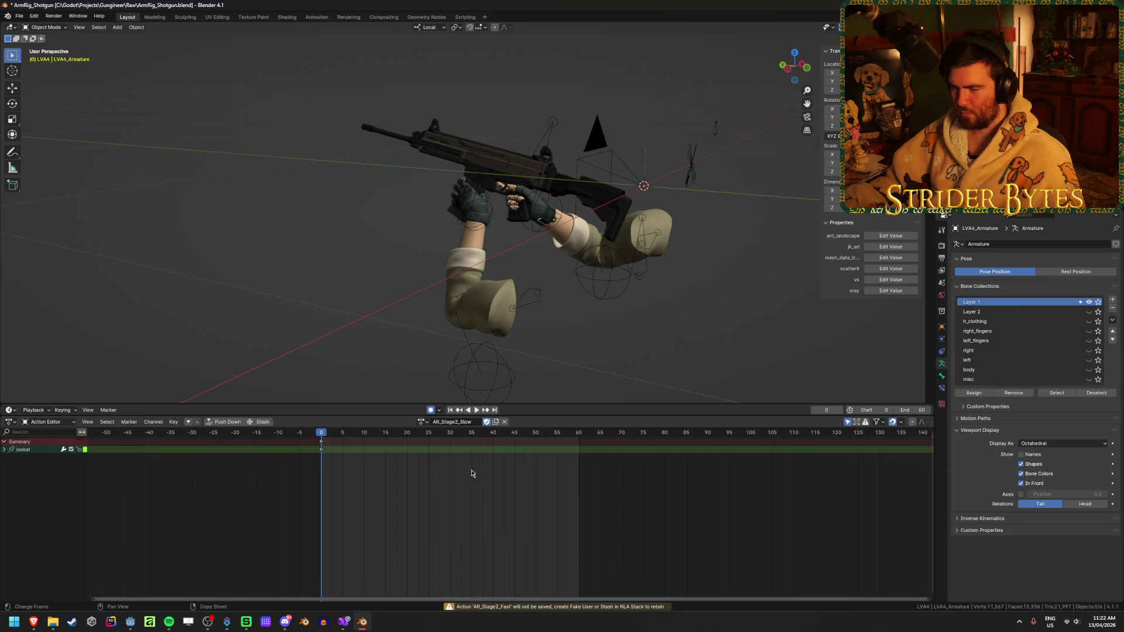
left_click(504, 422)
left_click(434, 422)
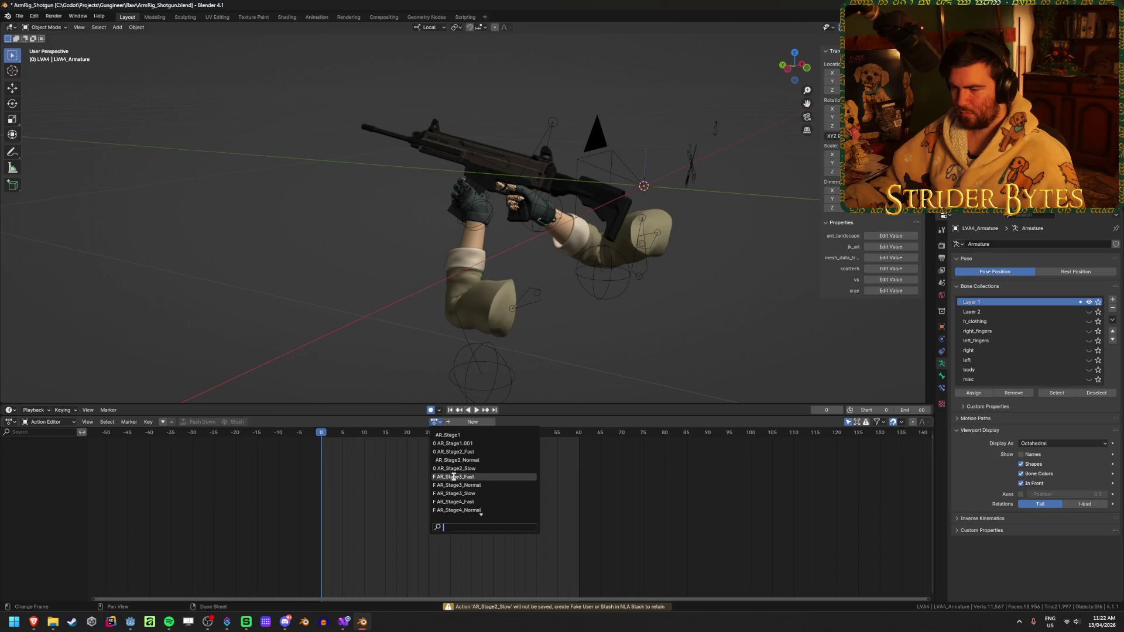
- Clear the fake user from the AR_Stage3_Fast, Normal and Slow actions
left_click(454, 477)
left_click(504, 422)
left_click(437, 422)
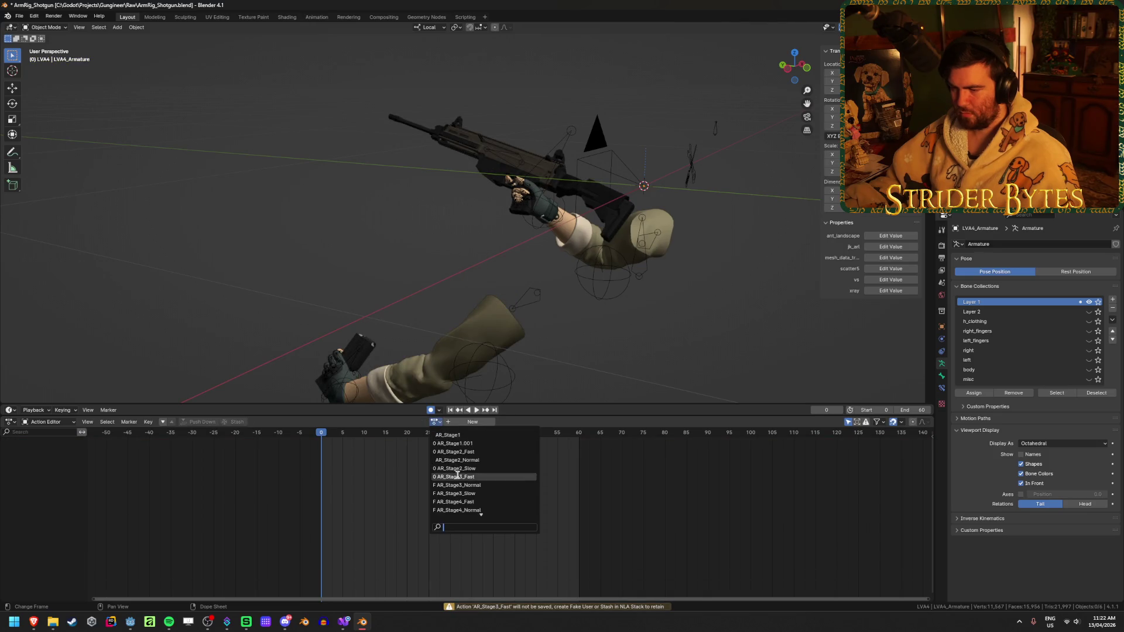
left_click(459, 486)
left_click(510, 422)
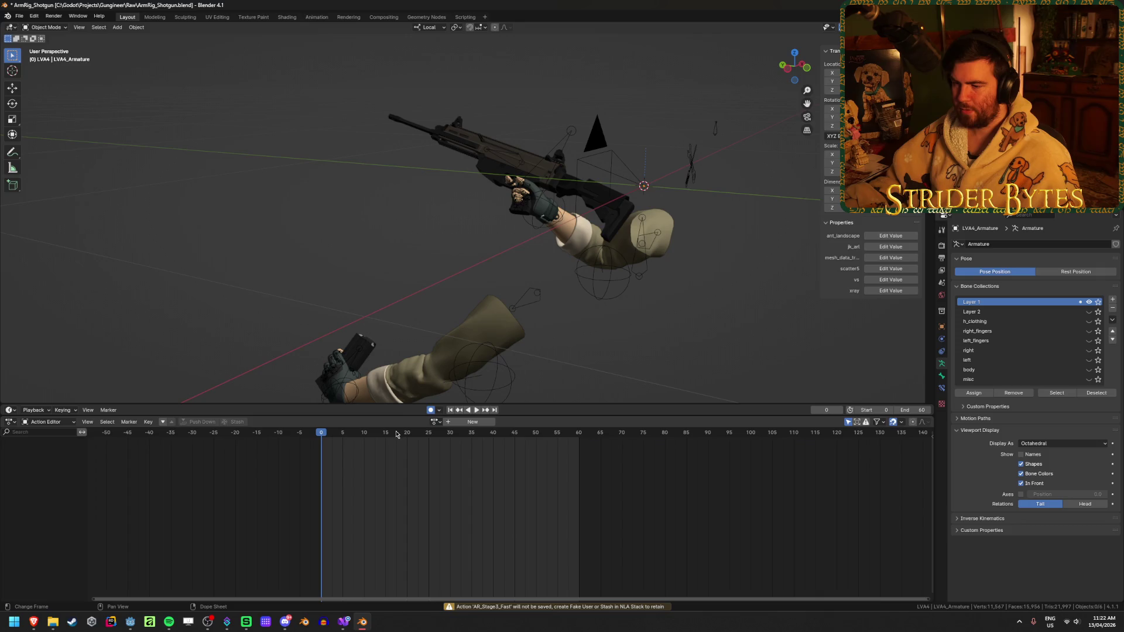
left_click(435, 422)
left_click(460, 493)
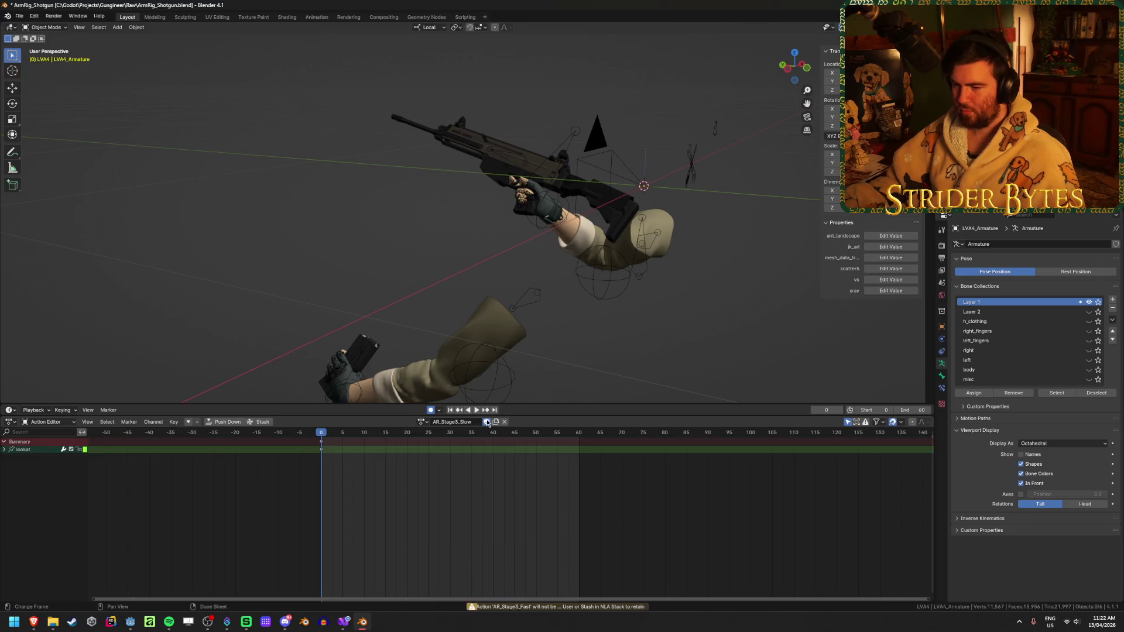
left_click(510, 422)
- Clear the fake user from the AR_Stage4_Fast, Normal and Slow actions
left_click(433, 423)
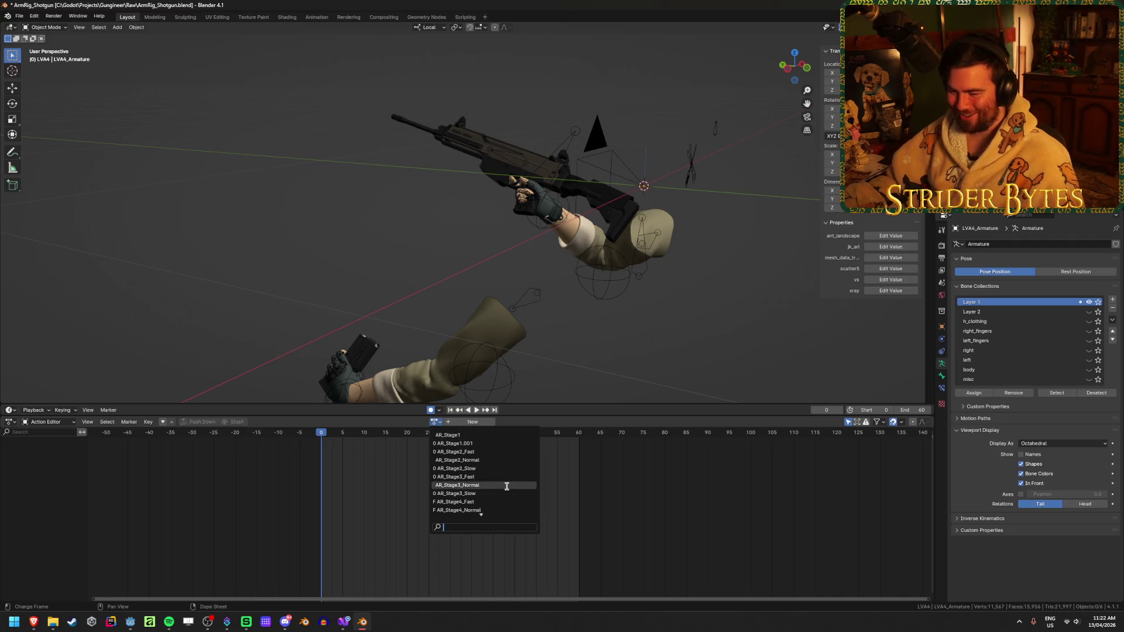
left_click(487, 501)
left_click(487, 421)
left_click(504, 422)
left_click(439, 423)
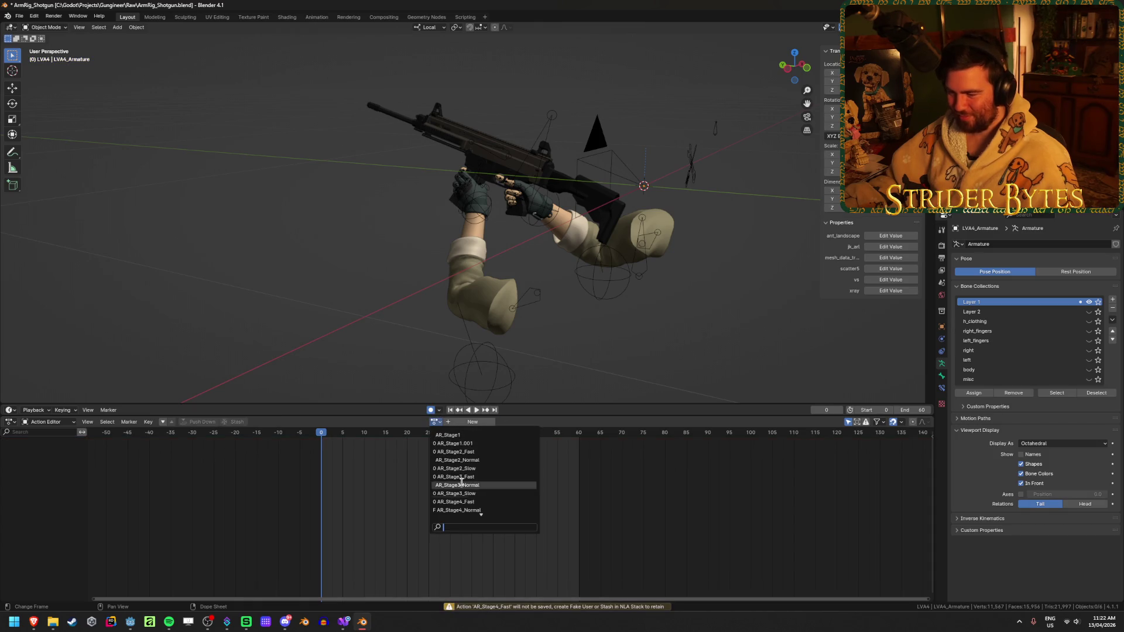
left_click(472, 494)
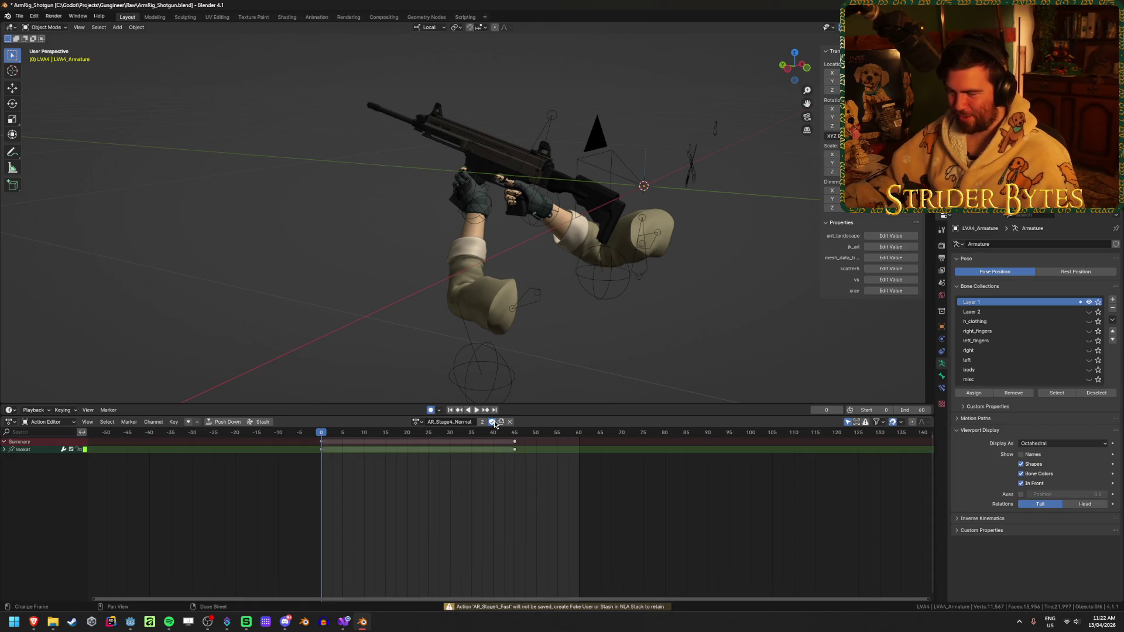
left_click(509, 422)
left_click(436, 421)
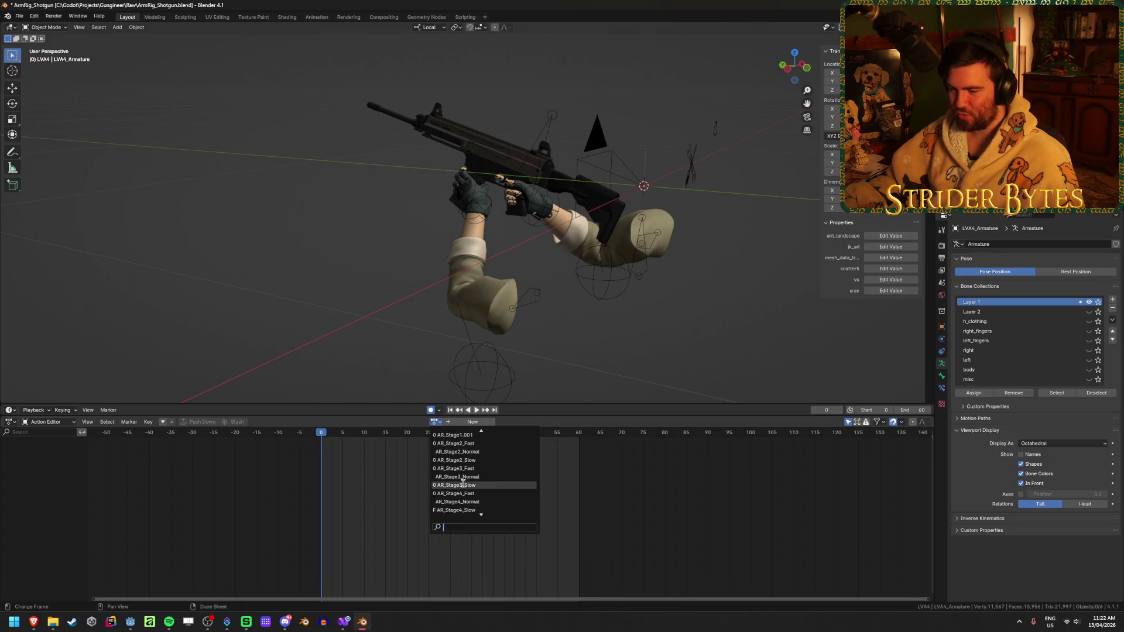
left_click(463, 510)
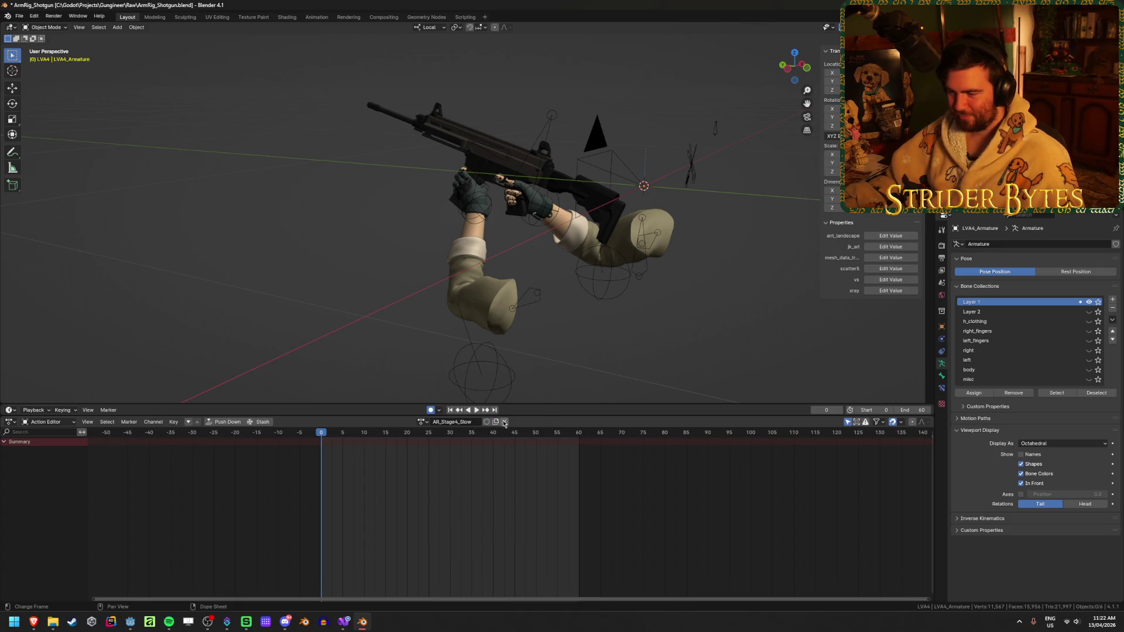
left_click(503, 422)
left_click(436, 422)
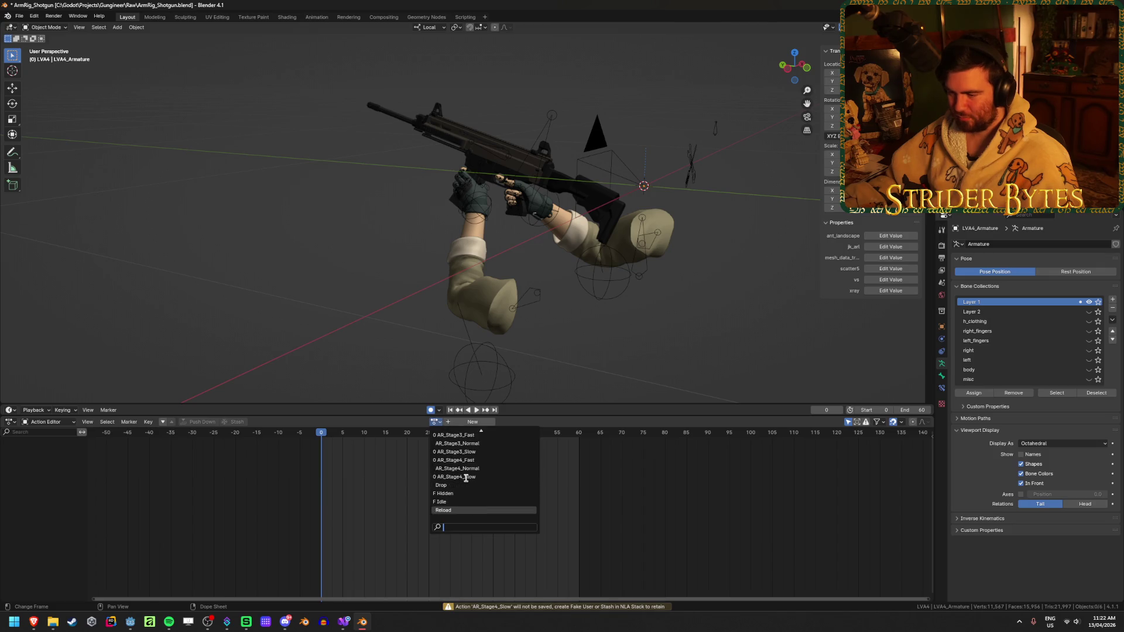
- Load the Hidden action, then assign the Idle action to the rig
left_click(460, 493)
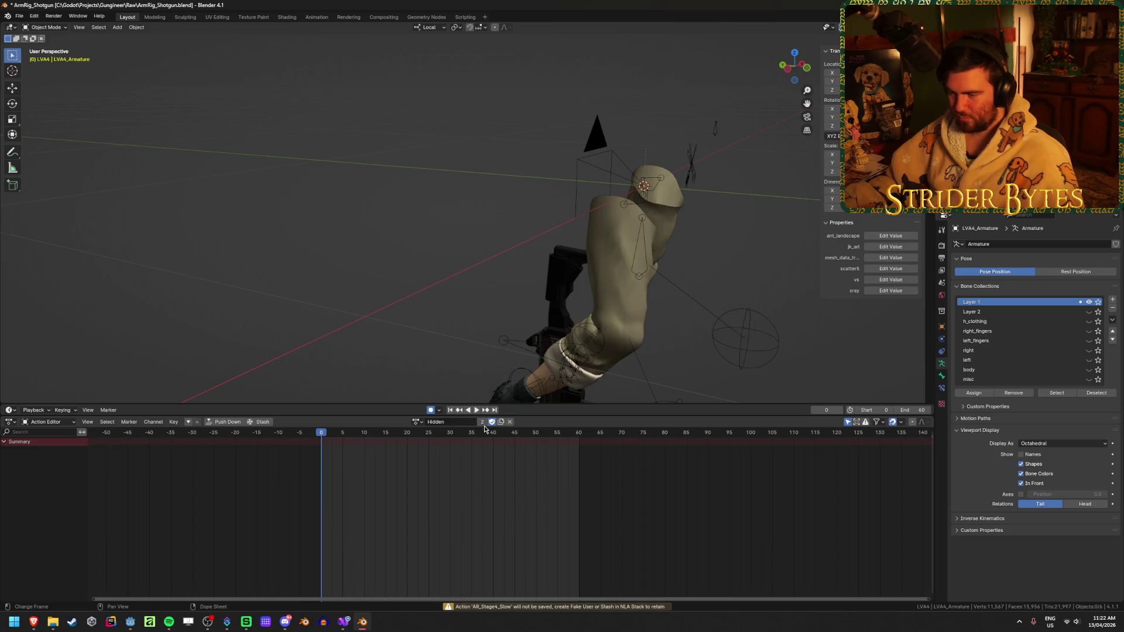
left_click(417, 421)
left_click(416, 485)
- Orbit around the arms and rifle to check the Idle pose, then save the file
mouse_move(427, 275)
middle_mouse_down()
mouse_move(583, 253)
mouse_move(602, 263)
mouse_move(363, 258)
mouse_move(284, 349)
middle_mouse_up()
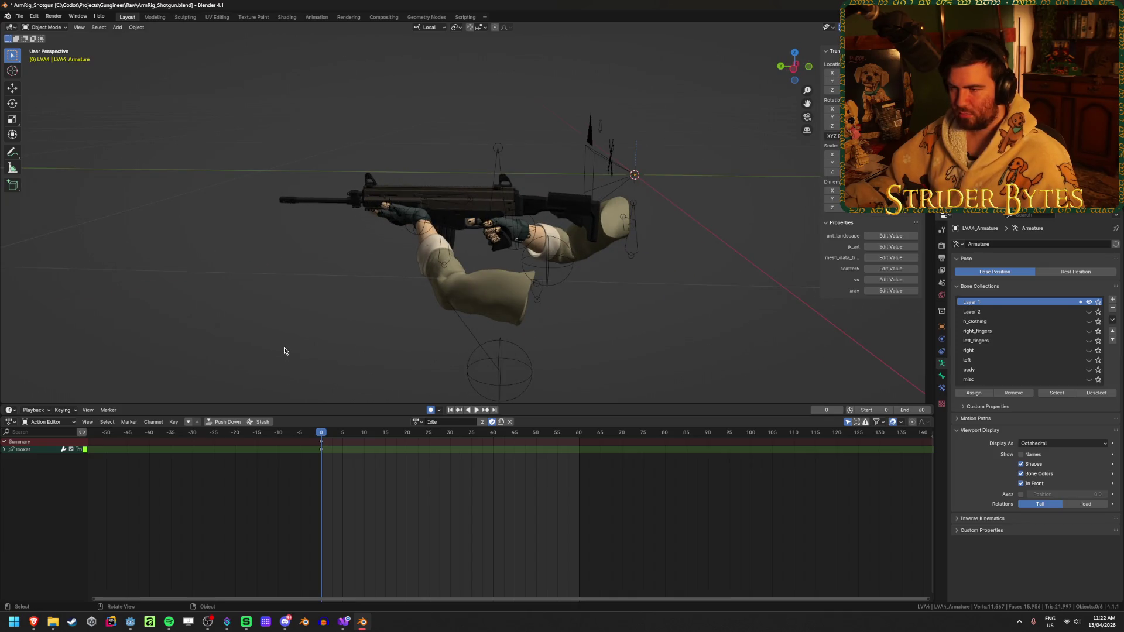
mouse_move(283, 349)
middle_mouse_down()
mouse_move(495, 332)
mouse_move(472, 357)
mouse_move(100, 352)
mouse_move(232, 347)
middle_mouse_up()
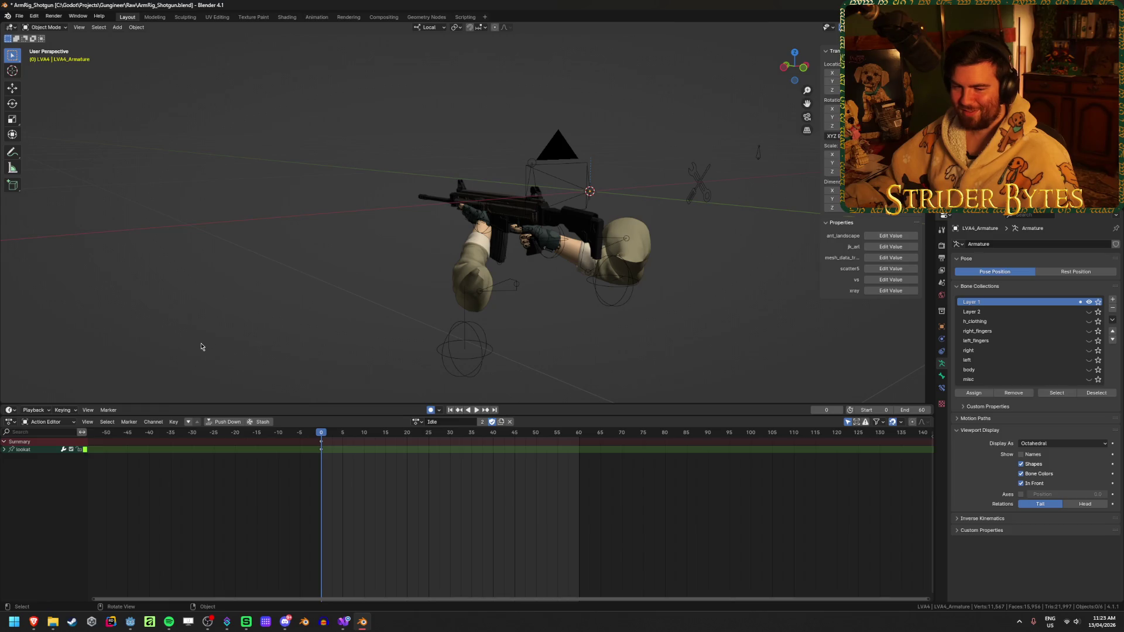
mouse_move(200, 342)
middle_mouse_down()
mouse_move(279, 321)
mouse_move(484, 316)
mouse_move(410, 288)
middle_mouse_up()
key("ctrl+s")
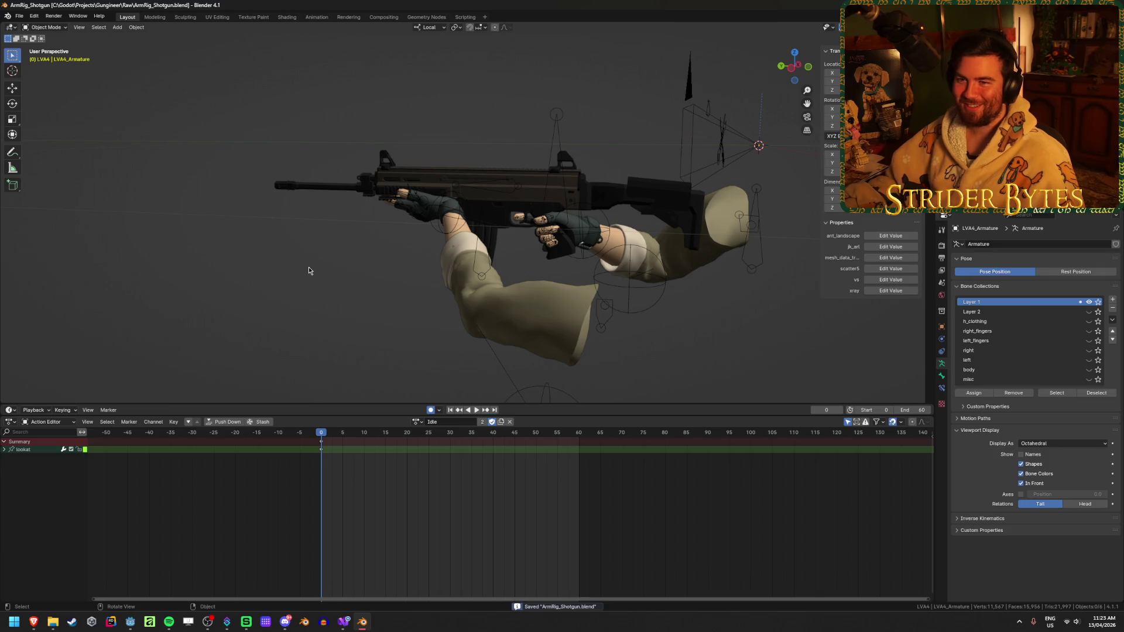
- Keep Idle on the rig, save, and duplicate the action as Idle.001
left_click(416, 421)
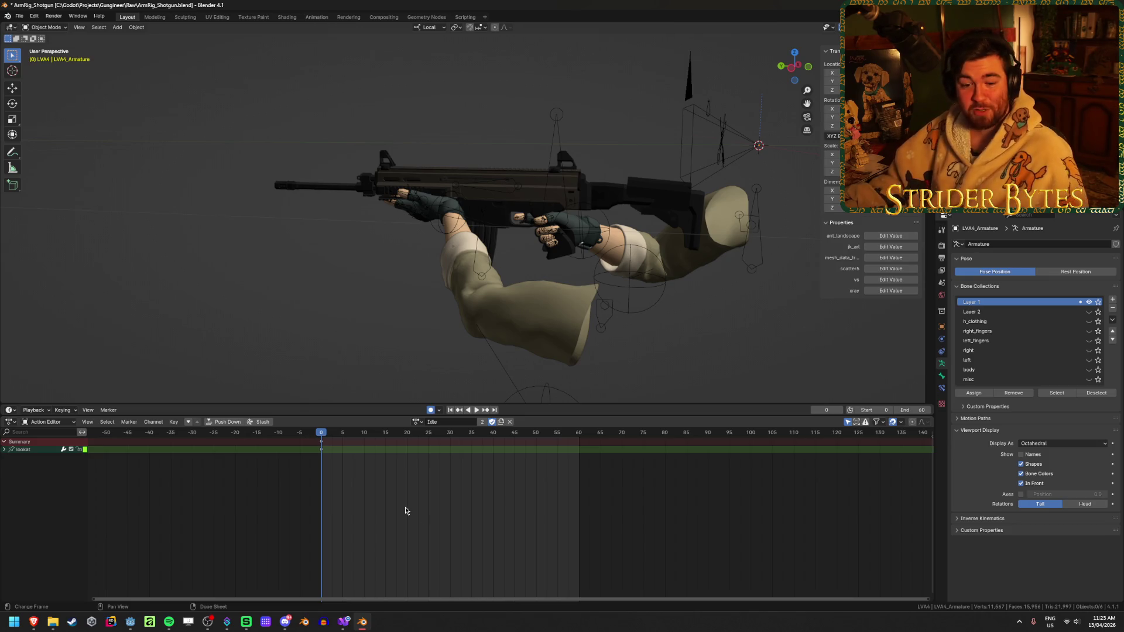
left_click(423, 427)
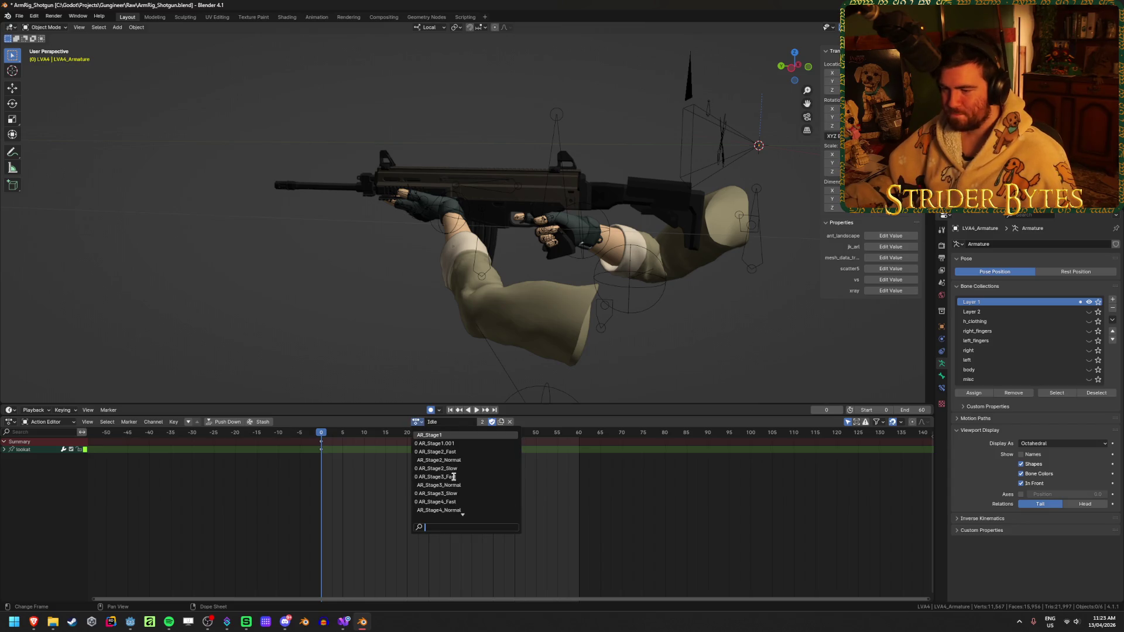
left_click(528, 481)
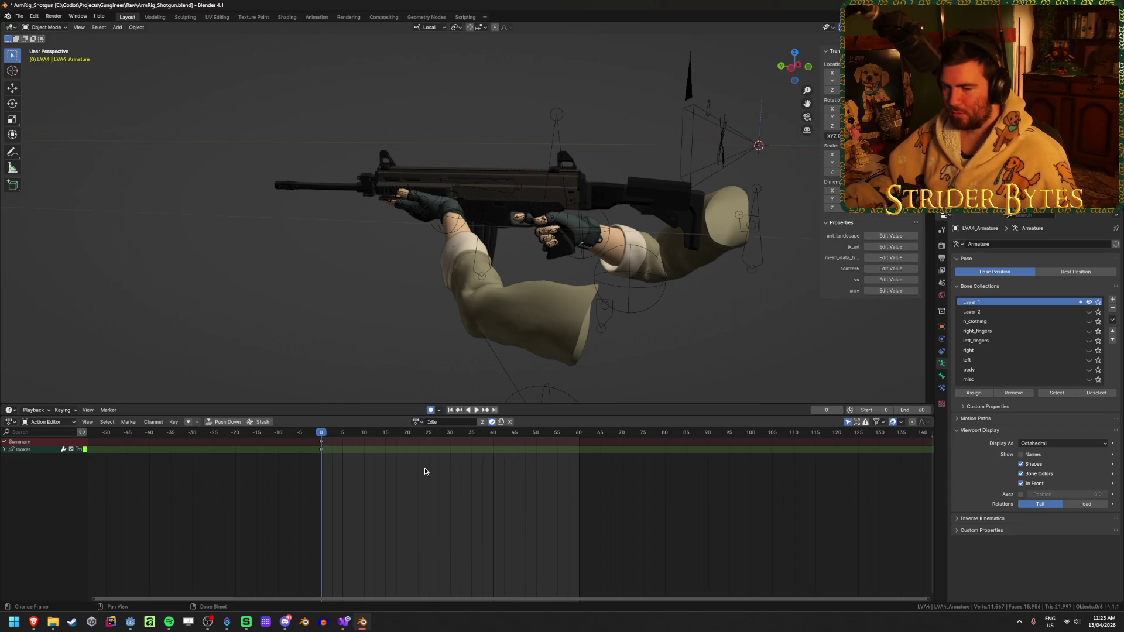
key("ctrl+s")
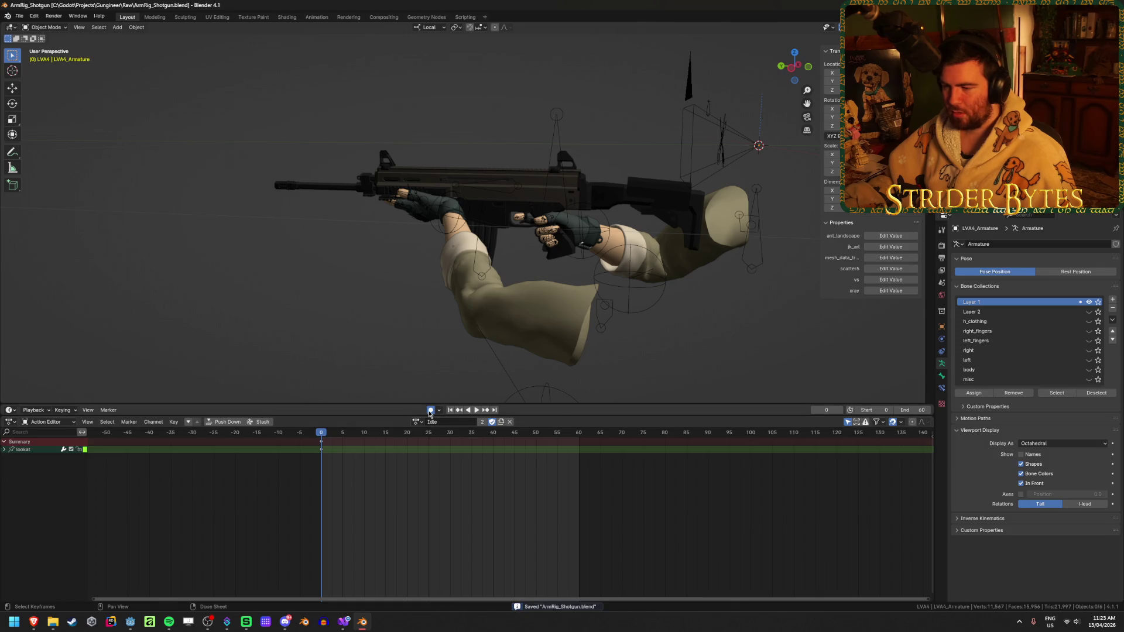
left_click(501, 422)
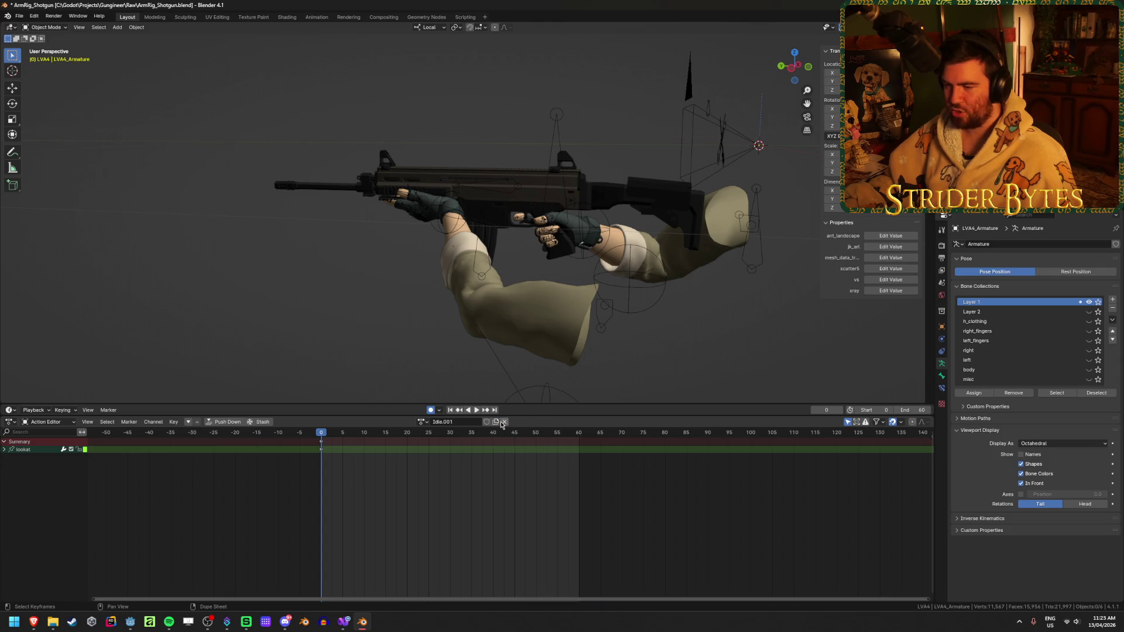
- Rename the Idle.001 action to Pump_Fire and play it back
left_click(463, 422)
type("Pump_Fire")
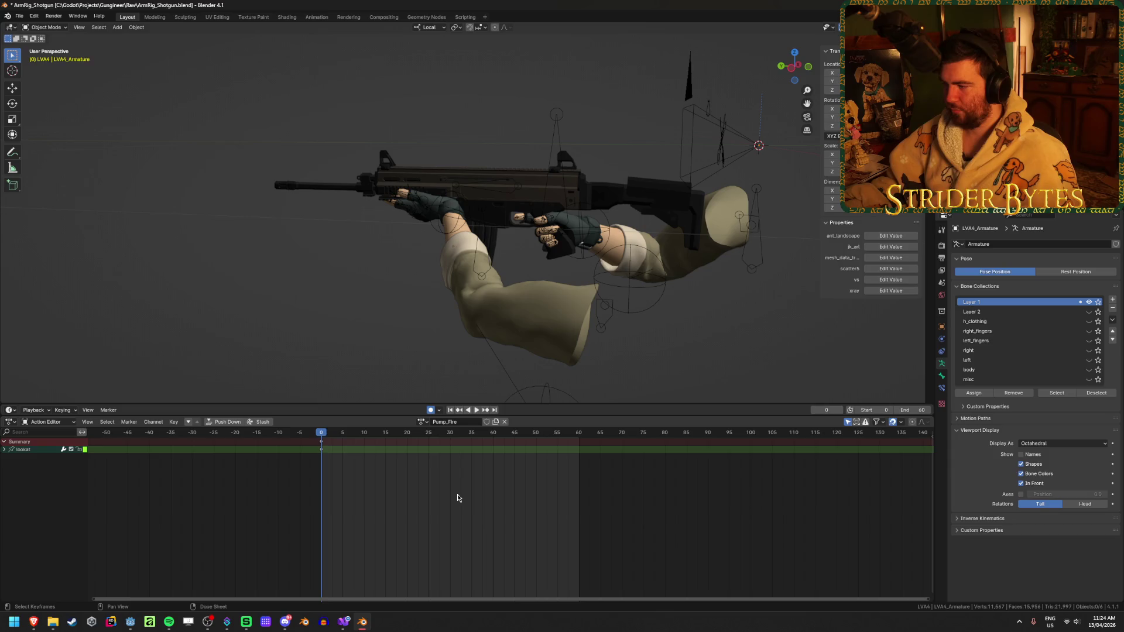
key("space")
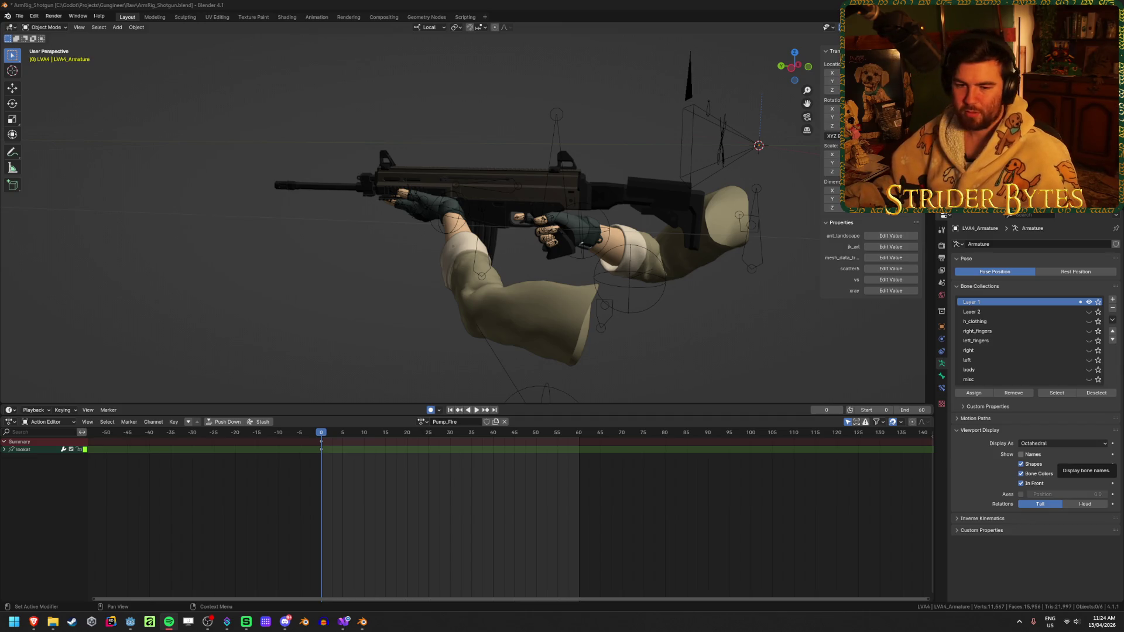
left_click(433, 520)
key("space")
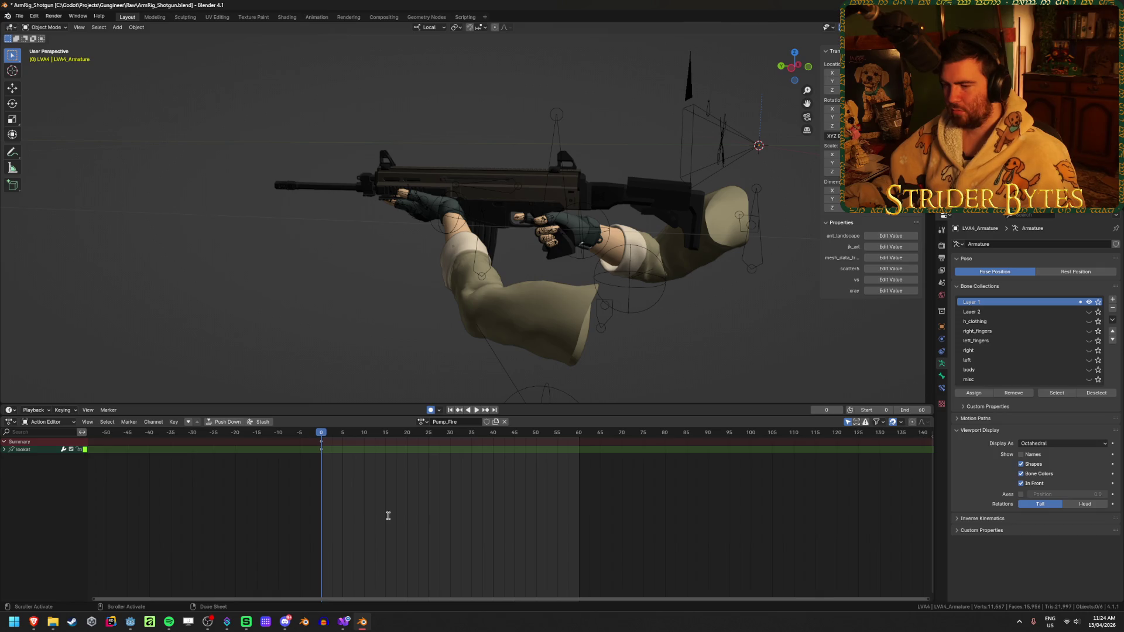
right_click(384, 514)
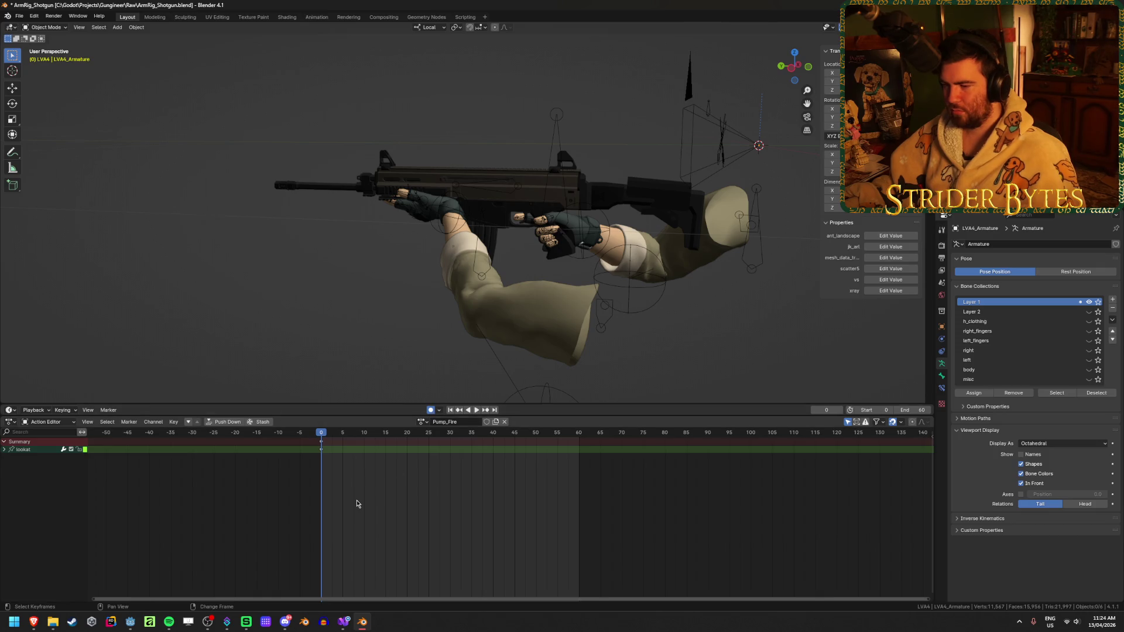
- Preview the Pump_Fire playback from the first frame and stop it
key("space")
key("space")
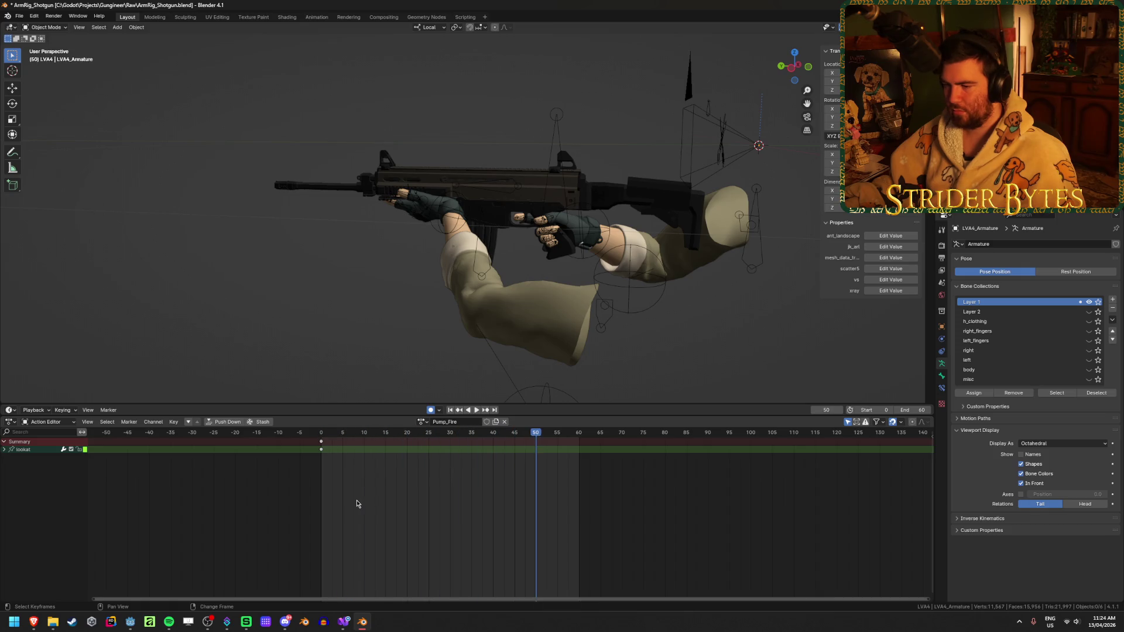
scroll(452, 491, "down", 2)
scroll(453, 493, "down", 2)
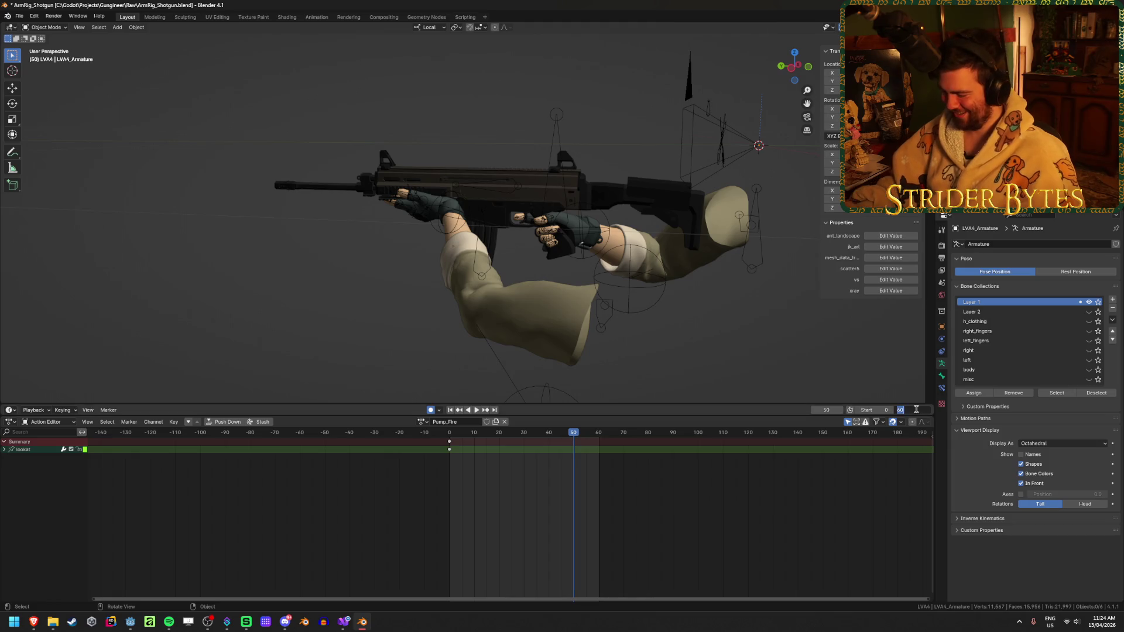
type("500")
left_click_drag(906, 410, 915, 410)
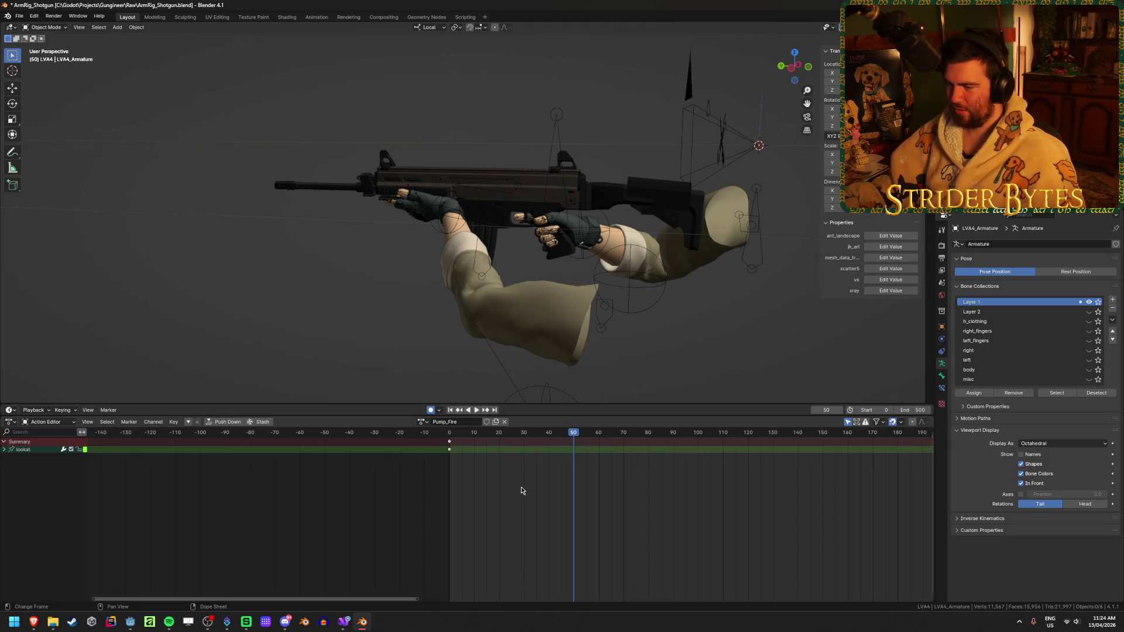
left_click(452, 435)
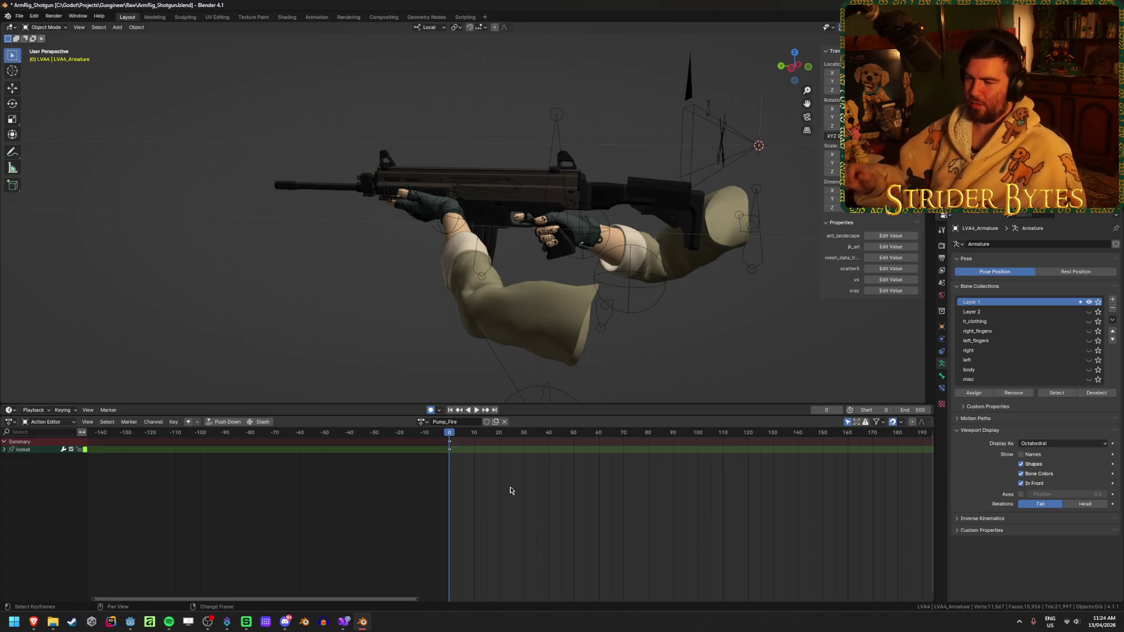
key("space")
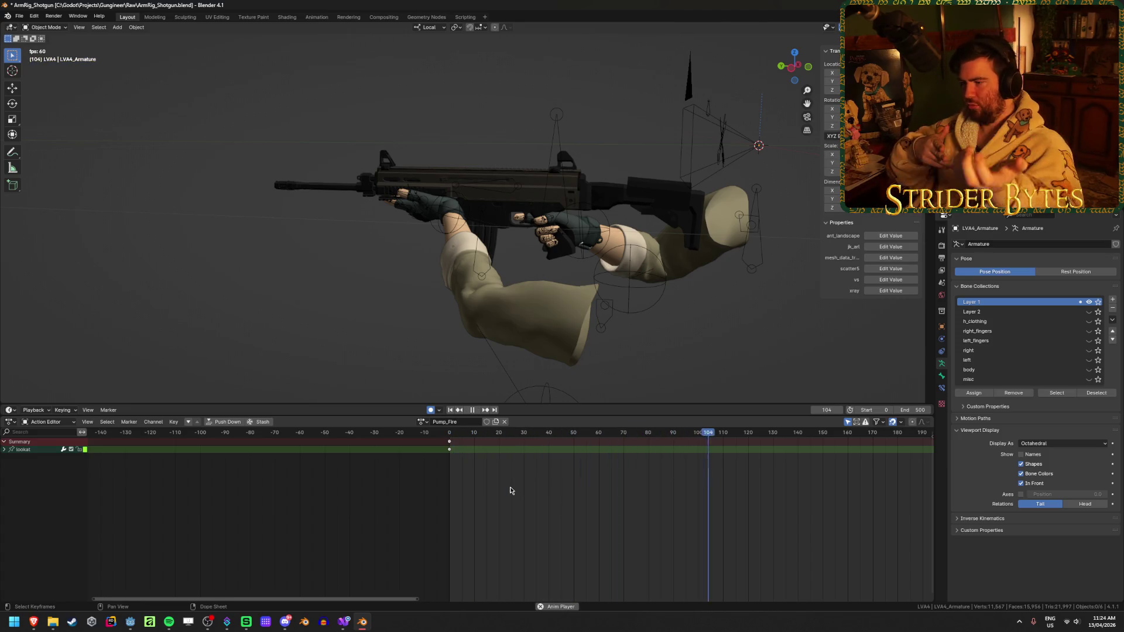
key("space")
- Set the animation end frame to 120
left_click(748, 434)
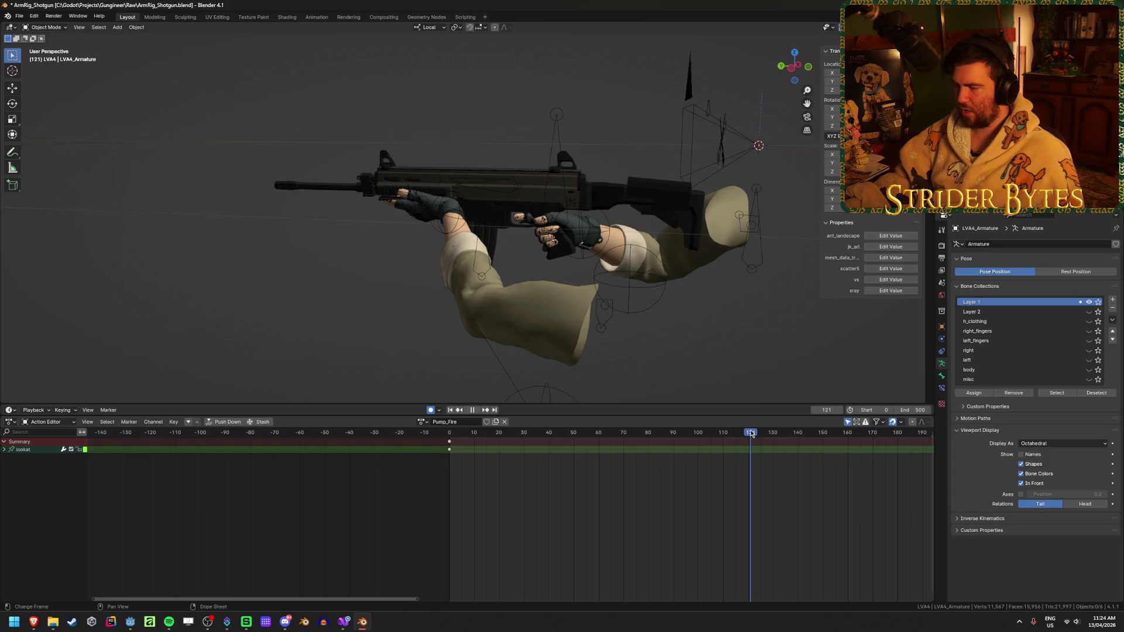
left_click(912, 410)
type("120")
key("Return")
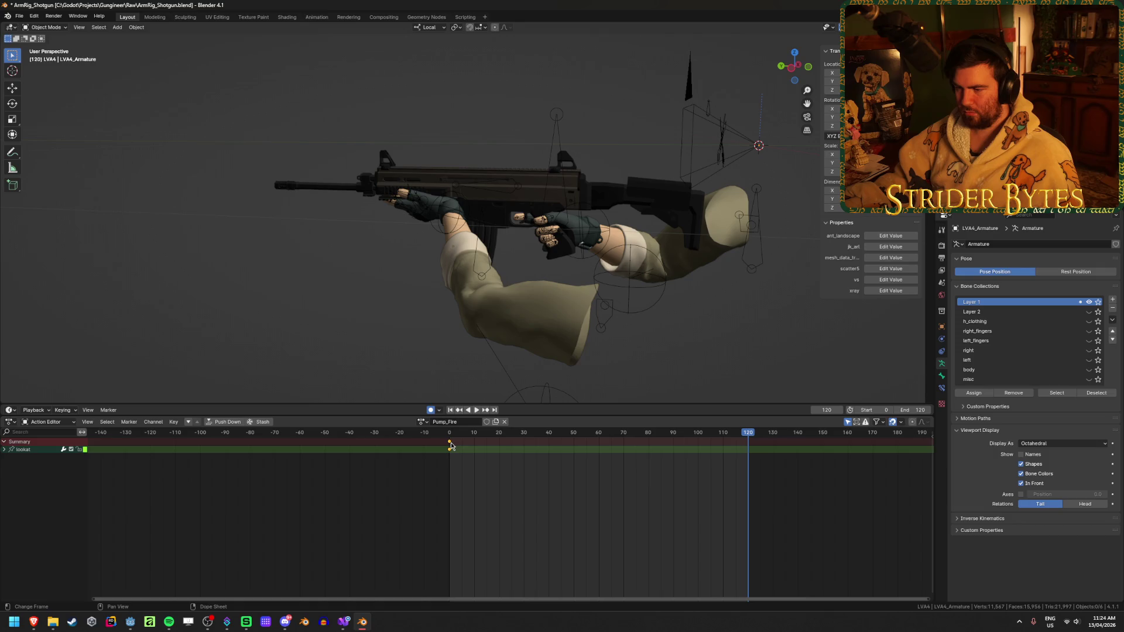
- Select the arm rig's GunBase bone, enter Pose Mode, and select the lookat keyframes
left_click(527, 176)
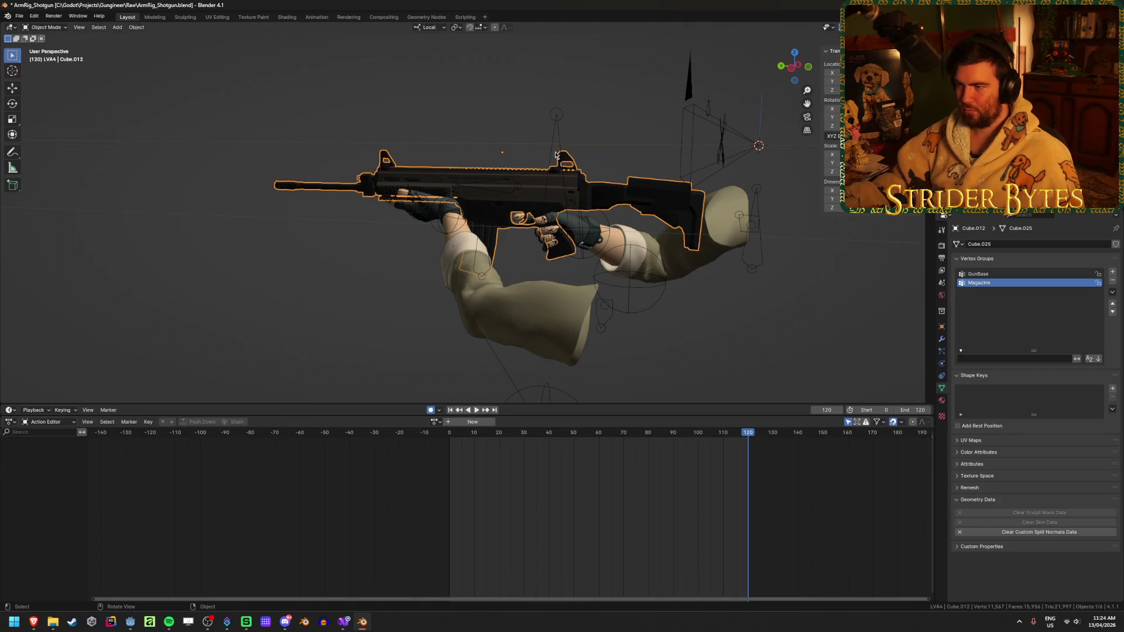
left_click(555, 136)
key("Tab")
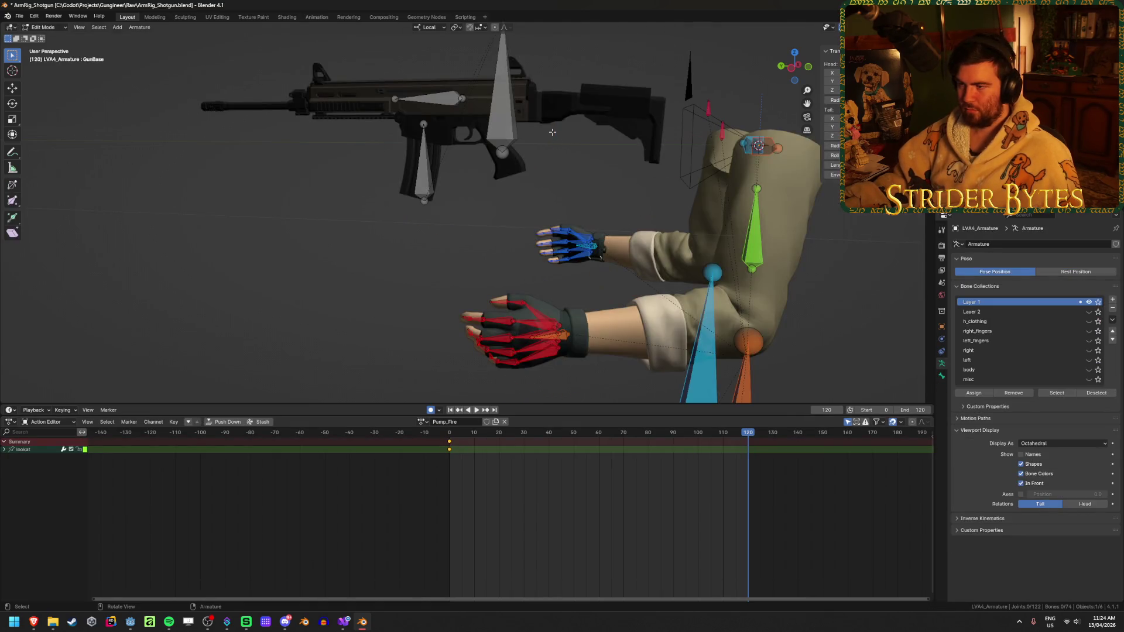
left_click(499, 86)
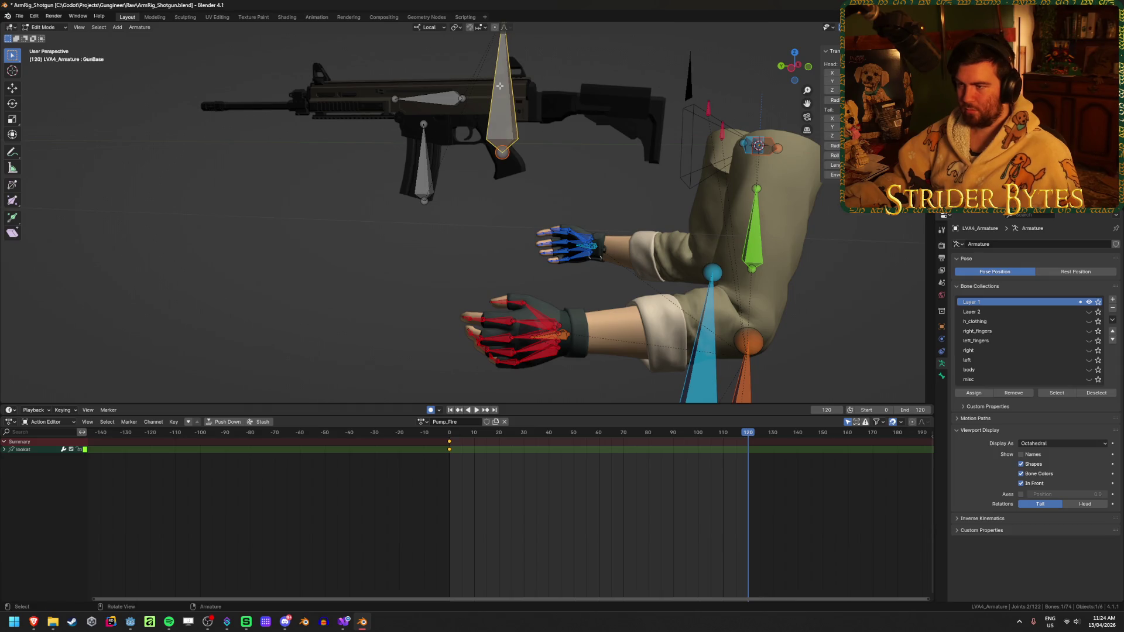
key("Tab")
key("ctrl+Tab")
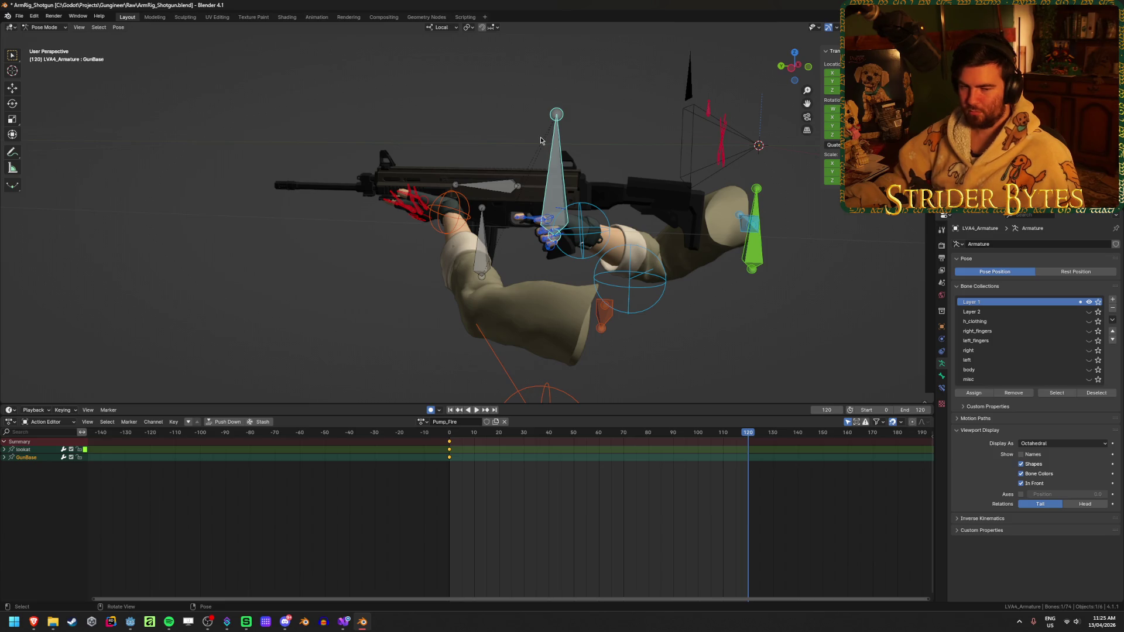
left_click(523, 490)
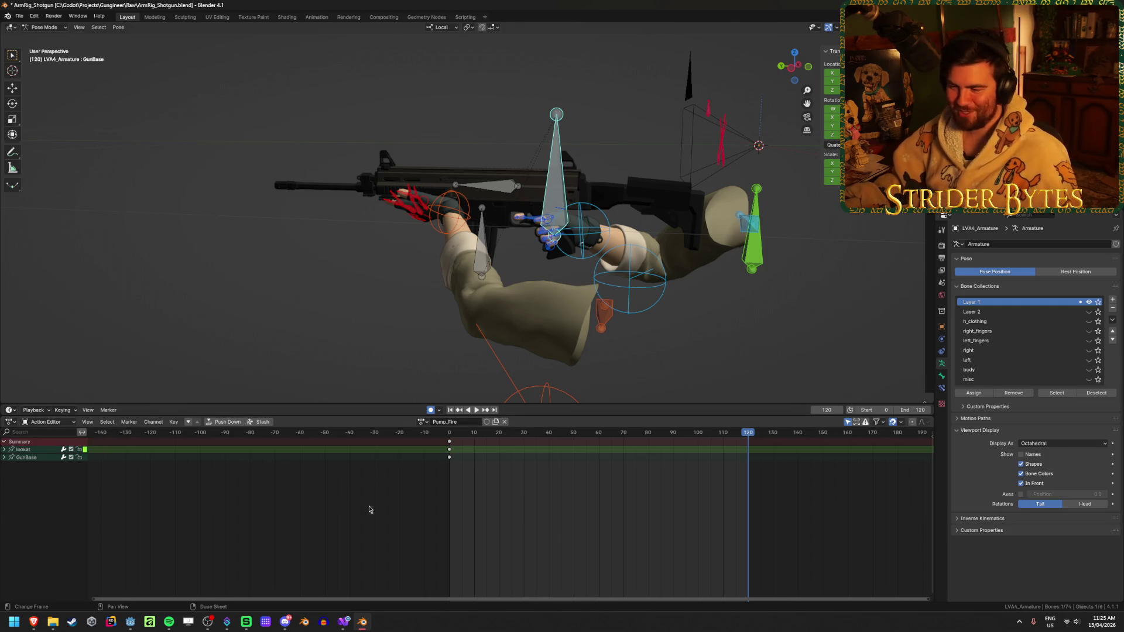
left_click(450, 450)
- Delete the lookat channel from the Pump_Fire action
left_click(521, 535)
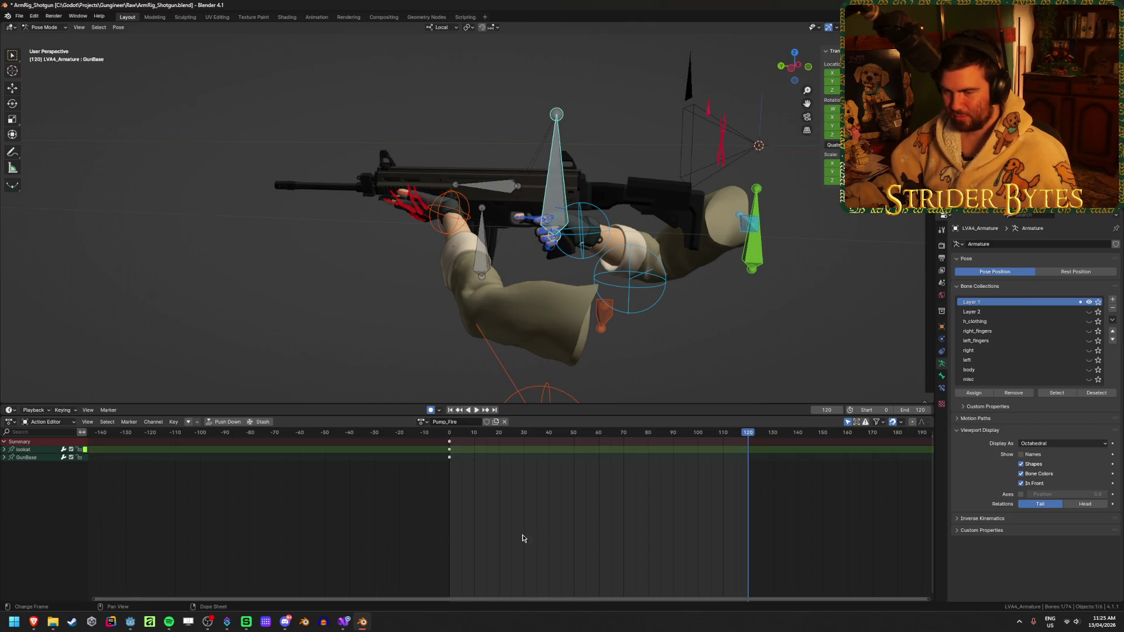
left_click(33, 453)
right_click(33, 452)
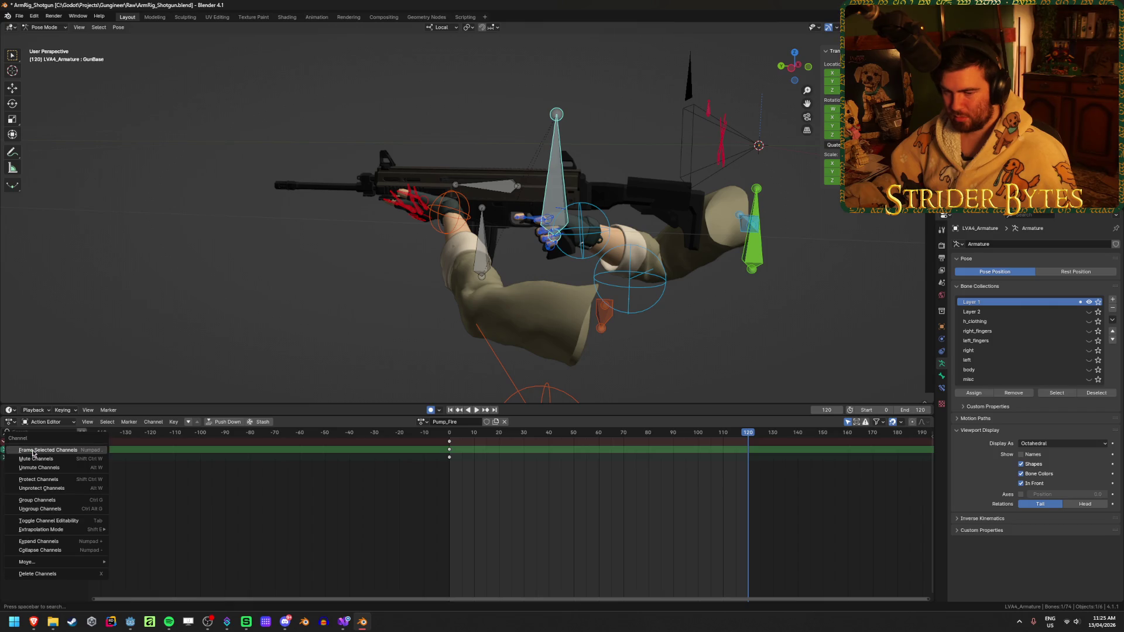
scroll(388, 243, "down", 4)
mouse_move(388, 243)
middle_mouse_down()
mouse_move(295, 215)
mouse_move(327, 222)
middle_mouse_up()
scroll(328, 223, "up", 5)
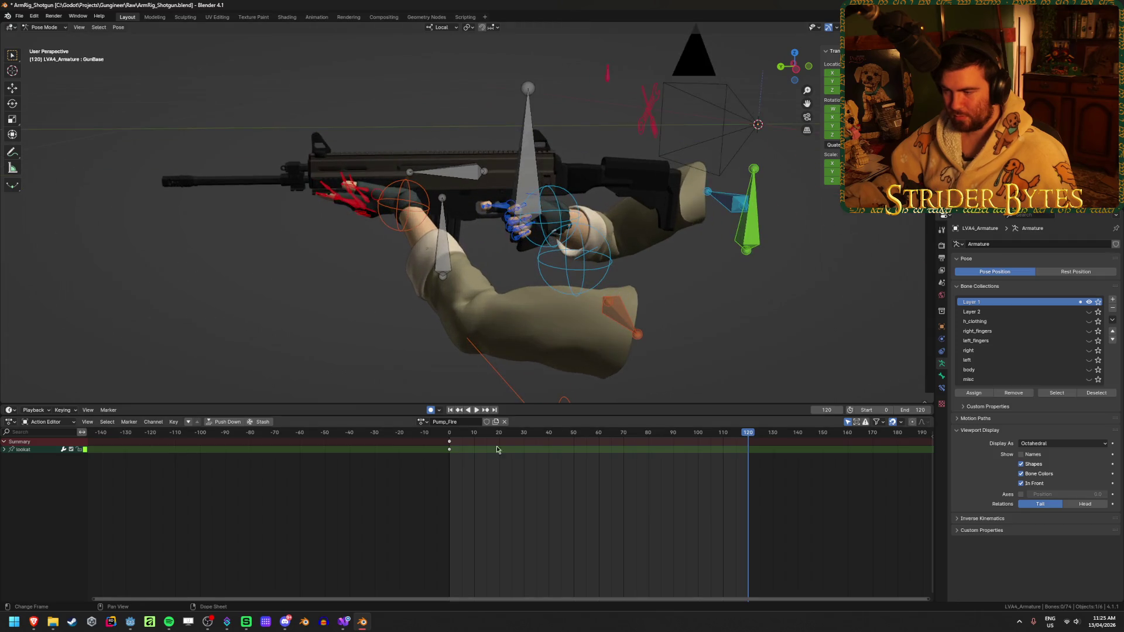
left_click(449, 448)
key("x")
left_click(420, 467)
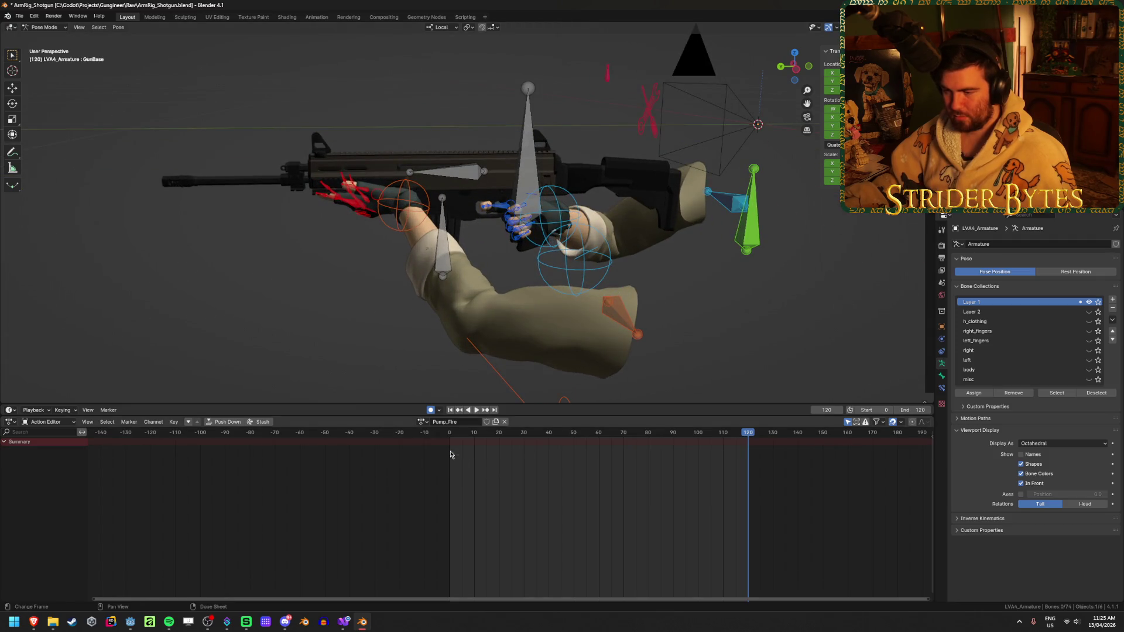
- Select the GunBase bone, preview the animation, and protect Pump_Fire with a fake user
left_click(536, 155)
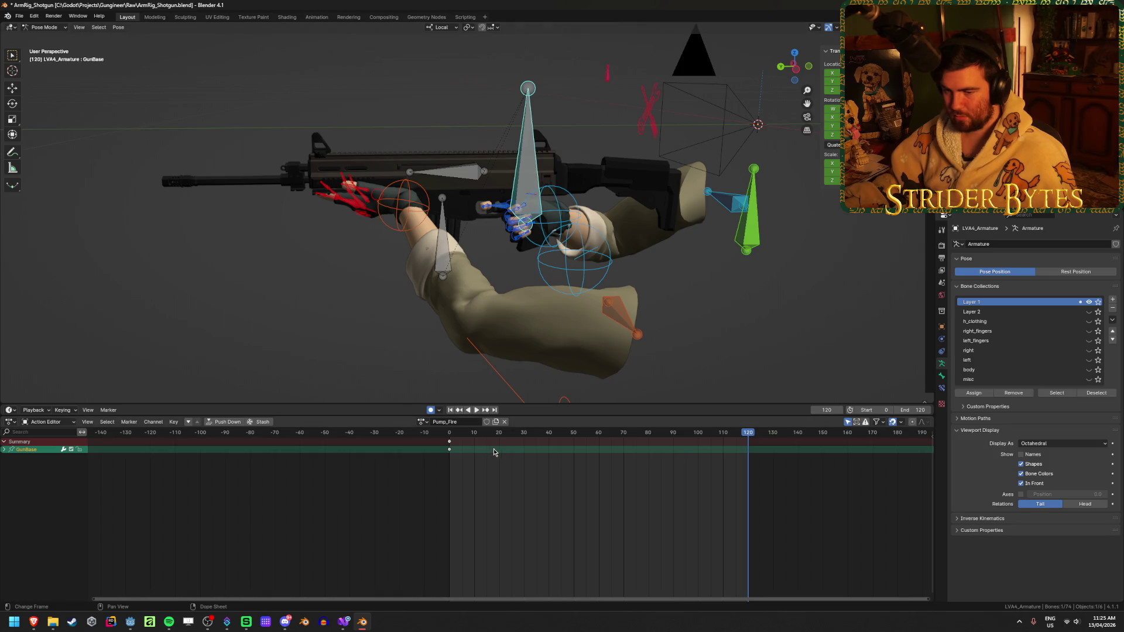
left_click(449, 436)
key("space")
left_click_drag(448, 439, 749, 467)
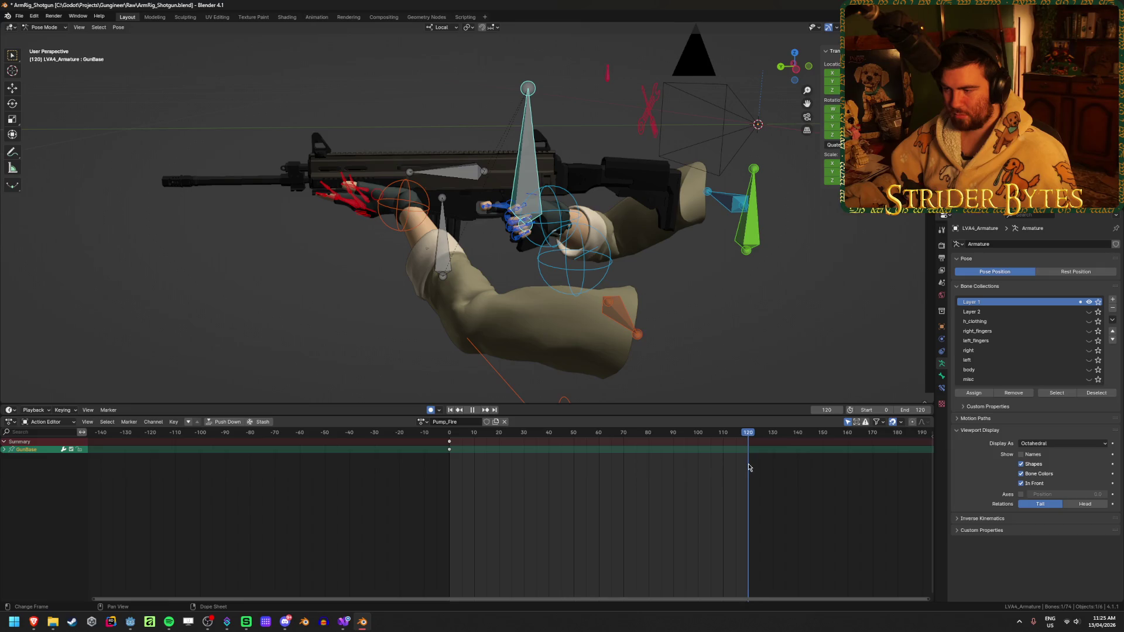
left_click(487, 422)
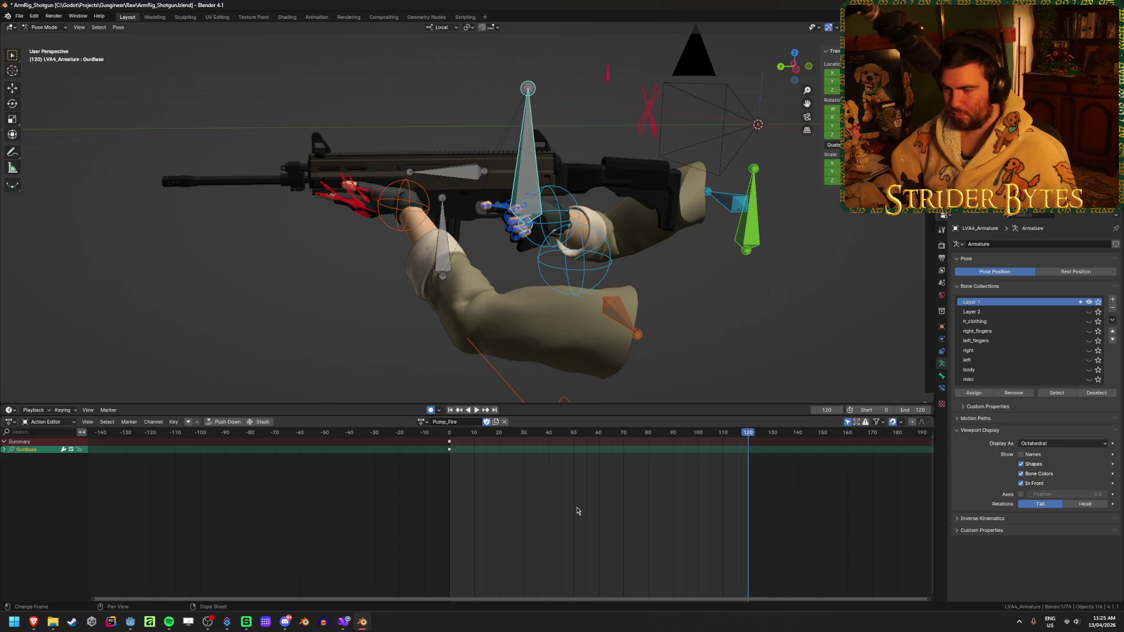
- Duplicate GunBase's frame-0 key to frame 120
left_click(449, 445)
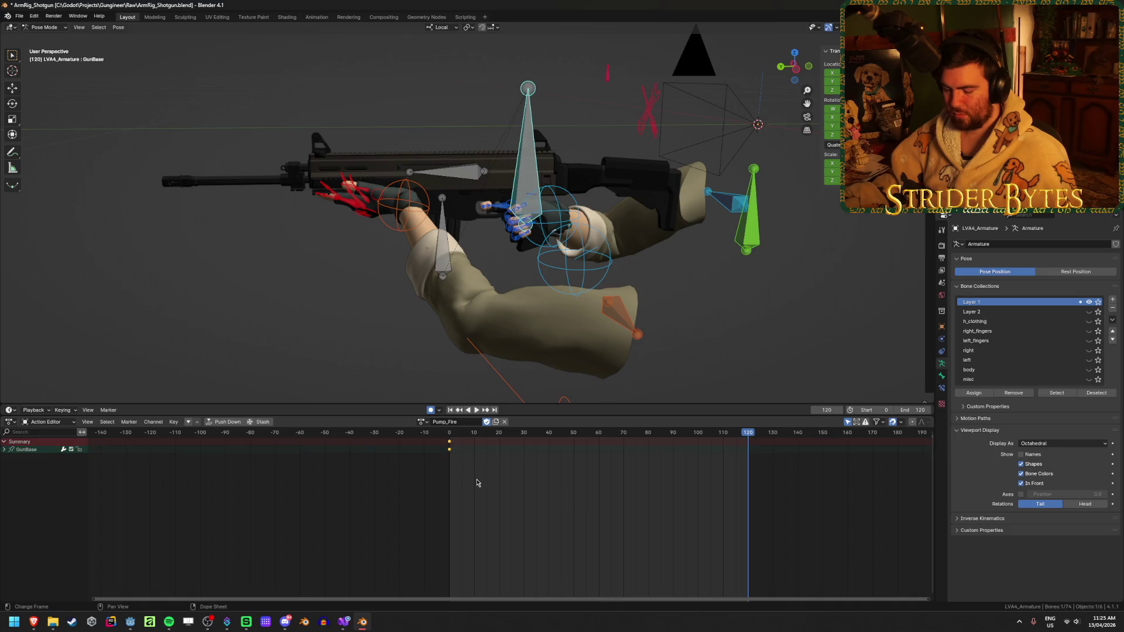
key("shift+d")
left_click(775, 508)
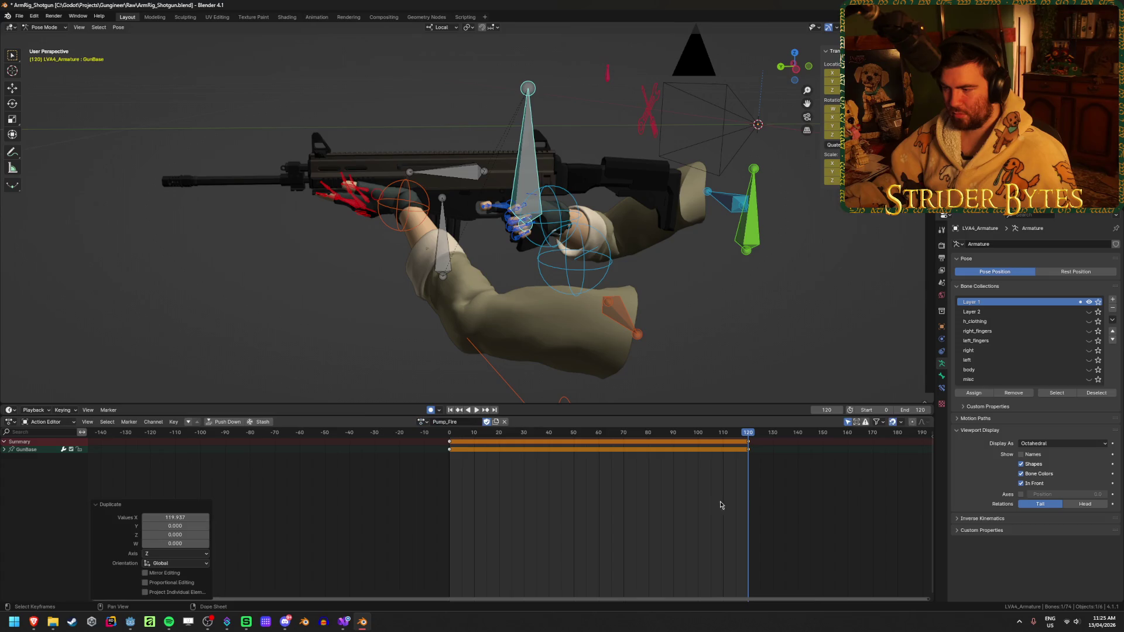
- Play the action and copy the GunBase key to frame 60
left_click(448, 434)
key("space")
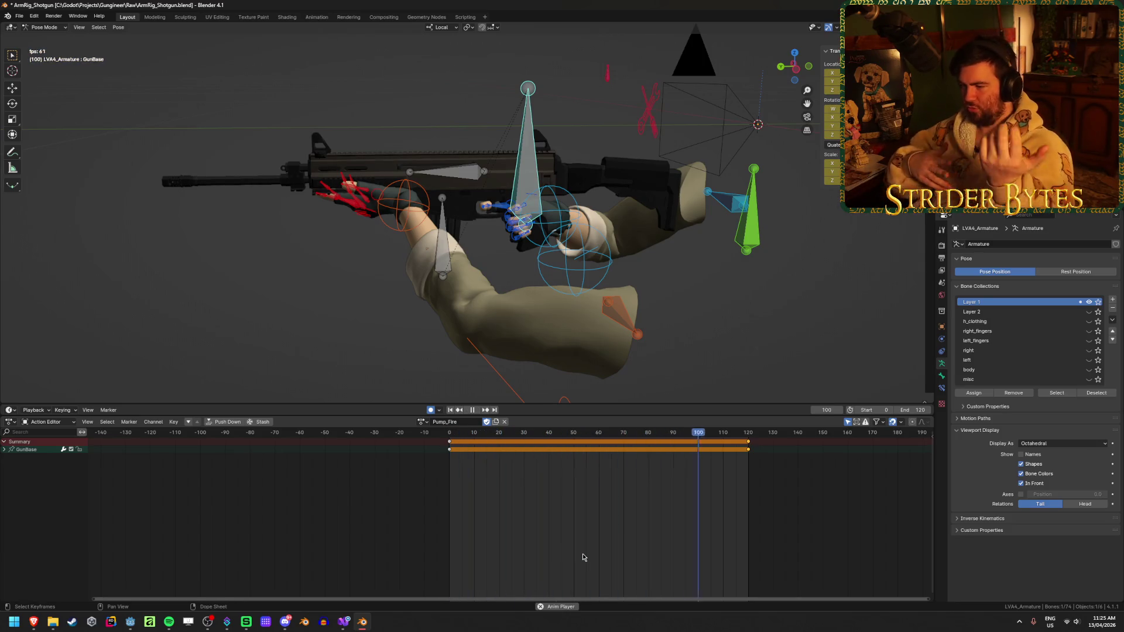
mouse_move(593, 433)
left_mouse_down()
mouse_move(450, 439)
mouse_move(600, 445)
left_mouse_up()
left_click(450, 449)
key("shift+d")
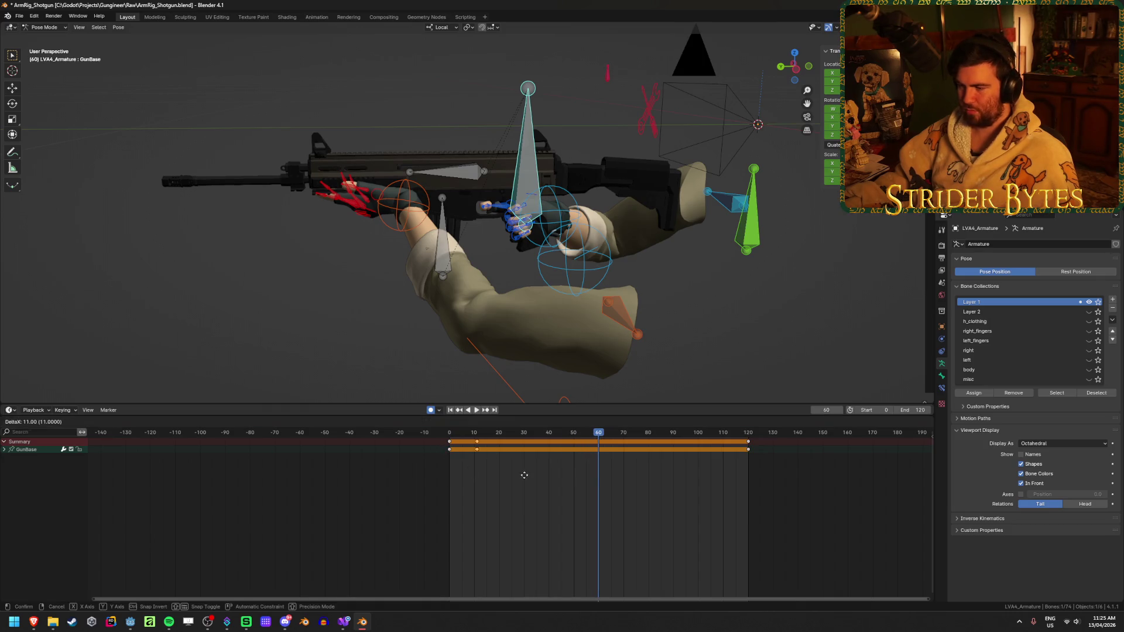
left_click(617, 472)
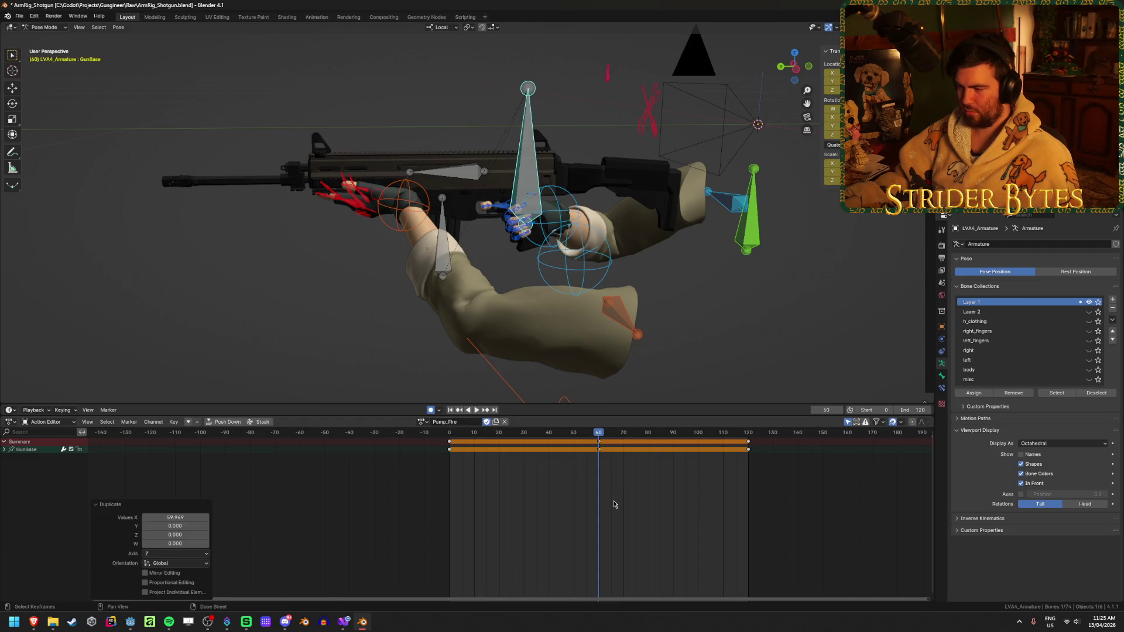
- Centre the keys in the timeline and select the Working bone from a side view
scroll(639, 482, "up", 2)
middle_click_drag(639, 483, 532, 501)
mouse_move(598, 356)
middle_mouse_down()
mouse_move(656, 297)
mouse_move(611, 292)
middle_mouse_up()
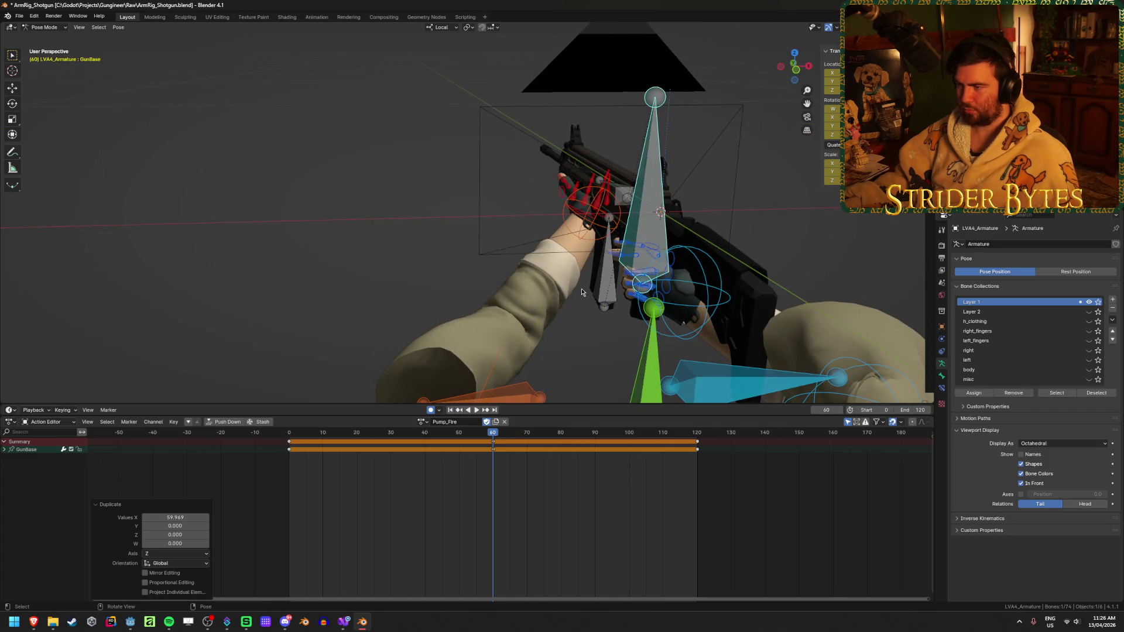
middle_click_drag(610, 292, 527, 175)
left_click(528, 175)
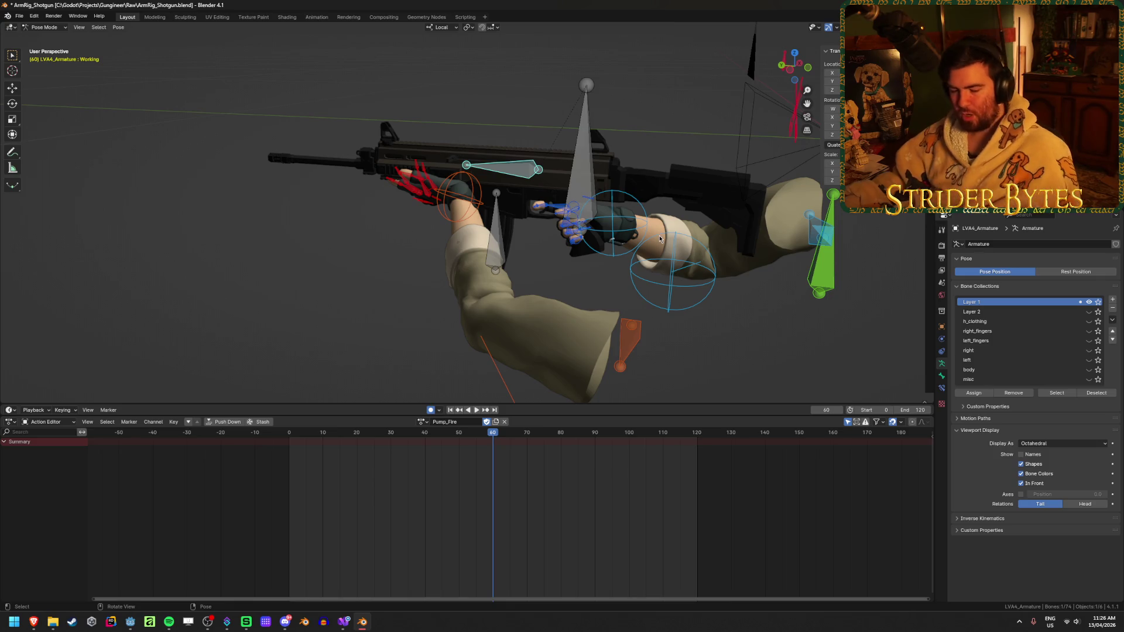
- Return the armature to Object Mode, delete the rifle mesh Cube.012, and save the file
key("Tab")
key("ctrl+Tab")
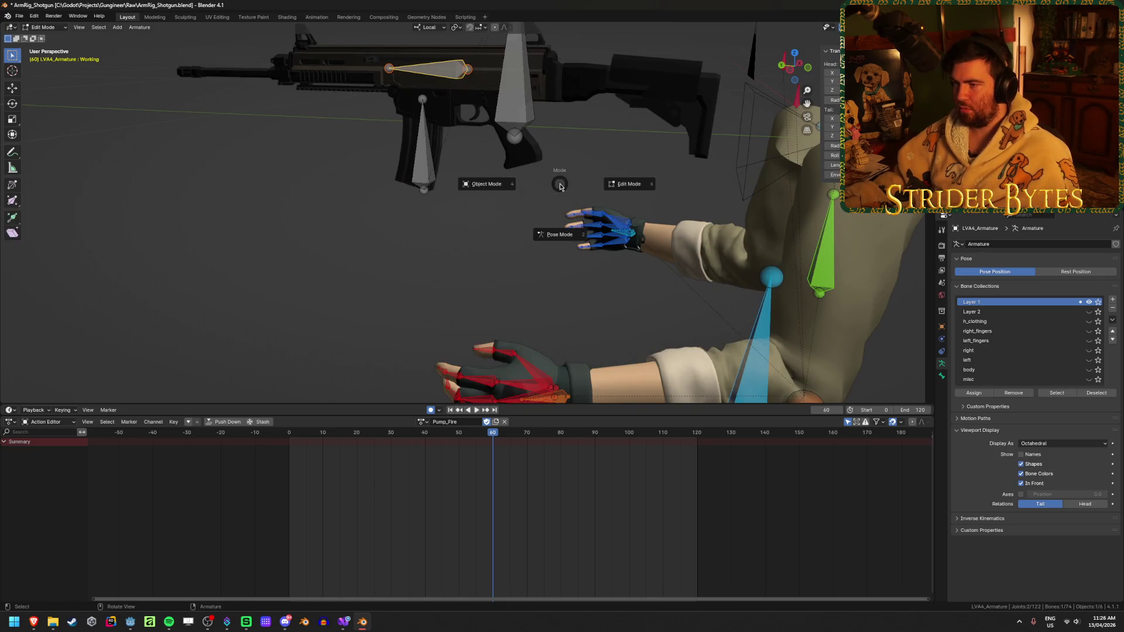
left_click(529, 184)
left_click(713, 195)
key("x")
left_click(713, 195)
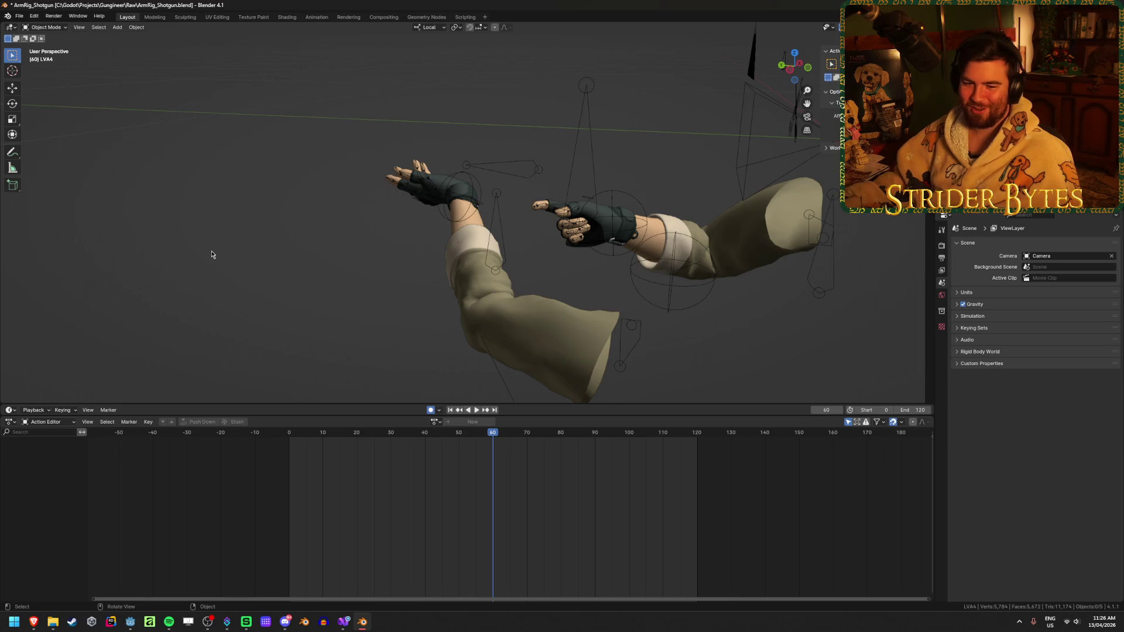
mouse_move(229, 249)
middle_mouse_down()
mouse_move(366, 206)
mouse_move(211, 310)
mouse_move(271, 300)
mouse_move(247, 321)
middle_mouse_up()
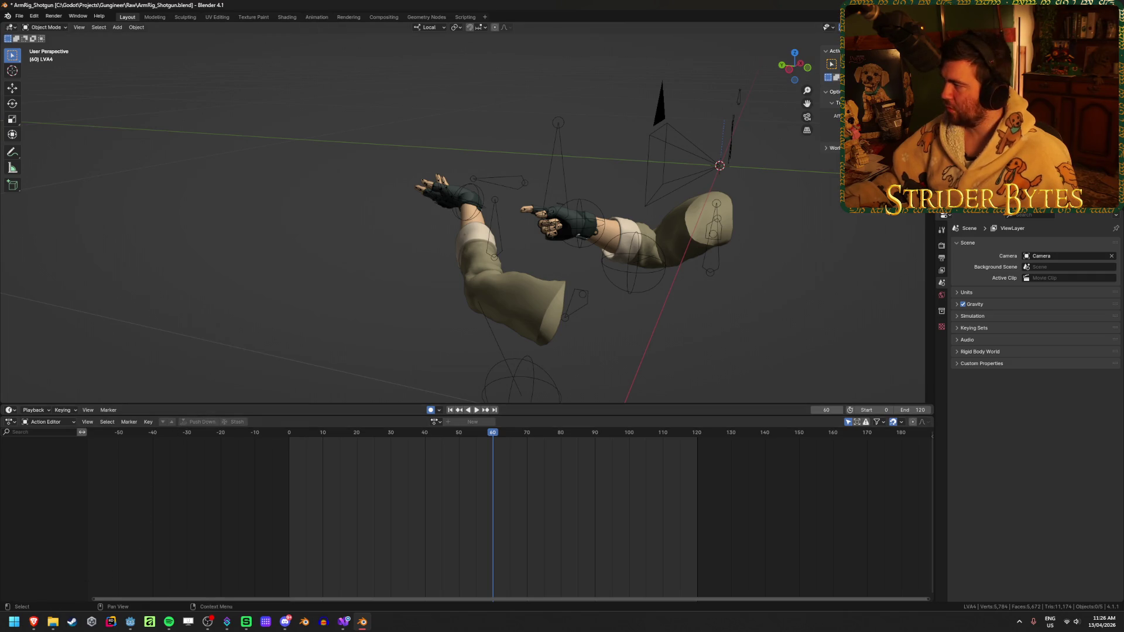
key("ctrl+s")
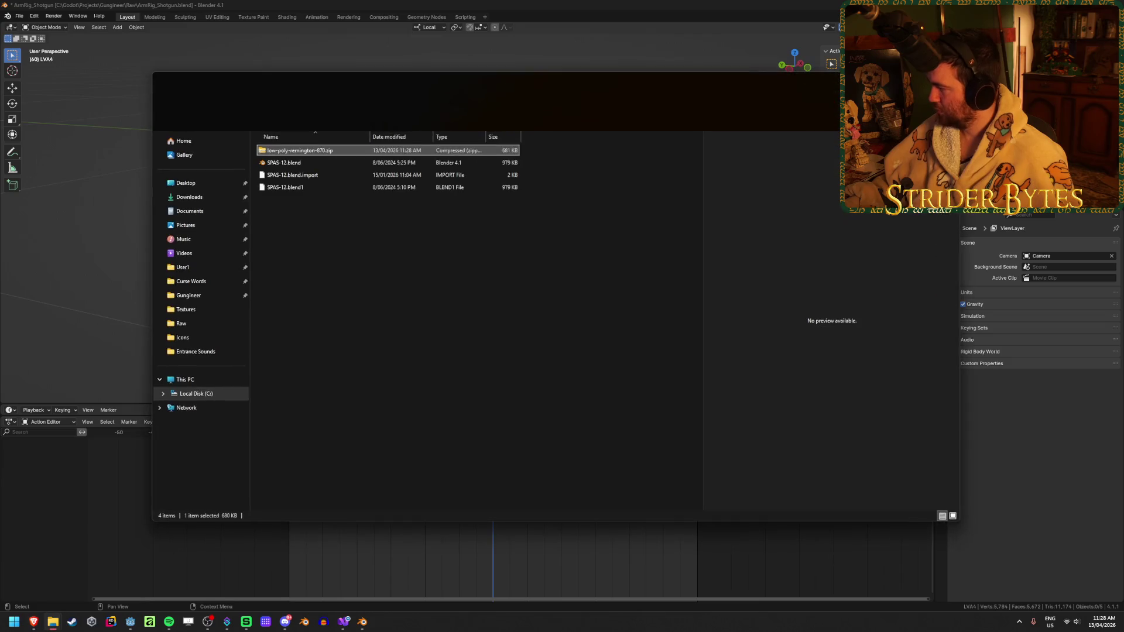
- Extract low-poly-remington-870.zip into the Shotguns folder and delete the zip
right_click(334, 151)
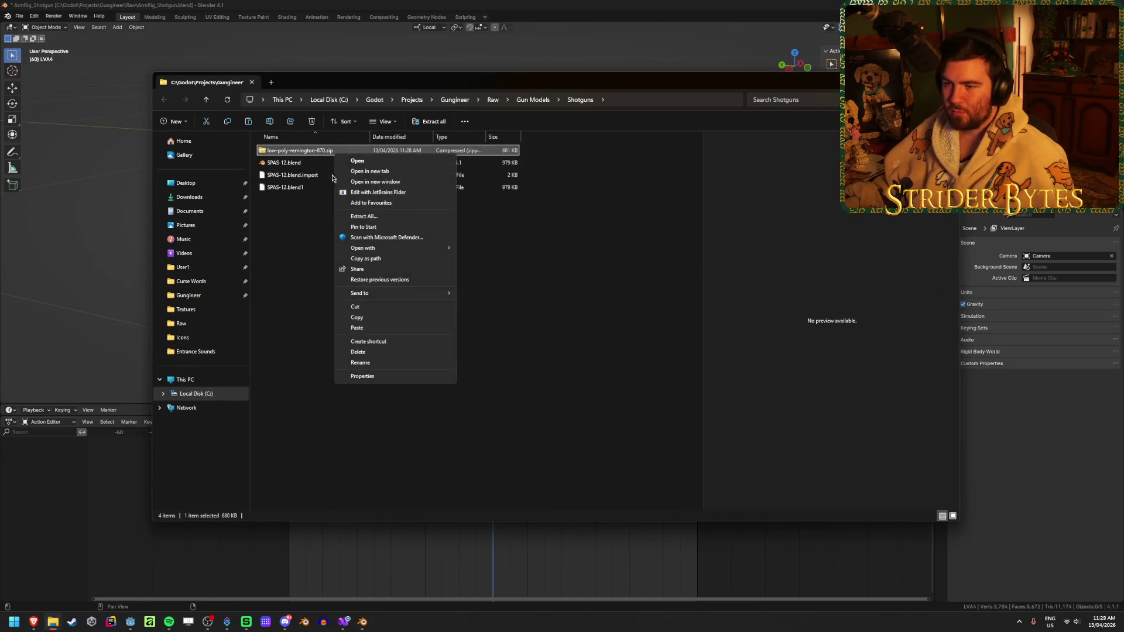
left_click(366, 217)
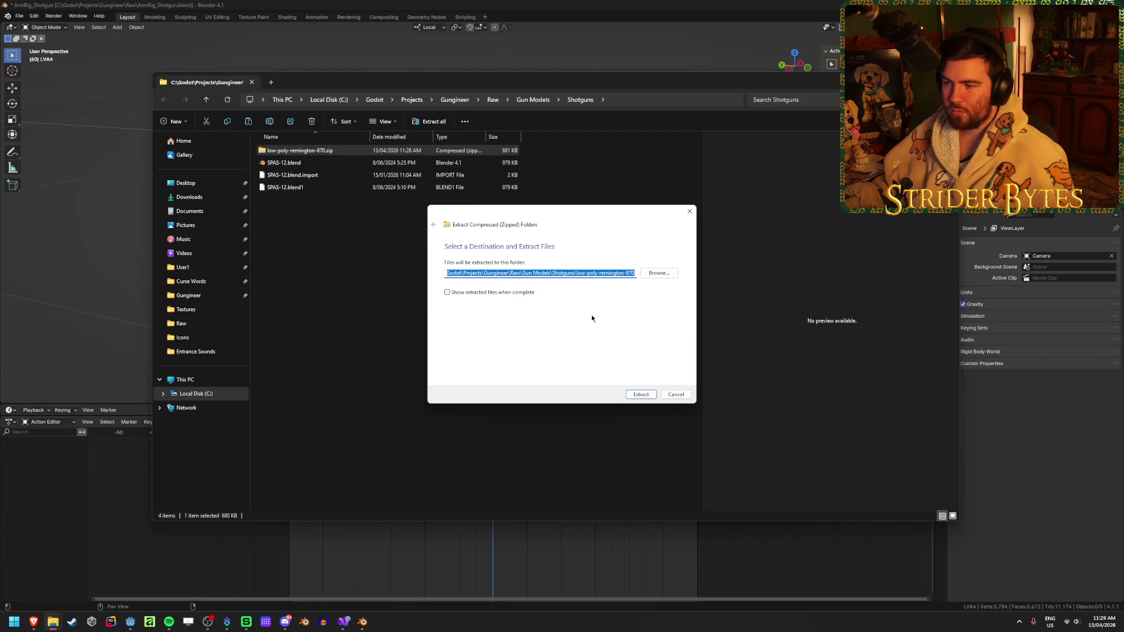
left_click(642, 395)
left_click(305, 151)
key("Delete")
- Move Remington 870.blend from the source subfolder into Shotguns and open it
double_click(308, 188)
double_click(289, 151)
left_click(312, 152)
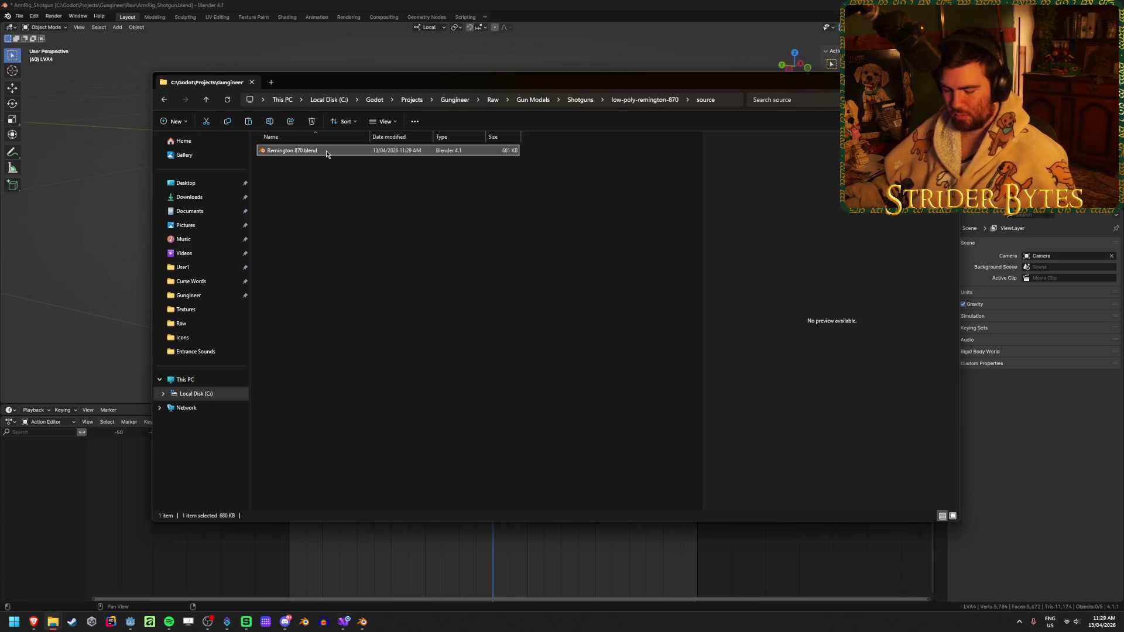
key("alt+Left")
key("alt+Left")
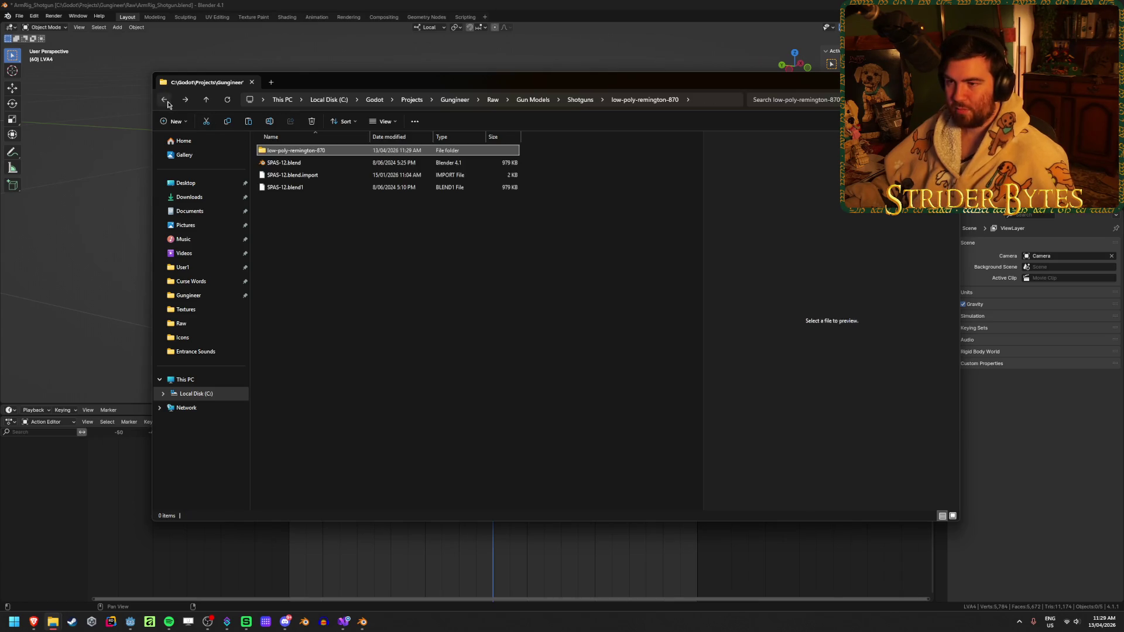
key("ctrl+v")
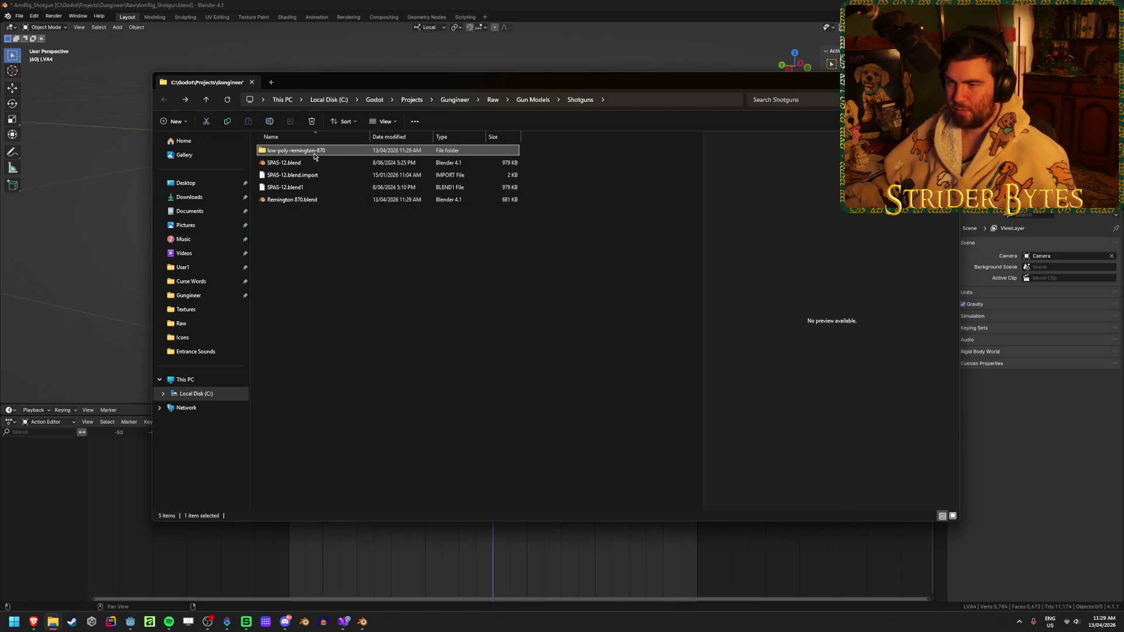
left_click(326, 188)
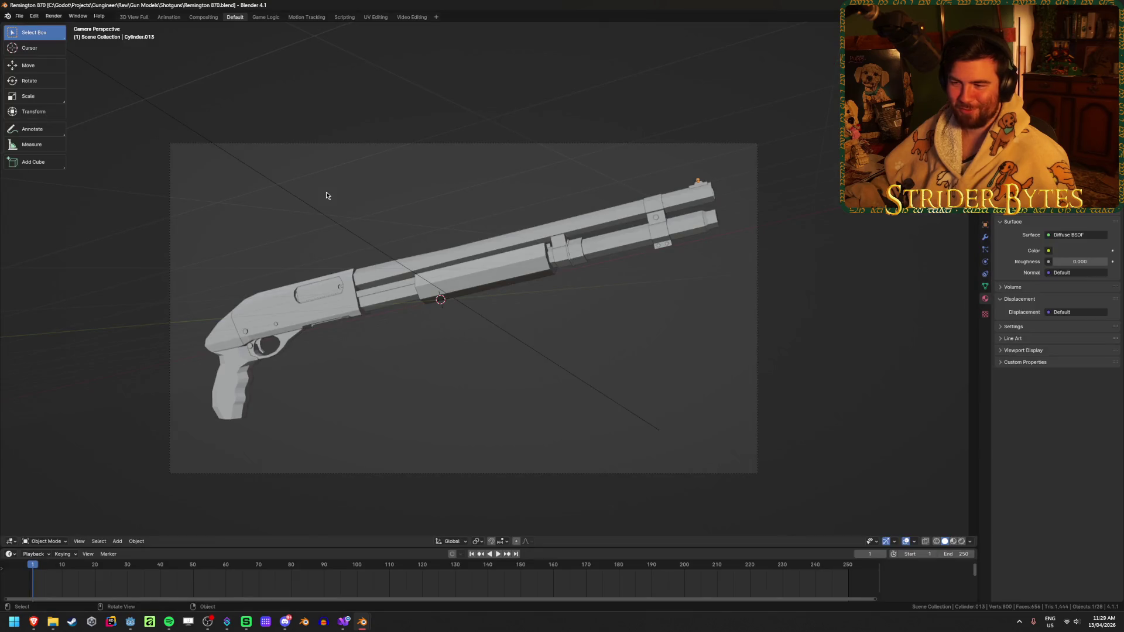
- Delete the ground plane and the light from the scene
mouse_move(430, 209)
middle_mouse_down()
mouse_move(442, 239)
mouse_move(432, 244)
mouse_move(549, 271)
mouse_move(359, 271)
mouse_move(400, 260)
mouse_move(490, 331)
middle_mouse_up()
left_click(401, 256)
key("x")
left_click(370, 253)
left_click(486, 348)
key("x")
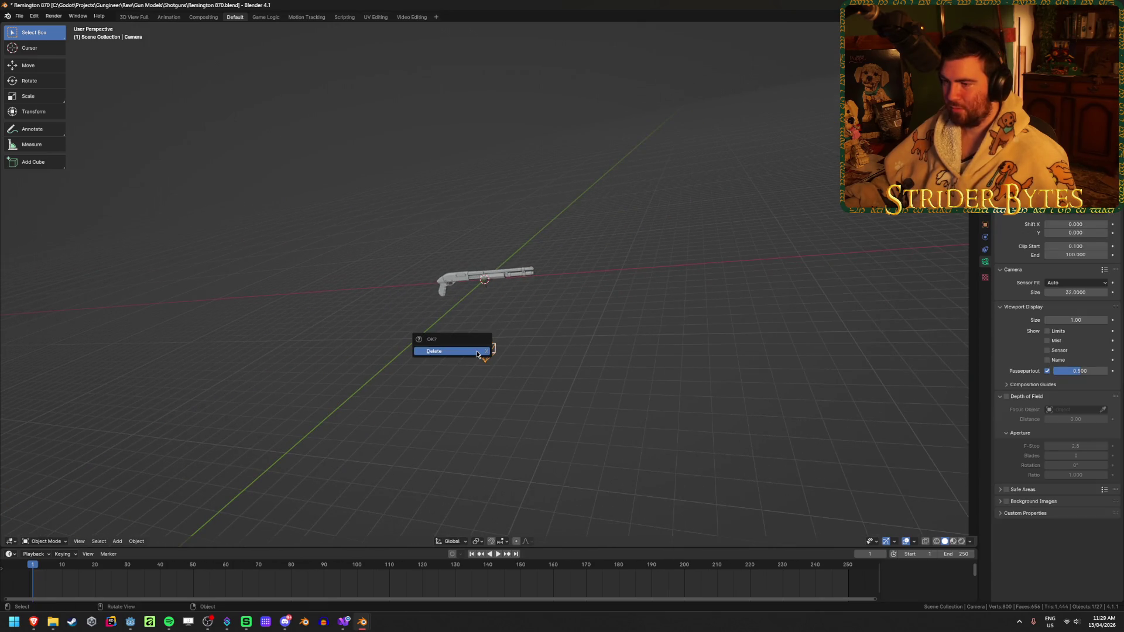
left_click(480, 351)
- Orbit and zoom around the shotgun to inspect its barrel and ends
left_click(493, 273)
middle_click_drag(494, 273, 464, 273)
scroll(480, 275, "up", 6)
scroll(534, 258, "up", 4)
scroll(536, 260, "down", 8)
mouse_move(538, 262)
middle_mouse_down()
mouse_move(564, 283)
mouse_move(550, 284)
middle_mouse_up()
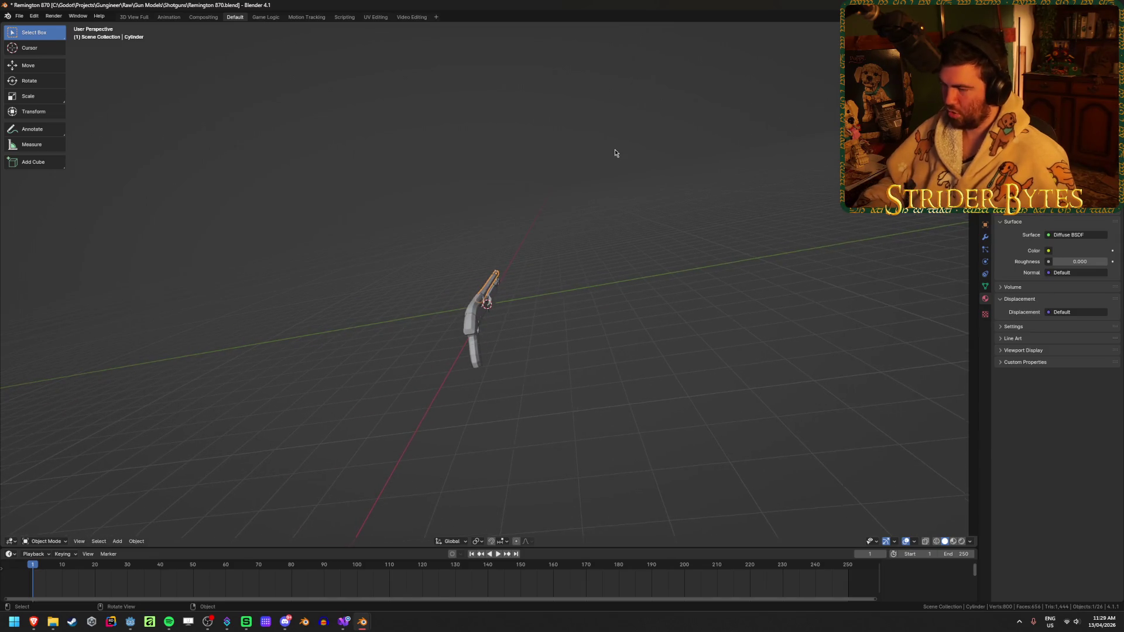
scroll(615, 153, "up", 2)
mouse_move(615, 153)
middle_mouse_down()
mouse_move(647, 155)
mouse_move(602, 161)
mouse_move(610, 146)
mouse_move(592, 238)
mouse_move(603, 241)
mouse_move(517, 251)
middle_mouse_up()
mouse_move(646, 317)
middle_mouse_down()
mouse_move(644, 286)
mouse_move(577, 333)
mouse_move(558, 305)
mouse_move(698, 286)
mouse_move(730, 254)
mouse_move(725, 261)
middle_mouse_up()
- Enlarge the outliner, view the shotgun from above and side, then look for the preferences
right_click(720, 244)
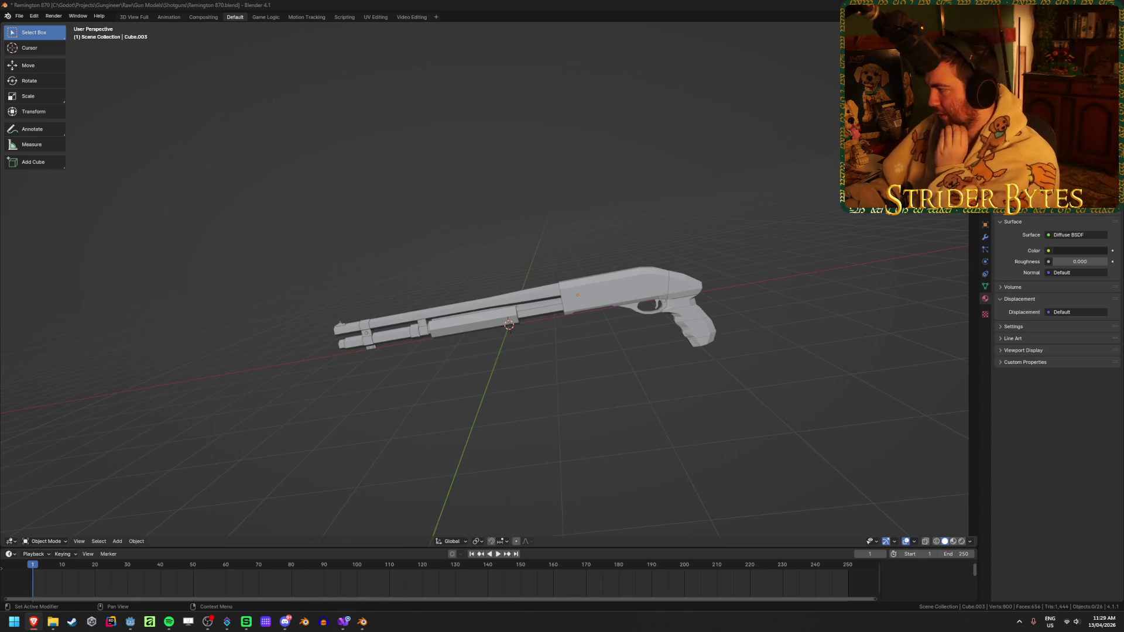
left_click(755, 379)
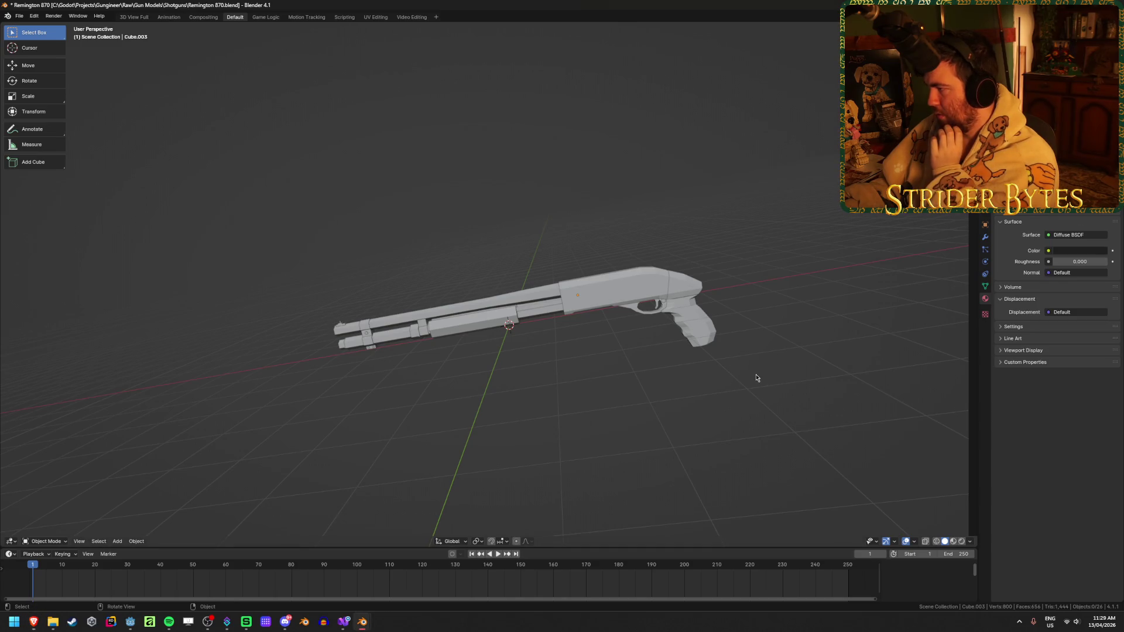
left_click_drag(1047, 215, 1047, 313)
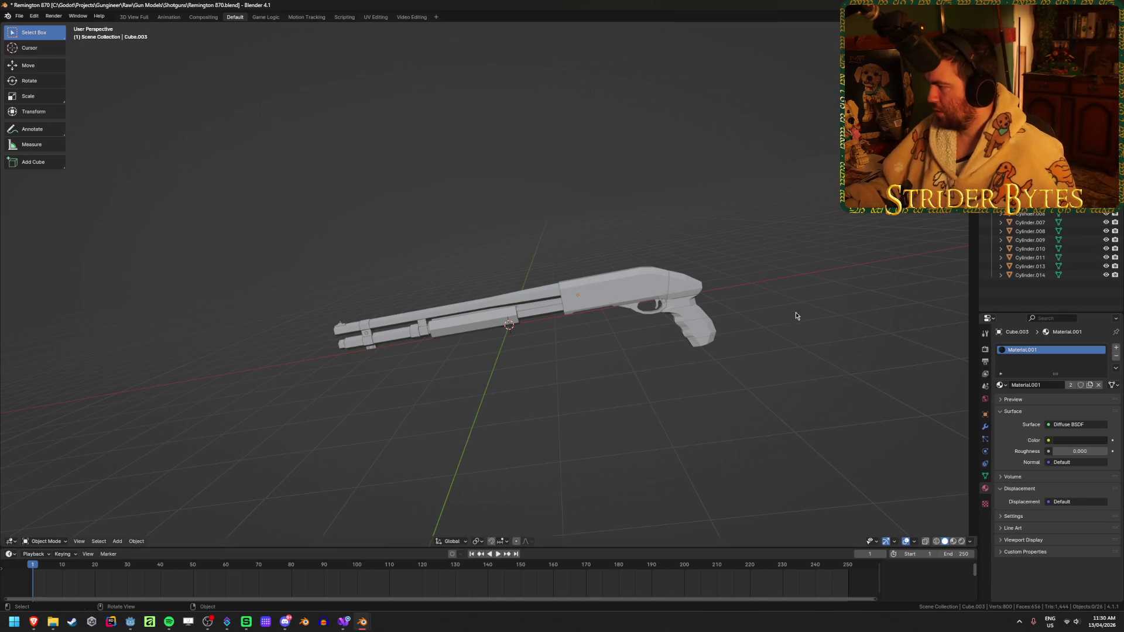
mouse_move(755, 322)
middle_mouse_down()
mouse_move(775, 301)
mouse_move(725, 392)
mouse_move(683, 402)
mouse_move(694, 381)
mouse_move(477, 306)
mouse_move(464, 442)
mouse_move(431, 108)
mouse_move(445, 89)
middle_mouse_up()
mouse_move(686, 131)
middle_mouse_down()
mouse_move(603, 171)
mouse_move(642, 143)
middle_mouse_up()
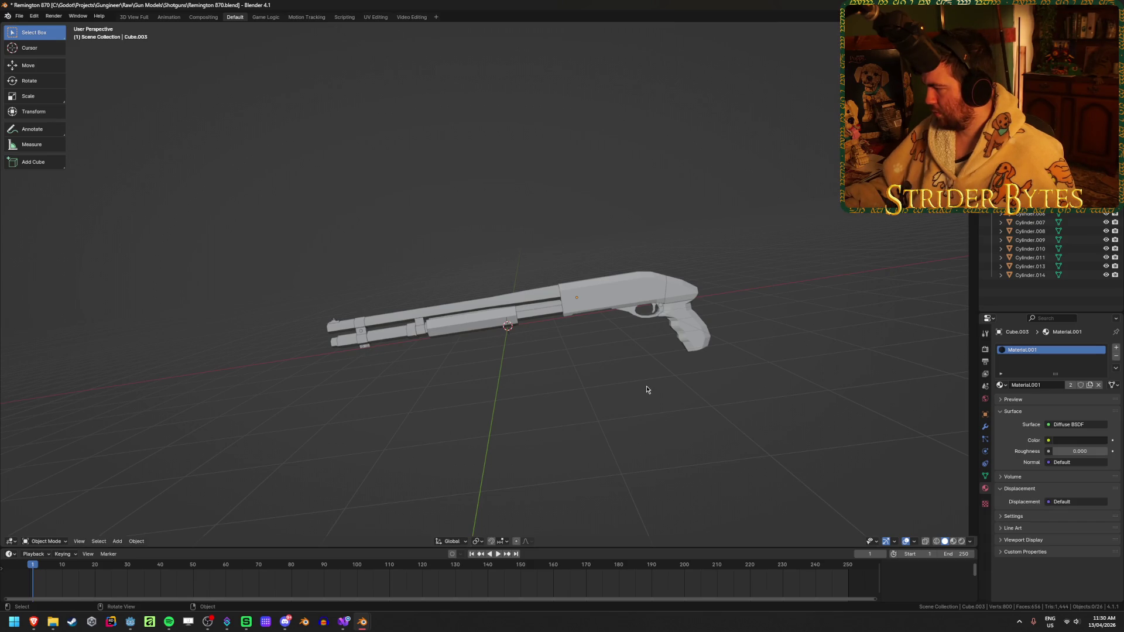
key("alt+Tab")
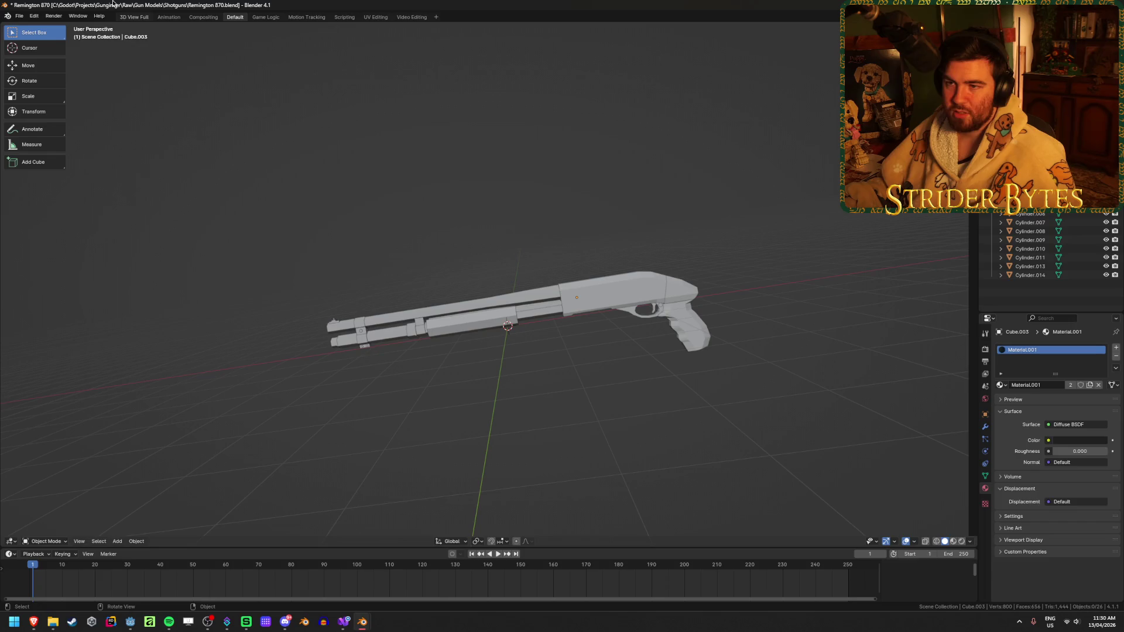
left_click(20, 16)
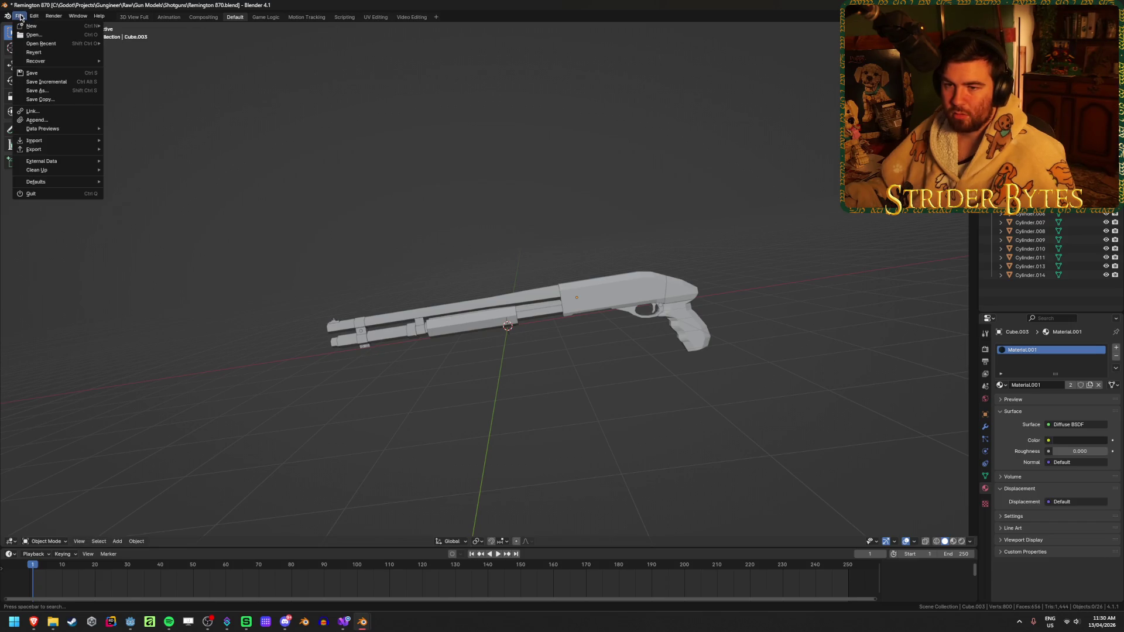
- In Navigation preferences, raise orbit sensitivity slightly and test Trackball before returning to Turntable
mouse_move(30, 17)
left_click(56, 129)
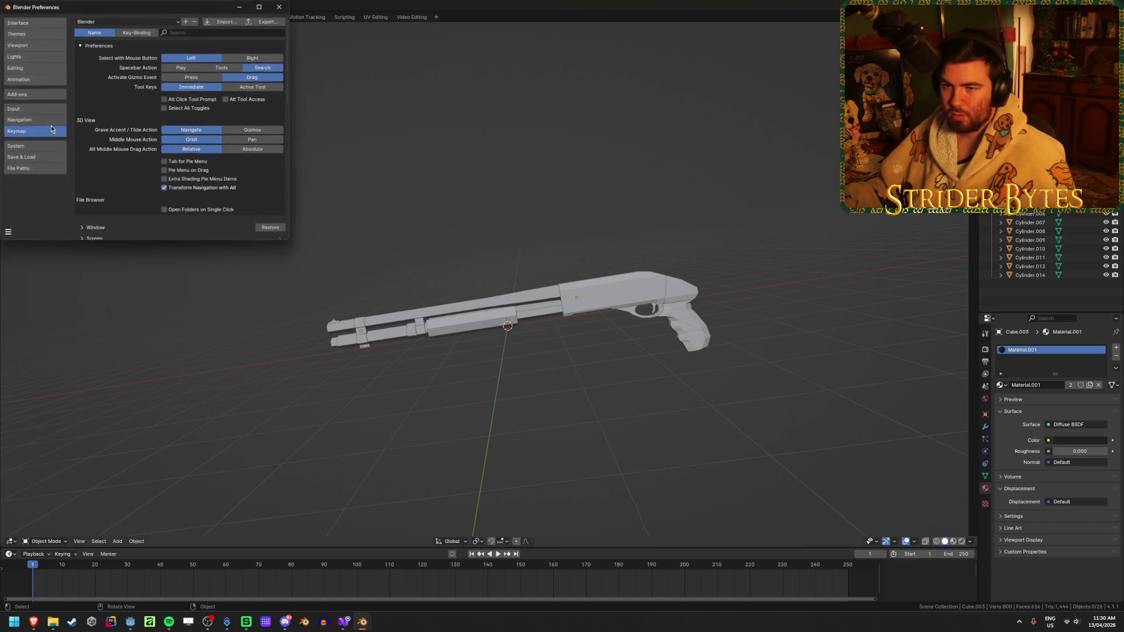
left_click(39, 120)
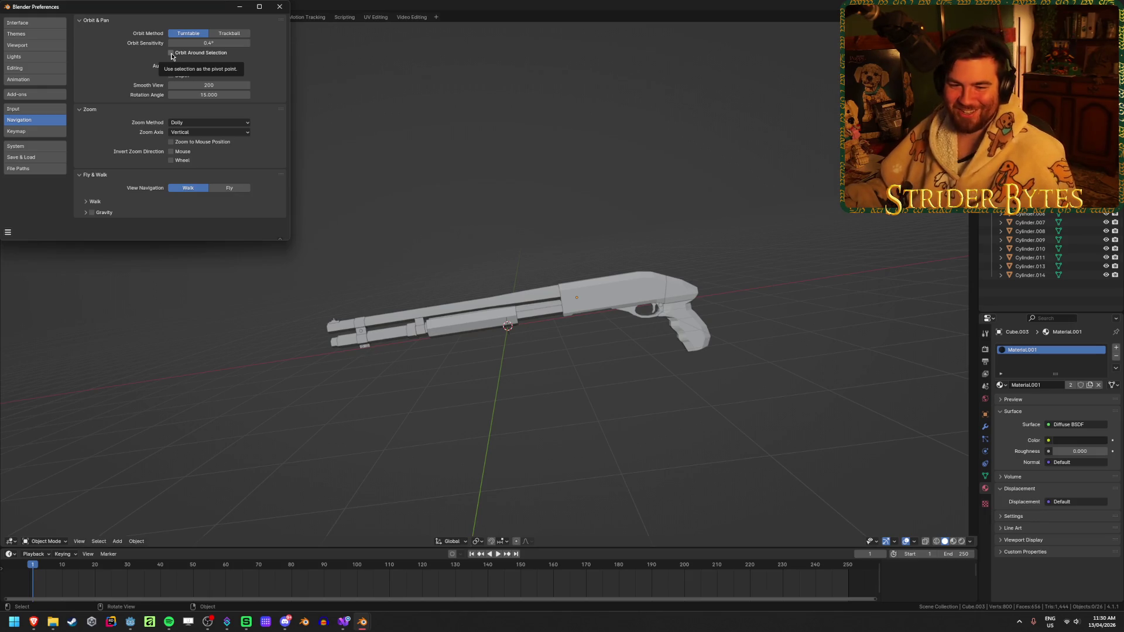
left_click_drag(205, 42, 212, 43)
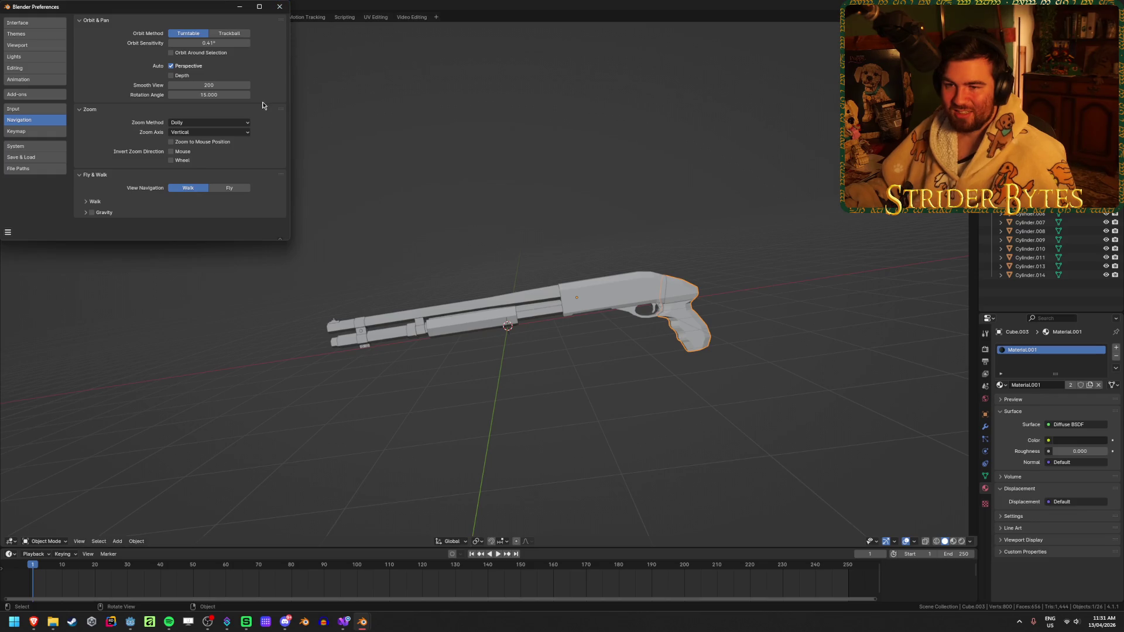
left_click(229, 33)
mouse_move(545, 237)
middle_mouse_down()
mouse_move(557, 245)
mouse_move(366, 317)
mouse_move(270, 371)
mouse_move(304, 327)
middle_mouse_up()
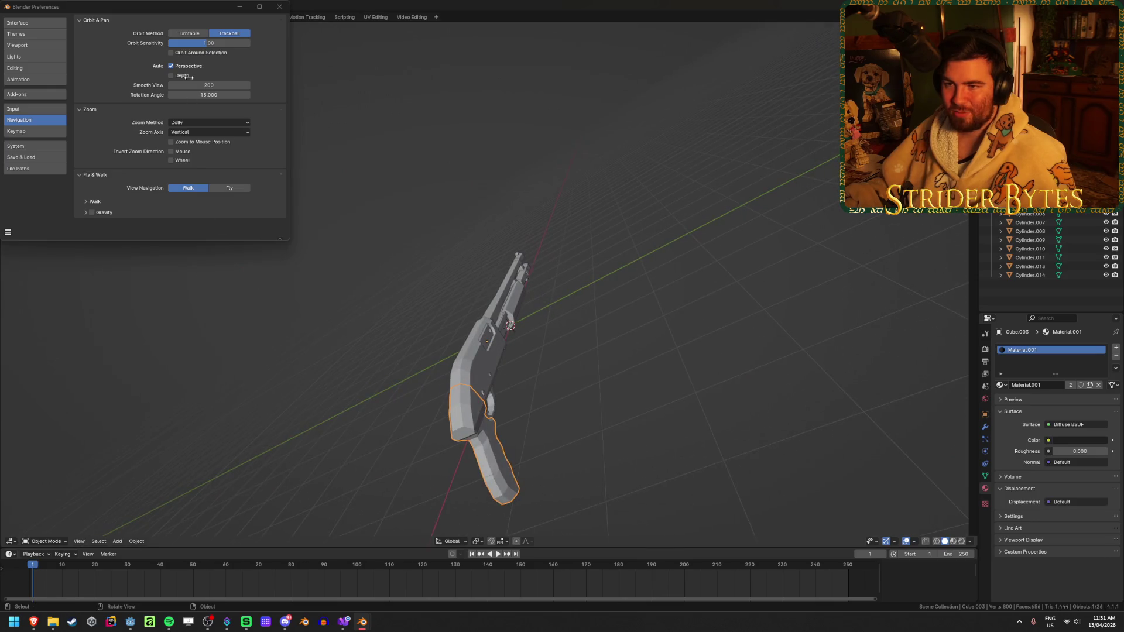
left_click(188, 33)
middle_click_drag(410, 275, 492, 293)
- Enable Orbit Around Selection, test it on a barrel part, and close Preferences
left_click(170, 52)
left_click(480, 332)
mouse_move(480, 331)
middle_mouse_down()
mouse_move(554, 365)
mouse_move(492, 381)
mouse_move(522, 344)
mouse_move(556, 343)
mouse_move(538, 356)
middle_mouse_up()
key("KP_Decimal")
scroll(509, 345, "down", 5)
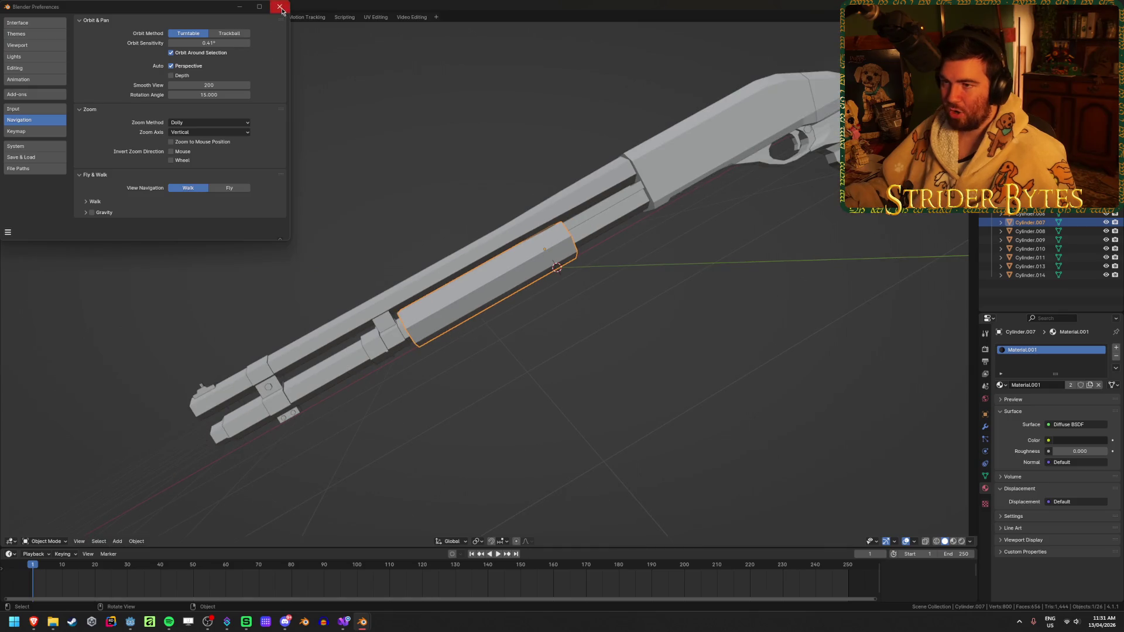
left_click(727, 411)
scroll(685, 395, "down", 3)
- Copy all 26 shotgun parts and start a new General file without saving
key("a")
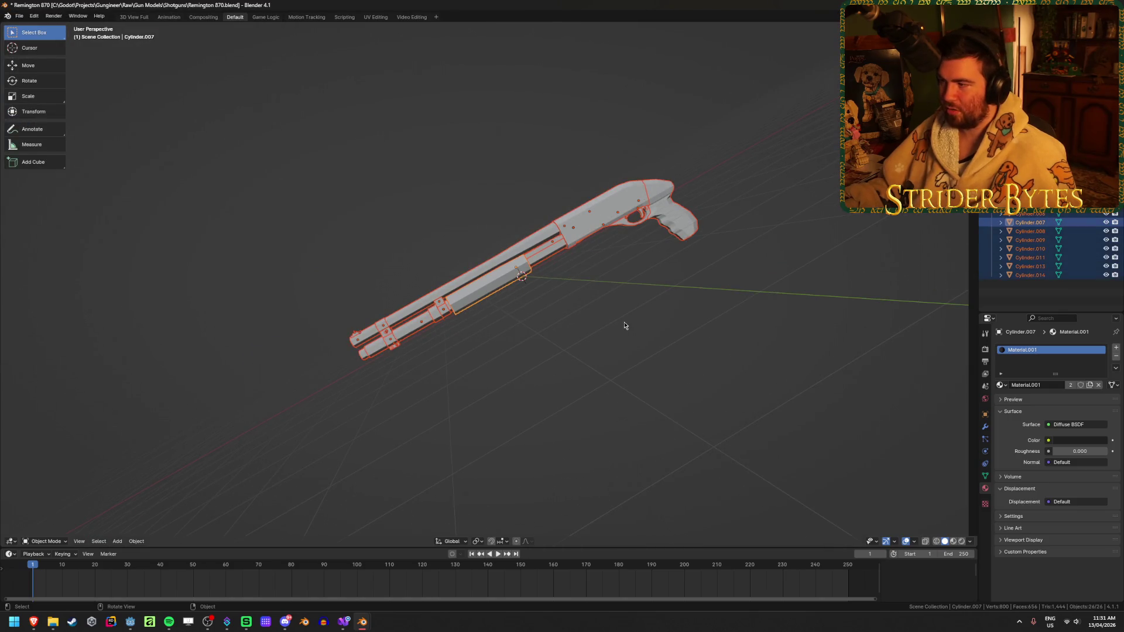
key("ctrl+c")
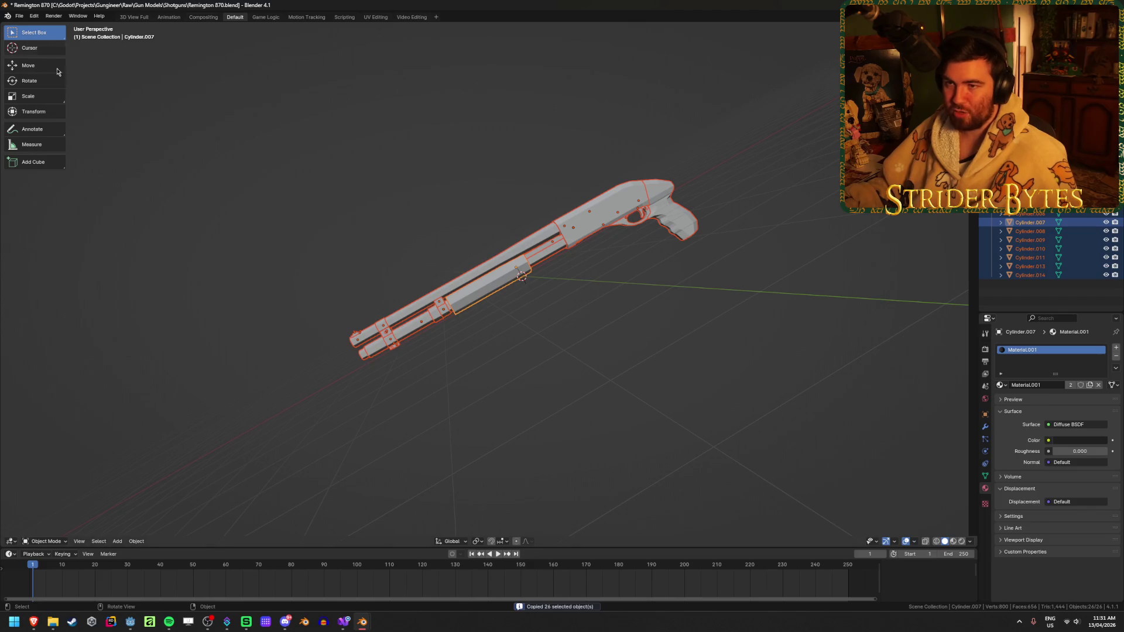
left_click(281, 138)
left_click(19, 16)
mouse_move(28, 27)
left_click(127, 25)
left_click(590, 325)
mouse_move(592, 326)
middle_mouse_down()
mouse_move(433, 311)
mouse_move(436, 290)
mouse_move(458, 328)
mouse_move(532, 336)
middle_mouse_up()
- Replace the default cube, camera and light with the pasted shotgun parts and begin saving
key("a")
key("x")
left_click(532, 336)
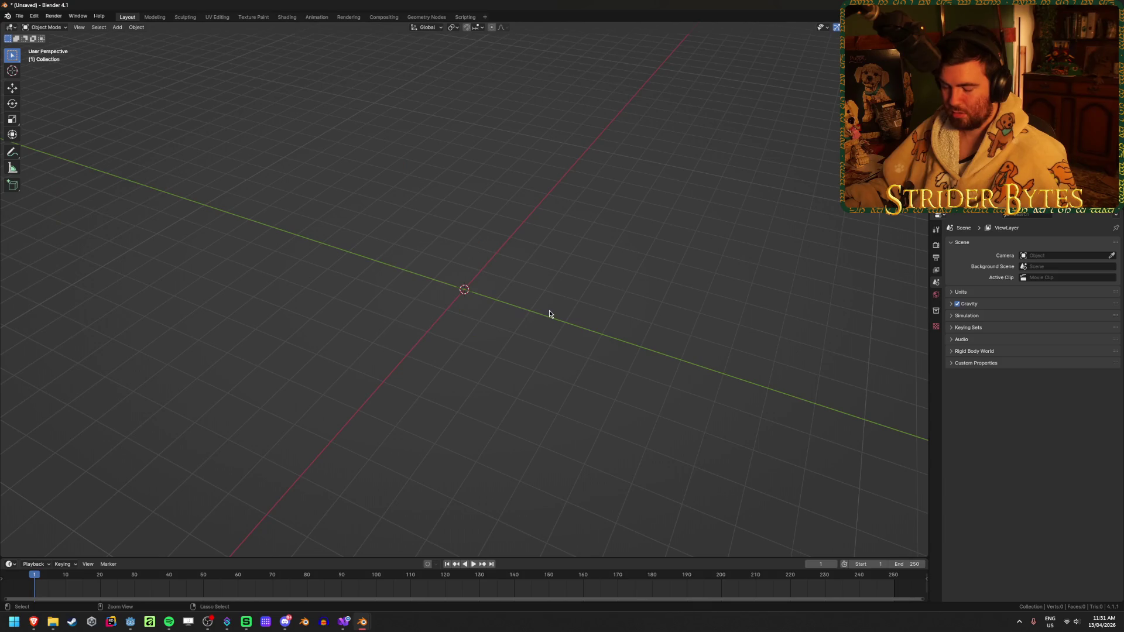
key("ctrl+v")
left_click(647, 336)
mouse_move(647, 336)
middle_mouse_down()
mouse_move(593, 313)
mouse_move(498, 337)
middle_mouse_up()
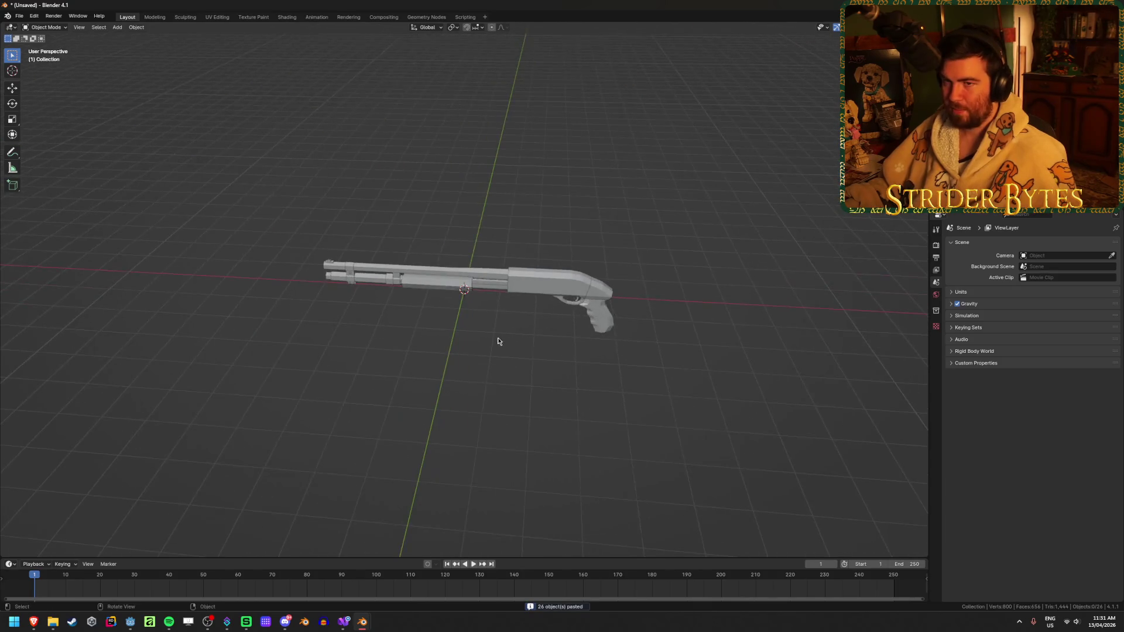
scroll(497, 338, "up", 4)
key("ctrl+s")
left_click(487, 192)
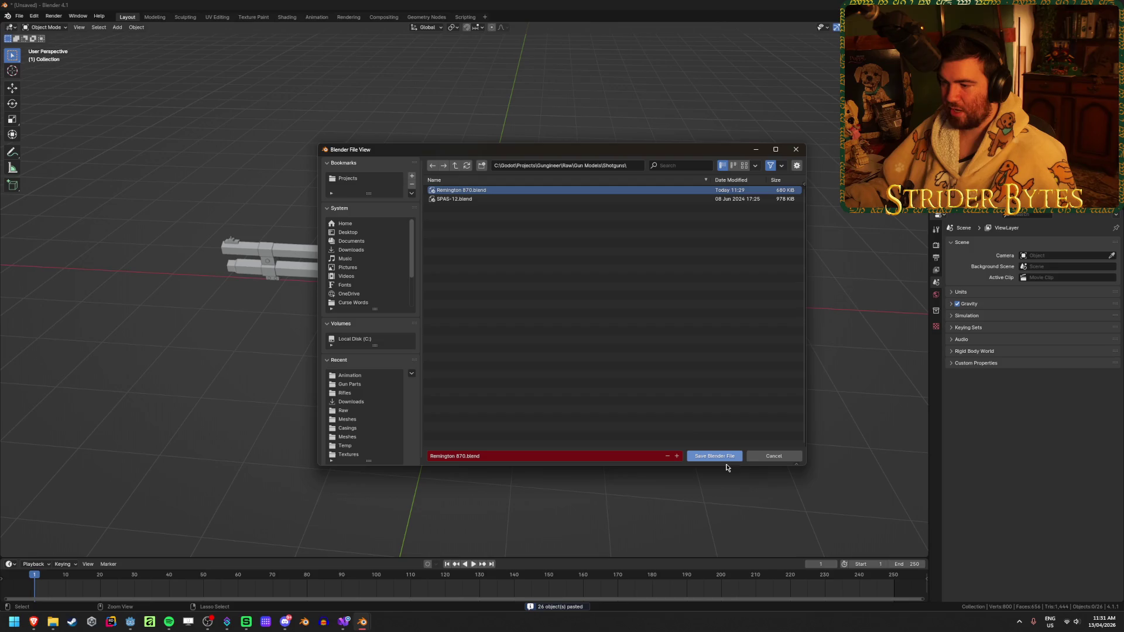
- Overwrite Remington 870.blend with the clean scene, then select all shotgun parts
mouse_move(385, 613)
left_click(351, 579)
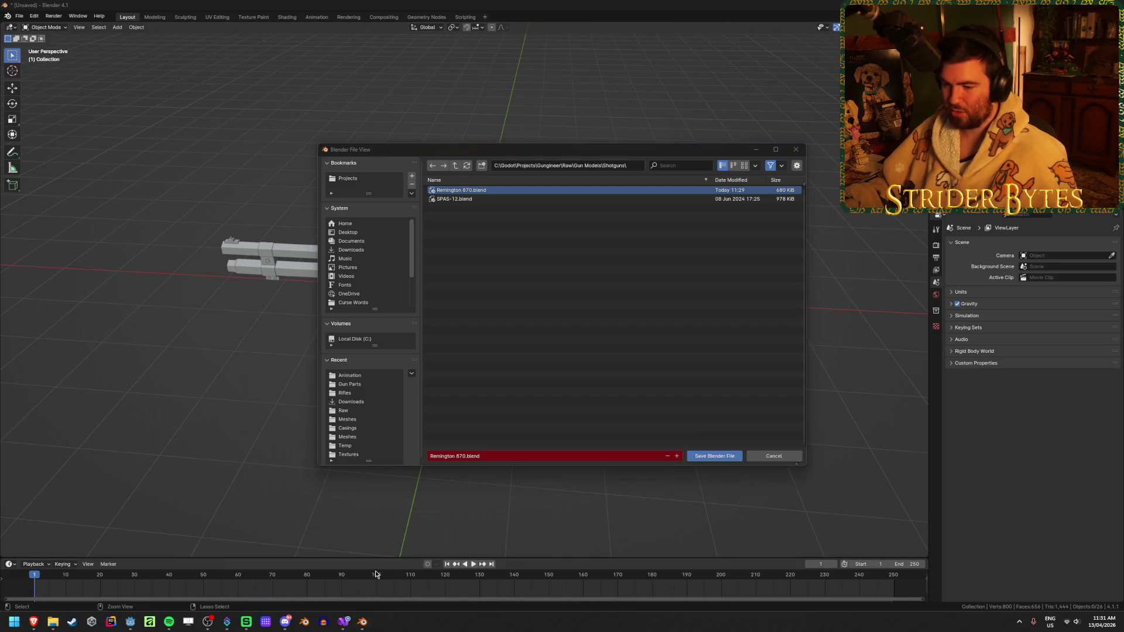
left_click(773, 458)
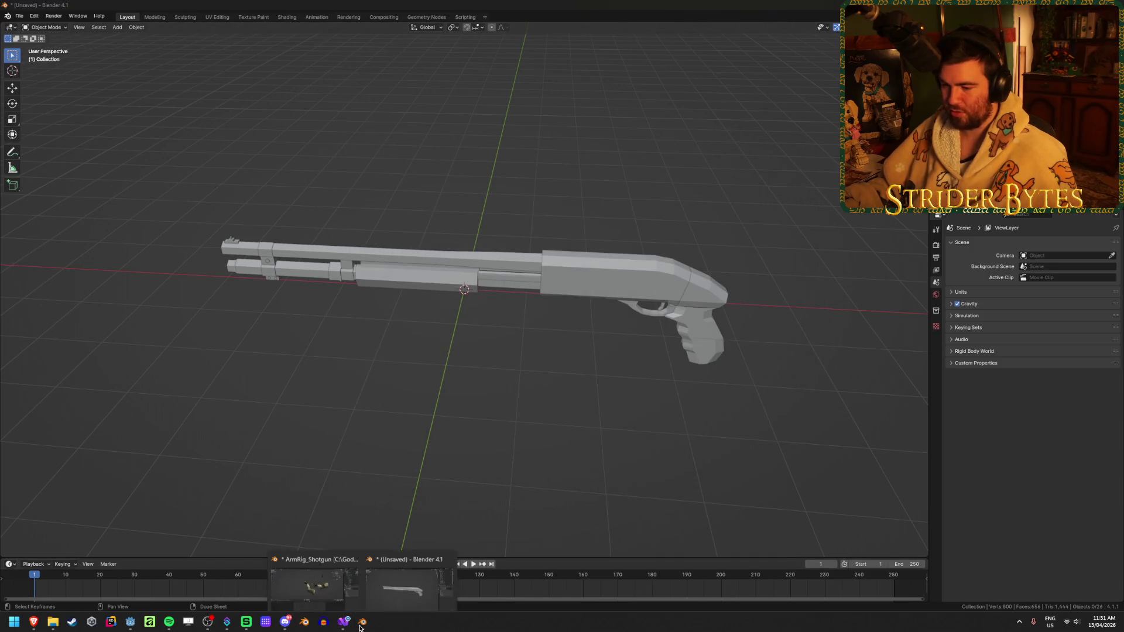
left_click(343, 566)
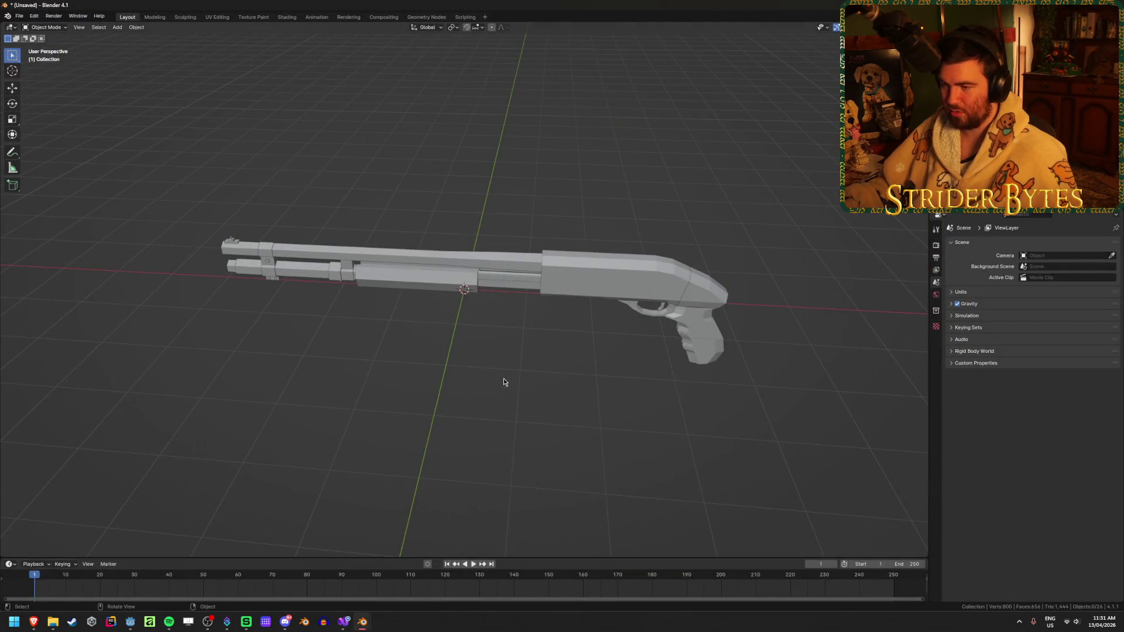
key("ctrl+s")
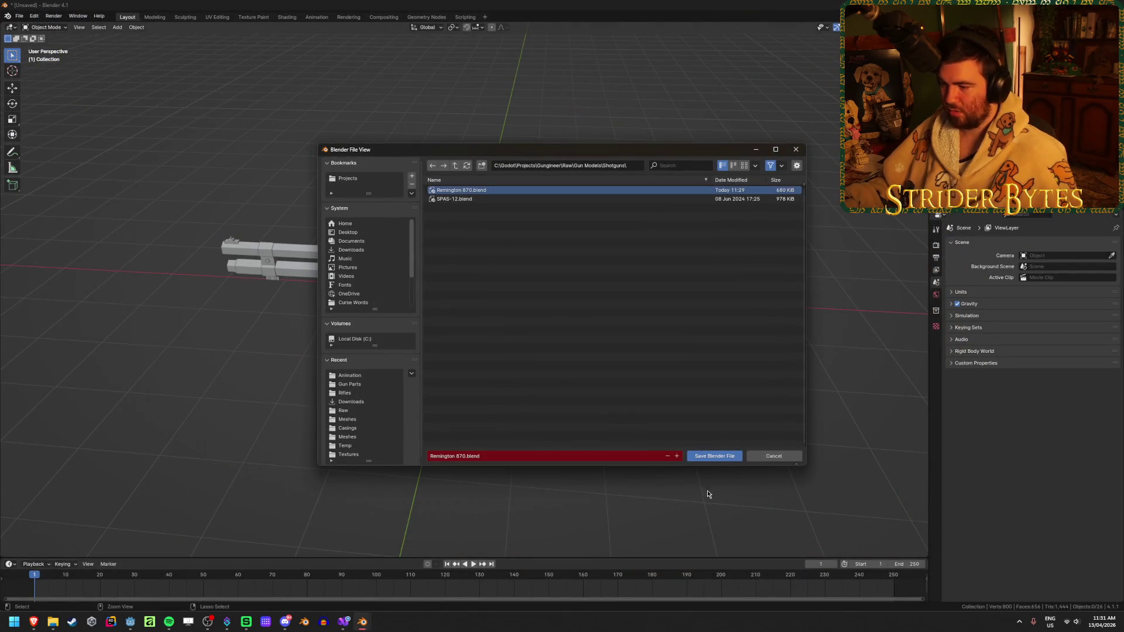
left_click(712, 457)
mouse_move(566, 409)
middle_mouse_down()
mouse_move(597, 400)
mouse_move(557, 432)
mouse_move(548, 419)
middle_mouse_up()
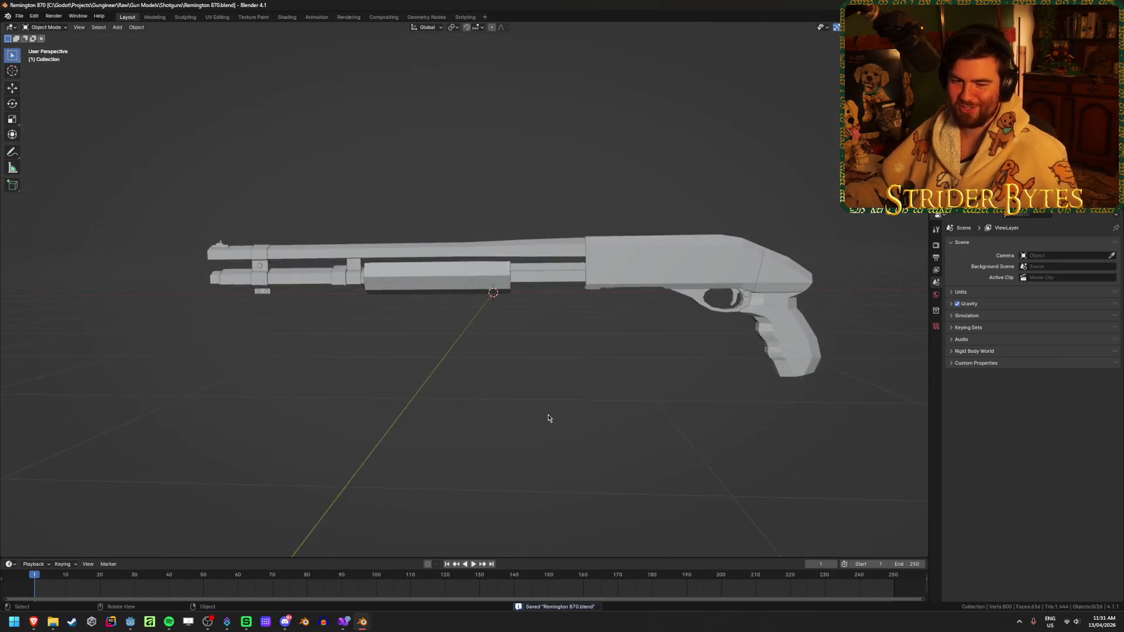
key("a")
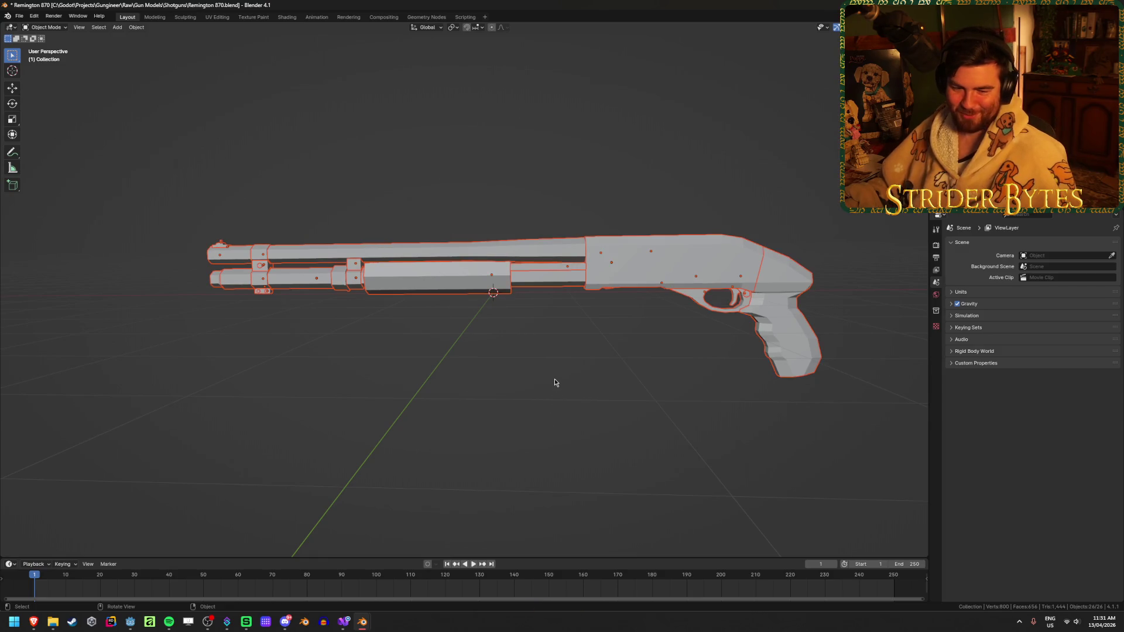
scroll(555, 381, "down", 2)
- Toggle the selection of all shotgun parts, making the receiver active, then deselect
left_click(550, 342)
left_click(596, 269)
key("a")
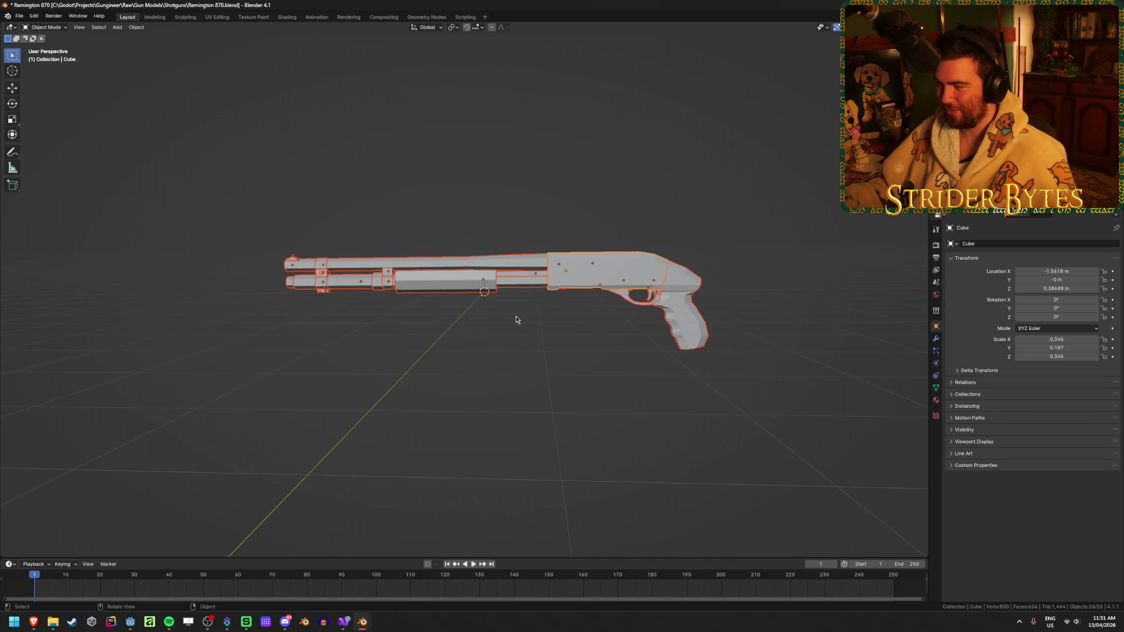
left_click(519, 332)
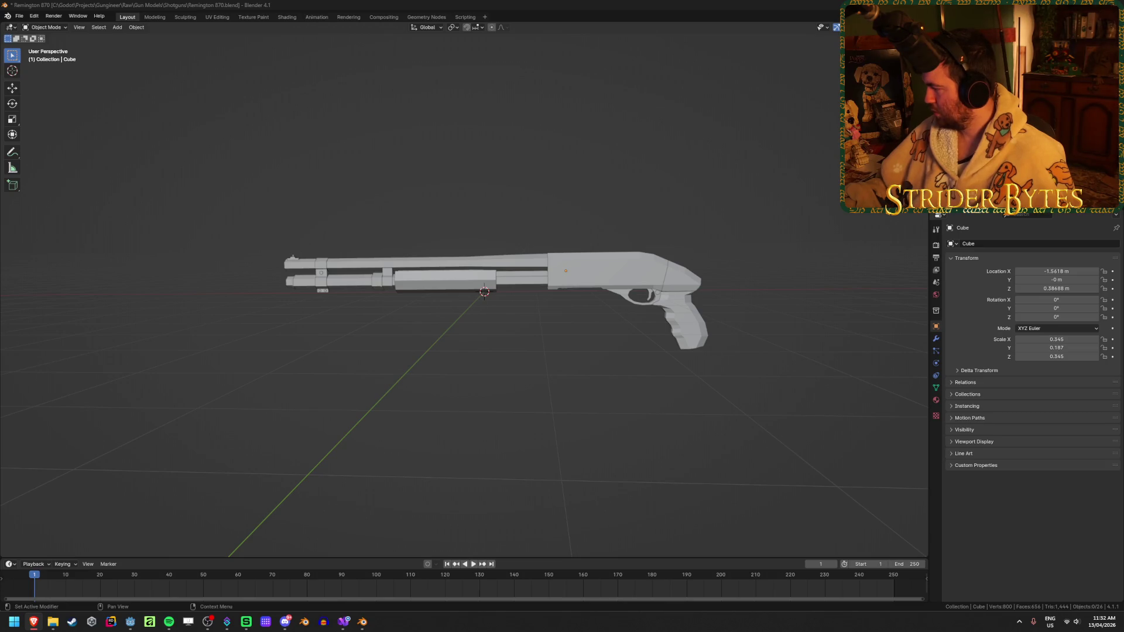
key("a")
left_click(617, 219)
key("a")
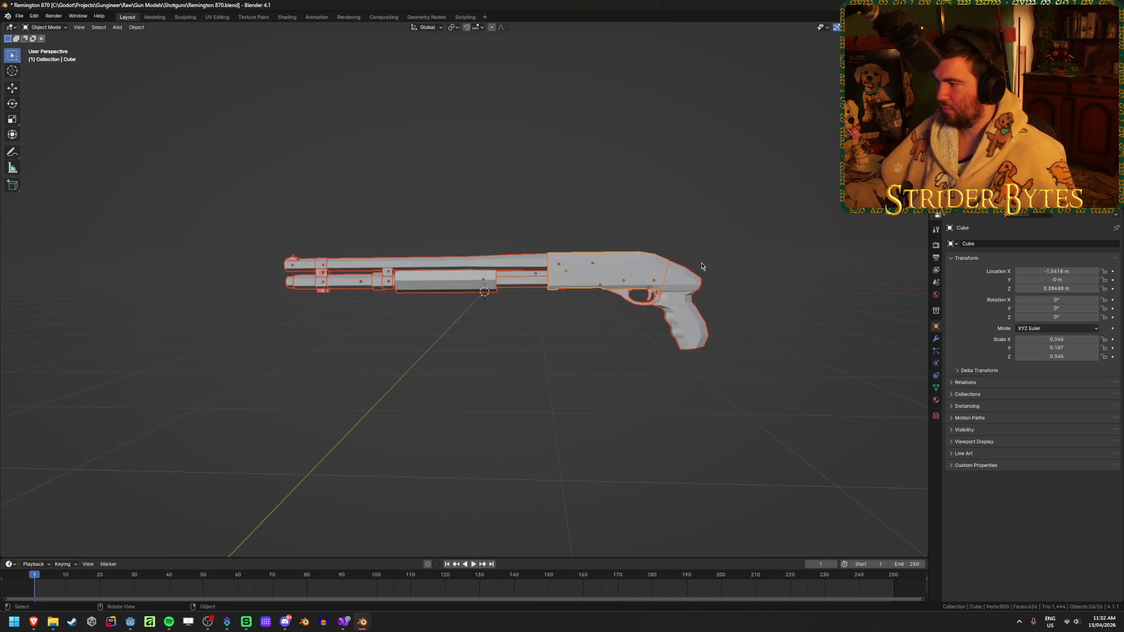
left_click(796, 326)
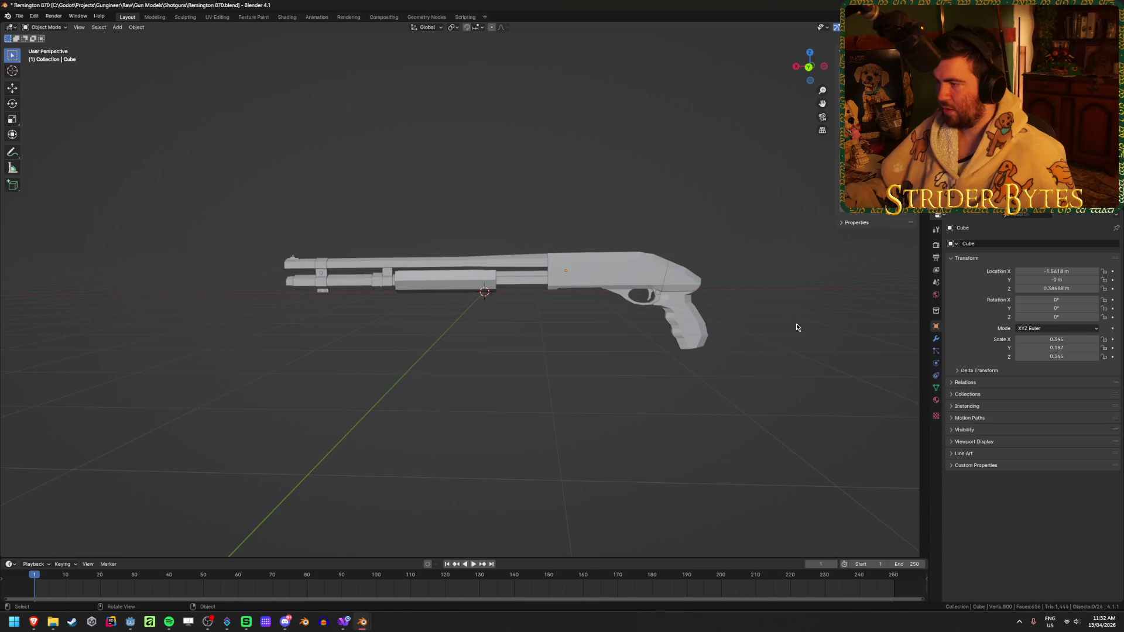
- Inspect the pump, barrel and receiver, then clear the selection and bring up the Add menu
mouse_move(796, 327)
middle_mouse_down()
mouse_move(763, 337)
mouse_move(612, 311)
middle_mouse_up()
left_click(476, 284)
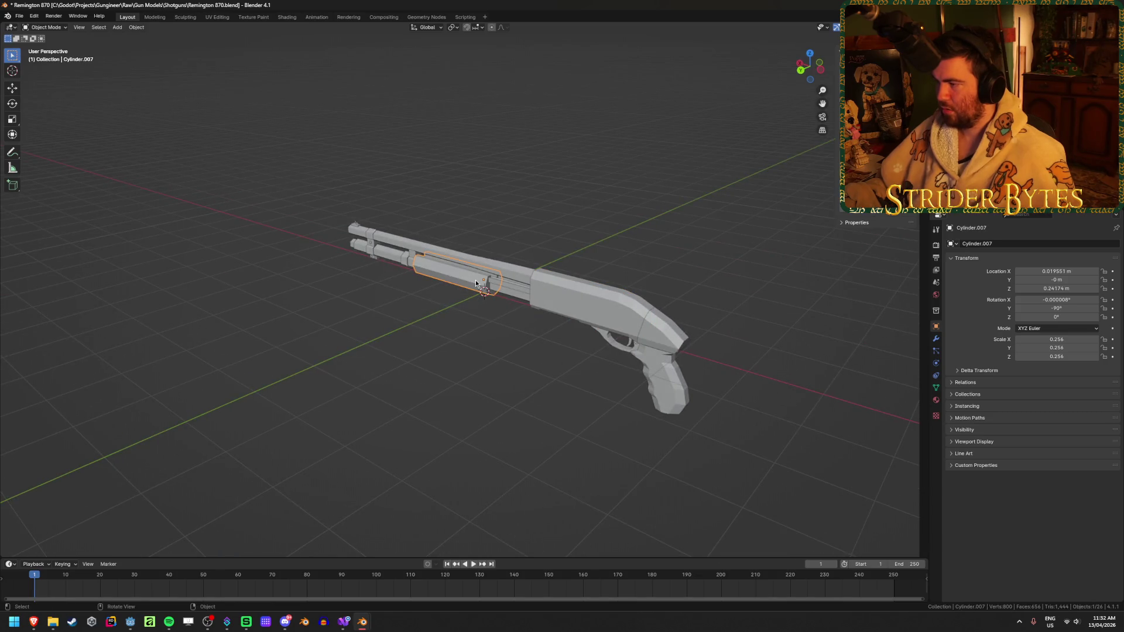
left_click(426, 247)
middle_click_drag(427, 247, 641, 261)
left_click(641, 261)
left_click(601, 330)
key("shift+a")
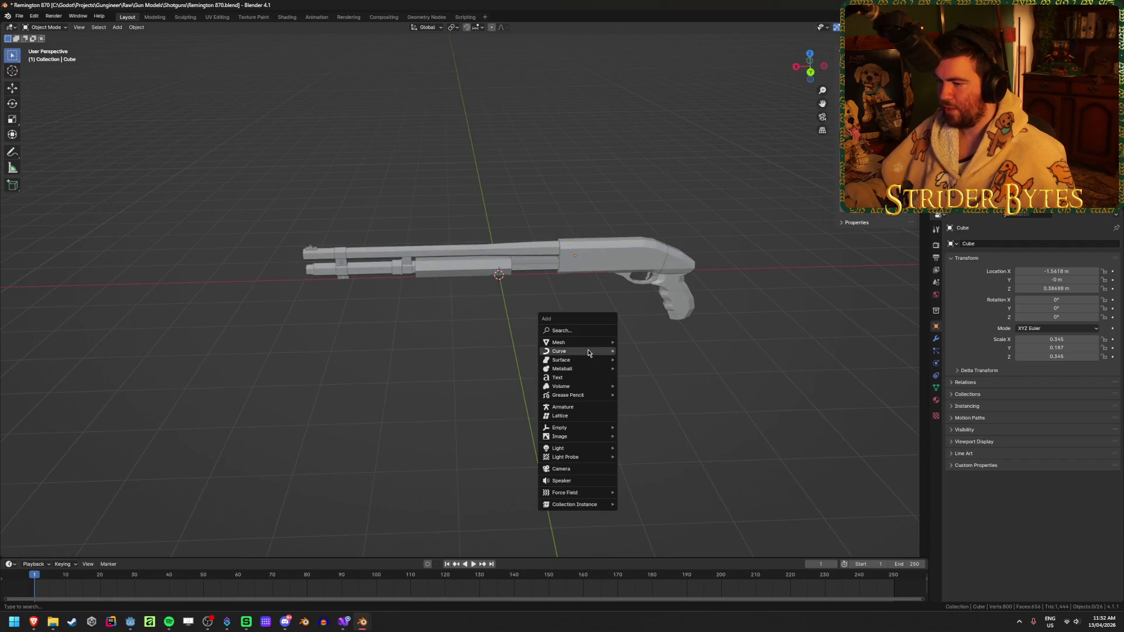
- Add a cube at the origin with size 0.5
mouse_move(590, 345)
left_click(637, 350)
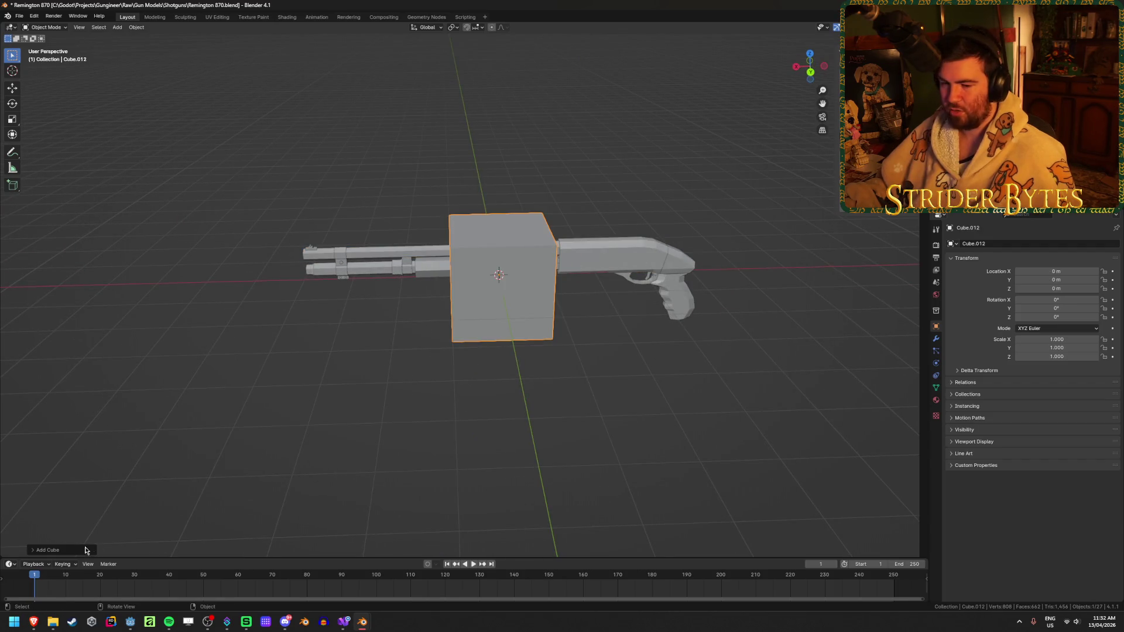
left_click(112, 474)
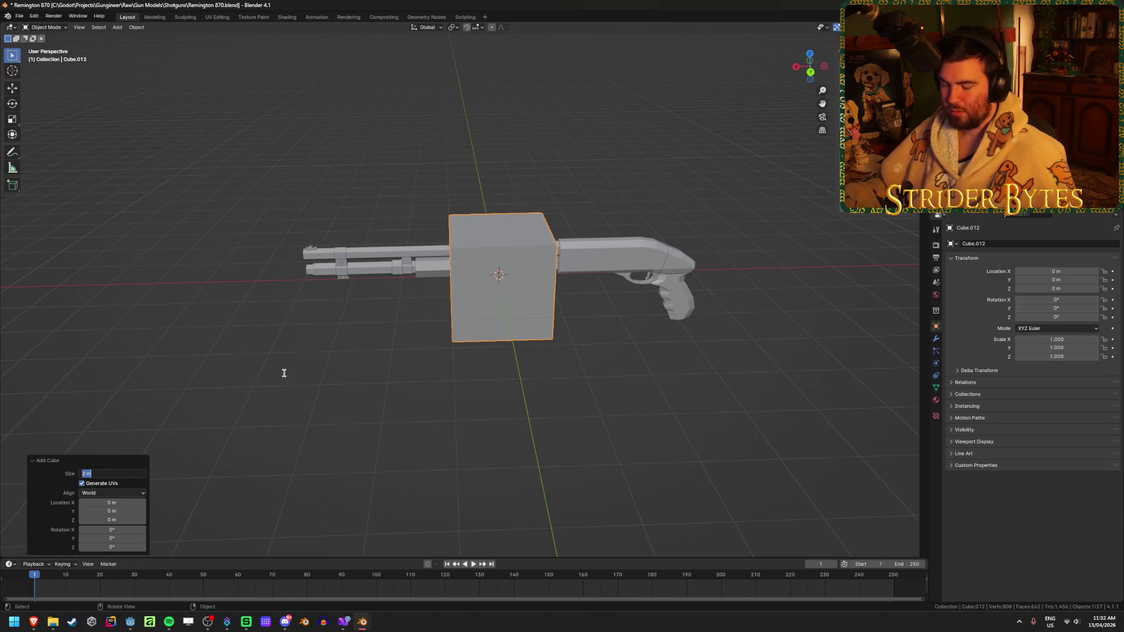
type("0.5")
key("Return")
scroll(591, 384, "up", 5)
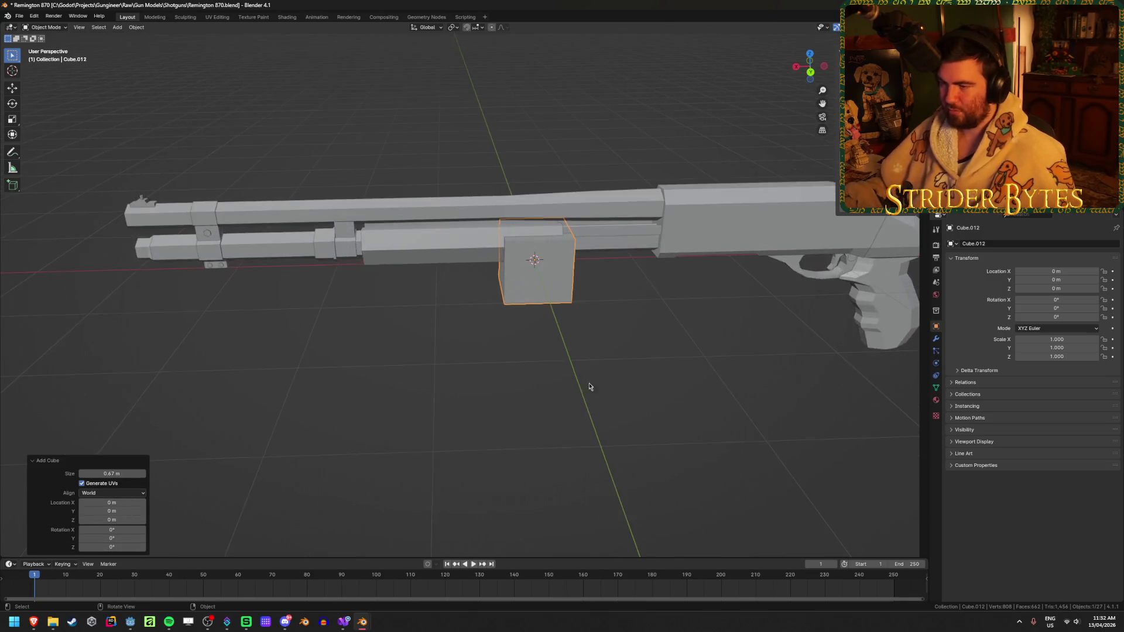
scroll(637, 359, "down", 5)
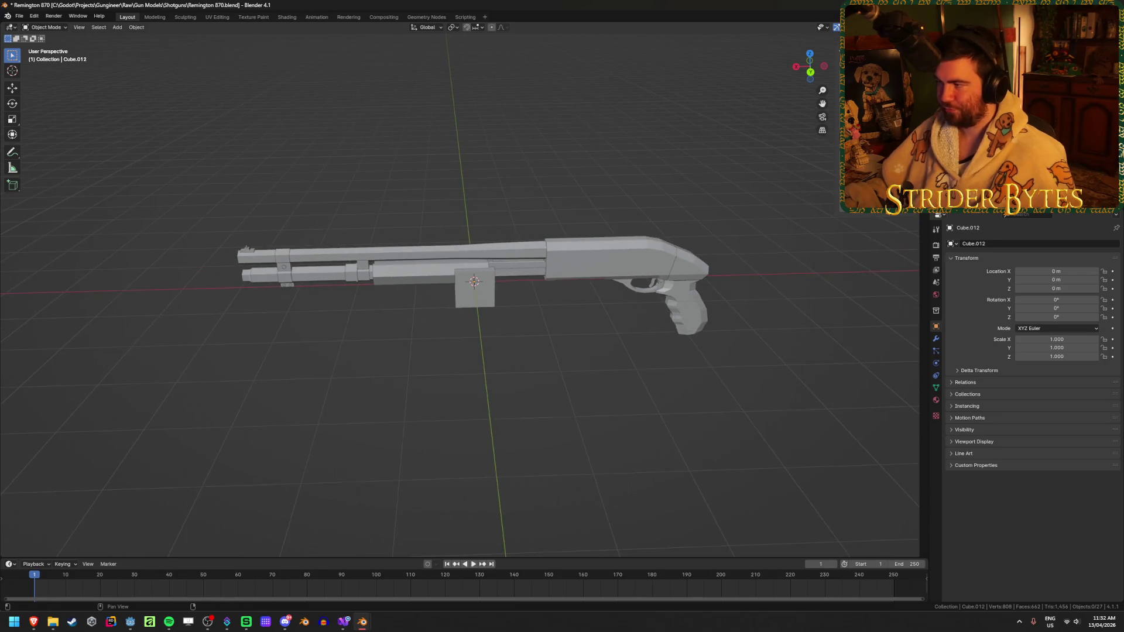
- Compare the cube with the receiver, then select the receiver, grip and barrel parts
left_click(609, 258)
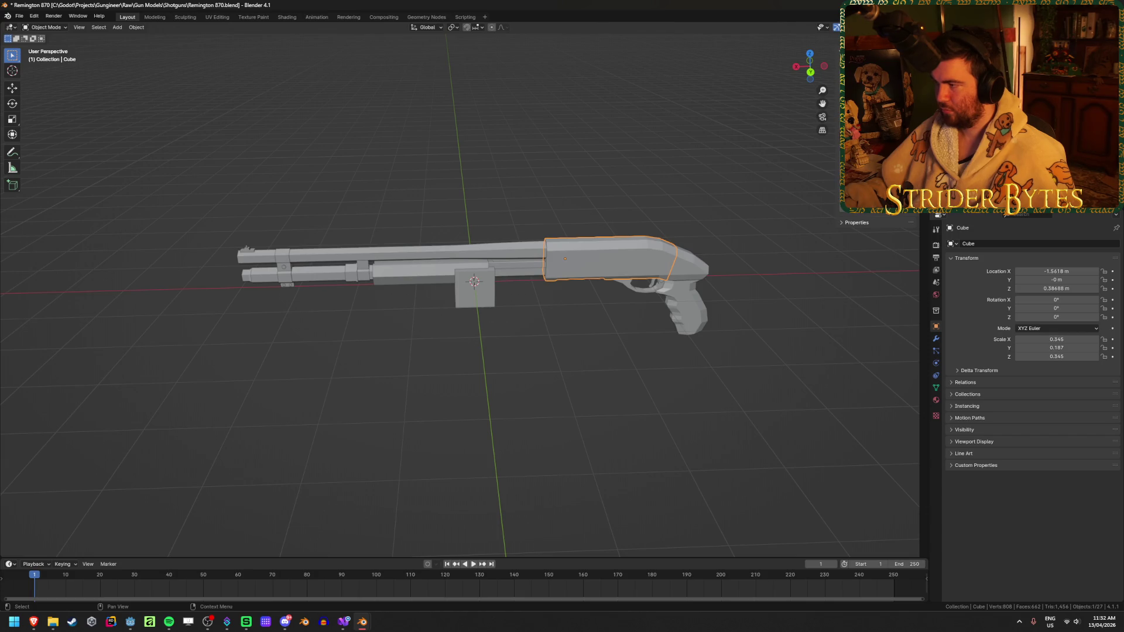
left_click(486, 300)
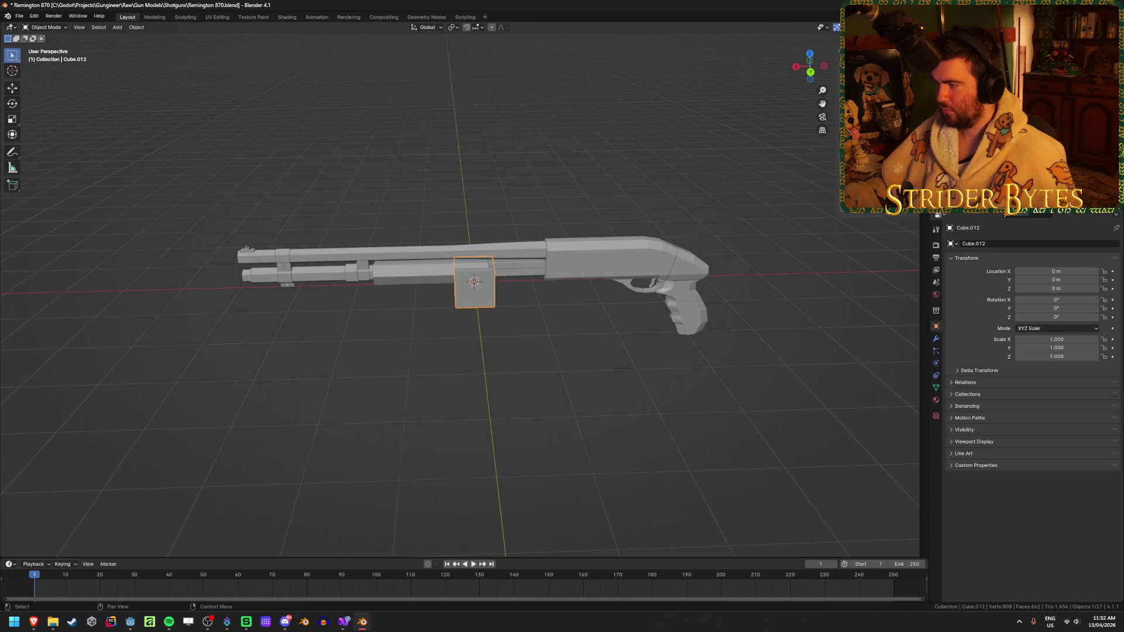
left_click(937, 211)
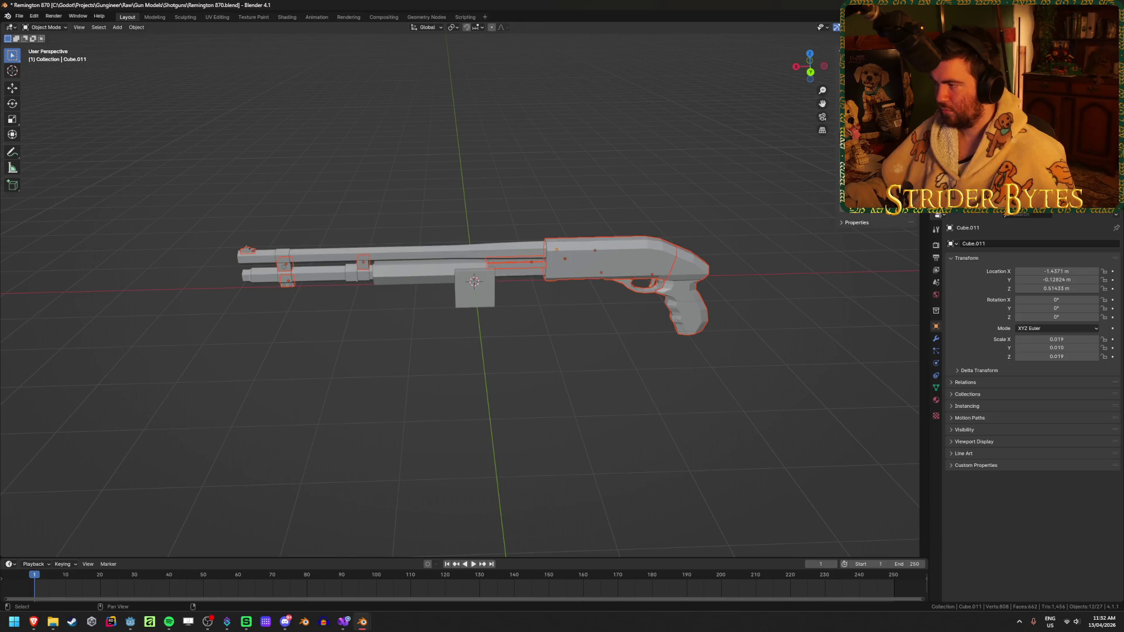
key("ctrl+shift+z")
key("ctrl+shift+z")
key("ctrl+shift+z")
key("ctrl+shift+z")
key("ctrl+shift+z")
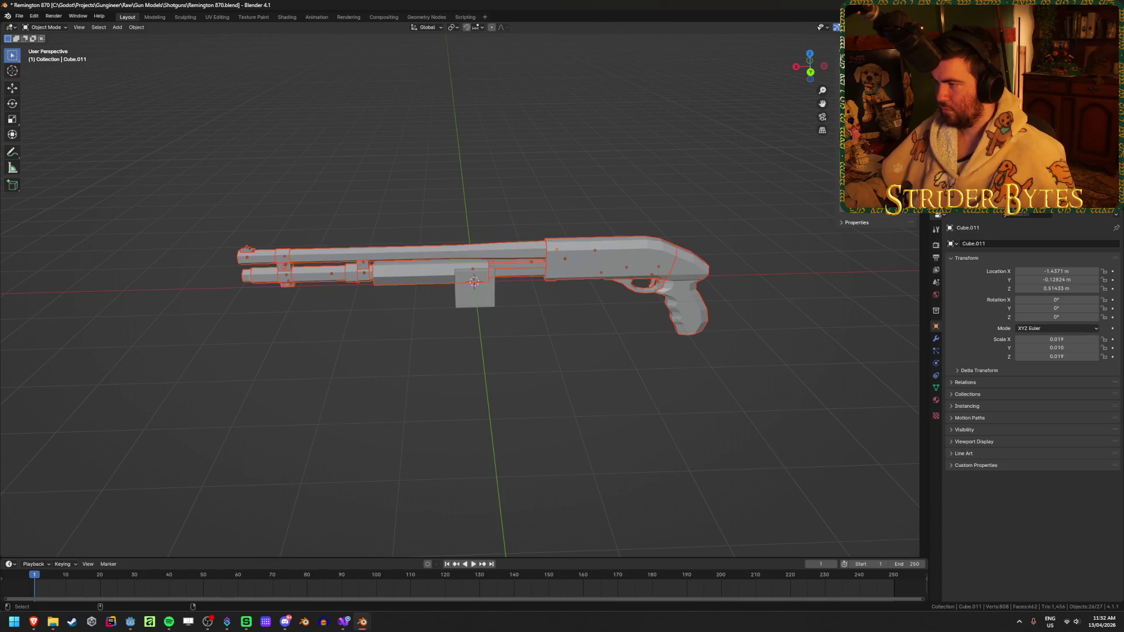
left_click(453, 27)
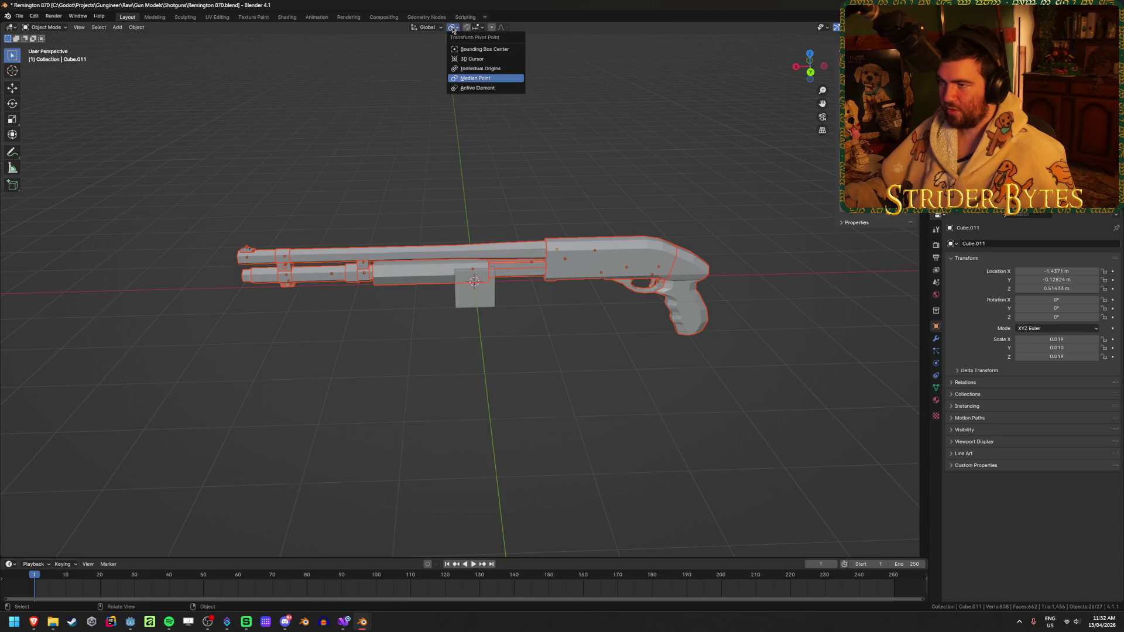
- Scale the selected shotgun parts around the 3D cursor to about 0.087
left_click(479, 78)
key("s")
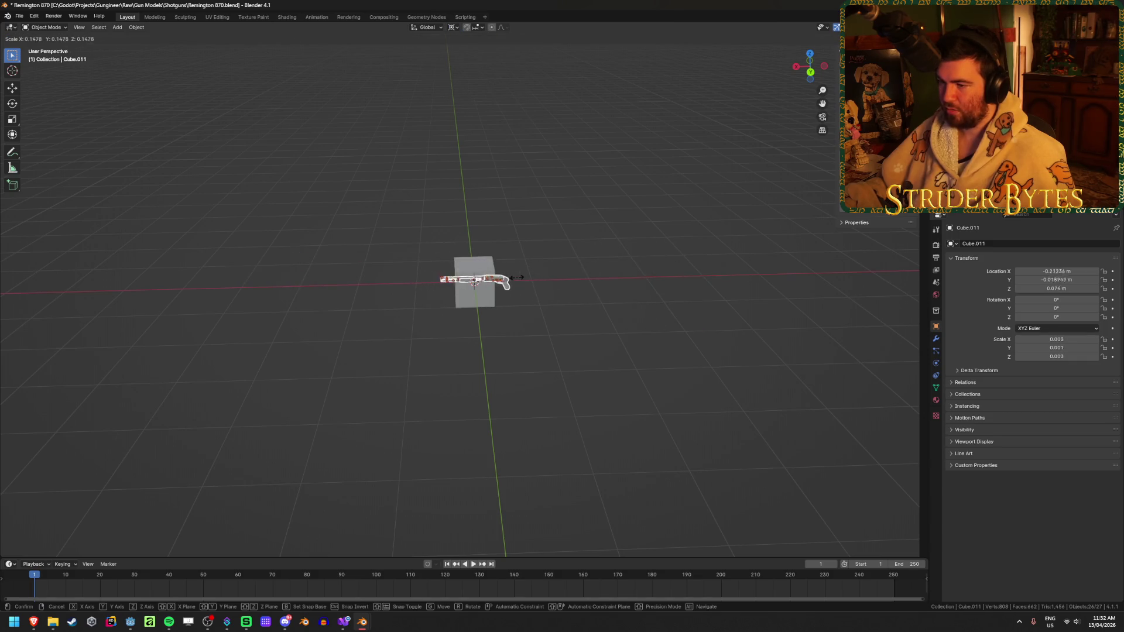
left_click(499, 281)
scroll(565, 340, "up", 5)
- Delete the reference cube and view the shrunken shotgun
mouse_move(564, 339)
middle_mouse_down()
mouse_move(610, 261)
mouse_move(693, 261)
mouse_move(620, 251)
middle_mouse_up()
scroll(621, 252, "up", 2)
right_click(621, 251)
mouse_move(747, 190)
middle_mouse_down()
mouse_move(668, 241)
mouse_move(680, 244)
middle_mouse_up()
key("Tab")
key("Tab")
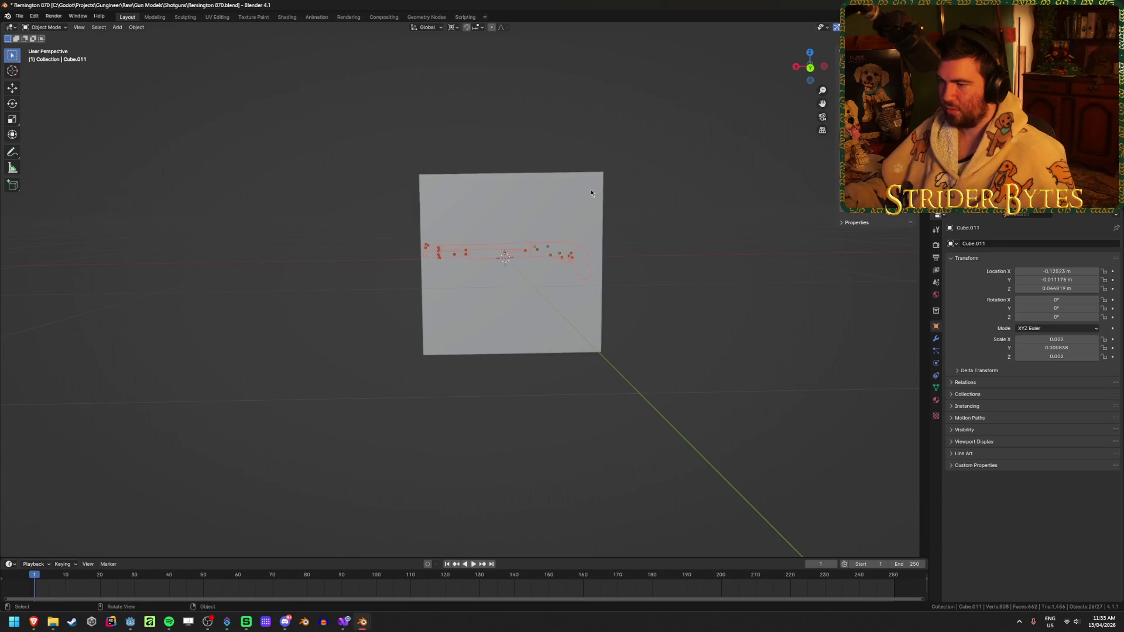
key("Delete")
scroll(581, 201, "up", 3)
mouse_move(589, 293)
middle_mouse_down()
mouse_move(497, 329)
mouse_move(515, 329)
middle_mouse_up()
scroll(509, 333, "up", 3)
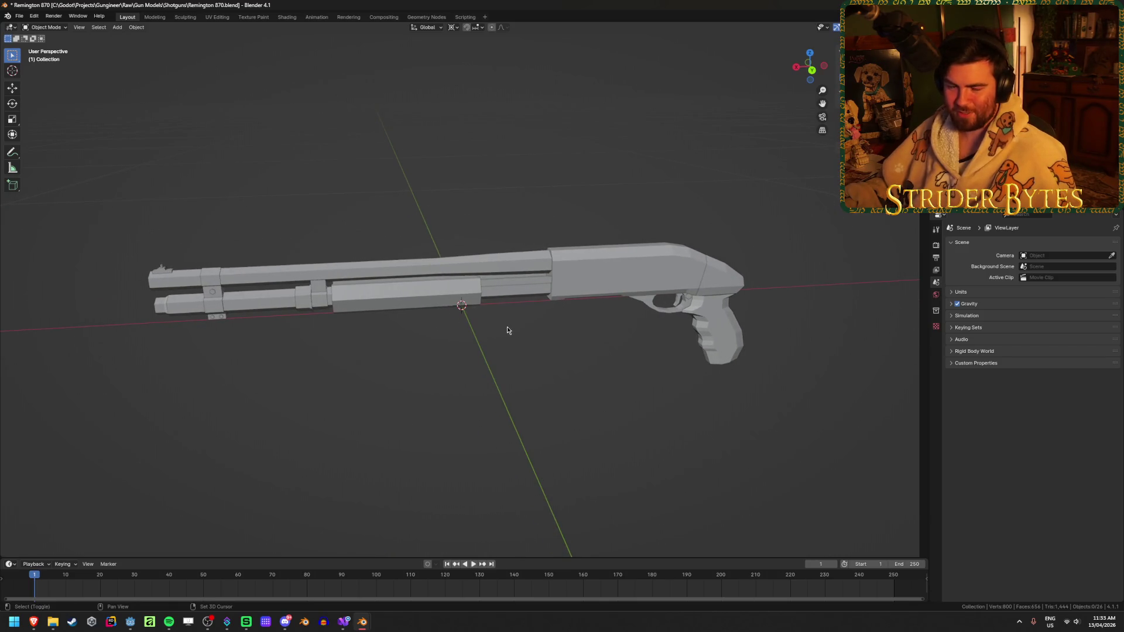
- Save the file, then check the pump, grip, receiver and trigger guard parts
key("ctrl+s")
left_click(427, 304)
middle_click_drag(433, 310, 565, 340)
scroll(569, 341, "up", 5)
scroll(632, 344, "down", 5)
scroll(630, 344, "up", 5)
scroll(628, 342, "down", 7)
left_click(651, 322)
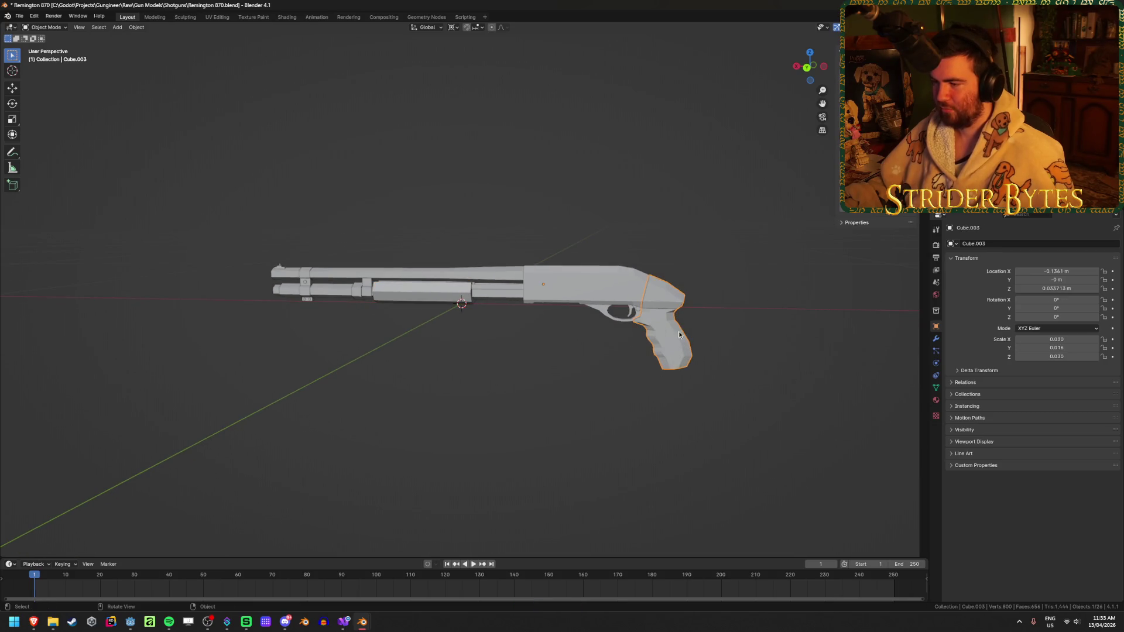
scroll(620, 335, "up", 4)
left_click(465, 270)
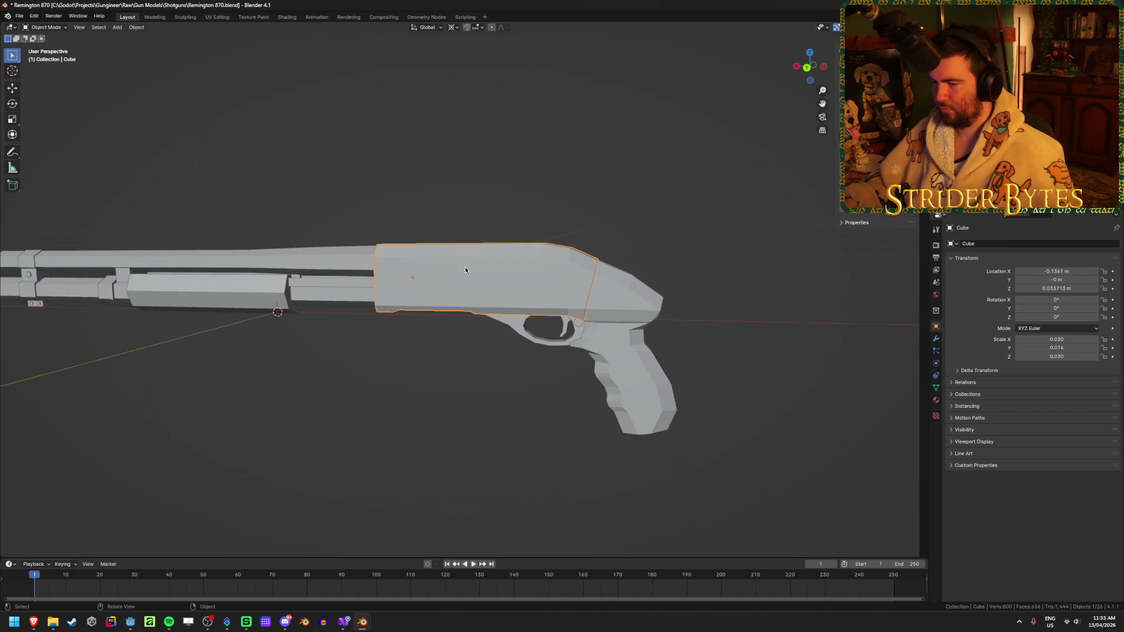
left_click(606, 302)
left_click(516, 328)
left_click(529, 275)
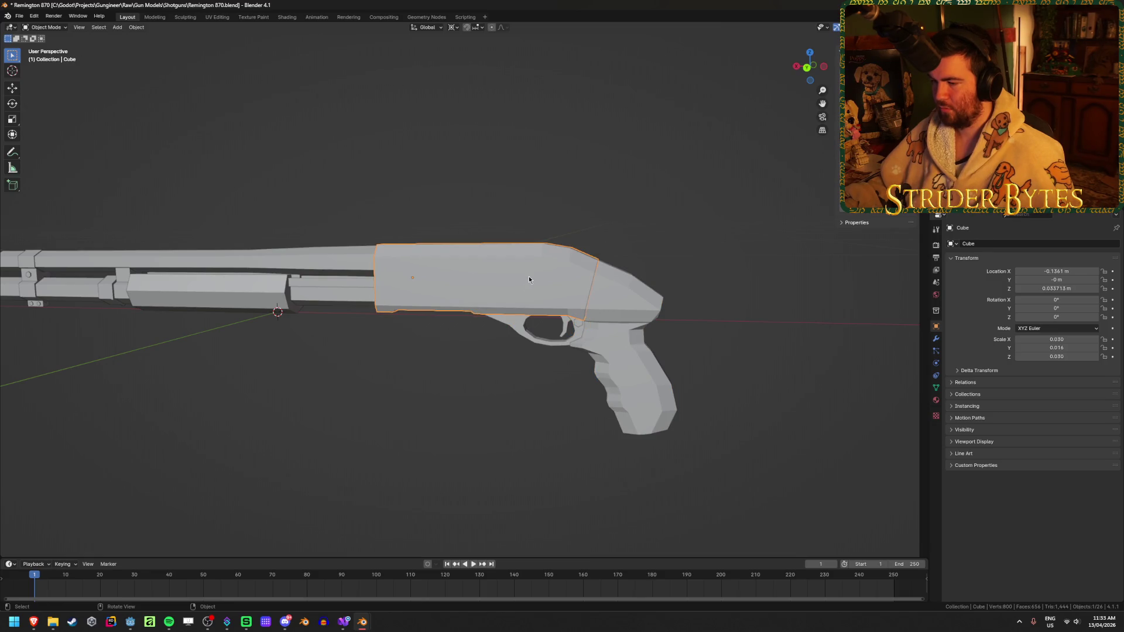
mouse_move(607, 324)
middle_mouse_down()
mouse_move(630, 256)
mouse_move(584, 275)
mouse_move(568, 304)
mouse_move(578, 281)
middle_mouse_up()
scroll(577, 281, "up", 4)
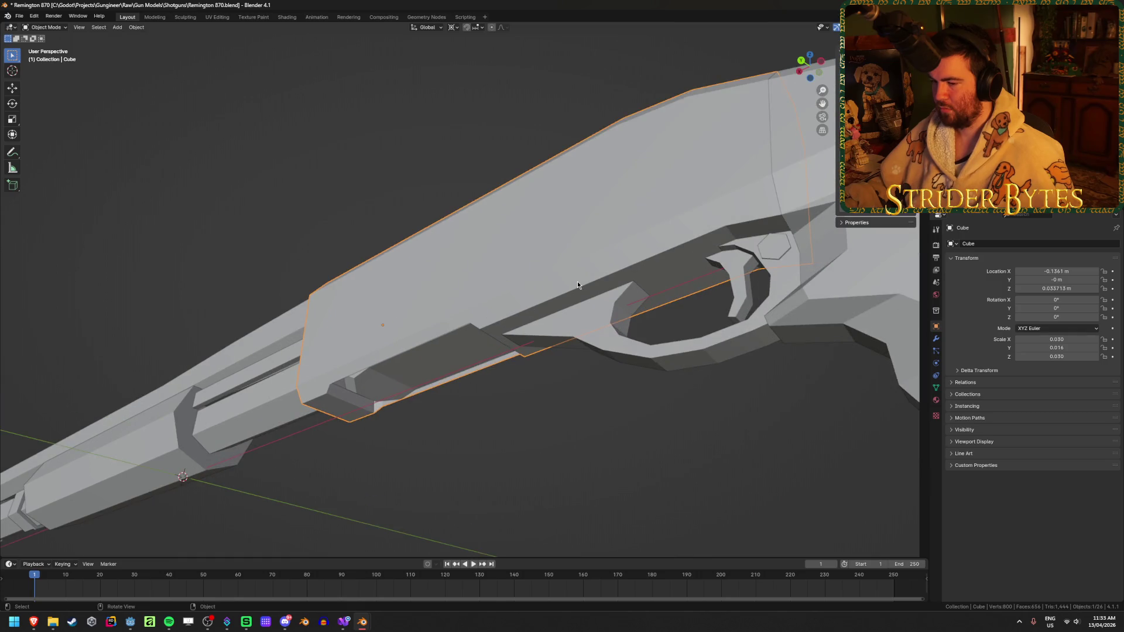
- Inspect the part under the receiver, Cylinder.001, the magazine tube and its front cap
left_click(423, 370)
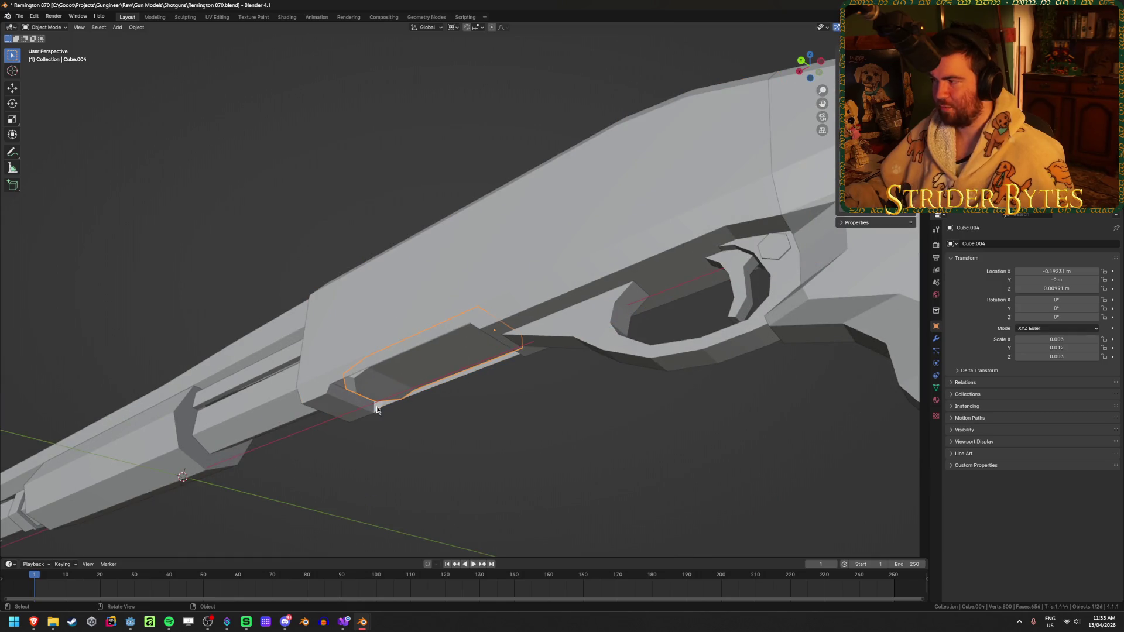
scroll(326, 388, "down", 2)
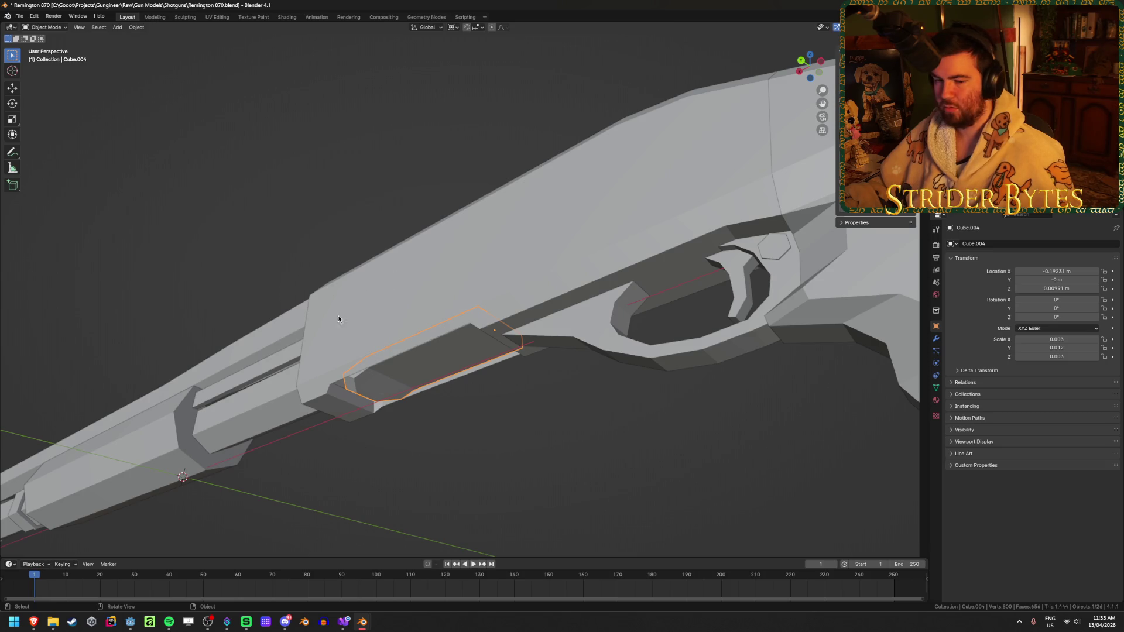
scroll(526, 409, "down", 2)
mouse_move(565, 386)
middle_mouse_down()
mouse_move(572, 454)
mouse_move(626, 341)
mouse_move(618, 414)
middle_mouse_up()
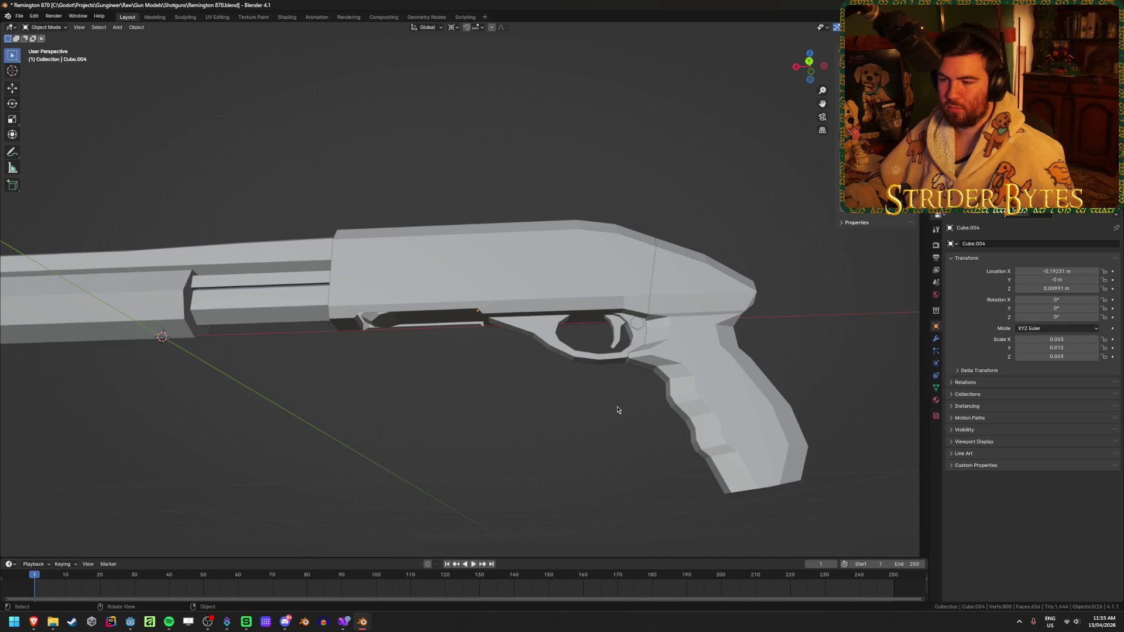
scroll(617, 410, "down", 4)
mouse_move(595, 444)
middle_mouse_down()
mouse_move(379, 421)
mouse_move(522, 412)
middle_mouse_up()
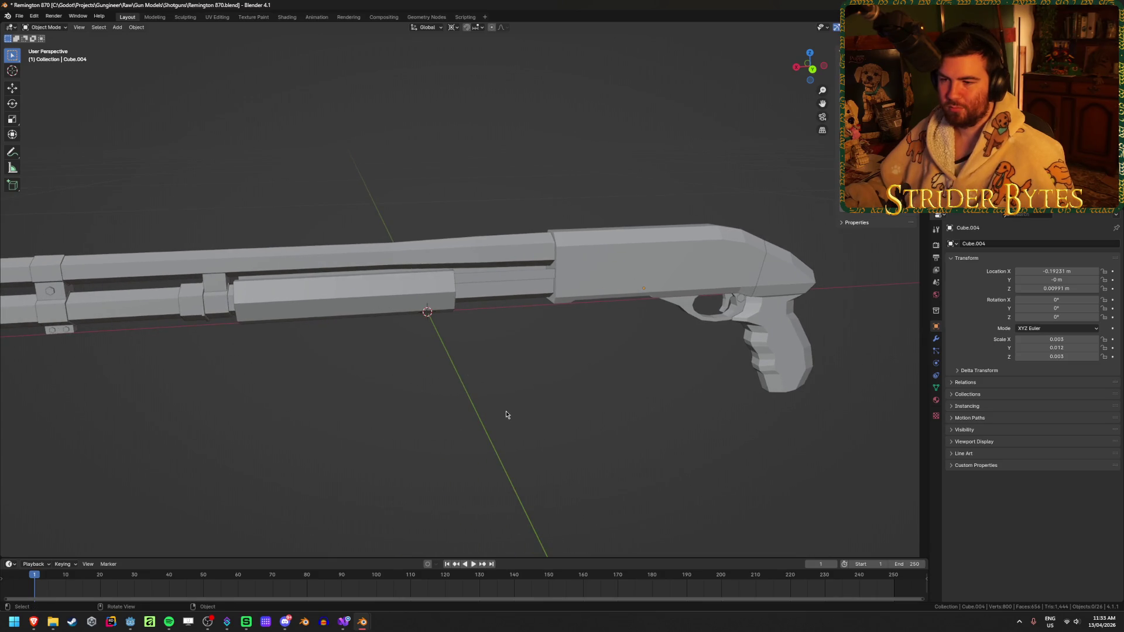
left_click(519, 284)
mouse_move(519, 284)
middle_mouse_down()
mouse_move(568, 363)
mouse_move(567, 389)
mouse_move(403, 371)
mouse_move(381, 357)
mouse_move(321, 366)
middle_mouse_up()
scroll(320, 366, "up", 4)
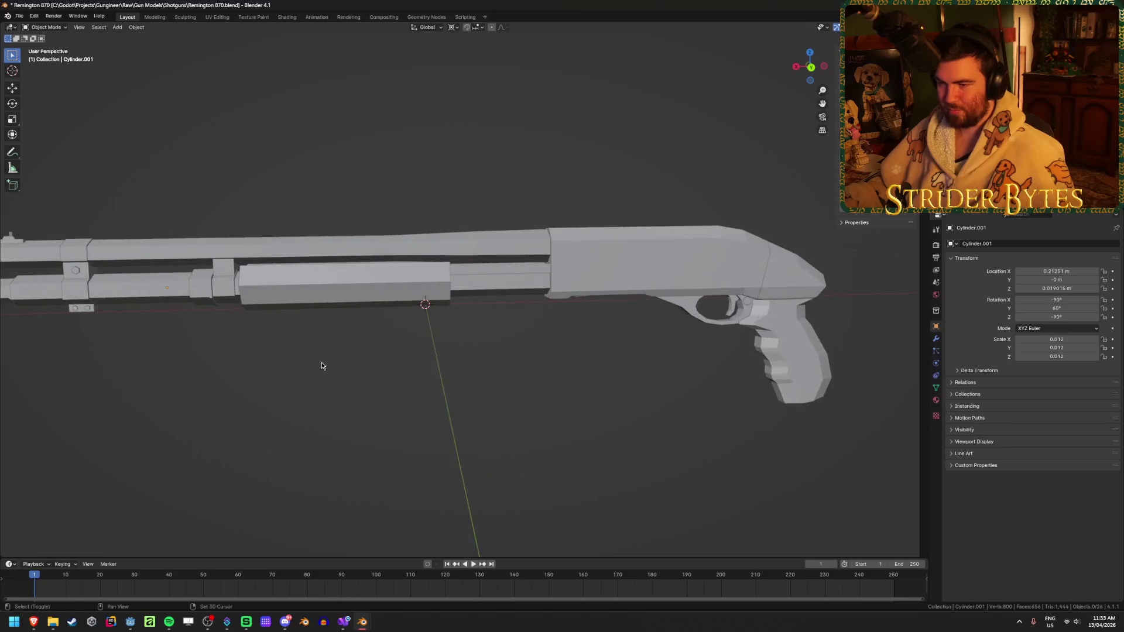
scroll(492, 370, "down", 4)
mouse_move(491, 370)
middle_mouse_down()
mouse_move(500, 346)
mouse_move(541, 358)
middle_mouse_up()
left_click(453, 333)
left_click(317, 323)
left_click(611, 420)
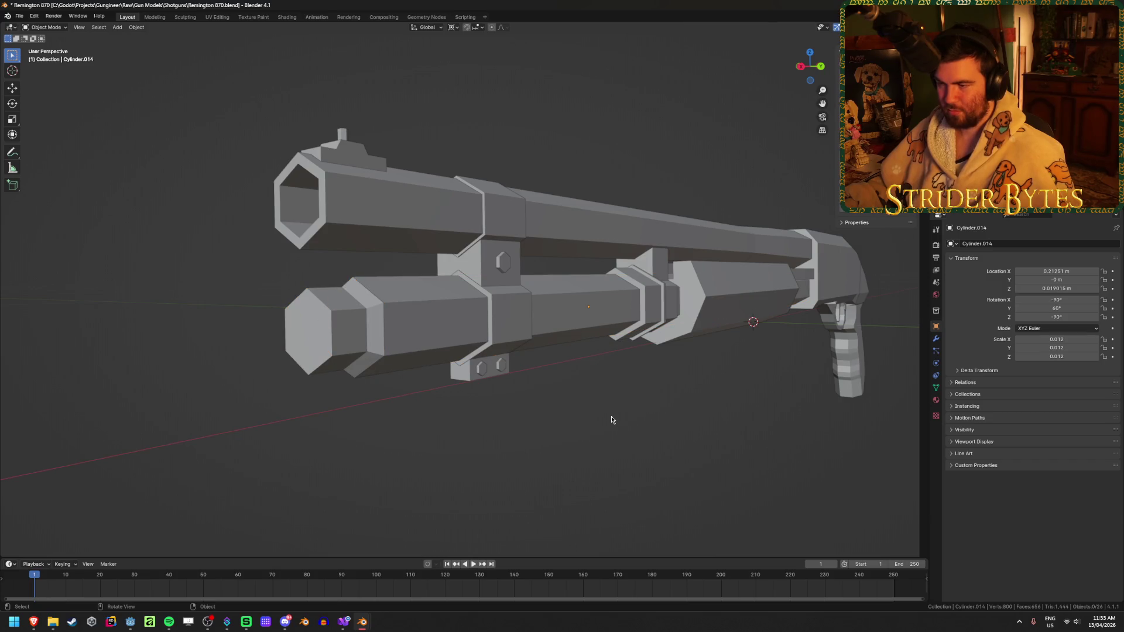
mouse_move(612, 419)
middle_mouse_down()
mouse_move(515, 422)
mouse_move(775, 401)
mouse_move(449, 416)
mouse_move(772, 367)
mouse_move(642, 384)
mouse_move(656, 381)
mouse_move(540, 381)
mouse_move(560, 408)
mouse_move(529, 386)
middle_mouse_up()
- Switch the viewport to Material Preview shading
key("z")
left_click(552, 457)
middle_click_drag(365, 340, 586, 331)
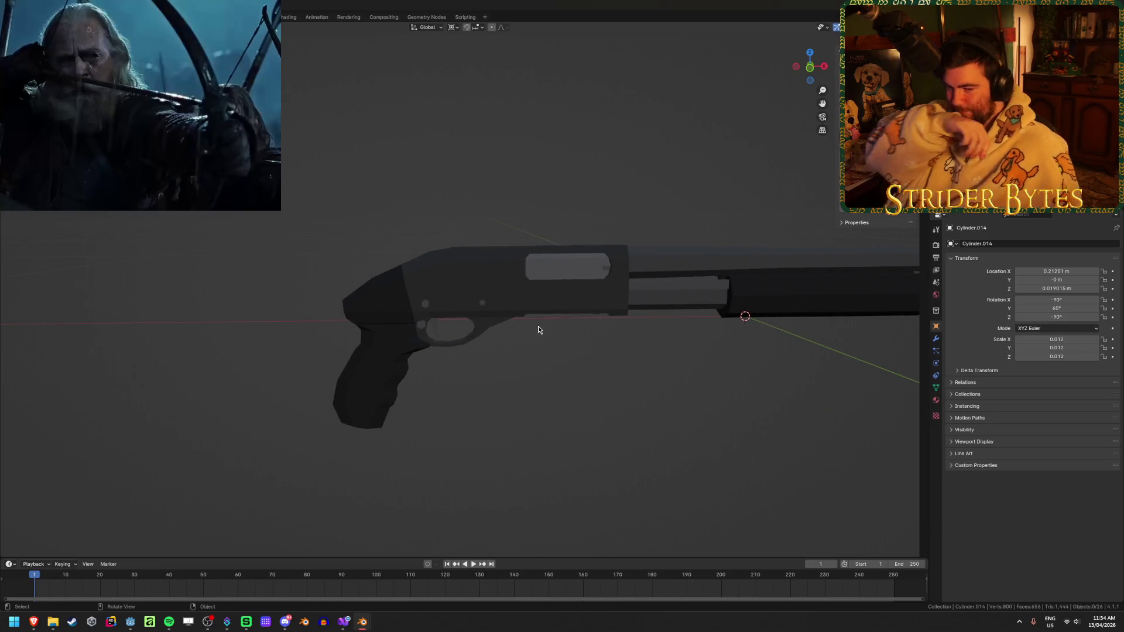
- Apply the Mirror modifier on the grip, Cube.003
scroll(539, 329, "up", 2)
left_click(686, 228)
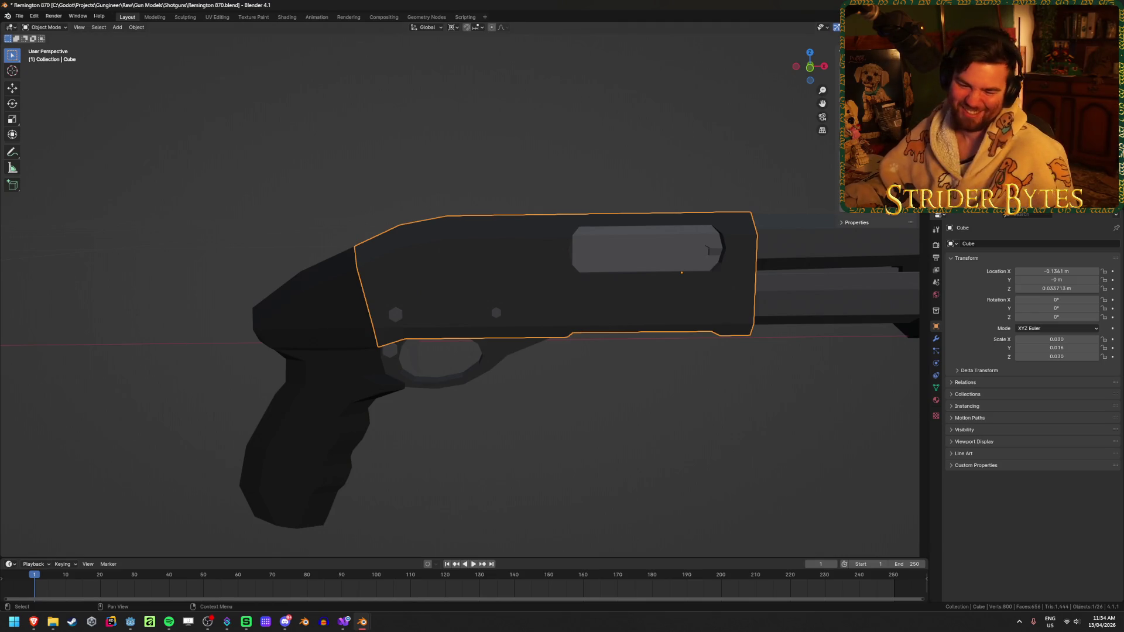
left_click(304, 421)
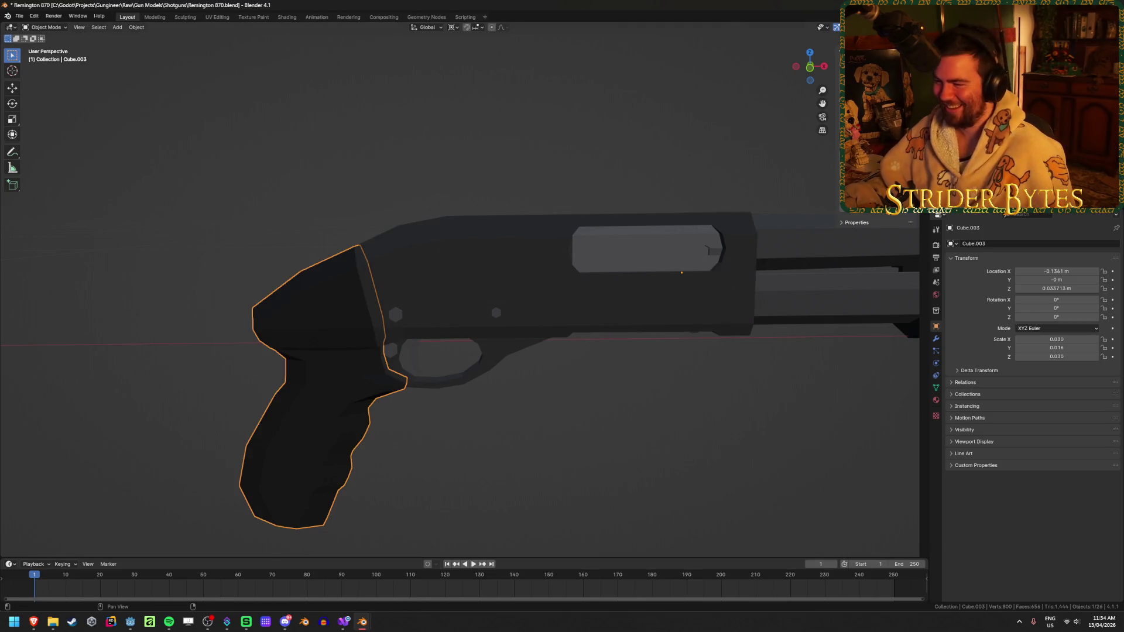
left_click(936, 340)
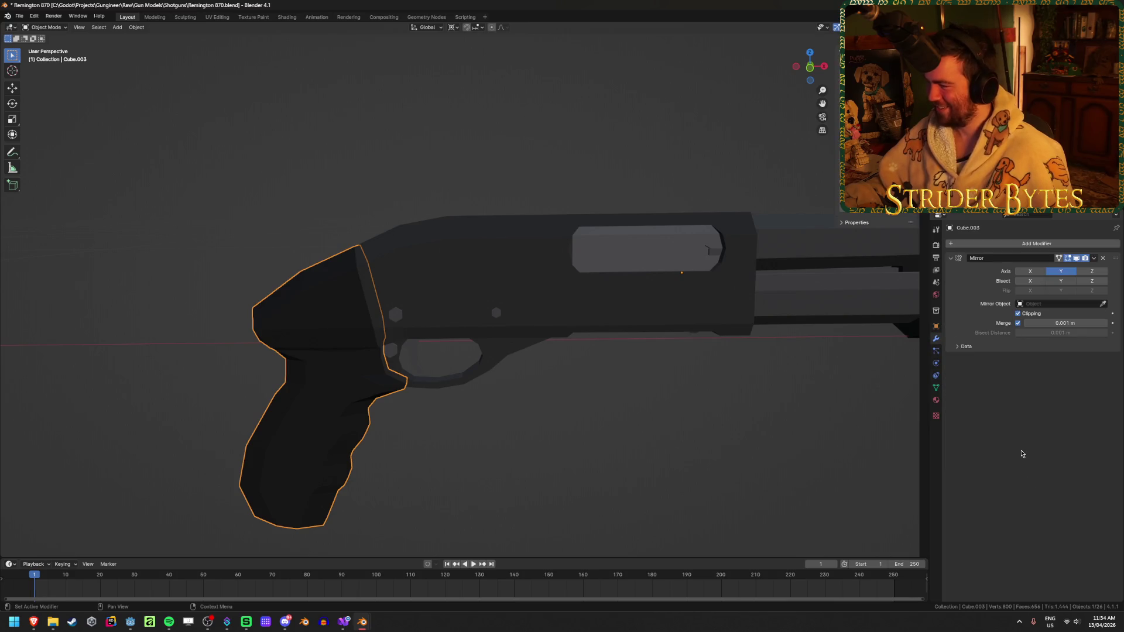
mouse_move(403, 419)
middle_mouse_down()
mouse_move(545, 409)
mouse_move(529, 371)
middle_mouse_up()
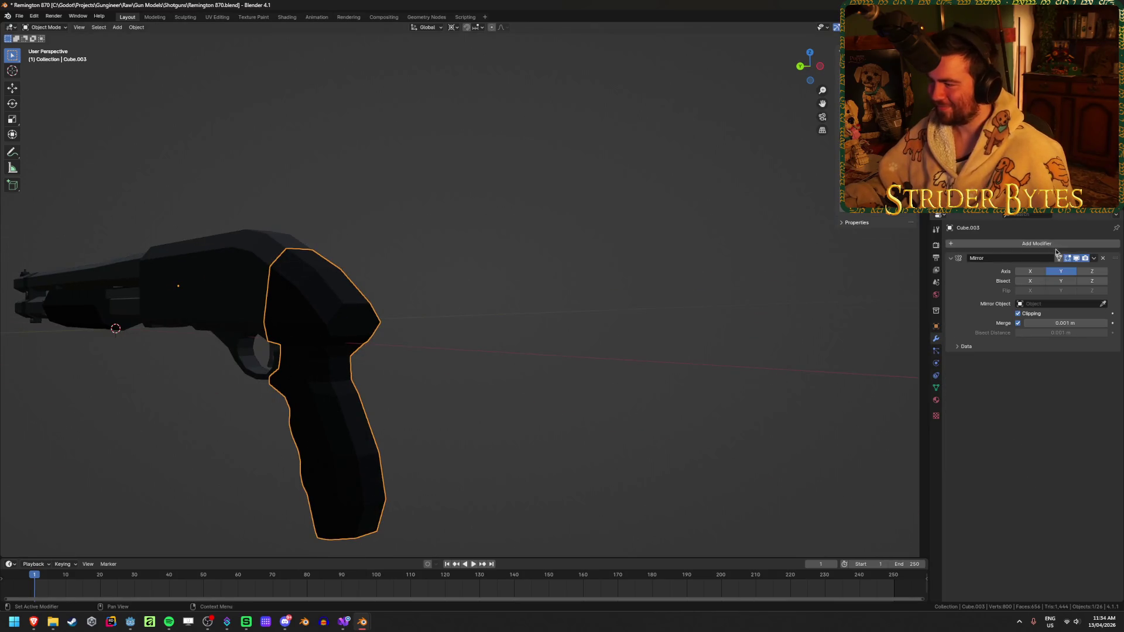
left_click(1093, 258)
left_click(1056, 272)
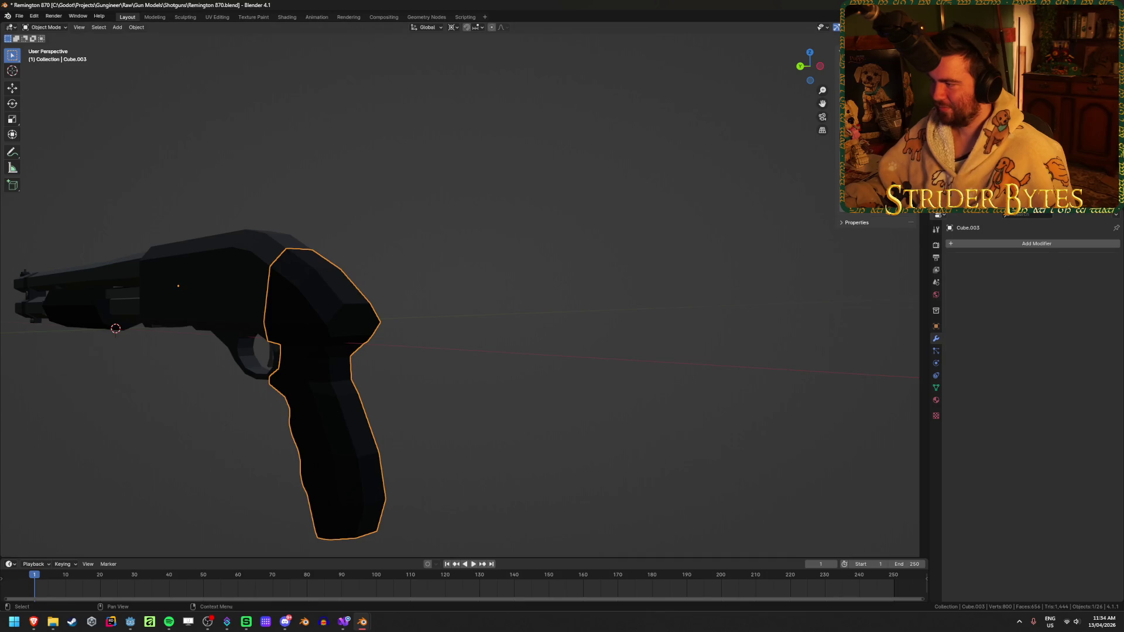
- Apply the Mirror modifier on the rectangular receiver piece, Cube.010
left_click(191, 266)
left_click(1094, 259)
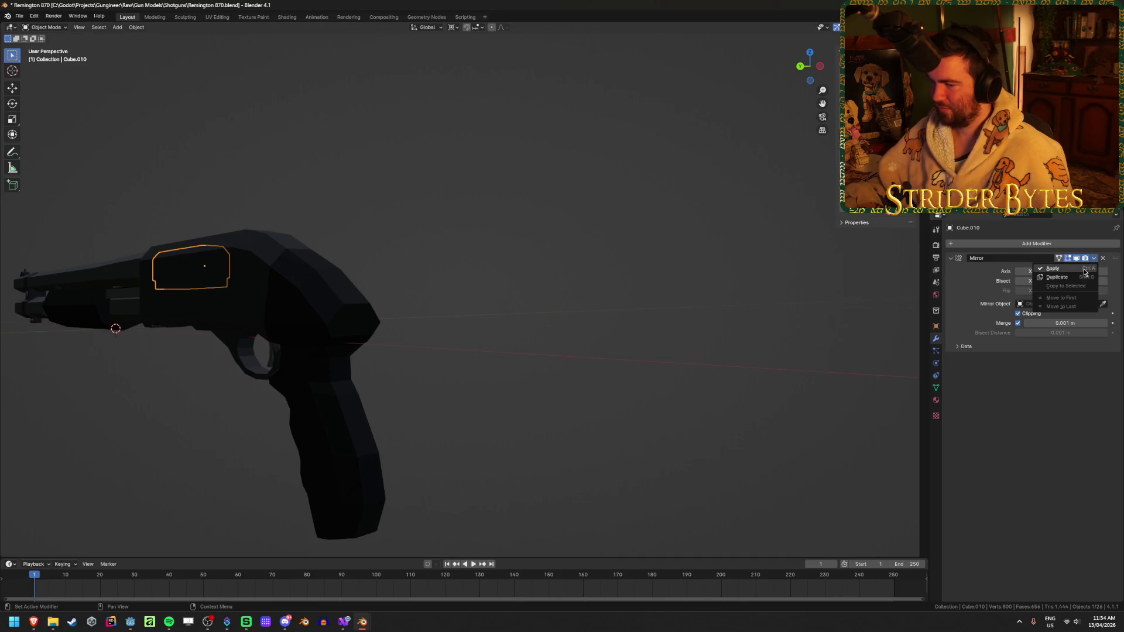
left_click(1057, 269)
mouse_move(504, 275)
middle_mouse_down()
mouse_move(446, 276)
mouse_move(293, 314)
mouse_move(632, 275)
middle_mouse_up()
- Select all shotgun parts and rotate them about the vertical Z axis
left_click(595, 269)
scroll(595, 268, "up", 2)
key("KP_3")
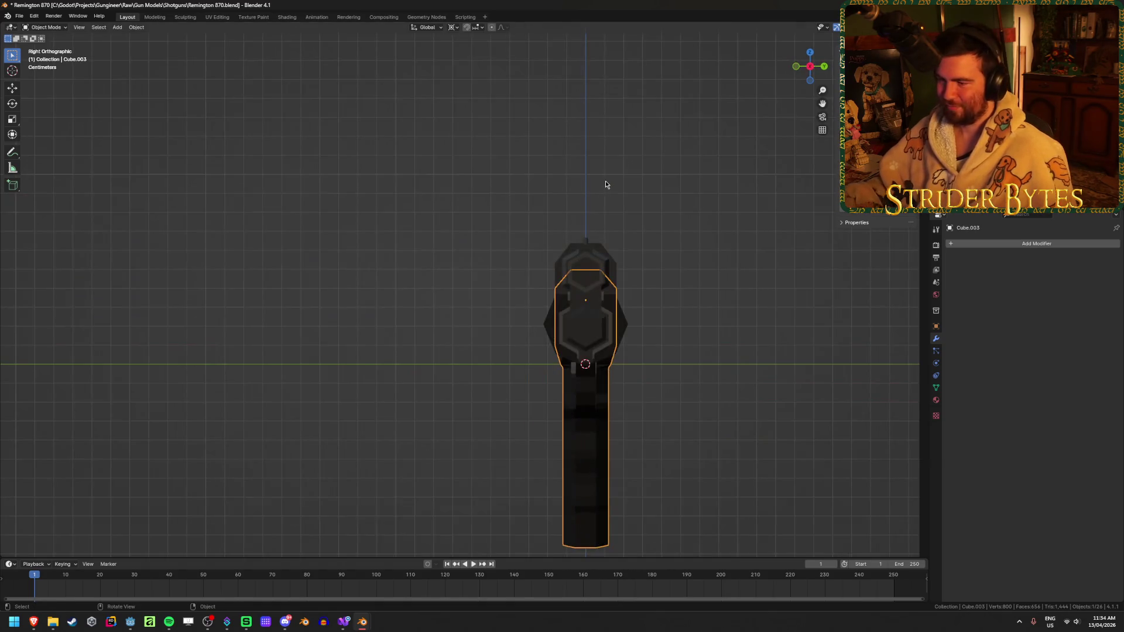
key("KP_1")
scroll(604, 183, "down", 3)
mouse_move(605, 183)
middle_mouse_down()
mouse_move(662, 251)
mouse_move(740, 195)
mouse_move(771, 195)
middle_mouse_up()
key("a")
key("r")
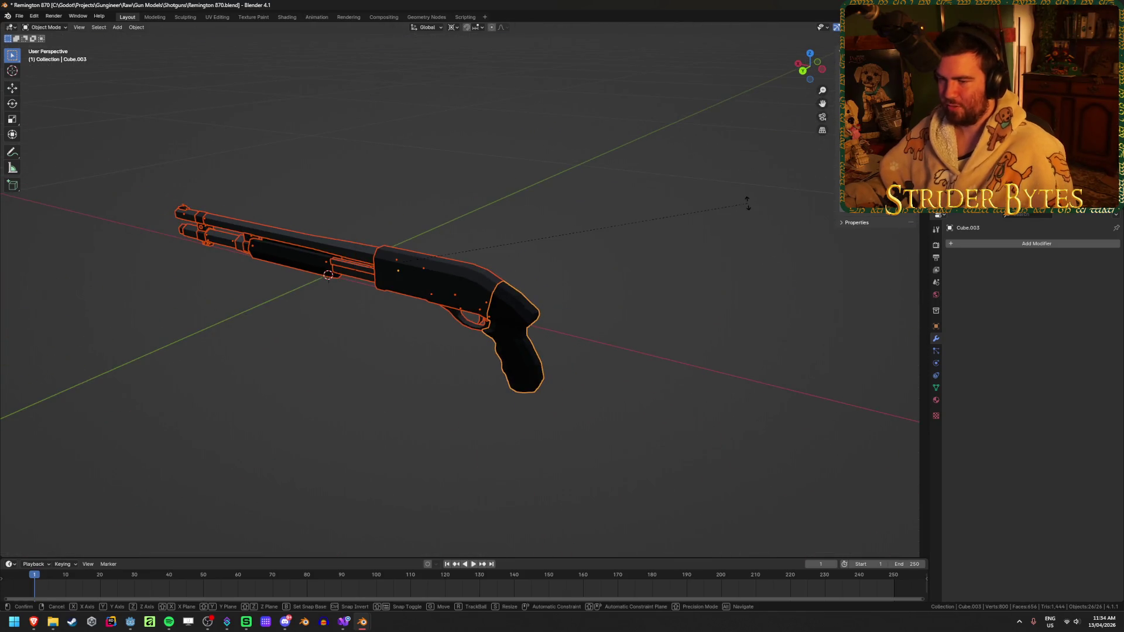
key("z")
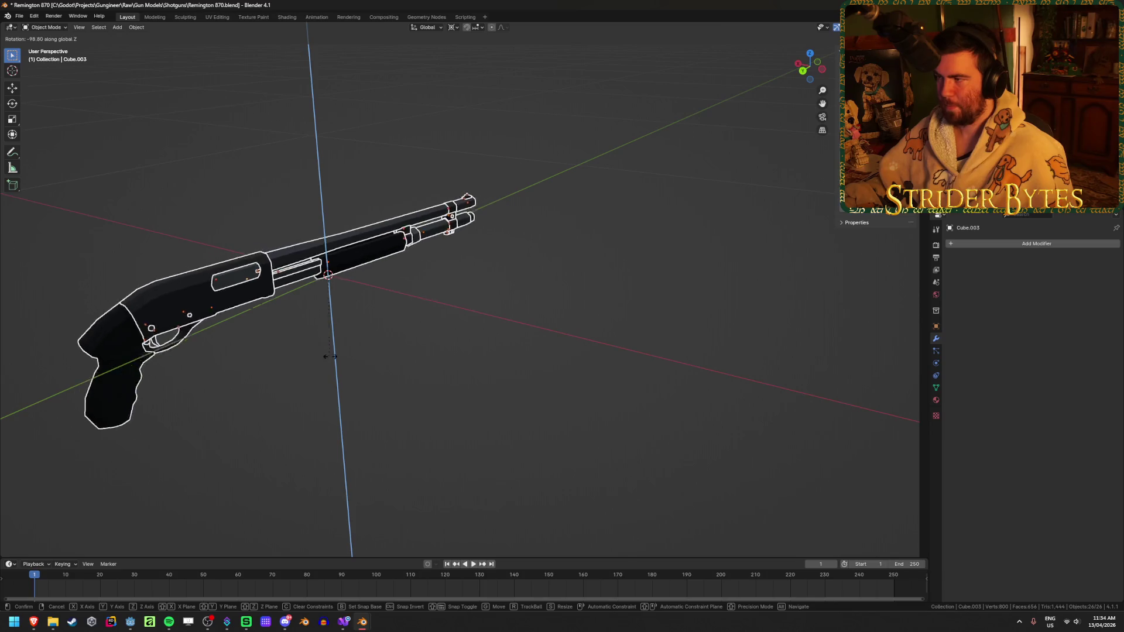
left_click(455, 163)
left_click(238, 338)
- Save the shotgun file and open the M4A1 rifle file in a second window
key("ctrl+s")
left_click(19, 16)
right_click(363, 629)
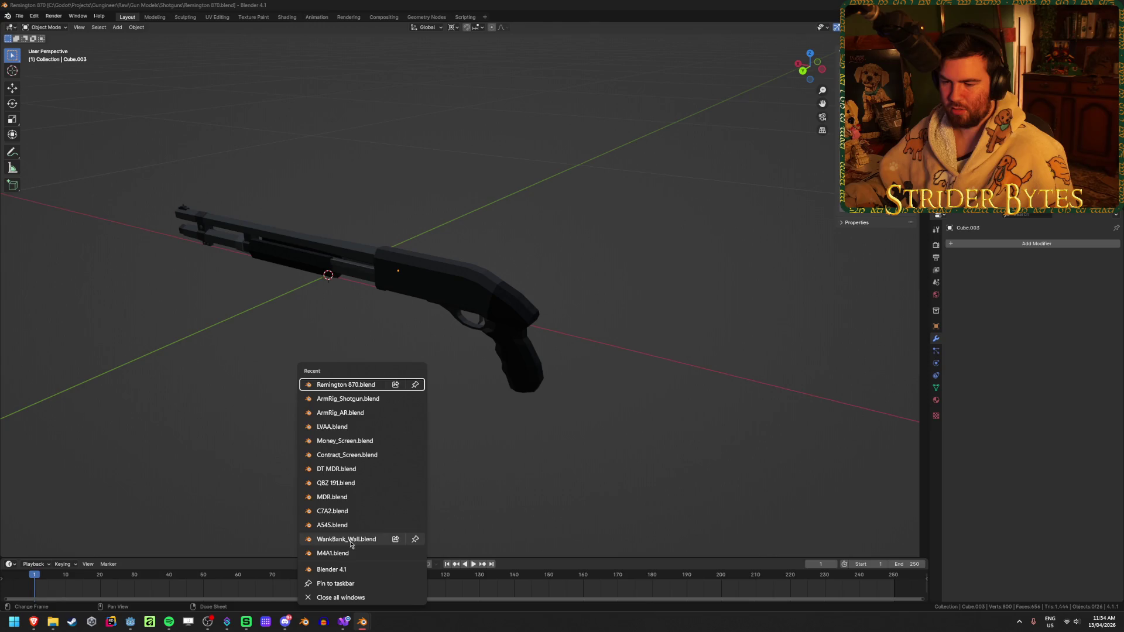
left_click(331, 570)
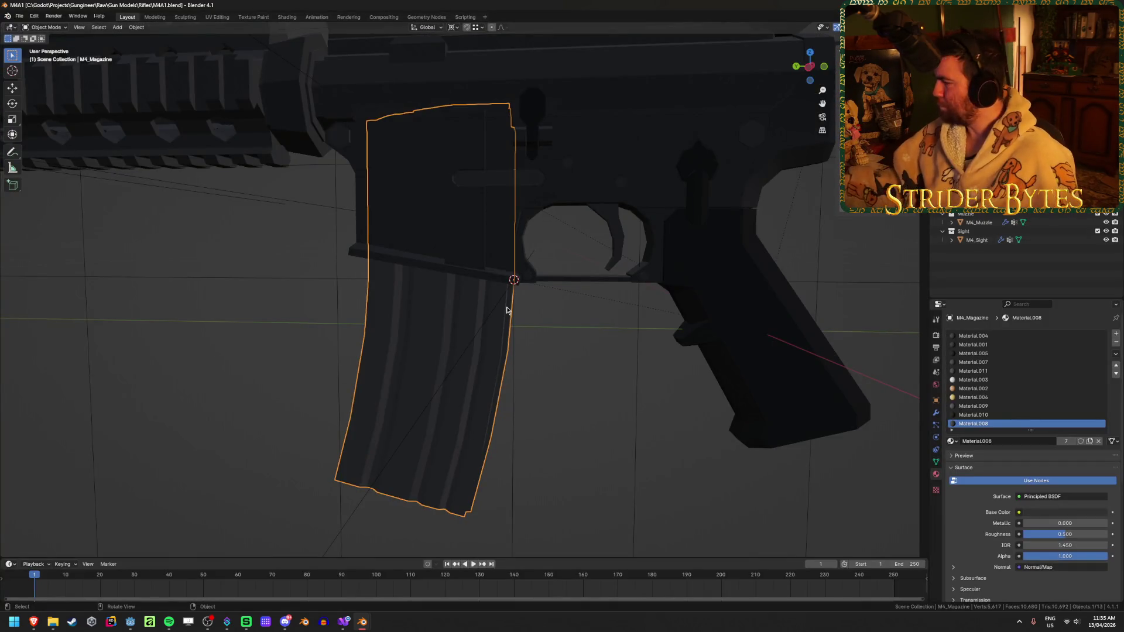
- Rotate the whole shotgun 90° about Z and apply the rotation to all parts
scroll(446, 299, "down", 4)
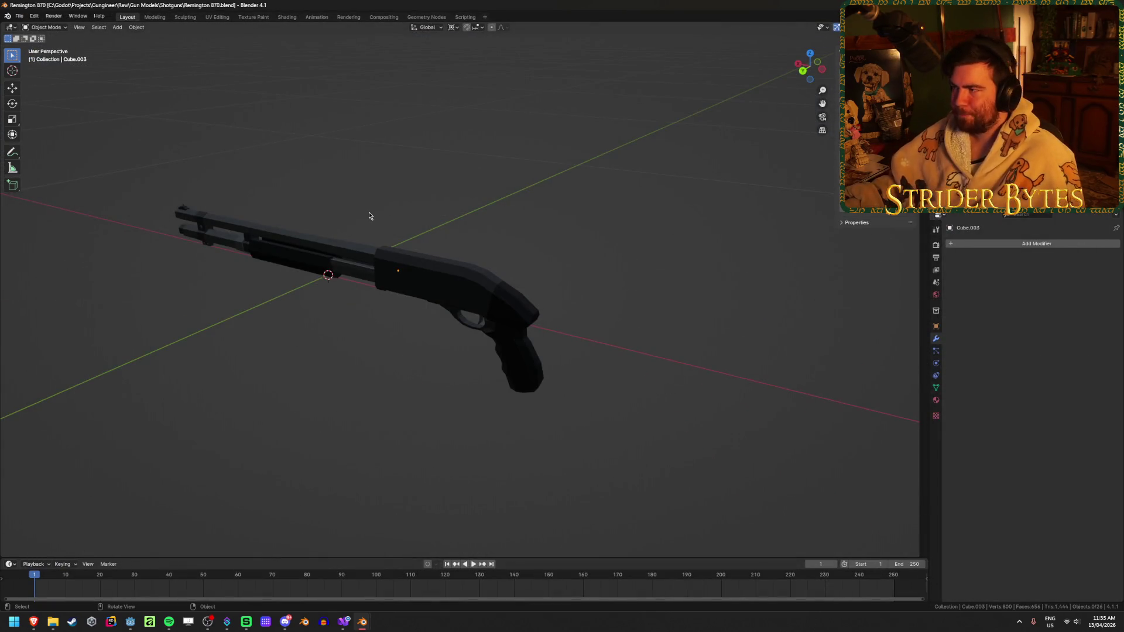
key("a")
key("r")
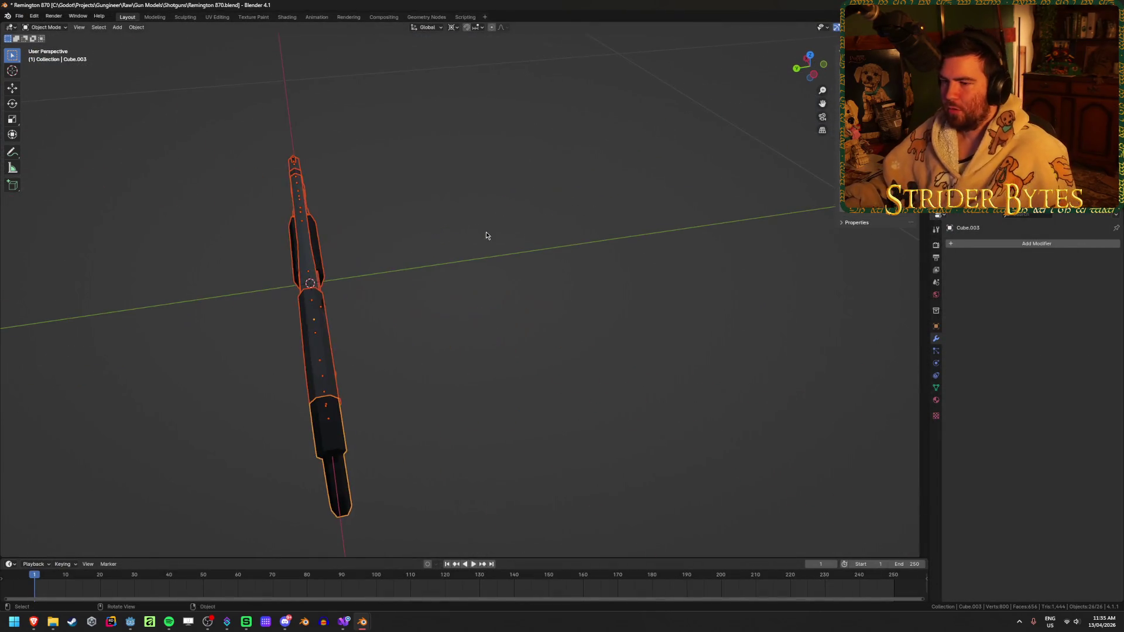
key("z")
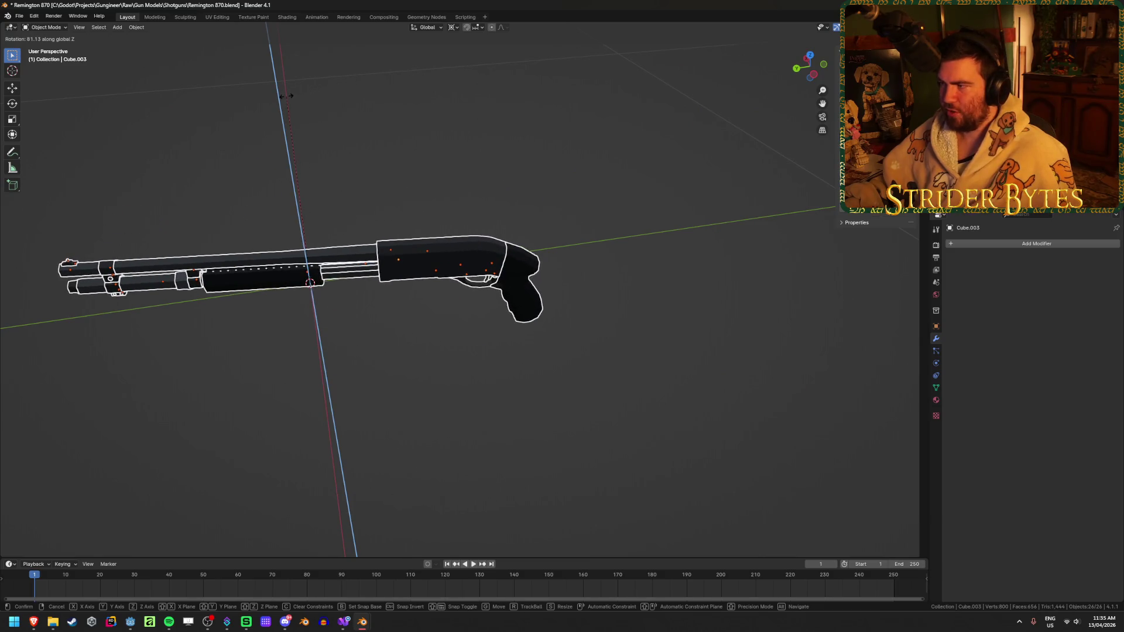
type("90")
key("Return")
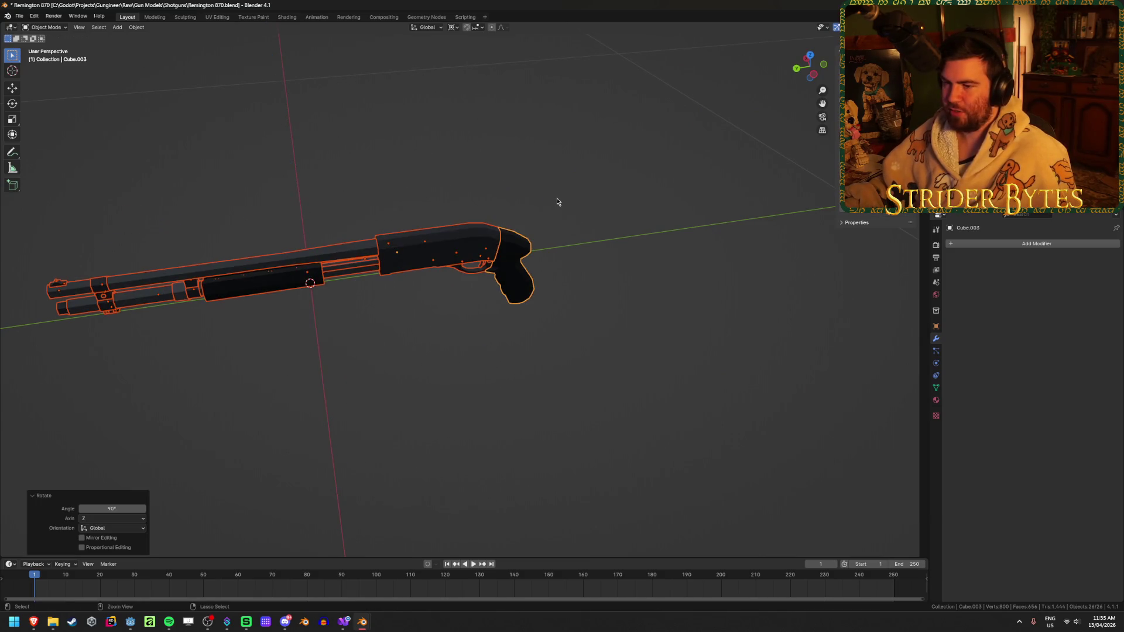
key("ctrl+a")
left_click(542, 204)
left_click(388, 361)
- Select the pump fore-end piece and frame it in view
mouse_move(388, 361)
middle_mouse_down()
mouse_move(336, 373)
mouse_move(409, 323)
mouse_move(345, 246)
middle_mouse_up()
left_click(343, 240)
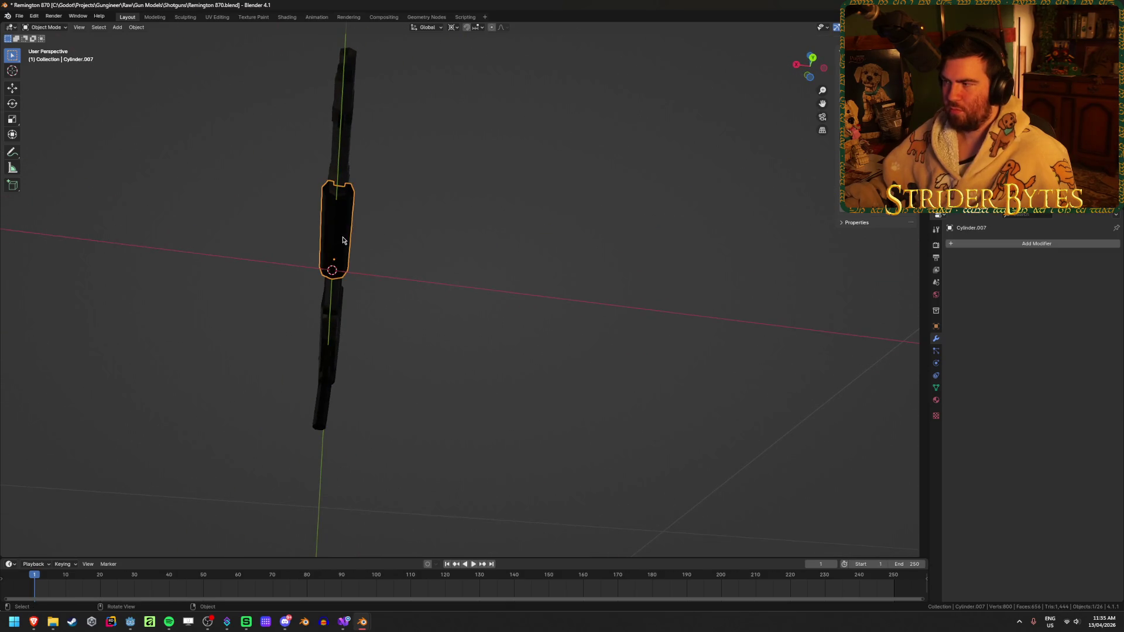
key("KP_Decimal")
middle_click_drag(610, 306, 500, 378)
scroll(500, 378, "down", 3)
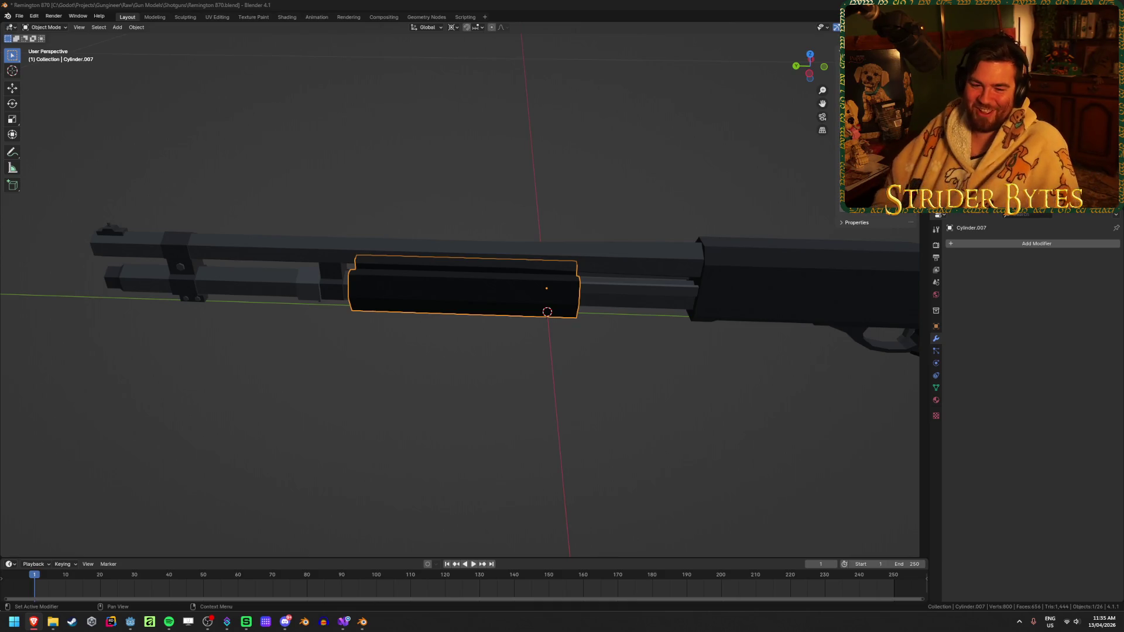
- Box-select the receiver, grip and attached body parts in wireframe view
left_click(547, 366)
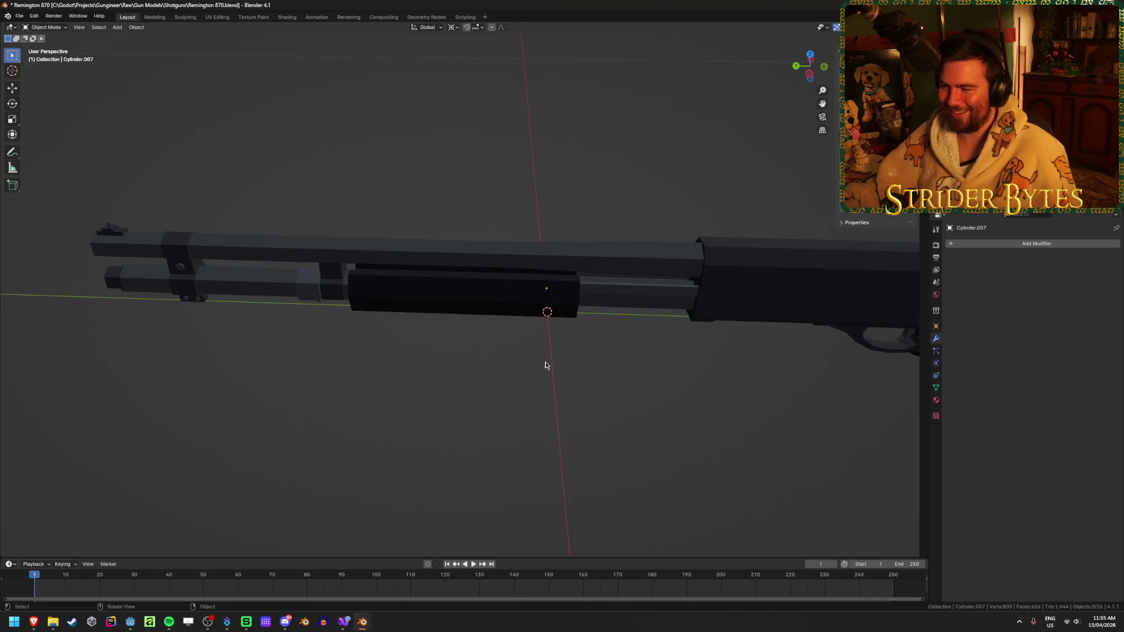
middle_click_drag(547, 366, 608, 381)
scroll(608, 380, "down", 3)
mouse_move(604, 326)
middle_mouse_down()
mouse_move(510, 284)
mouse_move(759, 326)
mouse_move(596, 301)
middle_mouse_up()
left_click(509, 284)
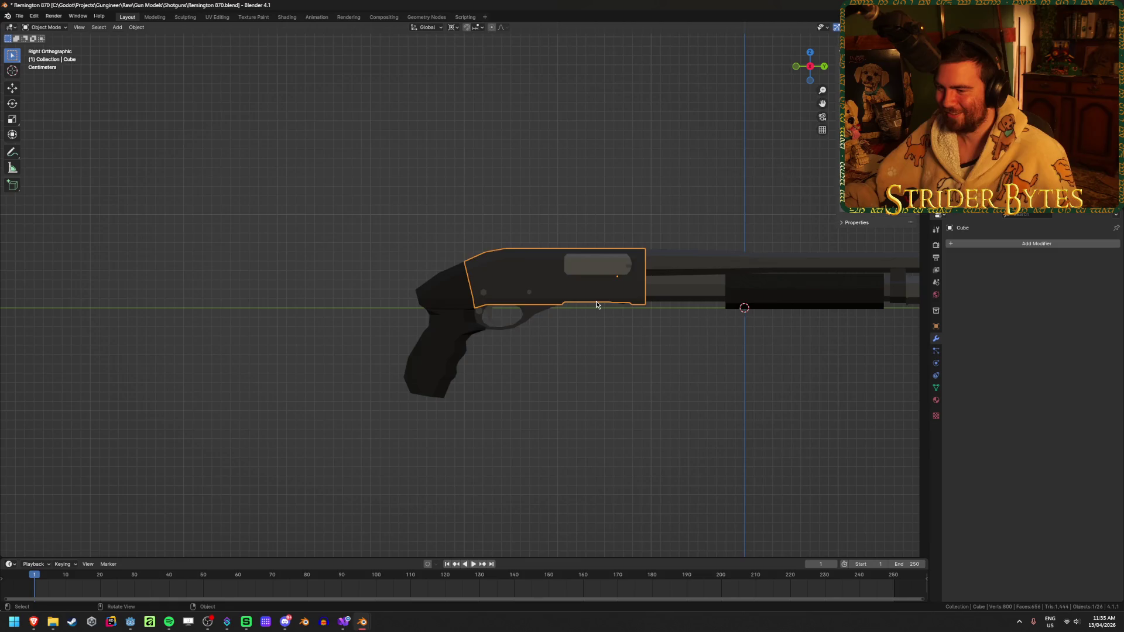
key("shift+z")
left_click(345, 197)
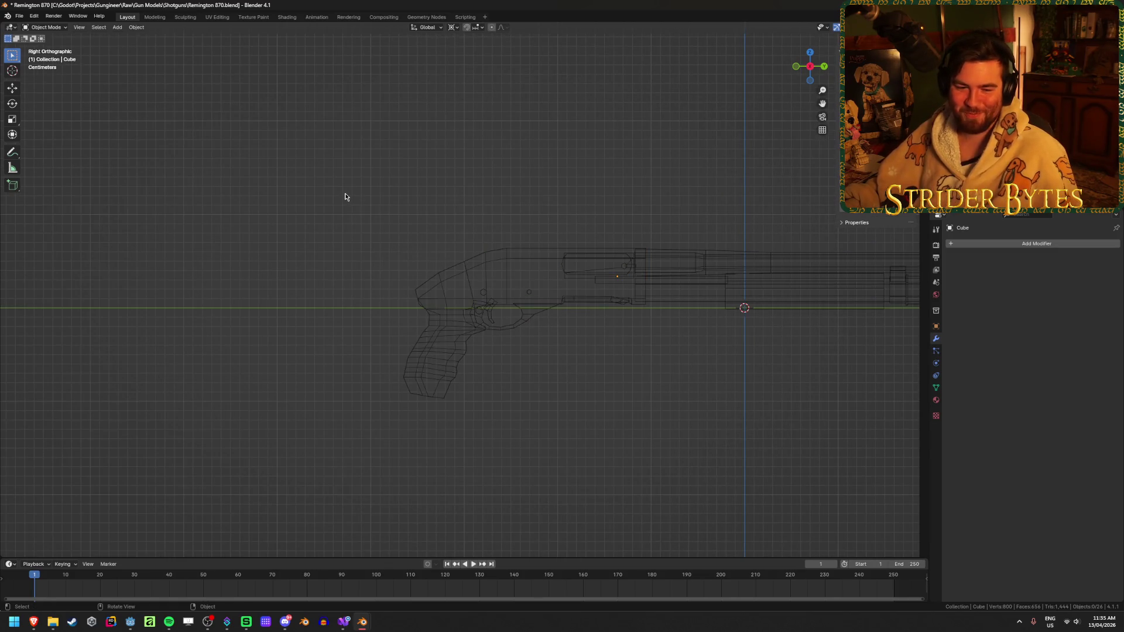
mouse_move(324, 181)
left_mouse_down()
mouse_move(574, 416)
mouse_move(625, 419)
left_mouse_up()
key("shift+z")
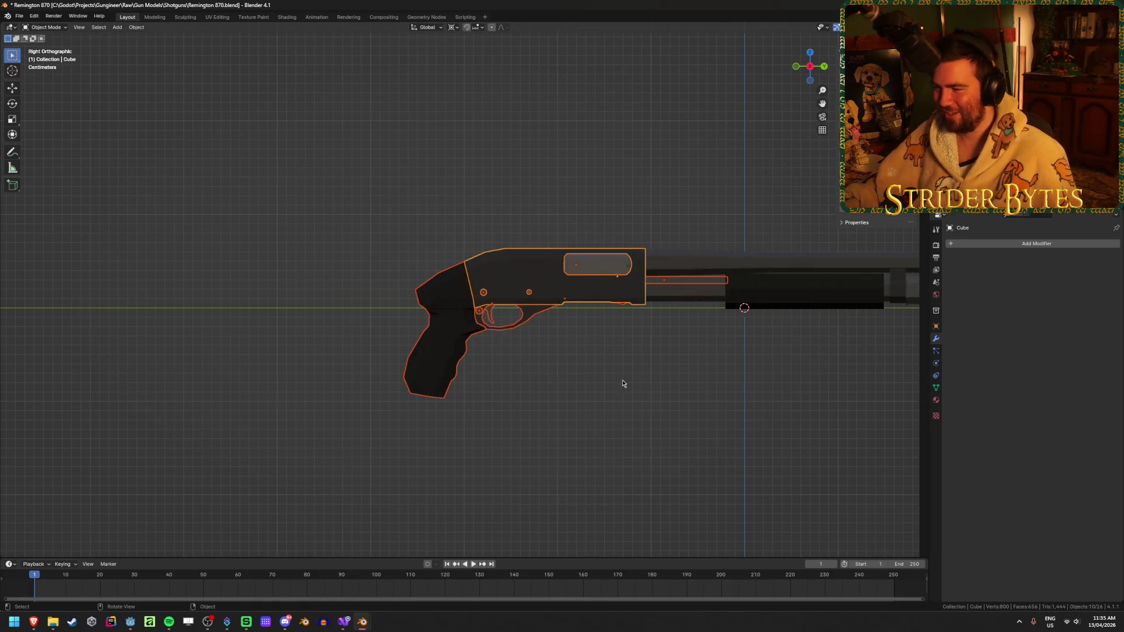
- Cancel the accidental new-collection and group prompts
scroll(725, 387, "up", 3)
scroll(442, 406, "up", 3)
middle_click_drag(492, 387, 460, 377)
key("ctrl+g")
key("ctrl+z")
key("shift+g")
key("Escape")
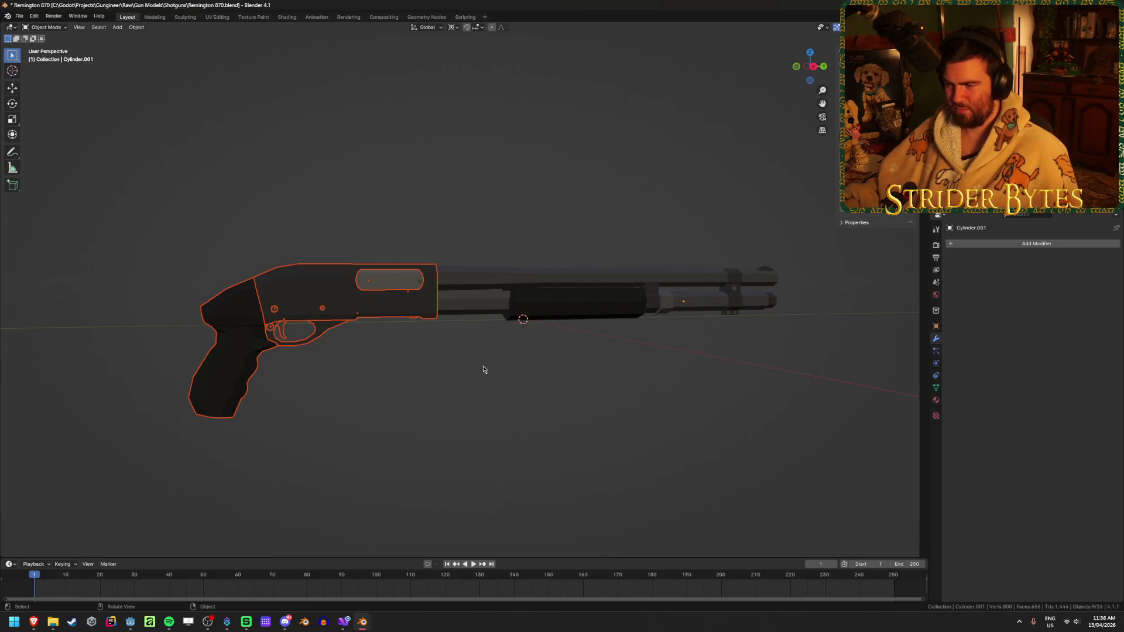
mouse_move(451, 378)
middle_mouse_down()
mouse_move(381, 394)
mouse_move(403, 391)
middle_mouse_up()
- Join the selected parts into one object with the grip as the active part
key("ctrl+j")
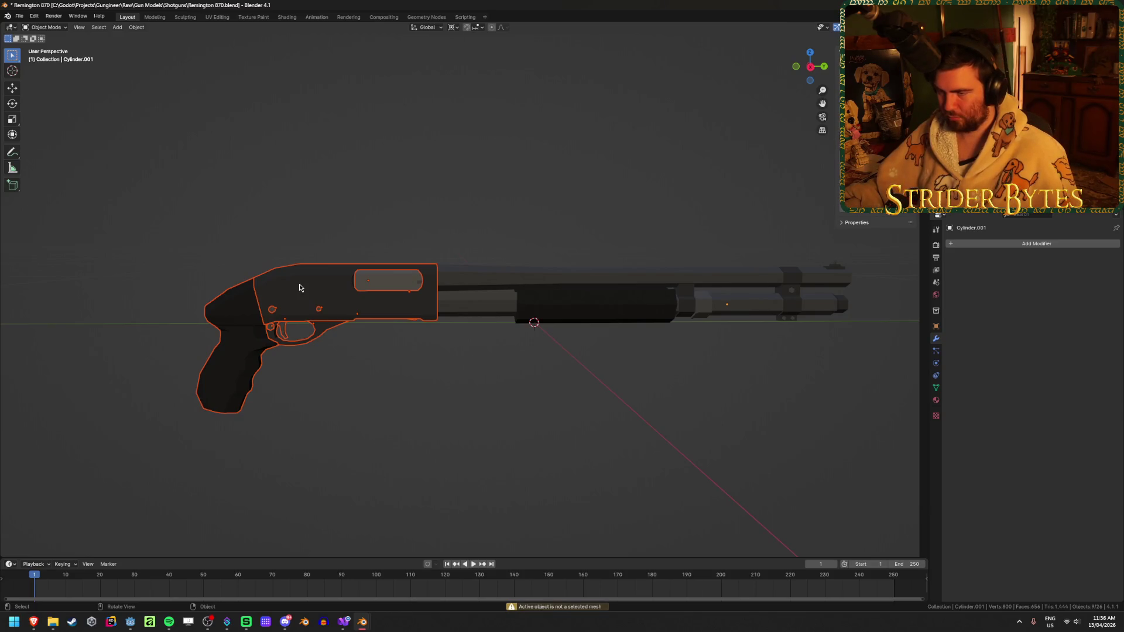
left_click(323, 284, "ctrl")
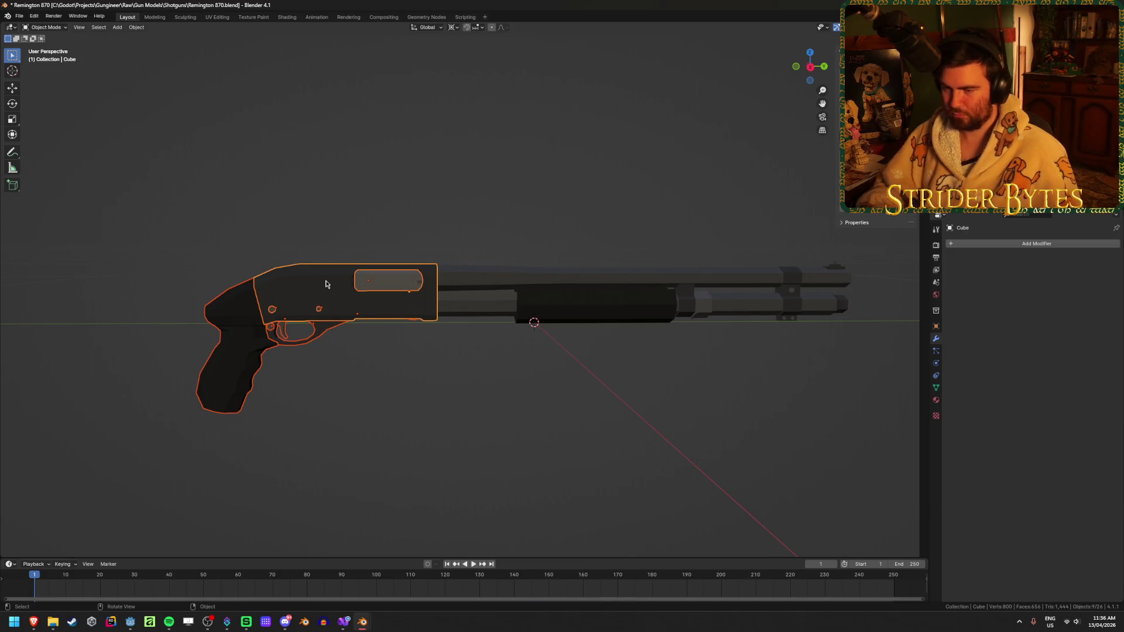
left_click(228, 372, "shift")
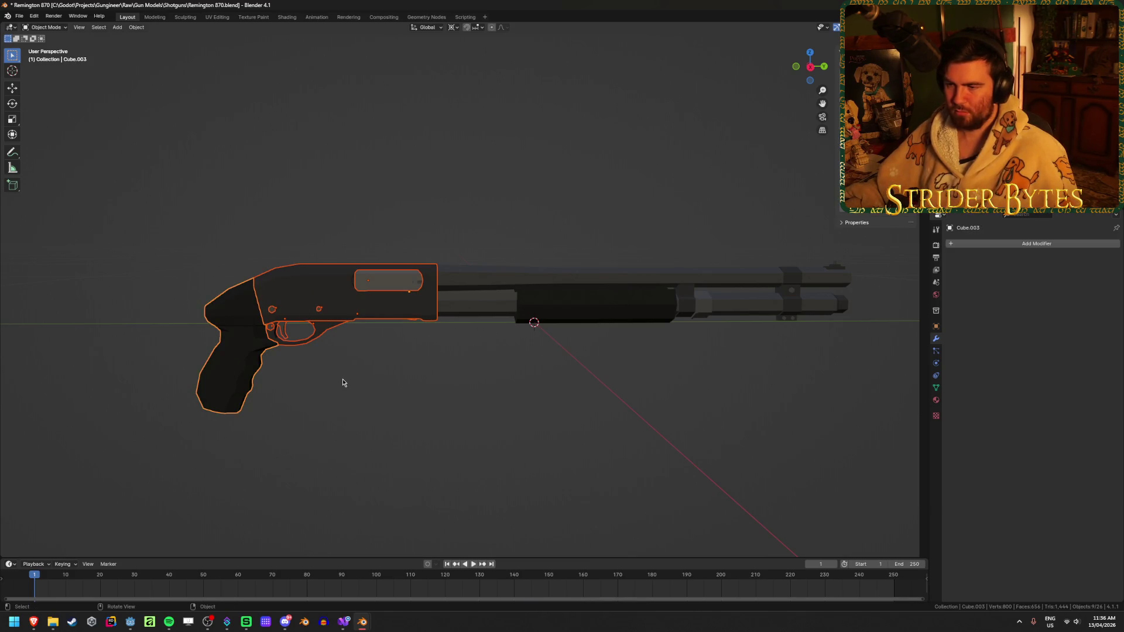
key("ctrl+j")
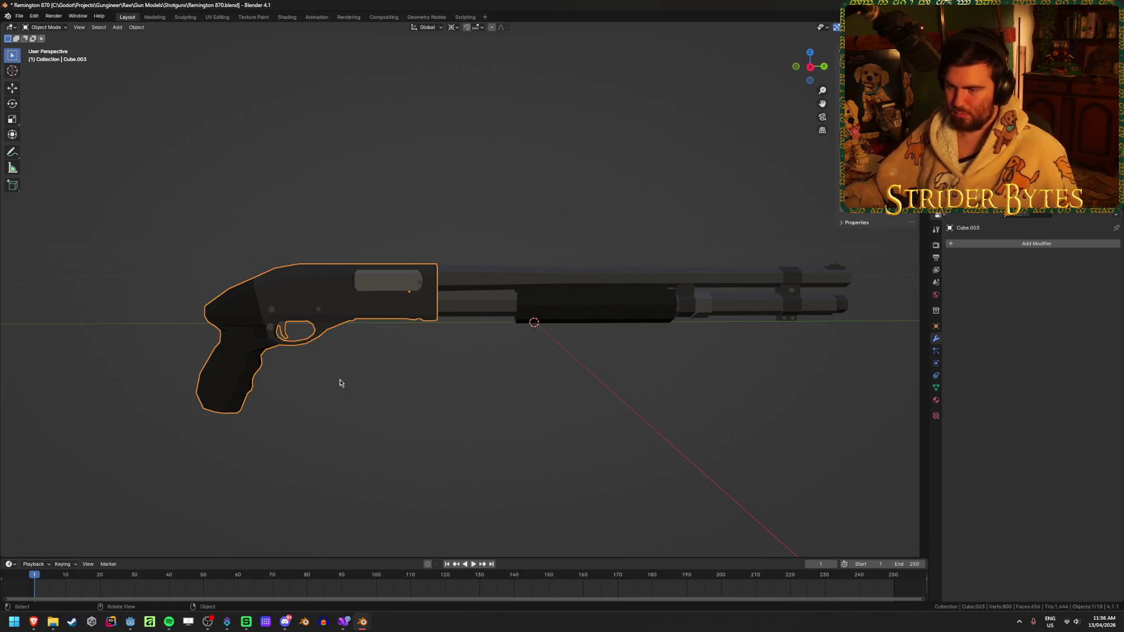
mouse_move(234, 377)
middle_mouse_down()
mouse_move(345, 326)
mouse_move(452, 311)
middle_mouse_up()
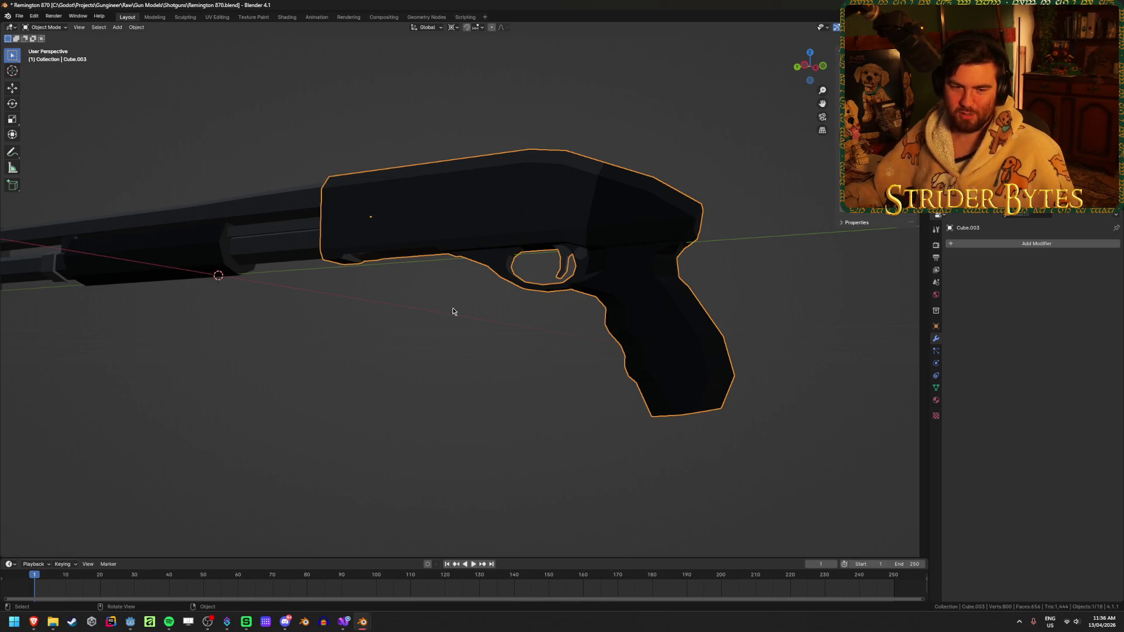
mouse_move(582, 351)
middle_mouse_down()
mouse_move(494, 391)
mouse_move(515, 391)
middle_mouse_up()
- Inspect the joined body's mesh from the right side in see-through display
key("Tab")
key("KP_3")
key("alt+z")
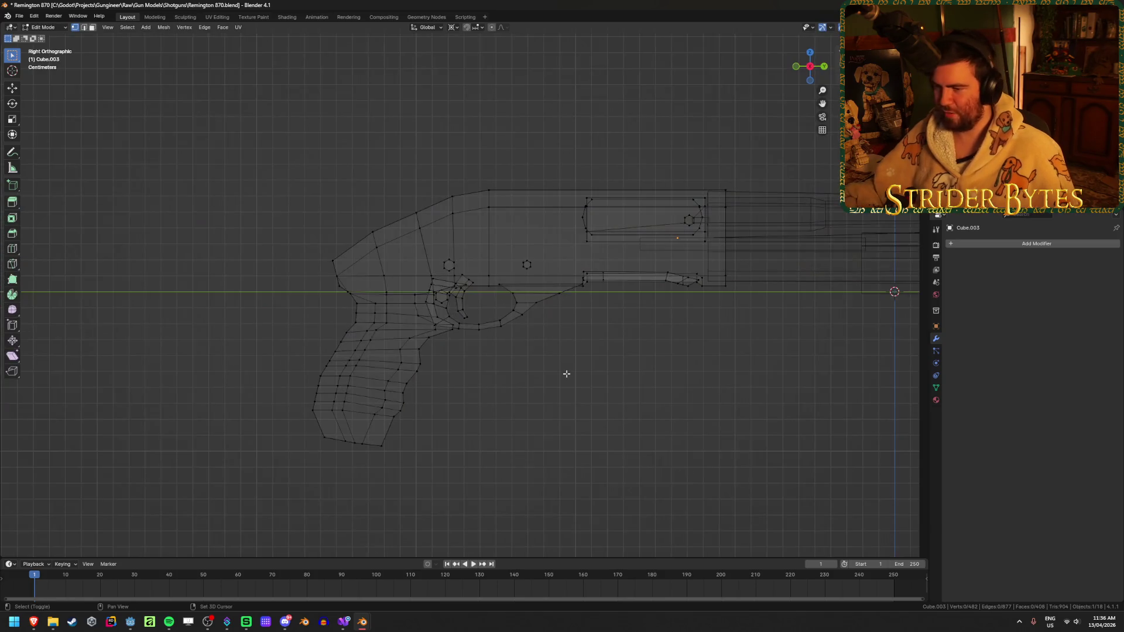
middle_click_drag(367, 414, 446, 406, "shift")
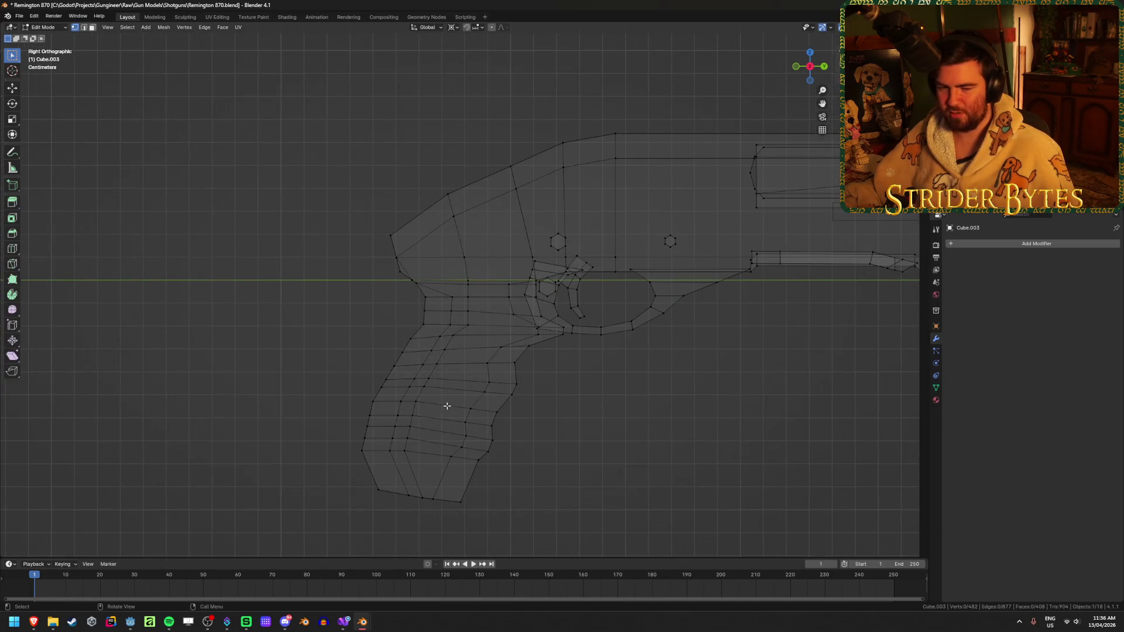
scroll(521, 394, "down", 2)
middle_click_drag(662, 394, 580, 422, "shift")
key("alt+z")
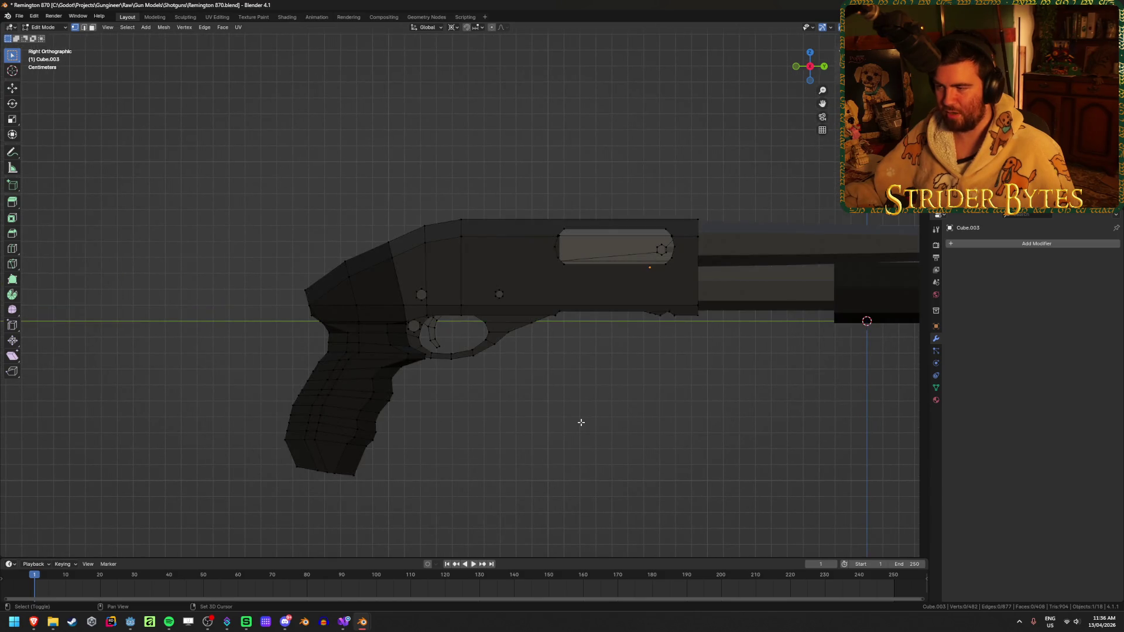
key("Tab")
middle_click_drag(381, 442, 498, 385, "shift")
scroll(498, 385, "up", 4)
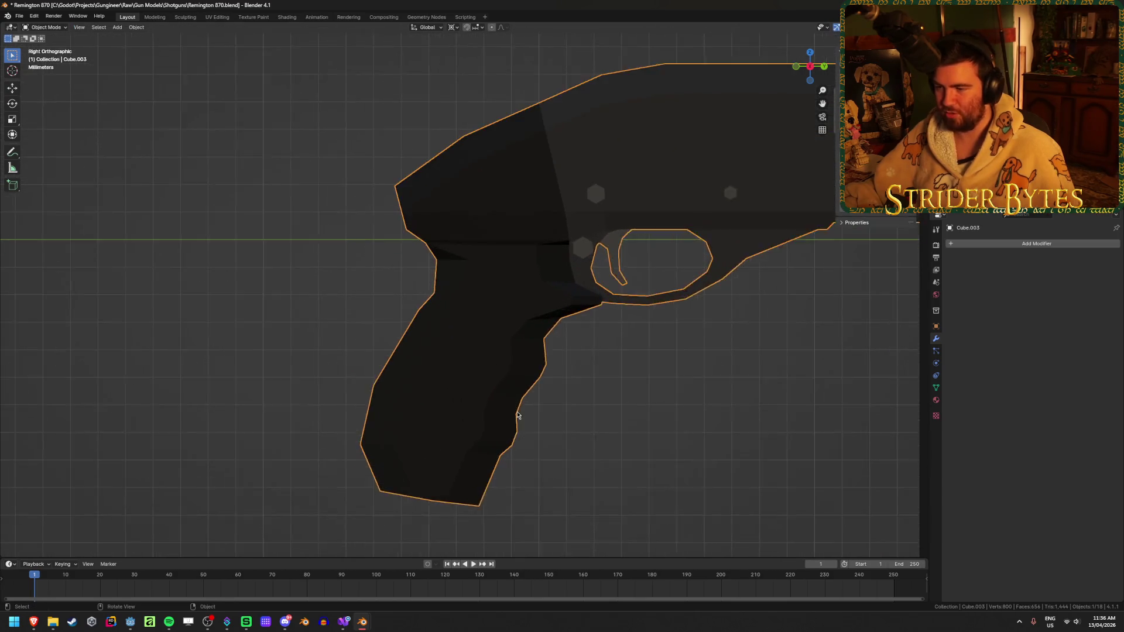
- Select the pistol-grip vertices and place the 3D cursor at them
key("Tab")
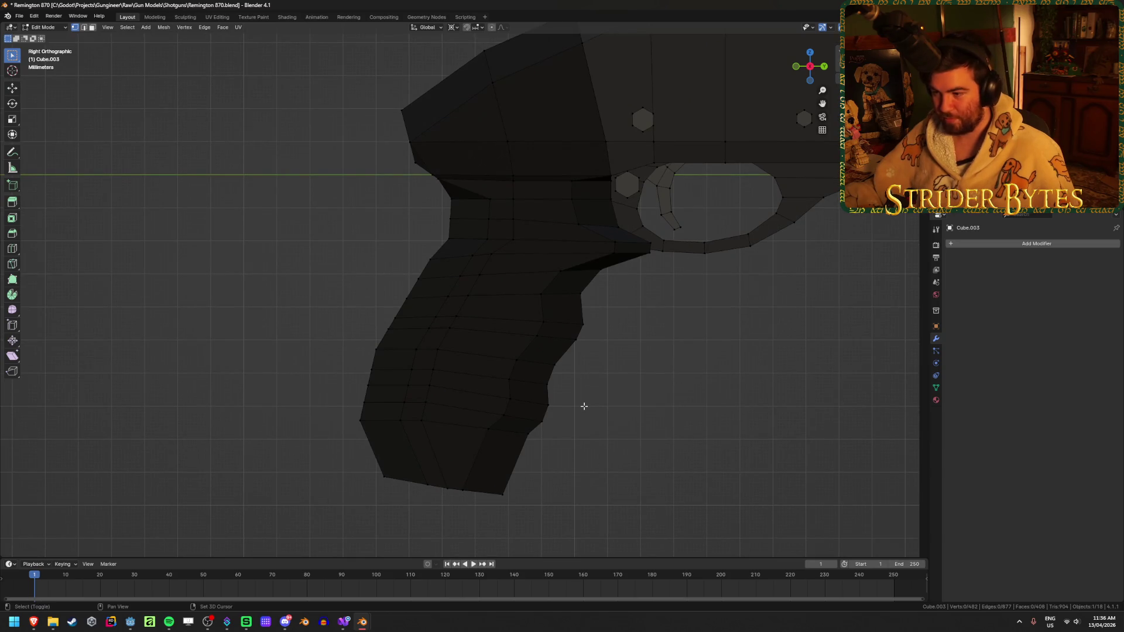
key("alt+z")
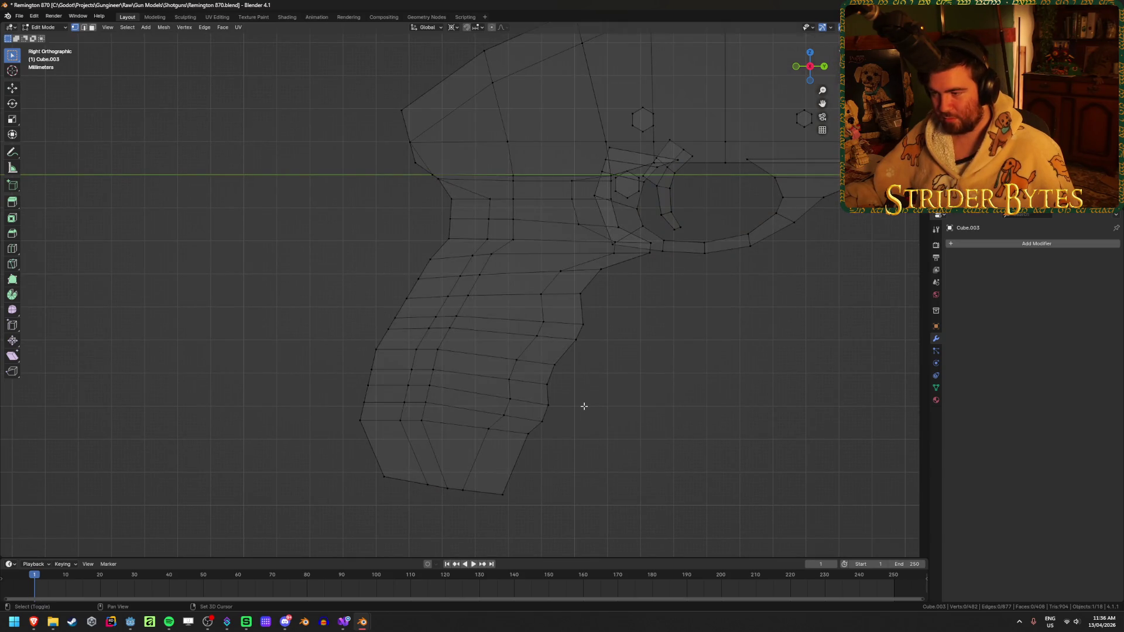
left_click(469, 296)
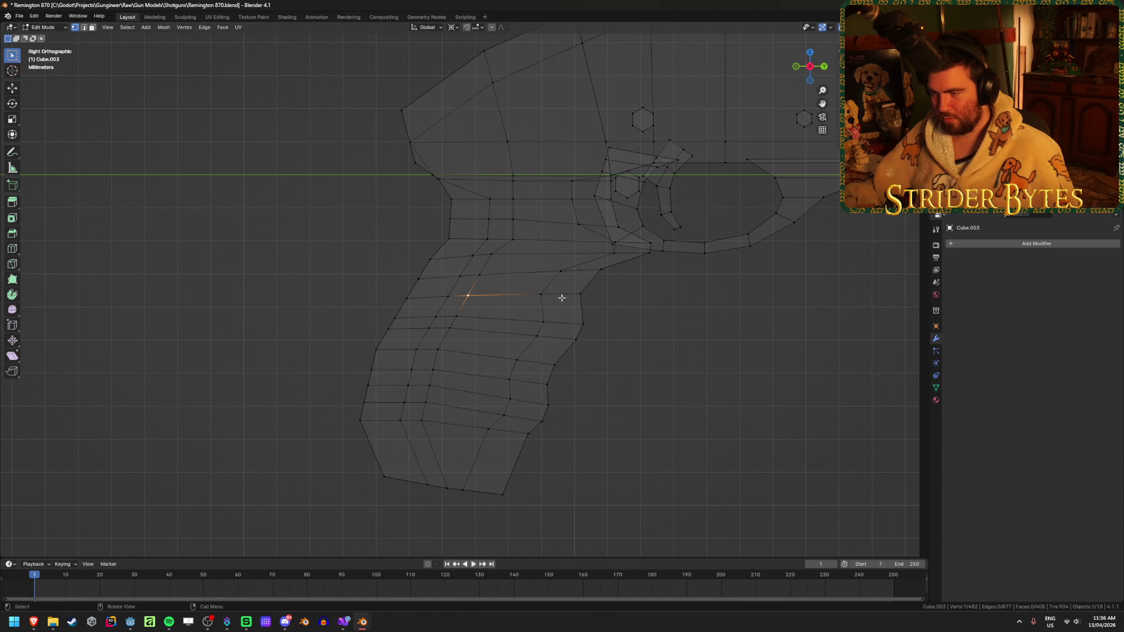
left_click(468, 295, "shift")
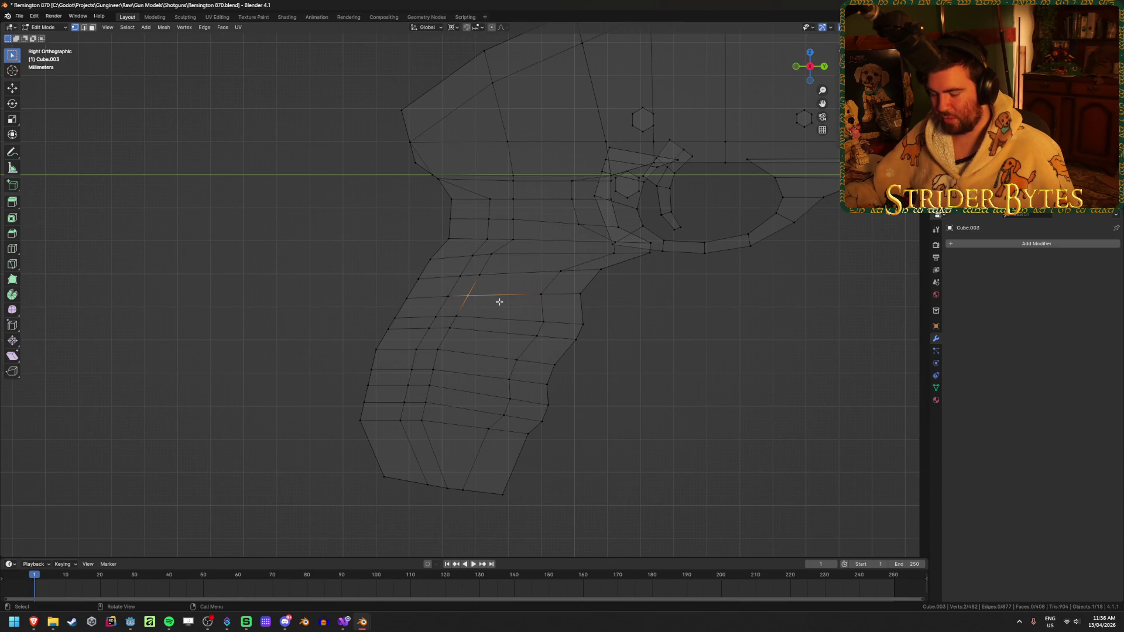
key("b")
key("Escape")
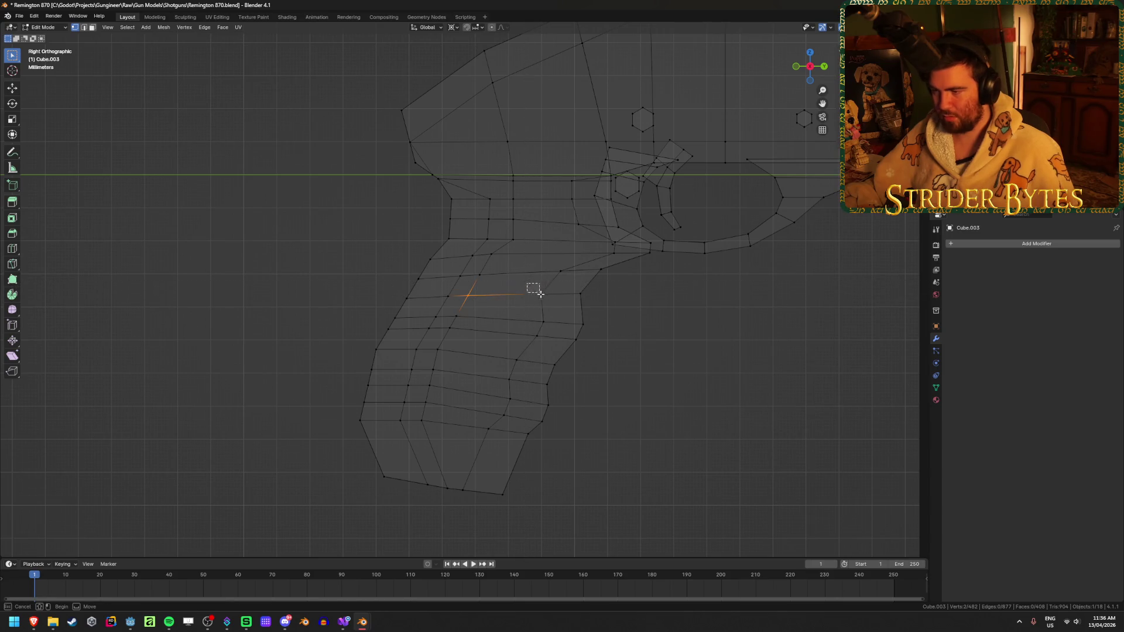
left_click_drag(529, 289, 545, 314, "shift")
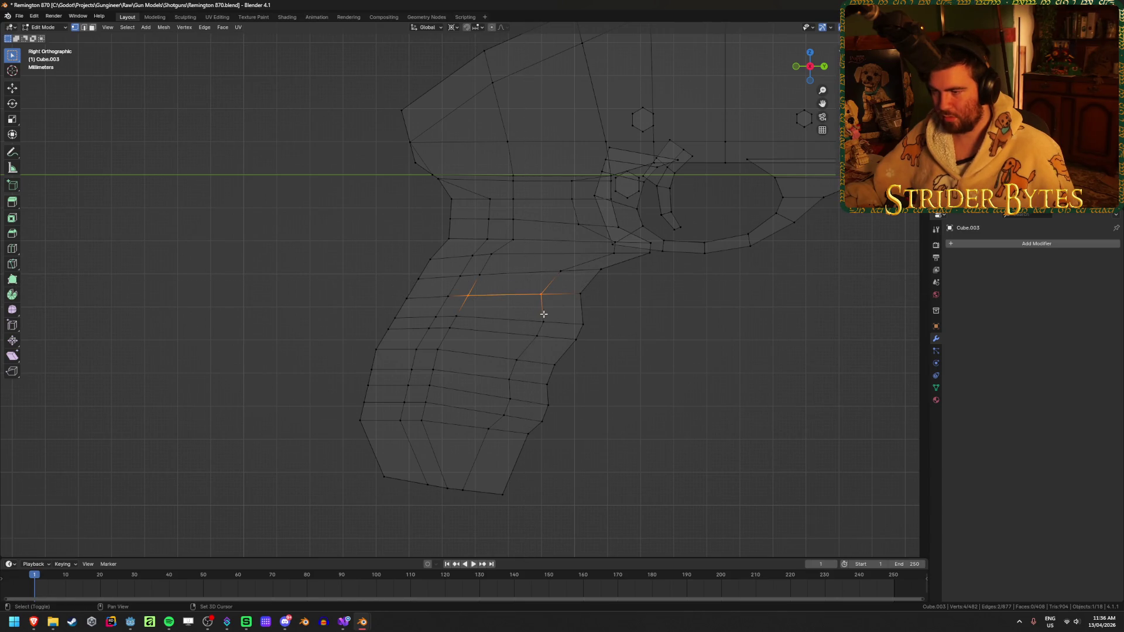
mouse_move(421, 374)
left_mouse_down("shift")
mouse_move(443, 394)
mouse_move(513, 413)
left_mouse_up("shift")
key("z")
mouse_move(519, 459)
middle_mouse_down()
mouse_move(386, 365)
mouse_move(553, 358)
middle_mouse_up()
- Set Cube.003's origin to the 3D cursor on the grip
key("Tab")
middle_click_drag(662, 371, 527, 387)
key("shift+z")
right_click(527, 387)
mouse_move(515, 421)
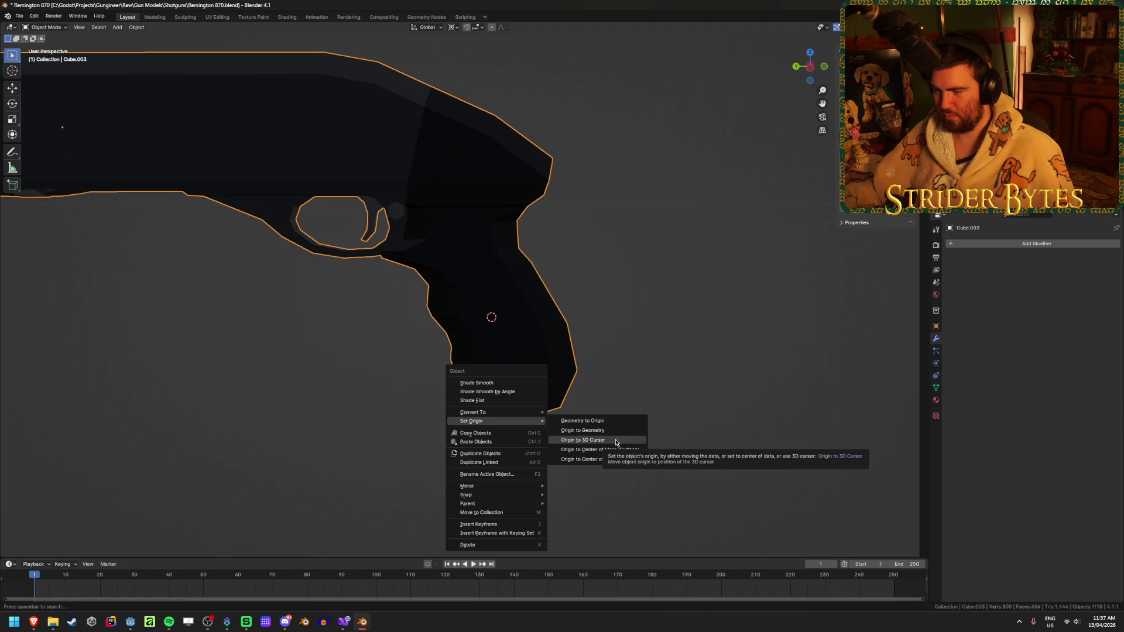
left_click(615, 442)
- Reselect the receiver-and-grip piece and orbit around the shotgun to check it
scroll(640, 414, "down", 2)
mouse_move(634, 416)
middle_mouse_down()
mouse_move(512, 381)
mouse_move(582, 396)
mouse_move(509, 397)
middle_mouse_up()
left_click(508, 397)
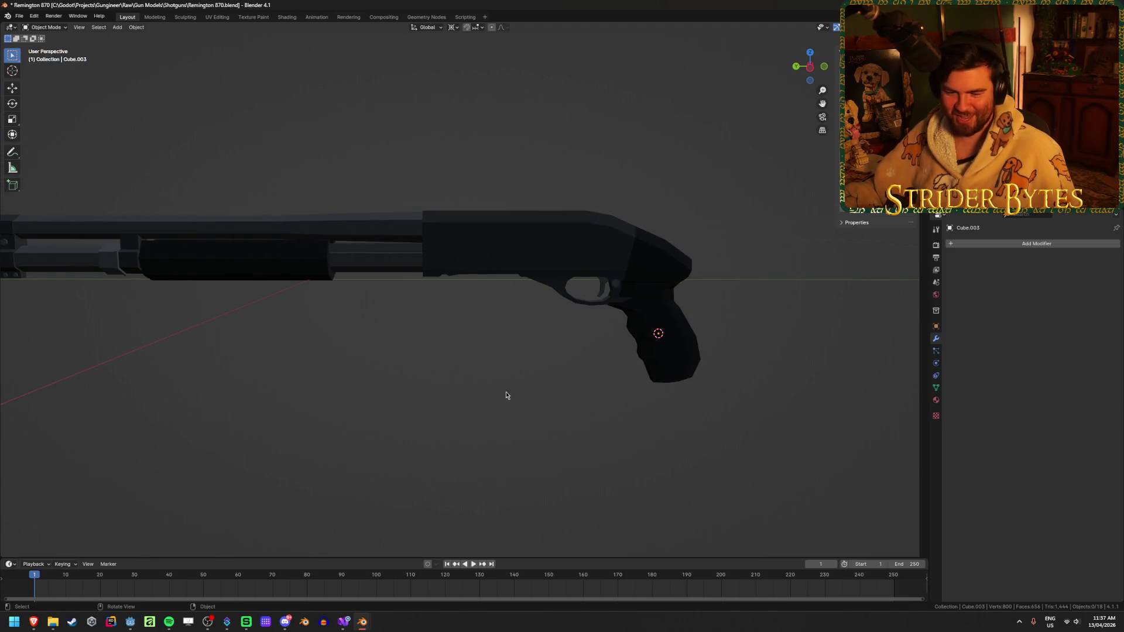
scroll(506, 394, "down", 3)
scroll(506, 394, "up", 3)
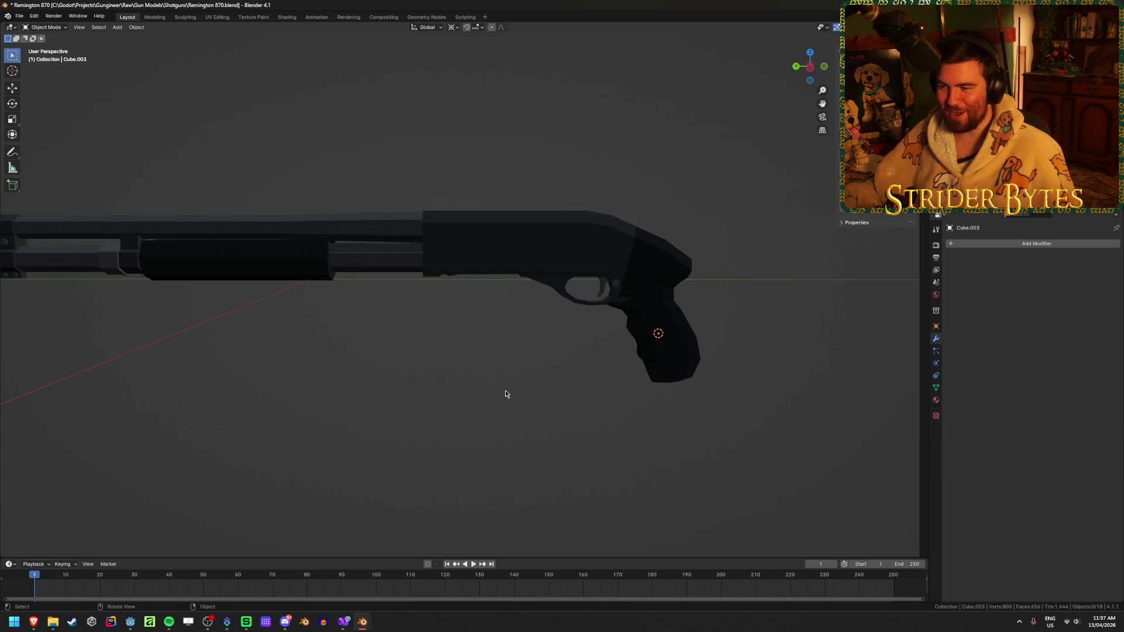
left_click(625, 334)
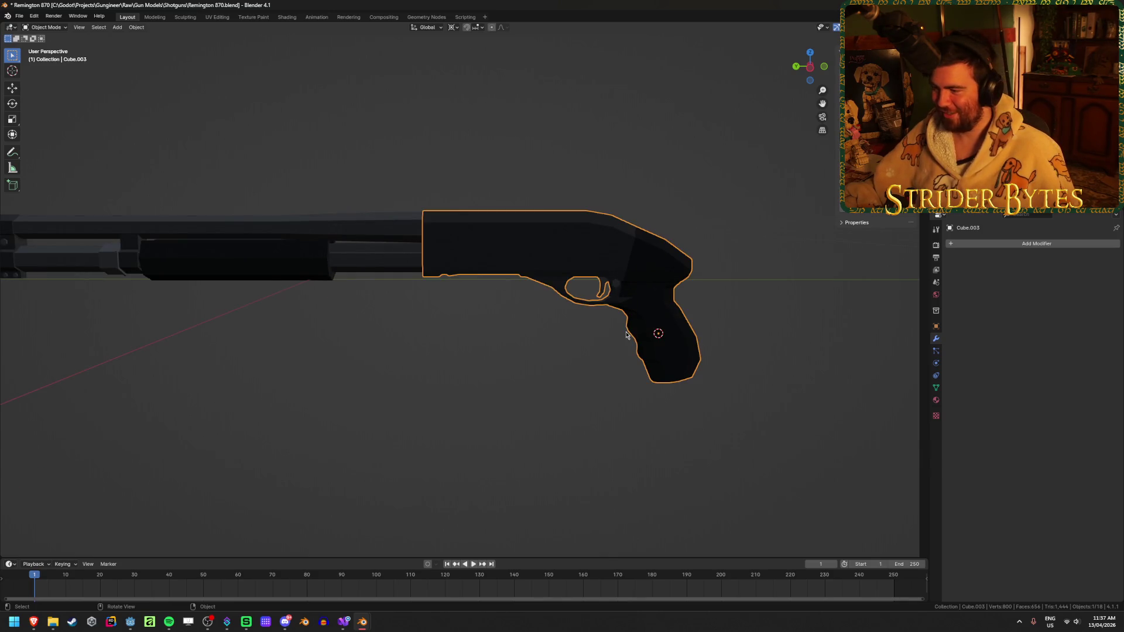
mouse_move(418, 387)
middle_mouse_down()
mouse_move(682, 359)
mouse_move(366, 437)
mouse_move(402, 447)
middle_mouse_up()
scroll(401, 447, "up", 4)
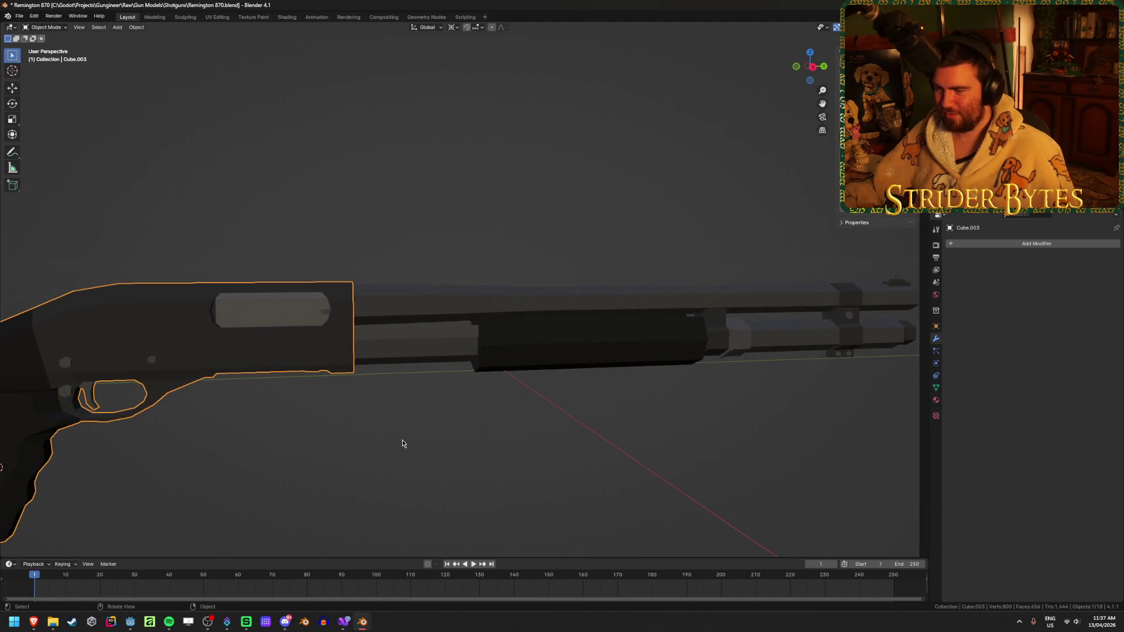
- Select the small ejection-port part, then the receiver, orbiting to inspect them
left_click(322, 311)
scroll(356, 314, "up", 6)
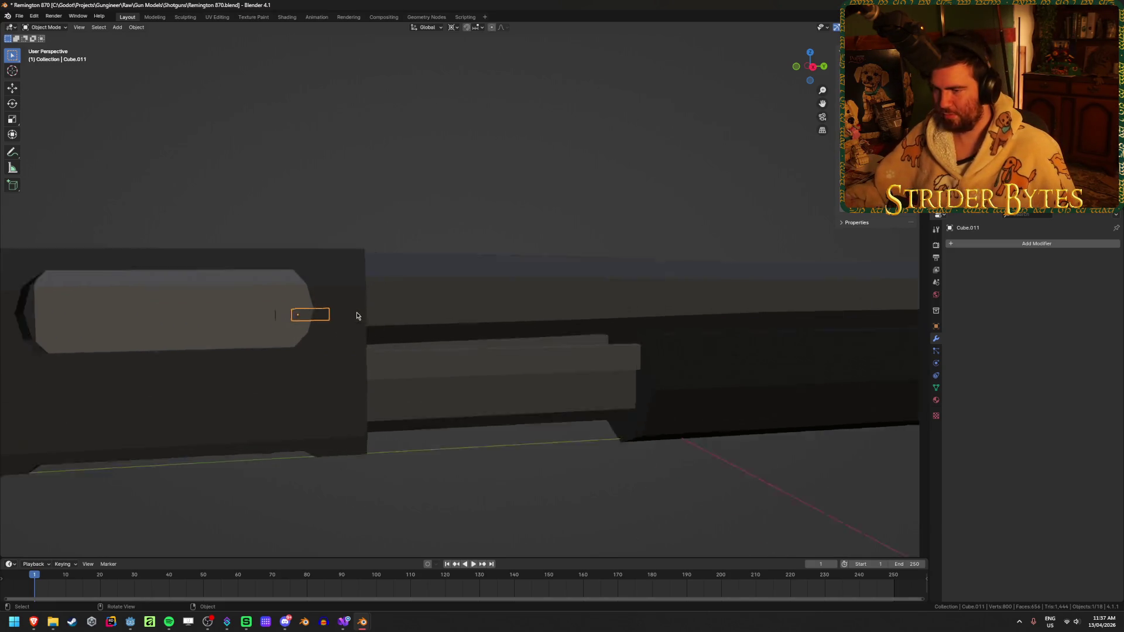
middle_click_drag(356, 313, 413, 354)
scroll(413, 353, "down", 6)
mouse_move(492, 357)
middle_mouse_down()
mouse_move(525, 361)
mouse_move(406, 321)
middle_mouse_up()
left_click(308, 297)
scroll(309, 297, "down", 5)
- Trial-slide the ejection-port cover along Y in Edit Mode, then cancel
key("Tab")
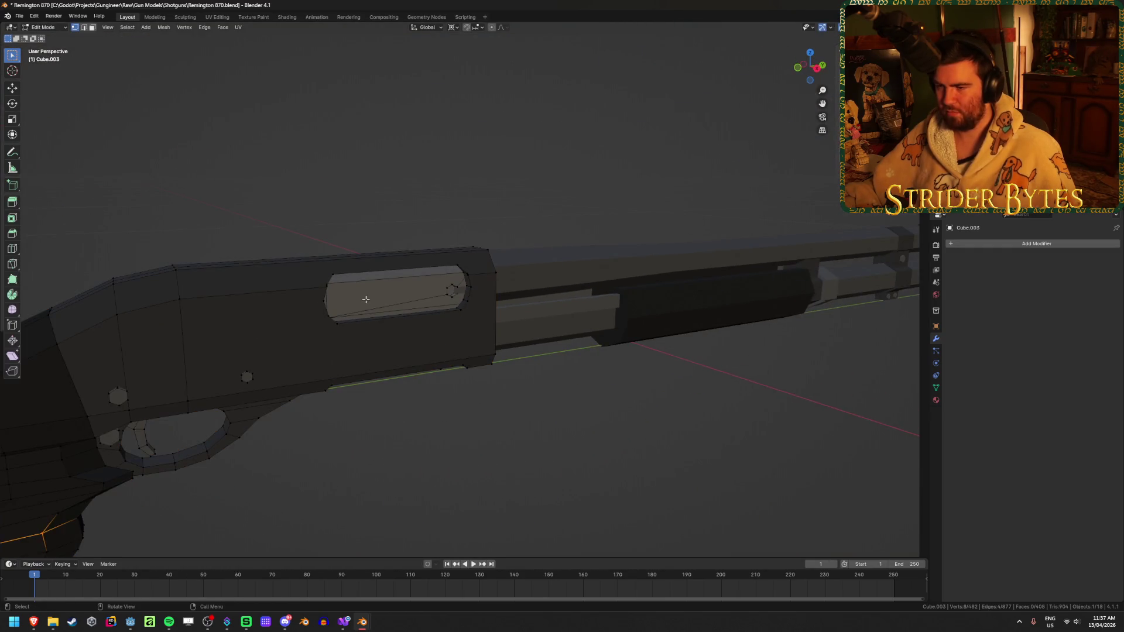
key("ctrl+l")
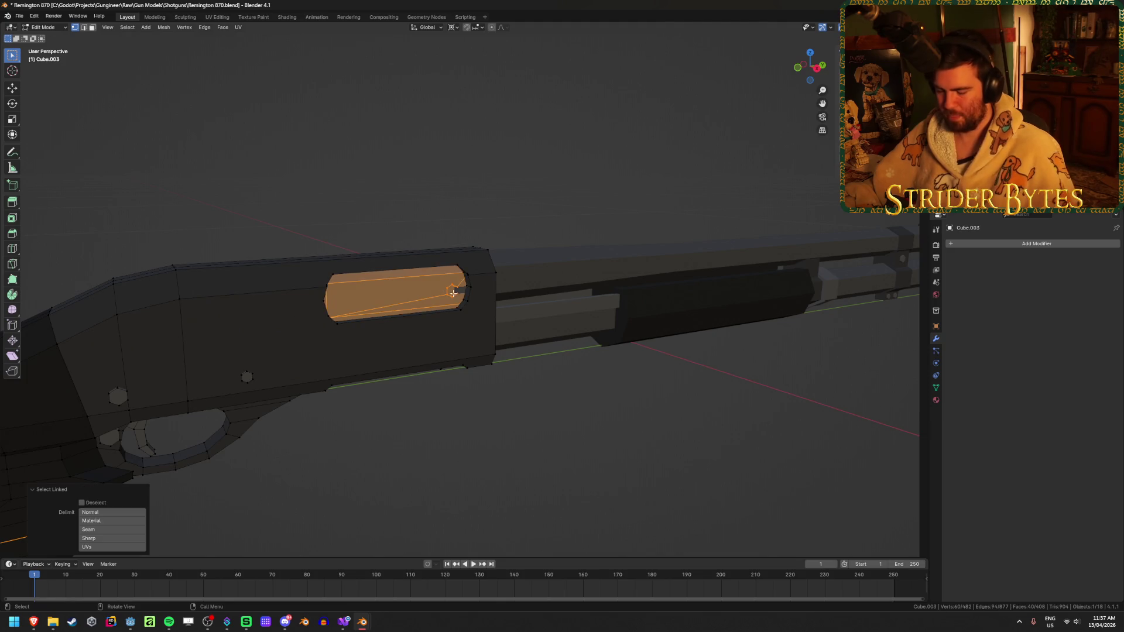
key("g")
key("y")
key("Escape")
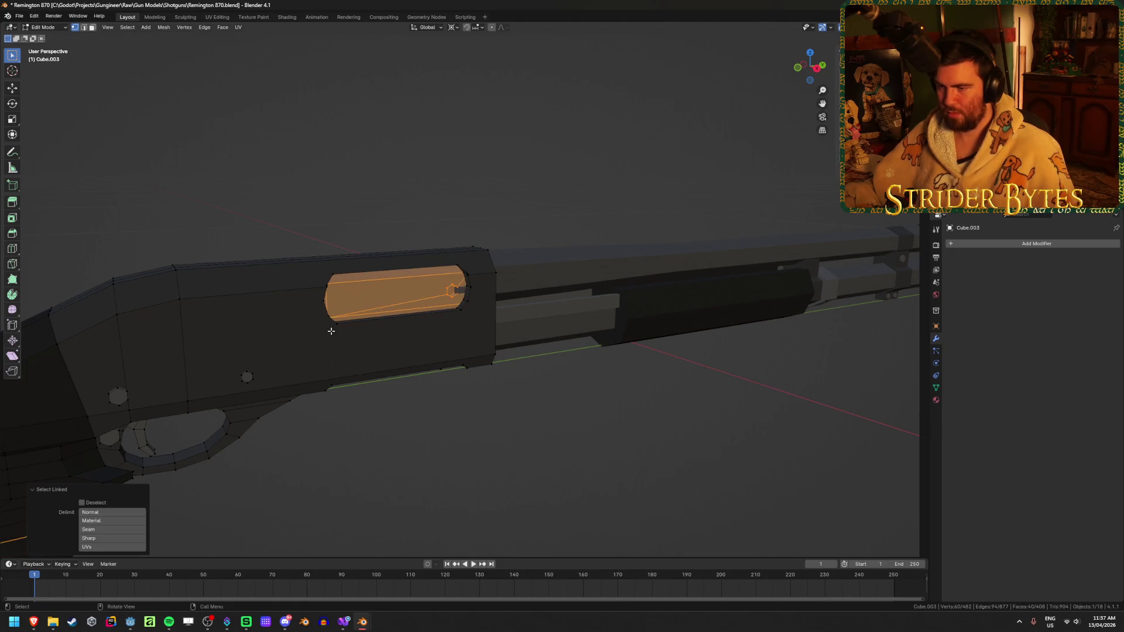
scroll(605, 431, "up", 8)
key("Tab")
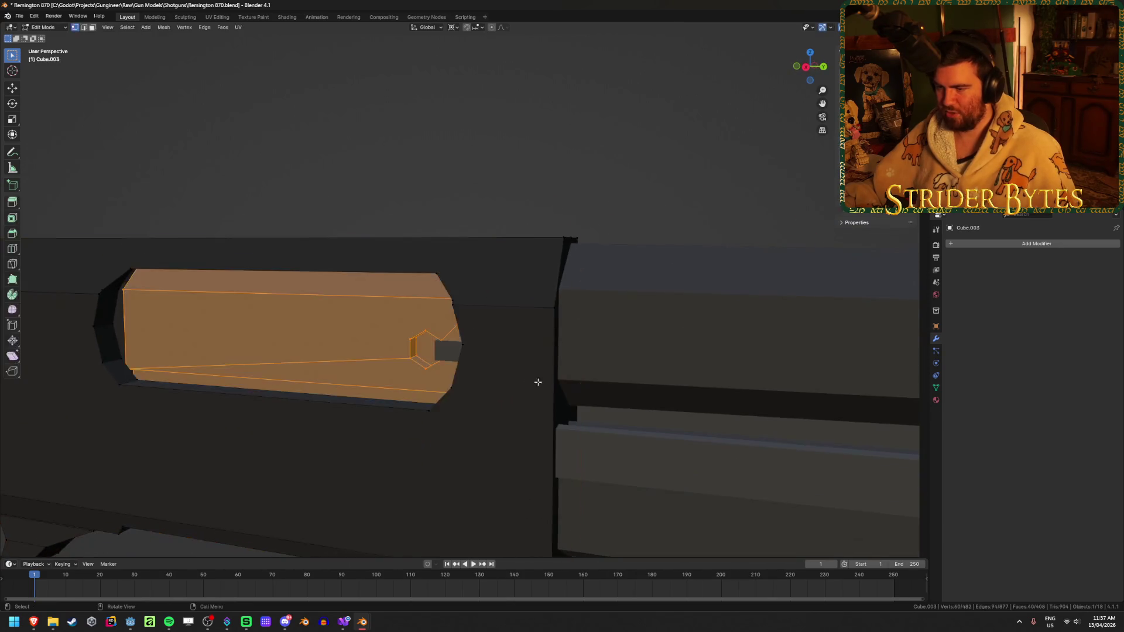
- Hide the receiver together with the small ejection-port part
left_click(447, 353, "shift")
scroll(360, 353, "down", 3)
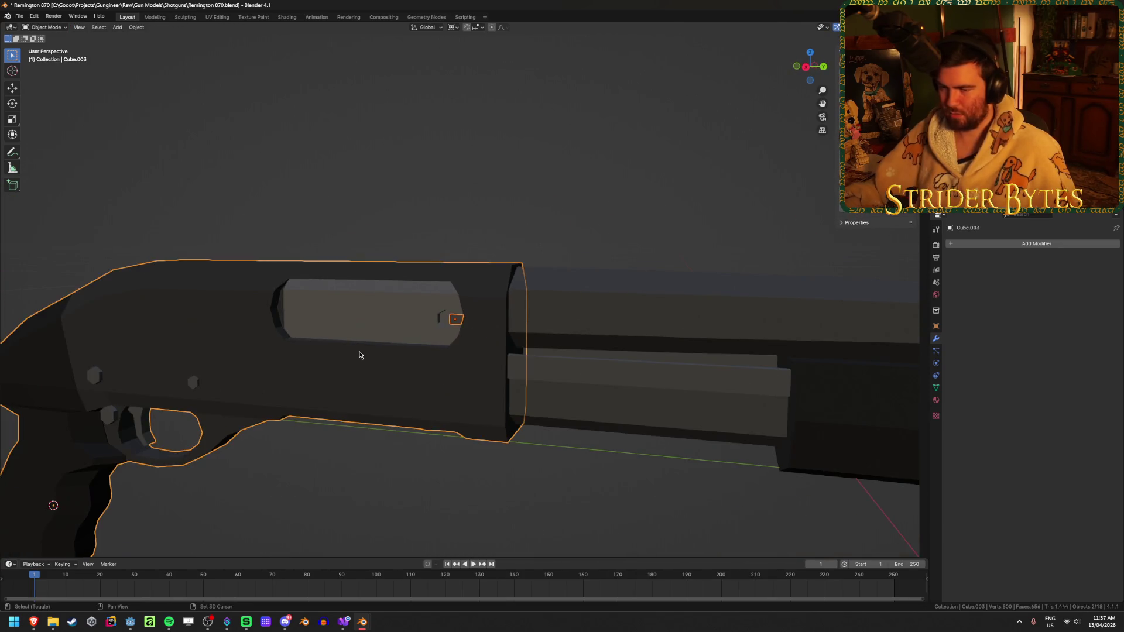
scroll(360, 354, "down", 5)
key("Delete")
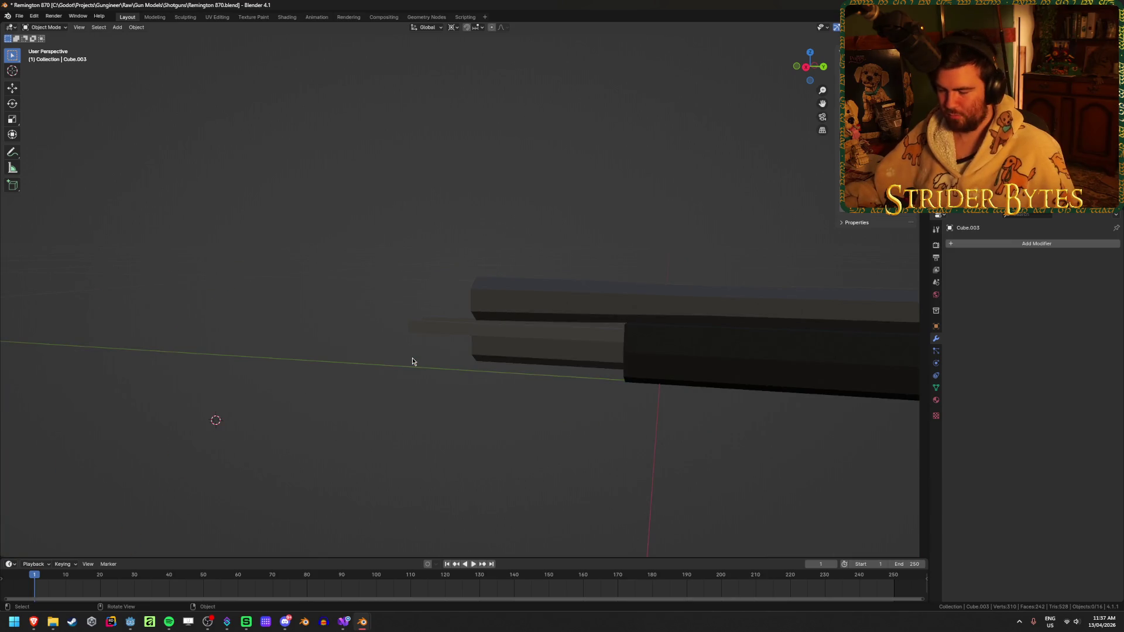
middle_click_drag(343, 392, 431, 406)
- Unhide all parts and select the thin bar below the barrel
mouse_move(543, 346)
middle_mouse_down()
mouse_move(526, 367)
mouse_move(552, 344)
mouse_move(600, 359)
mouse_move(278, 256)
middle_mouse_up()
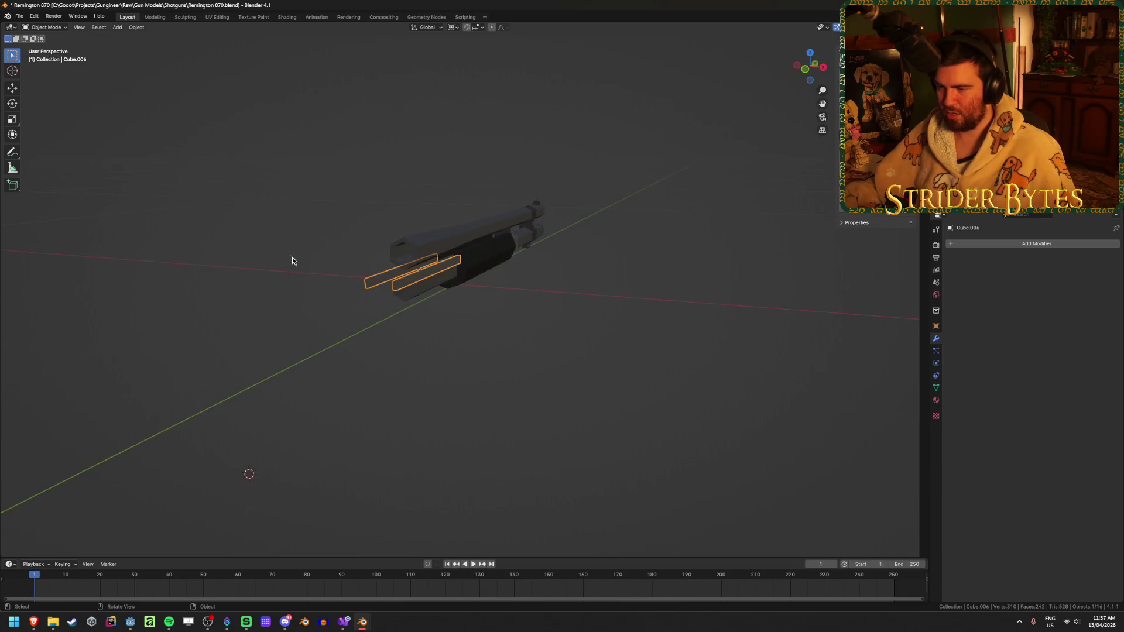
key("KP_3")
key("alt+z")
key("alt+z")
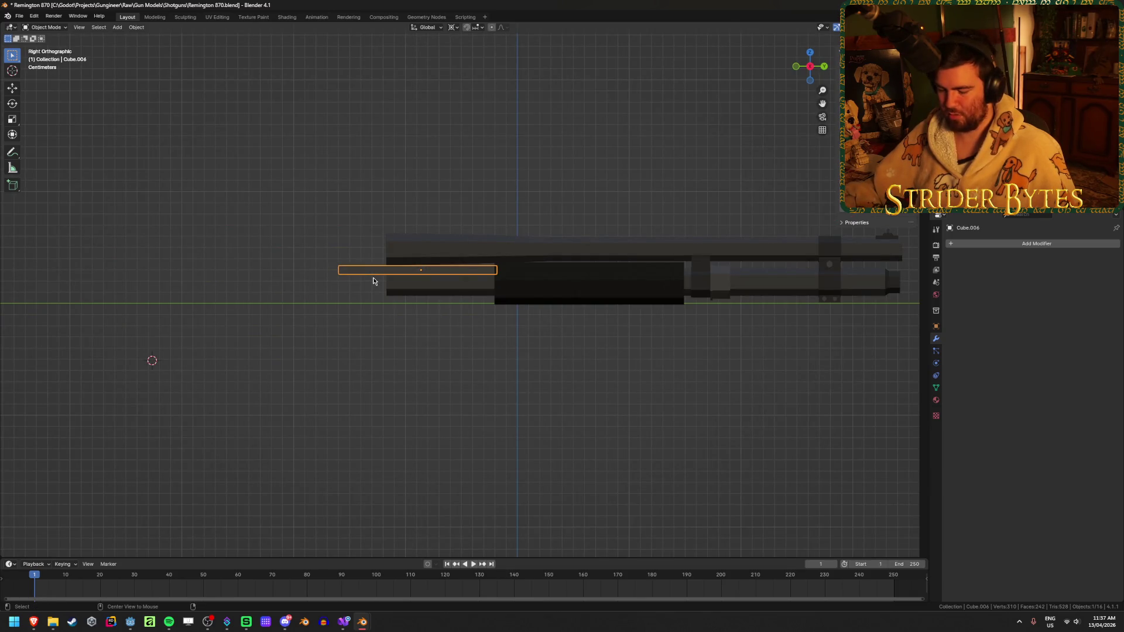
key("alt+h")
scroll(394, 313, "up", 4)
left_click(451, 368)
mouse_move(451, 368)
middle_mouse_down()
mouse_move(433, 356)
mouse_move(394, 233)
middle_mouse_up()
left_click(395, 235)
middle_click_drag(387, 309, 369, 373)
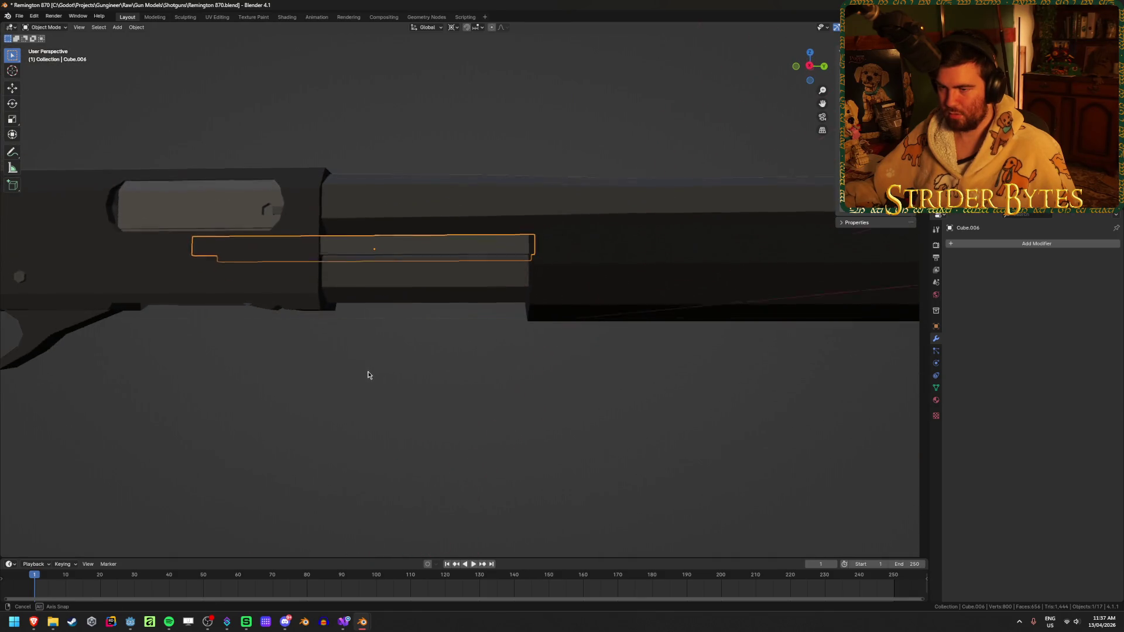
- Hide the stock out of the way and reselect the thin bar
key("Tab")
key("KP_3")
key("alt+z")
key("a")
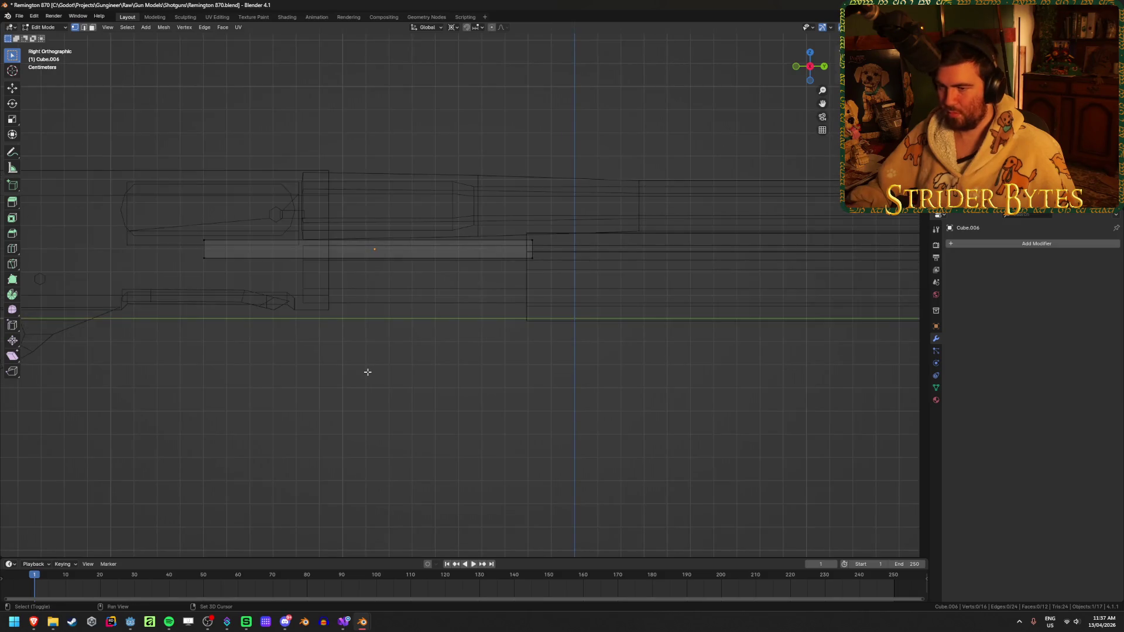
key("alt+z")
key("Tab")
left_click(186, 249)
key("Delete")
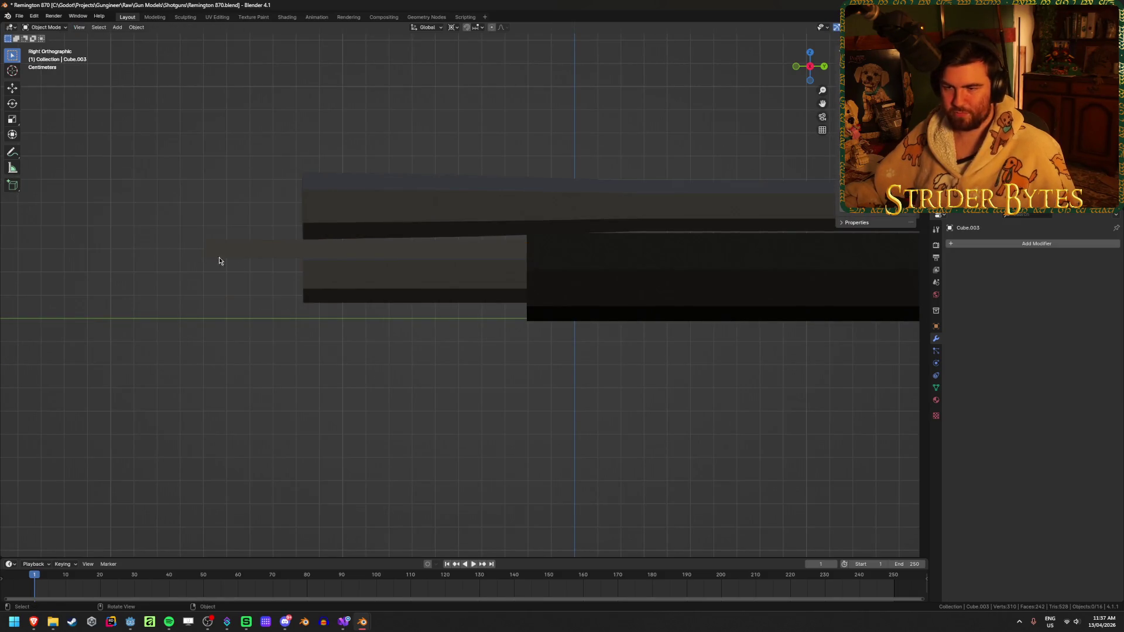
left_click(397, 258)
key("alt+Tab")
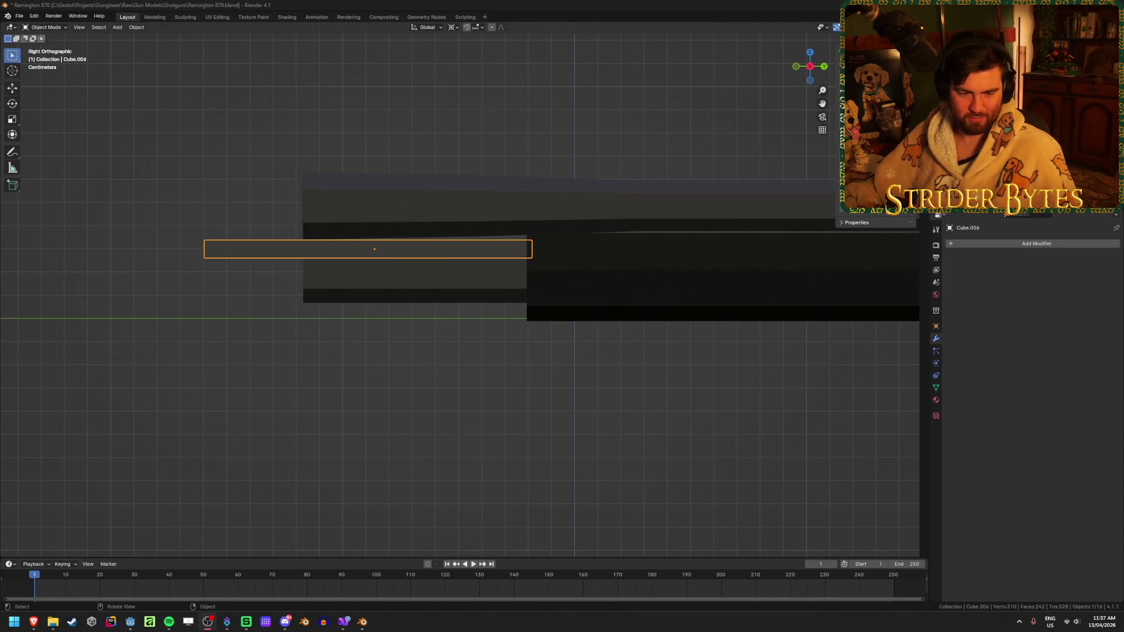
key("alt+Tab")
- Vertex-snap Cube.006's rear face flush with the receiver front
key("Tab")
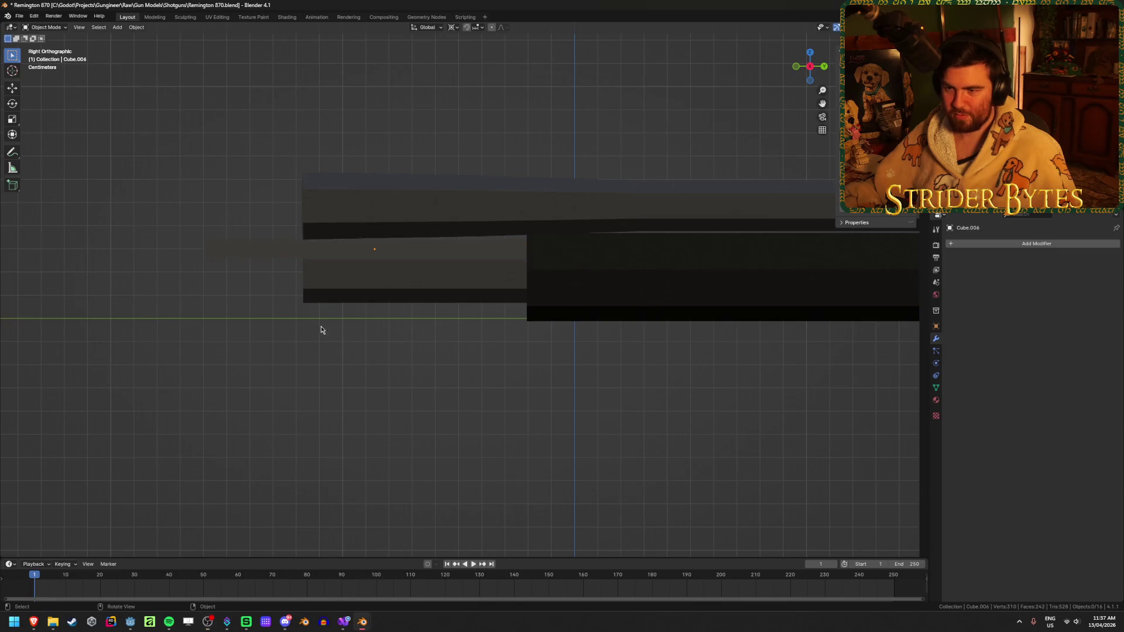
key("alt+z")
left_click_drag(148, 188, 272, 348)
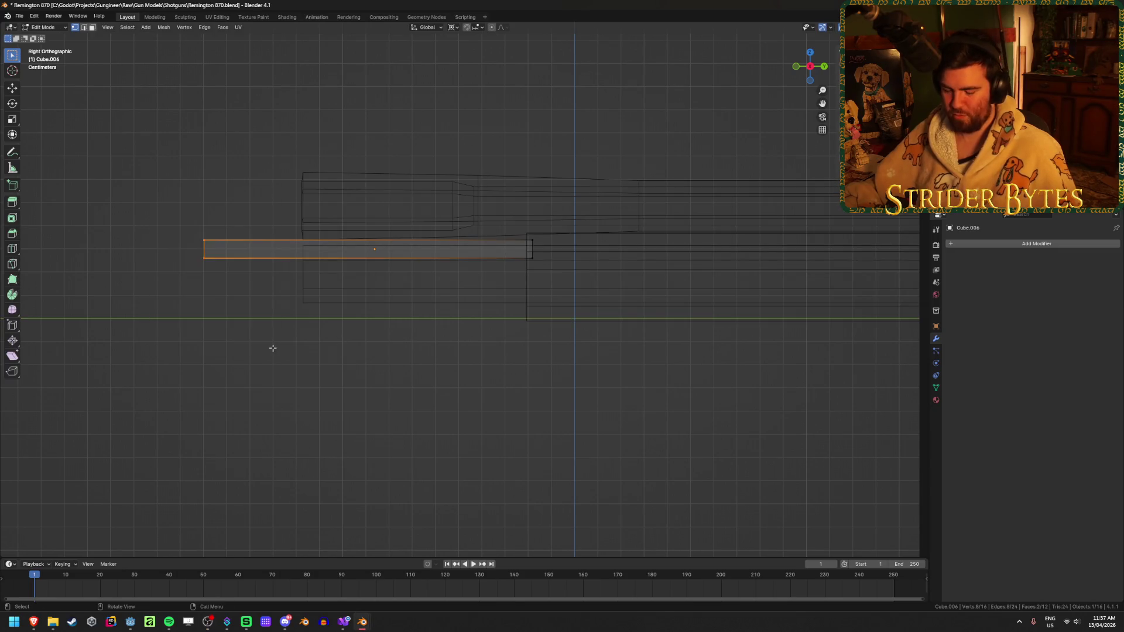
left_click(481, 30)
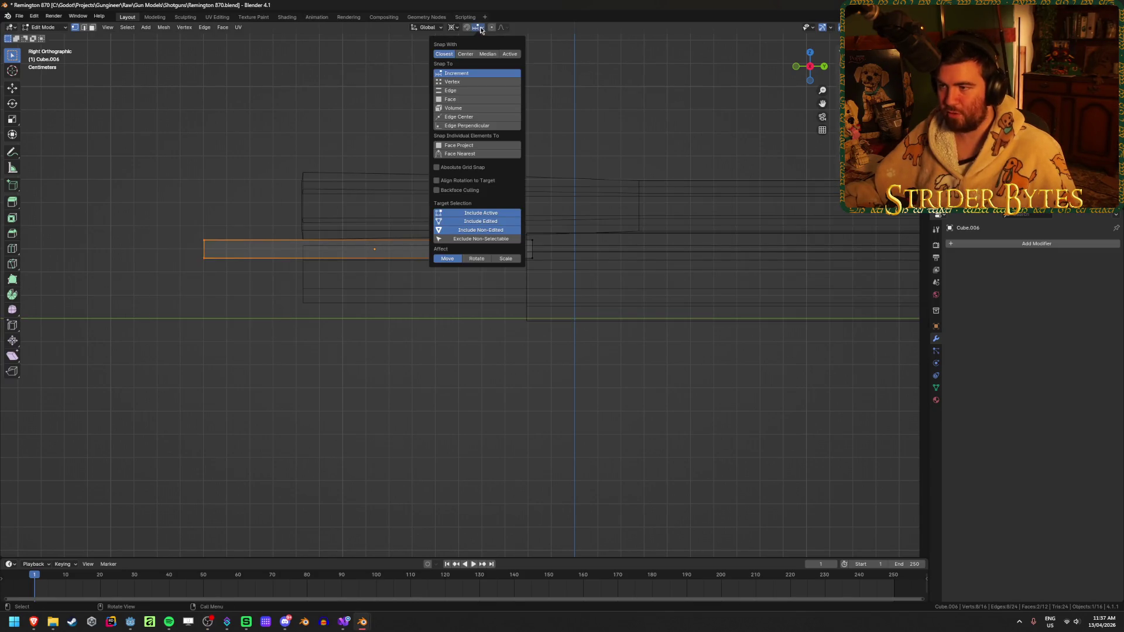
left_click(463, 91)
key("g")
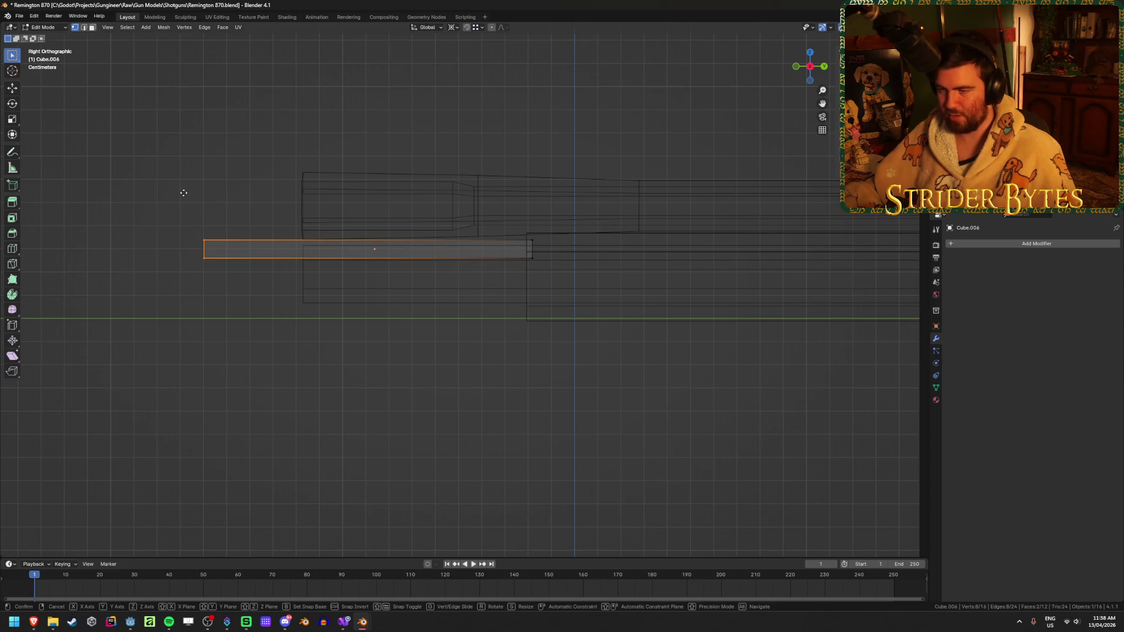
left_click(296, 243, "ctrl")
left_click(321, 377)
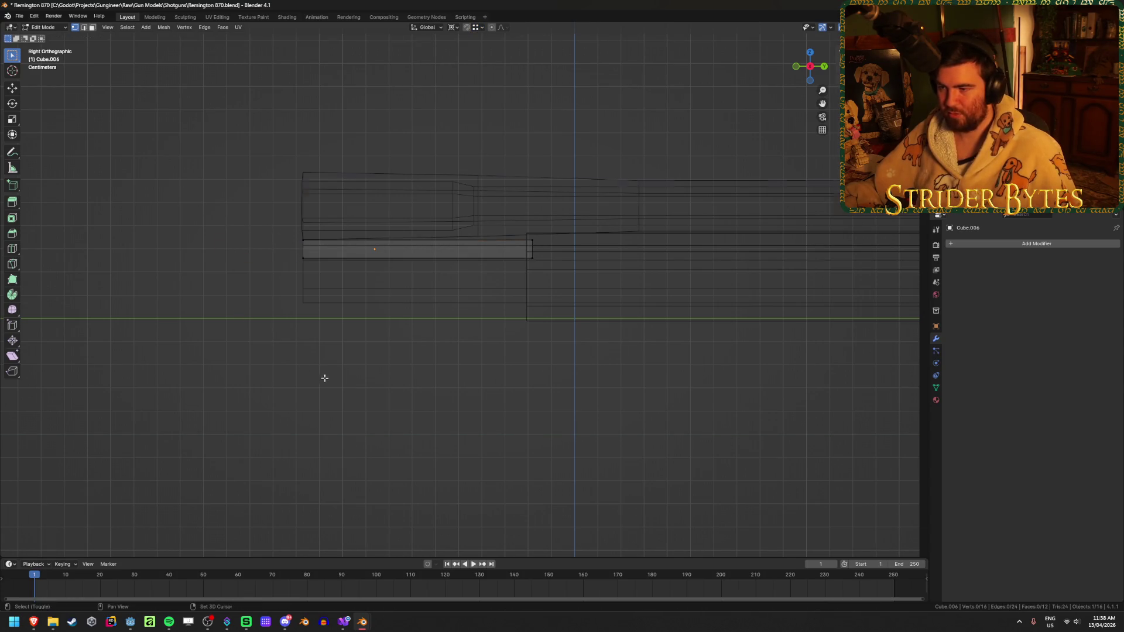
key("alt+z")
key("Tab")
mouse_move(309, 381)
middle_mouse_down()
mouse_move(333, 398)
mouse_move(448, 394)
mouse_move(397, 384)
mouse_move(323, 400)
mouse_move(697, 376)
mouse_move(474, 371)
mouse_move(510, 391)
mouse_move(459, 422)
middle_mouse_up()
- Check the top barrel, forend tube and lower magazine tube from several angles
mouse_move(384, 420)
middle_mouse_down()
mouse_move(374, 436)
mouse_move(343, 439)
mouse_move(395, 435)
middle_mouse_up()
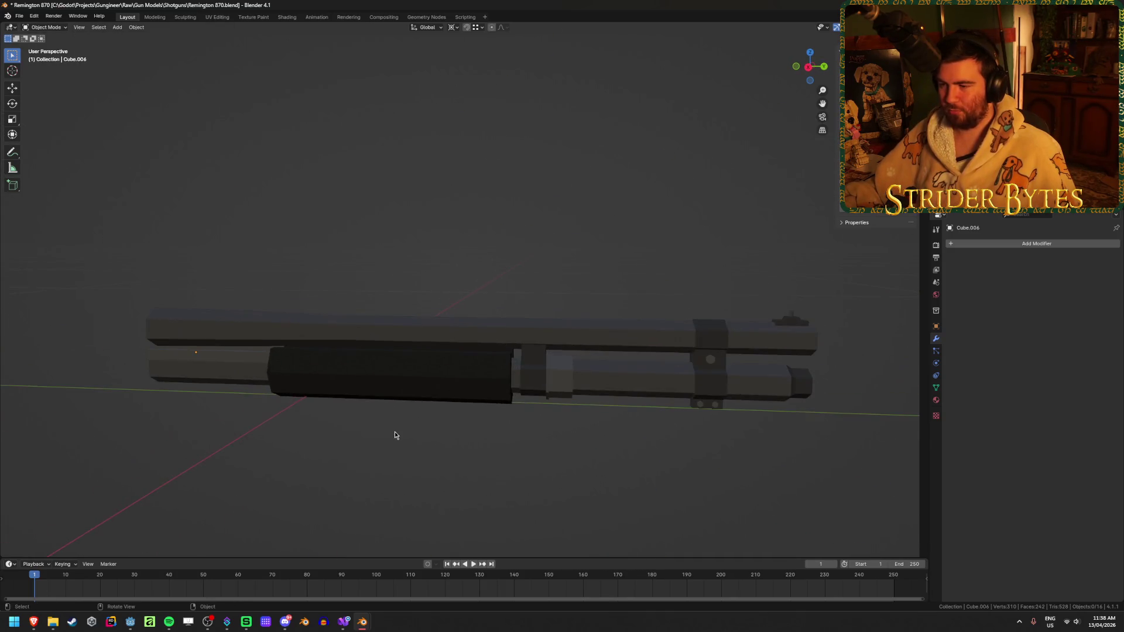
mouse_move(623, 394)
middle_mouse_down()
mouse_move(554, 379)
mouse_move(567, 381)
middle_mouse_up()
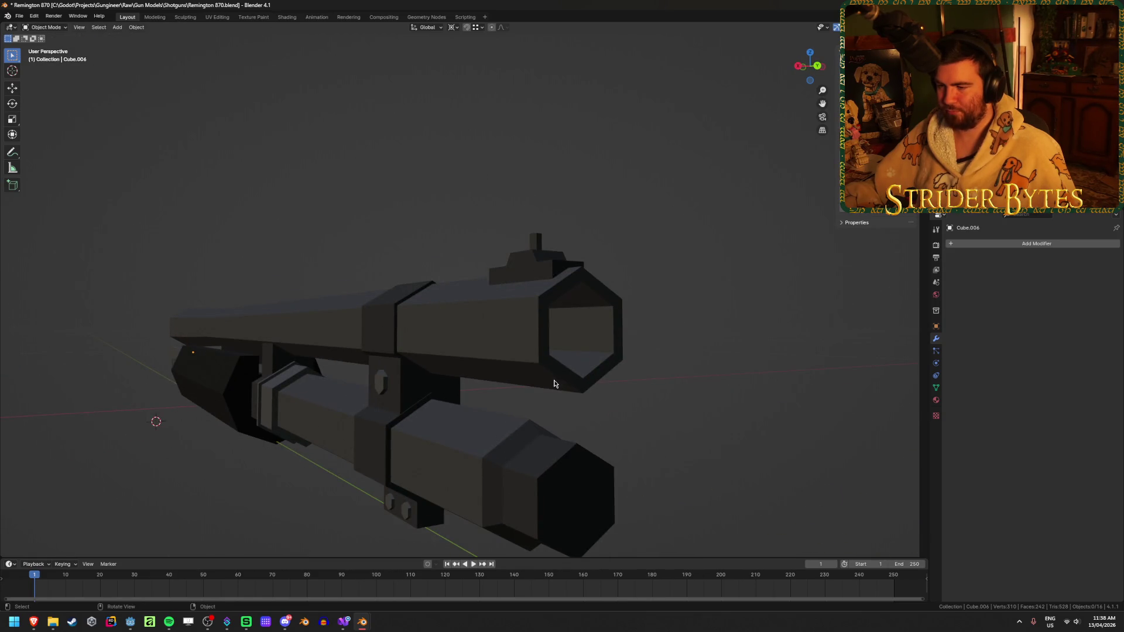
mouse_move(553, 384)
middle_mouse_down()
mouse_move(419, 387)
mouse_move(447, 354)
mouse_move(667, 330)
middle_mouse_up()
left_click(454, 324)
left_click(455, 398)
mouse_move(389, 416)
middle_mouse_down()
mouse_move(289, 406)
mouse_move(220, 351)
middle_mouse_up()
left_click(229, 369)
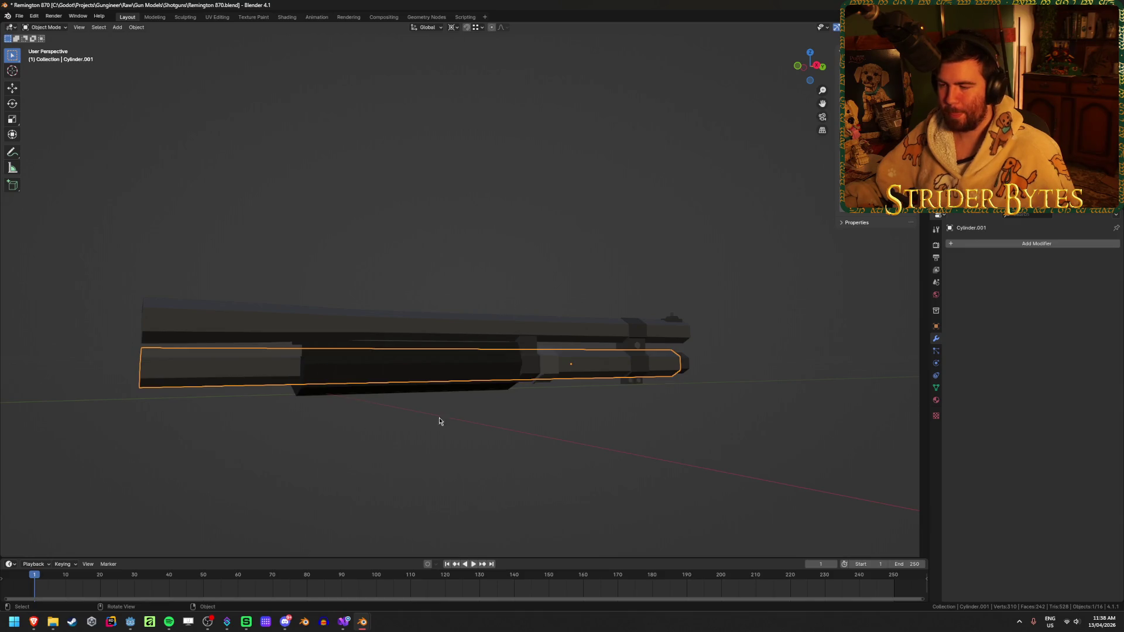
- Save Remington 870.blend and switch over to Godot Engine
mouse_move(522, 412)
middle_mouse_down()
mouse_move(474, 414)
mouse_move(677, 422)
mouse_move(342, 417)
middle_mouse_up()
key("ctrl+s")
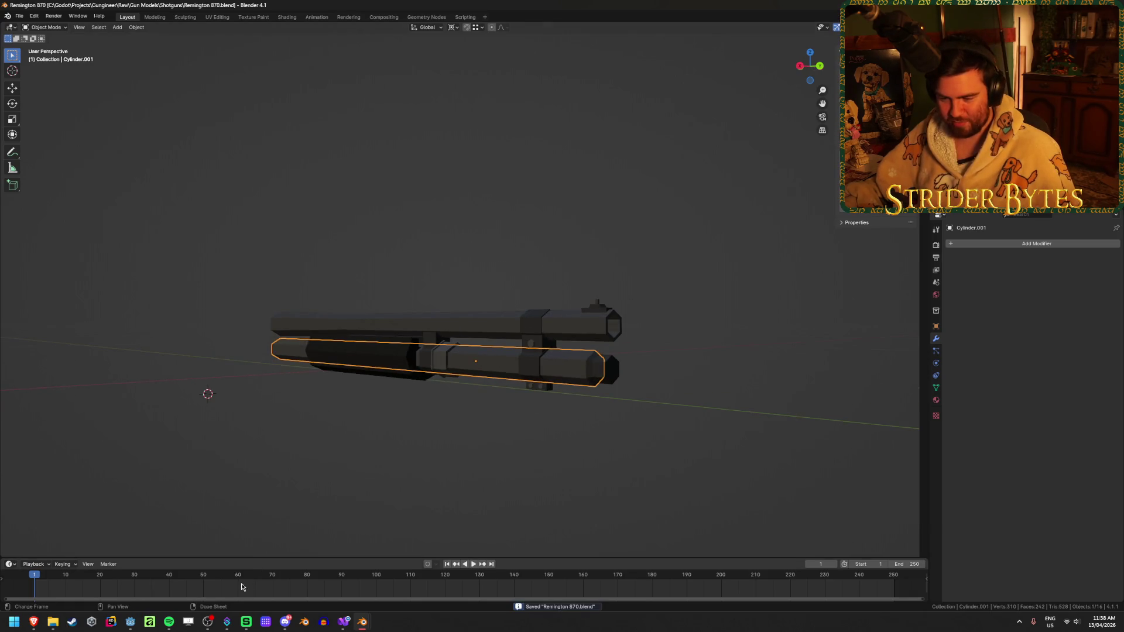
left_click(129, 623)
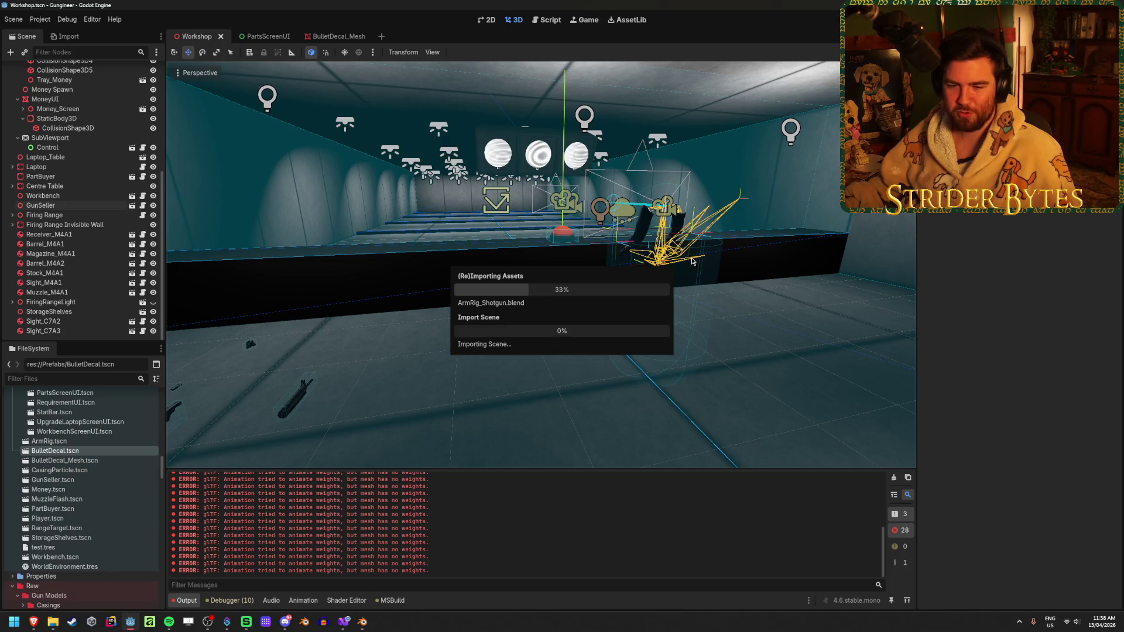
- Freelook around the Workshop scene, then clear the glTF weight errors from the Output log
right_click_drag(692, 262, 692, 261)
right_click_drag(542, 308, 541, 308)
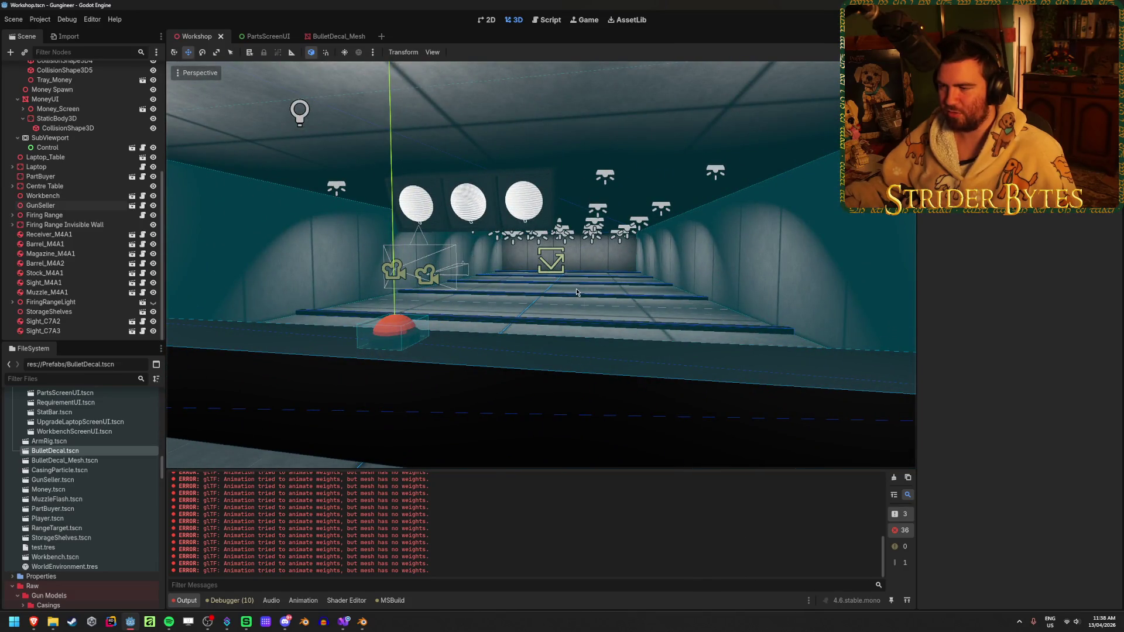
right_click_drag(632, 201, 282, 267)
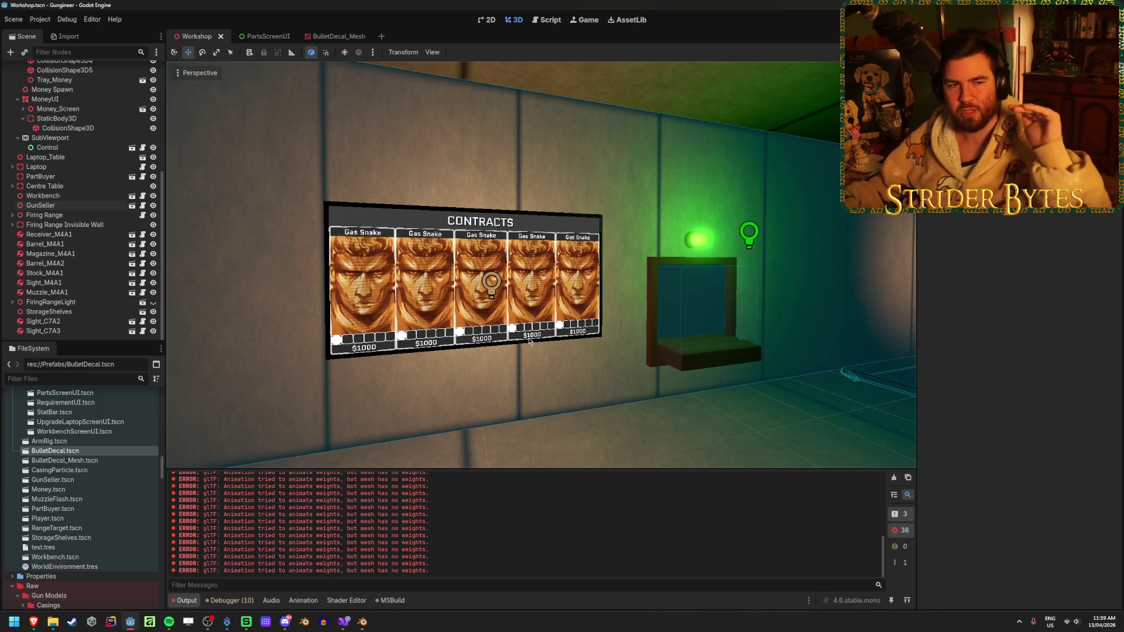
mouse_move(478, 406)
middle_mouse_down()
mouse_move(659, 336)
mouse_move(588, 264)
middle_mouse_up()
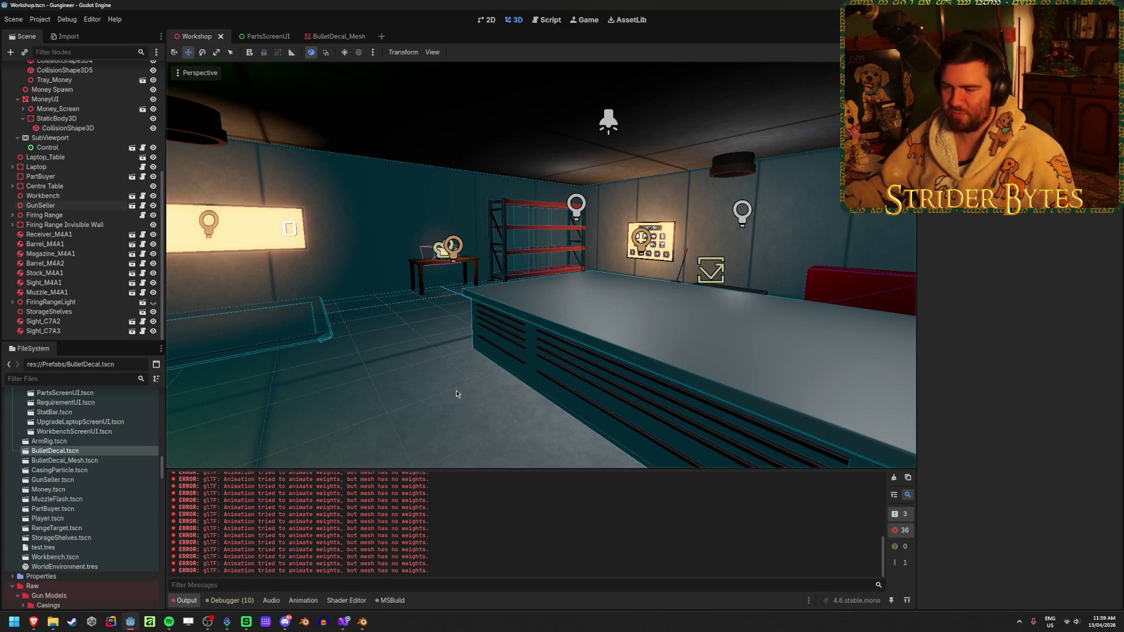
mouse_move(363, 416)
middle_mouse_down()
mouse_move(223, 398)
mouse_move(367, 416)
middle_mouse_up()
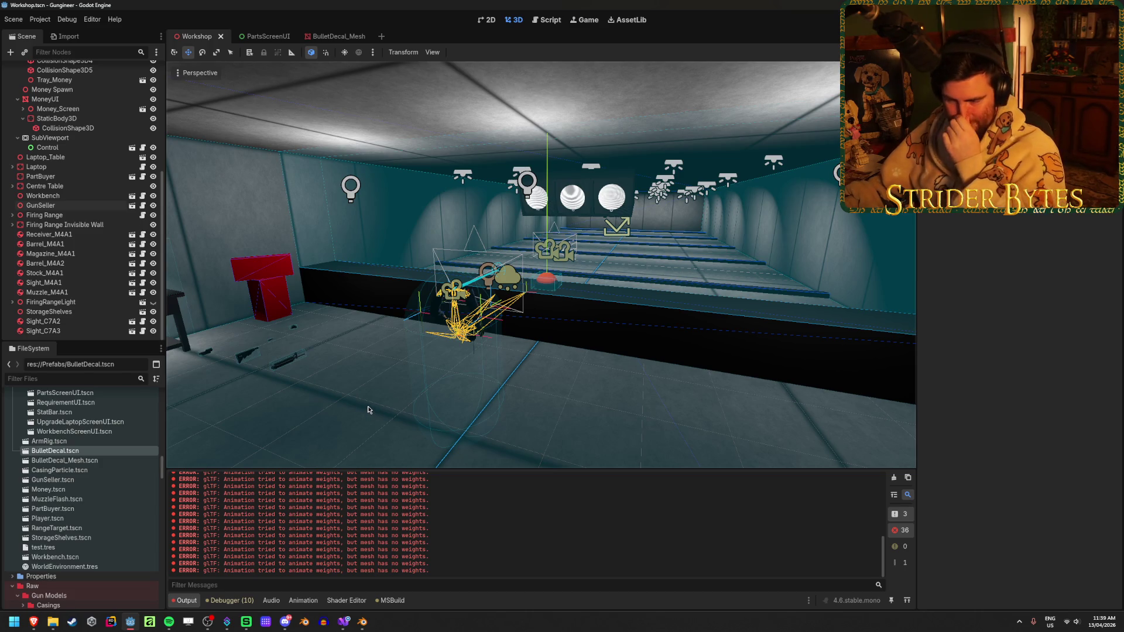
left_click(894, 477)
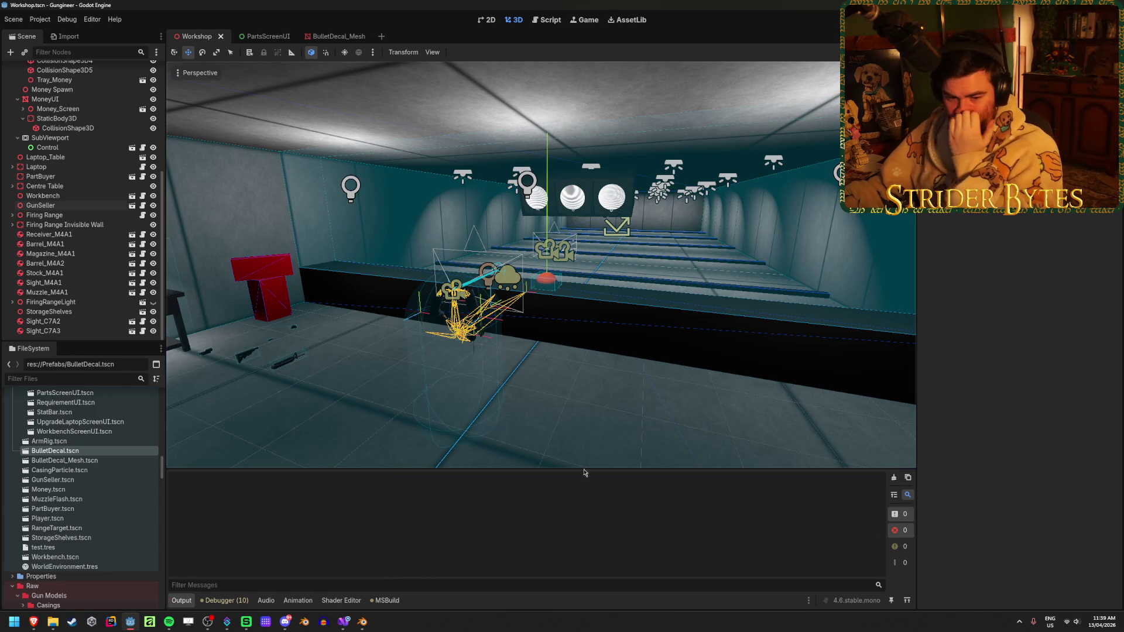
- Return to the Remington 870 Blender file and select the magazine tube Cylinder.001
mouse_move(363, 622)
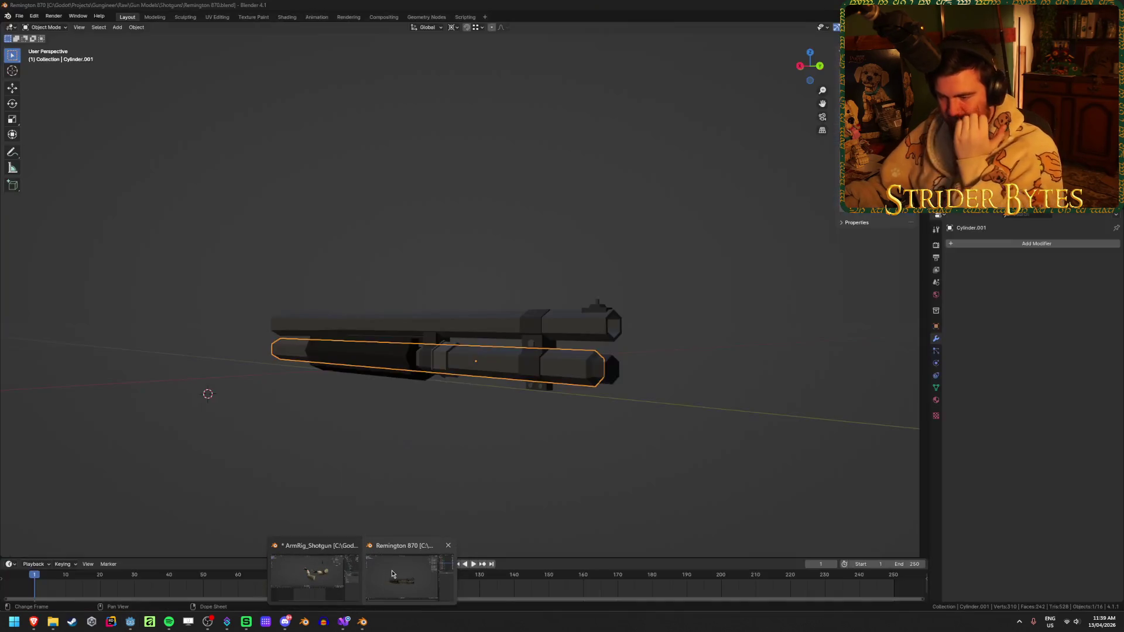
left_click(391, 570)
scroll(363, 426, "up", 5)
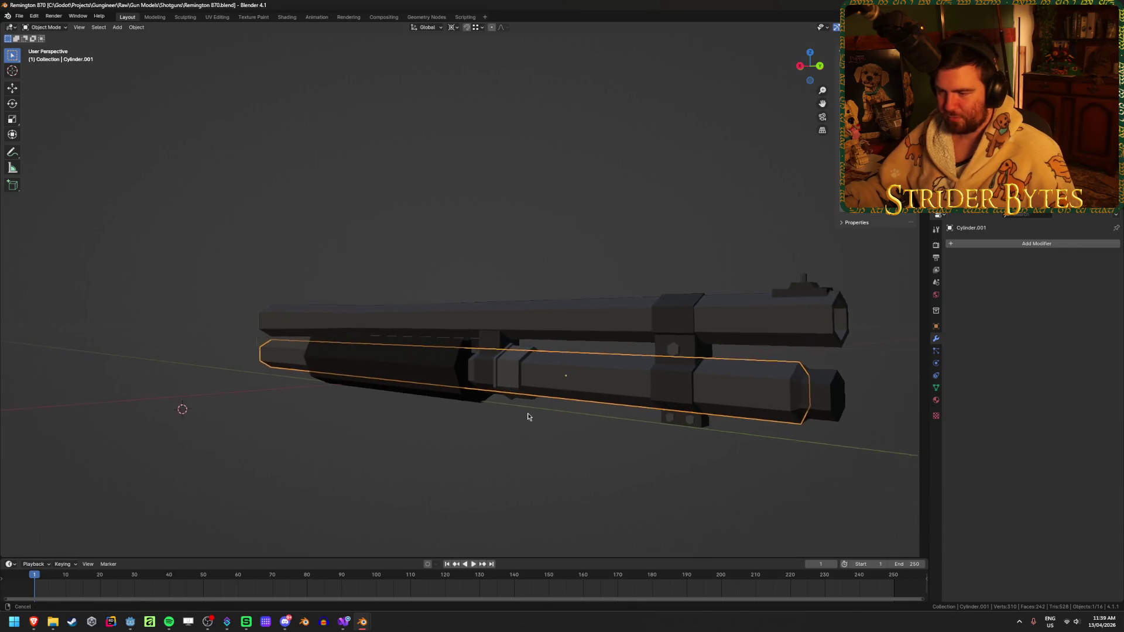
left_click(418, 347)
middle_click_drag(353, 428, 409, 428)
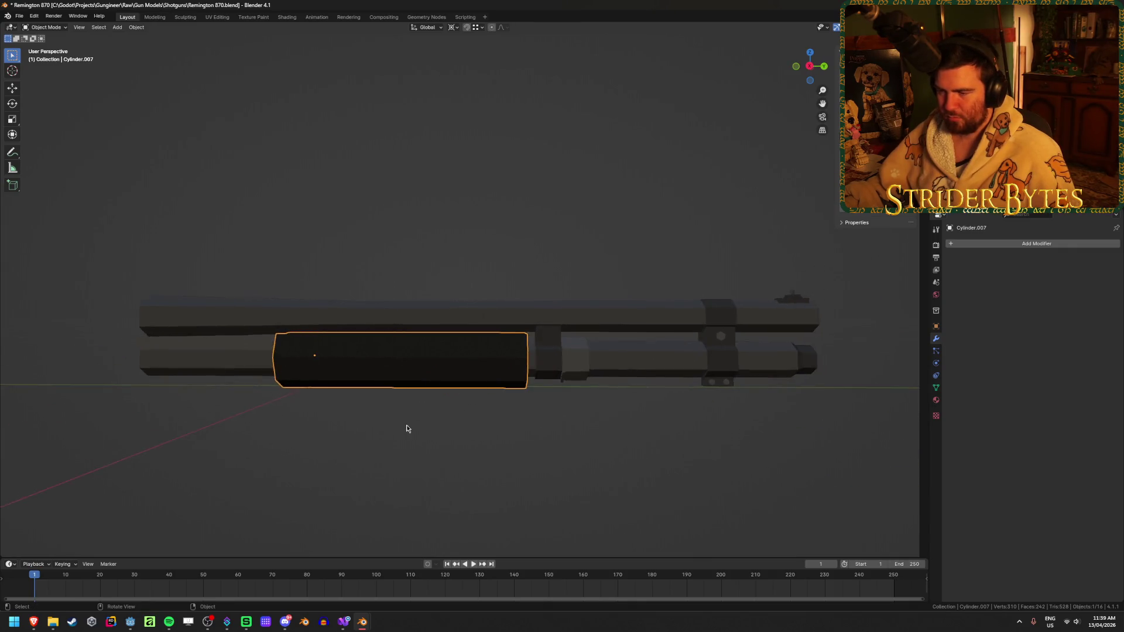
scroll(408, 428, "down", 2)
left_click(284, 347)
mouse_move(229, 384)
middle_mouse_down()
mouse_move(304, 384)
mouse_move(514, 439)
mouse_move(655, 441)
mouse_move(613, 436)
middle_mouse_up()
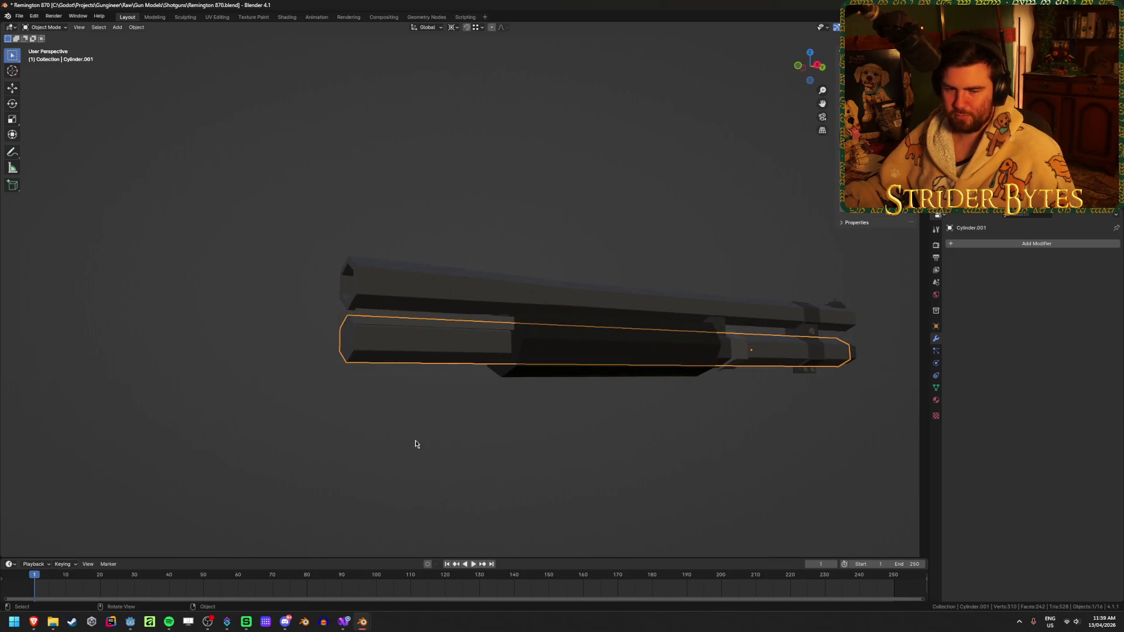
middle_click_drag(388, 443, 420, 436)
- Select the tube's four end vertices and snap the 3D cursor to them
key("Tab")
left_click(429, 306)
left_click(429, 345, "shift")
left_click(486, 338, "shift")
left_click(486, 298, "shift")
key("shift+s")
left_click(545, 409)
- Set Cylinder.001's origin to the 3D cursor
key("Tab")
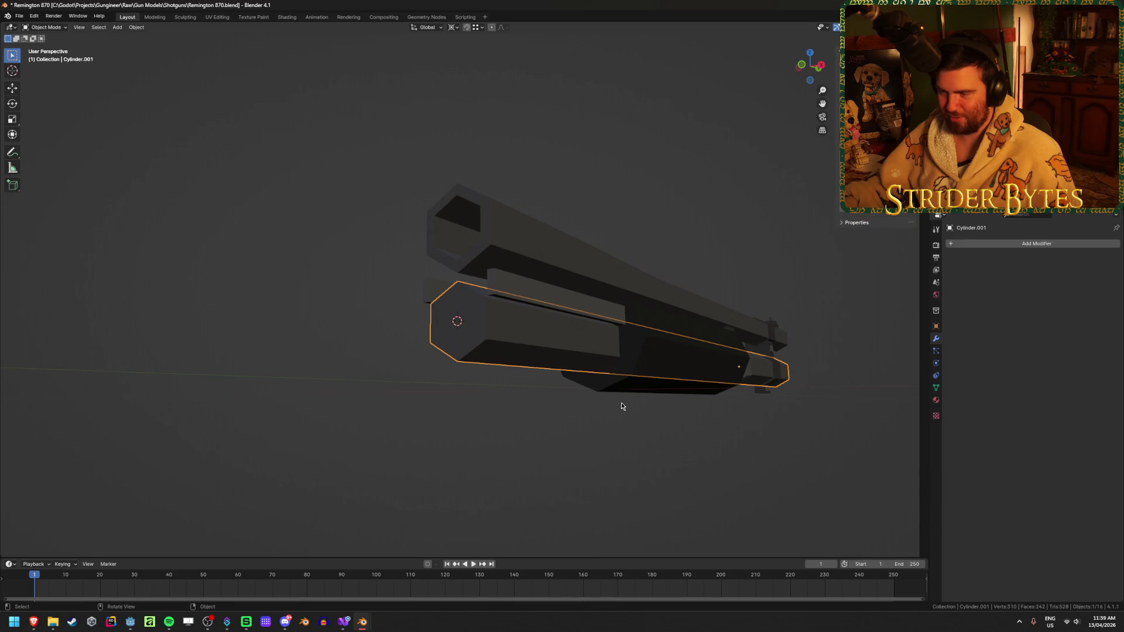
right_click(542, 423)
mouse_move(542, 422)
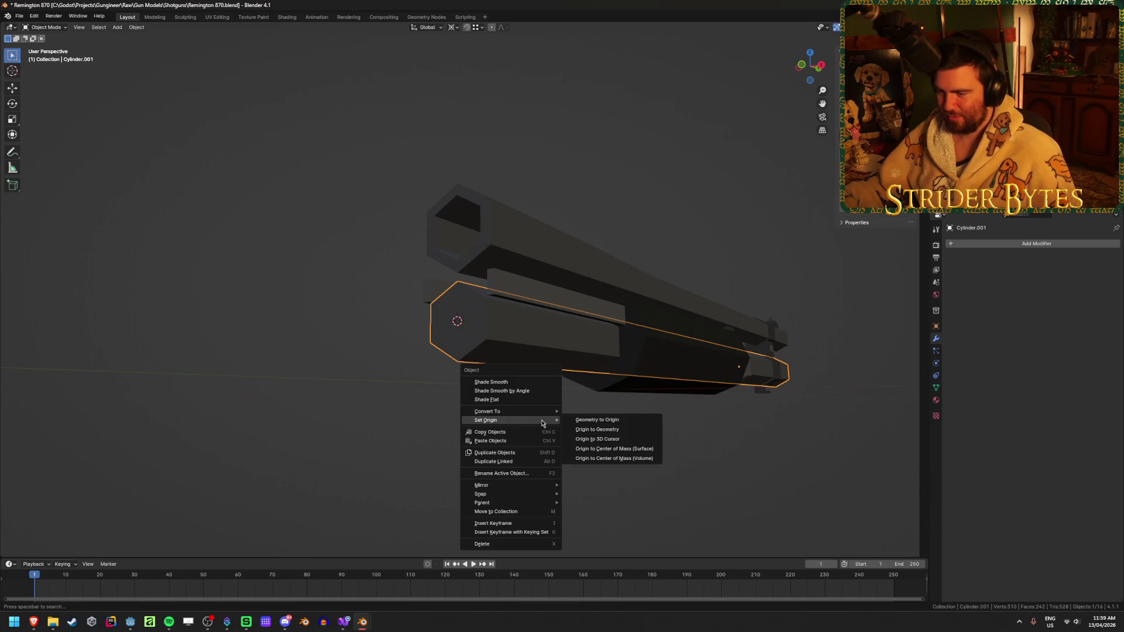
left_click(609, 441)
- Orbit and click through nearby parts to check the new origin
mouse_move(620, 444)
middle_mouse_down()
mouse_move(703, 467)
mouse_move(660, 467)
middle_mouse_up()
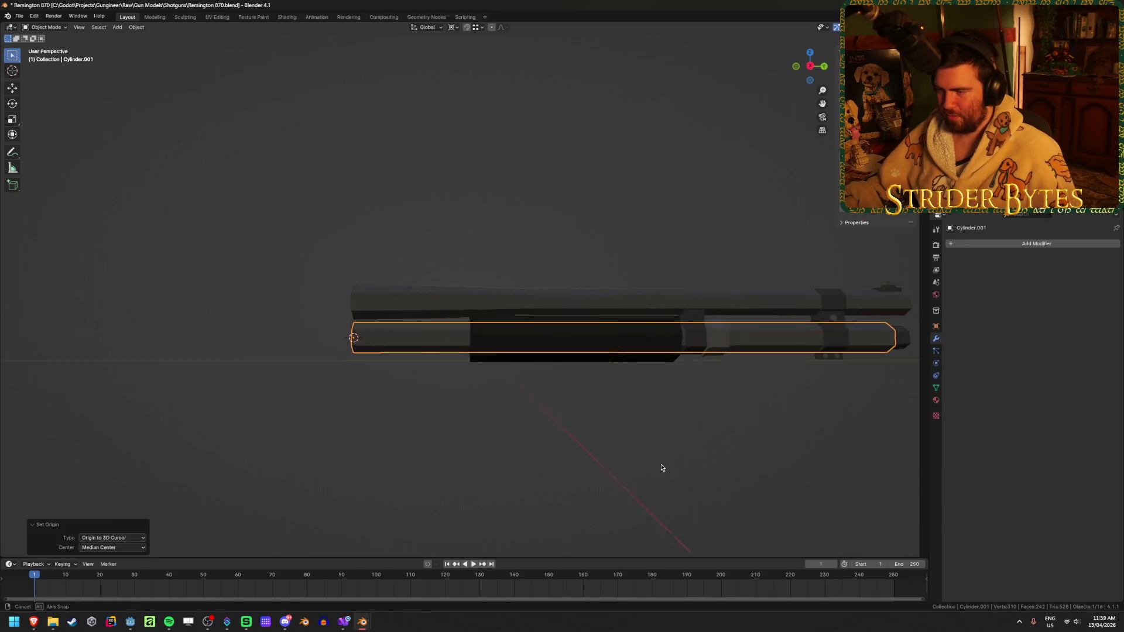
left_click(484, 360)
left_click(375, 327)
left_click(369, 343)
left_click(376, 327)
middle_click_drag(376, 327, 510, 375)
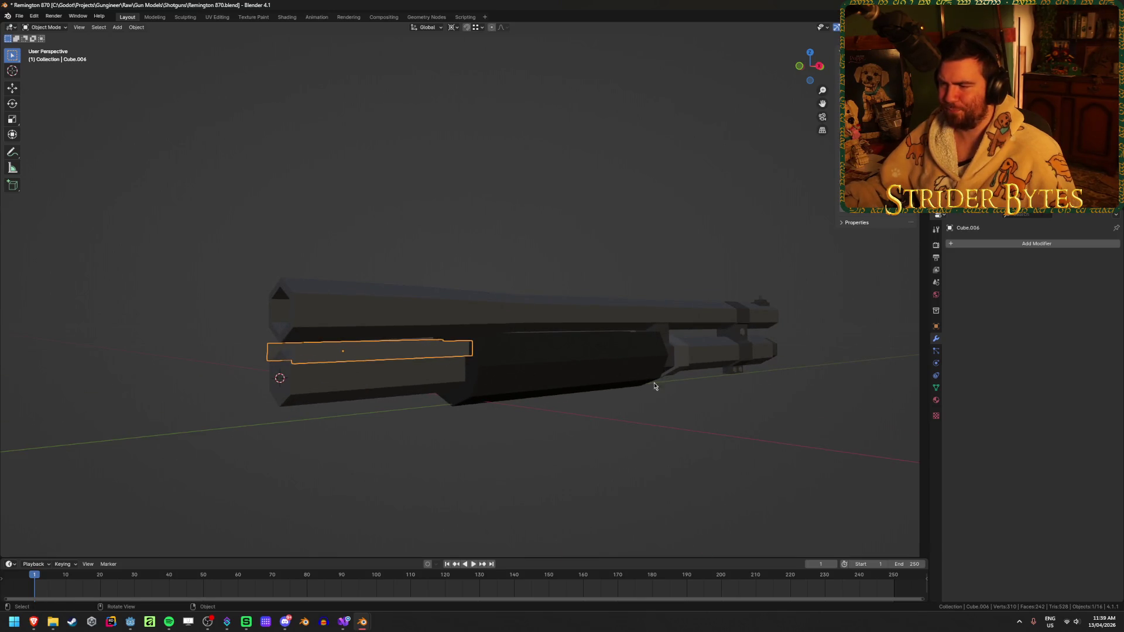
- Select the forend, small ring, box above it, another pump part and the magazine tube
left_click(544, 385, "shift")
scroll(595, 368, "up", 3)
middle_click_drag(677, 409, 539, 396, "shift")
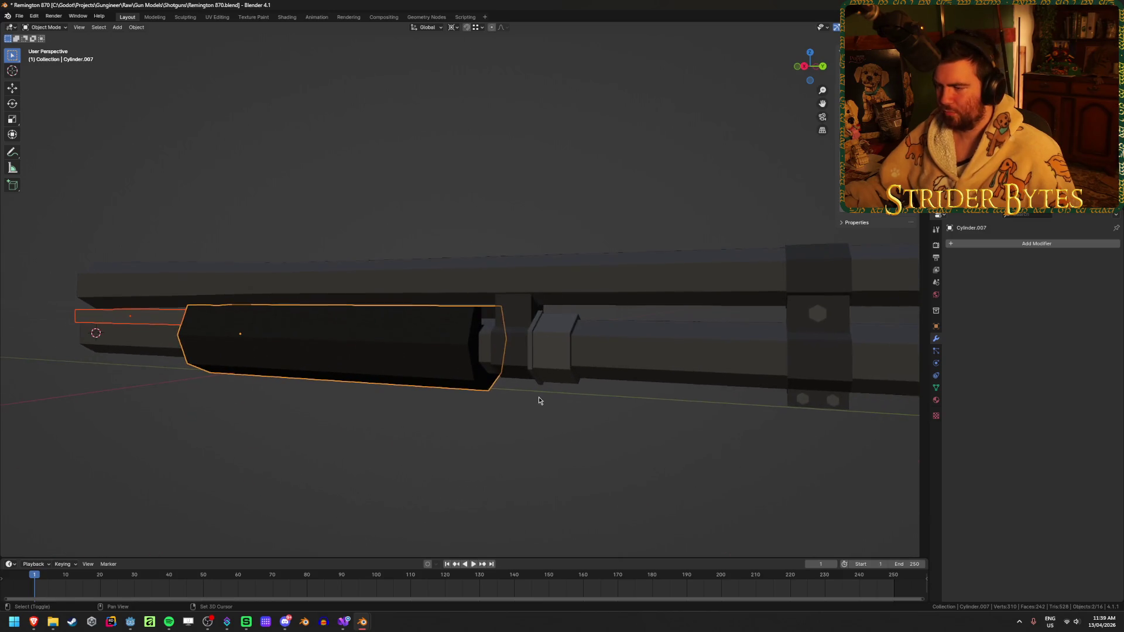
left_click(515, 342, "shift")
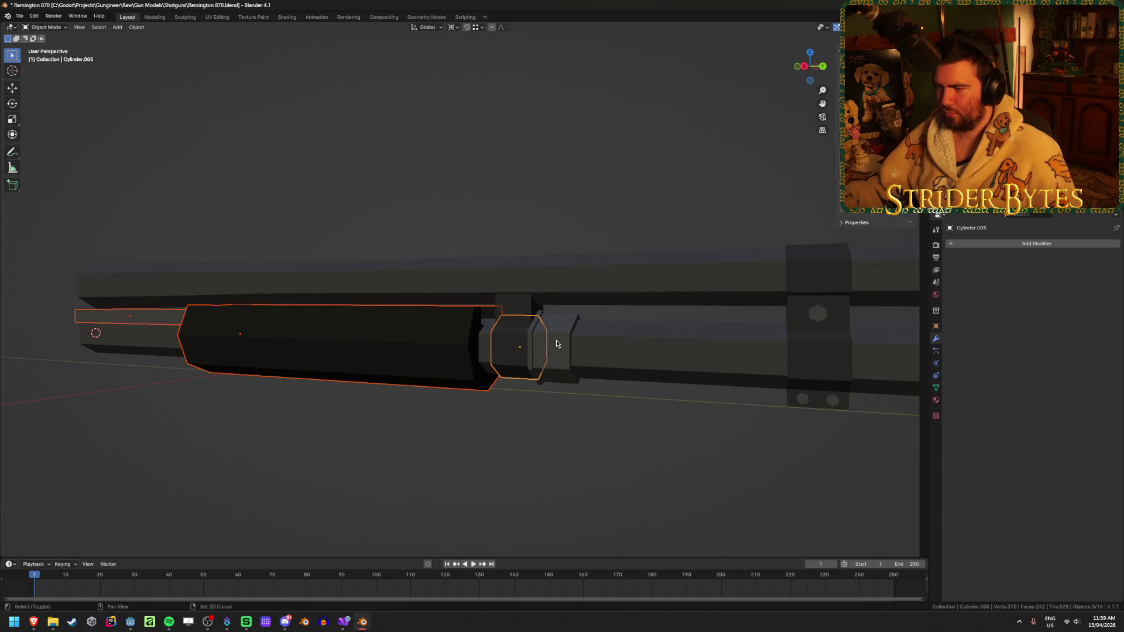
left_click(520, 305, "shift")
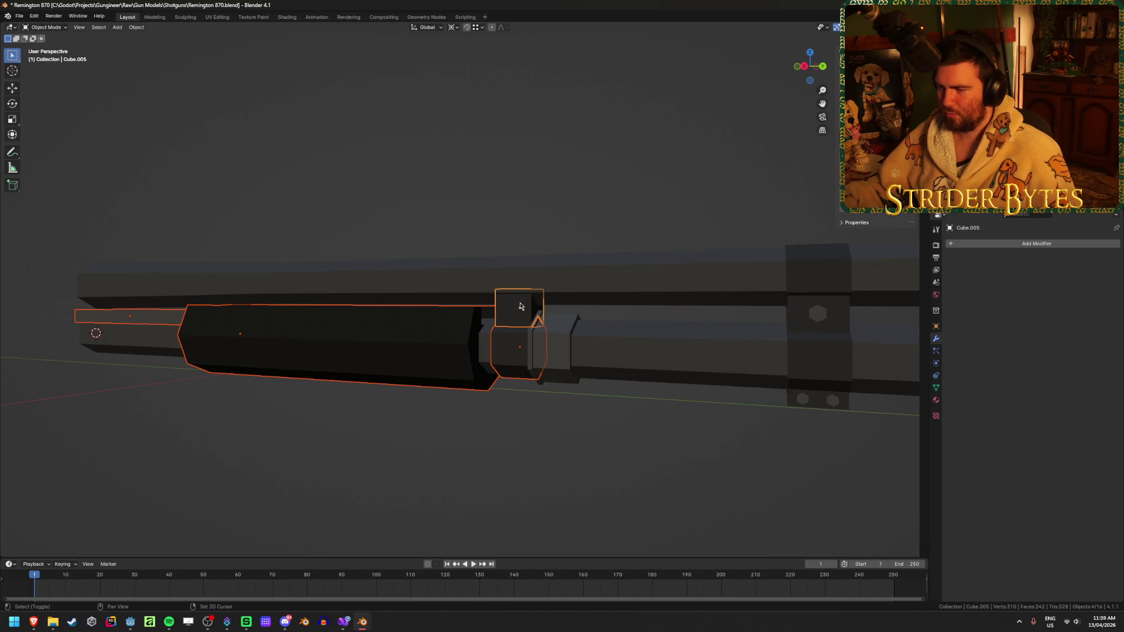
left_click(568, 346, "shift")
left_click(708, 371, "shift")
- Add a left-hand part, make the magazine tube active, and join everything with Ctrl+J
scroll(781, 394, "down", 3)
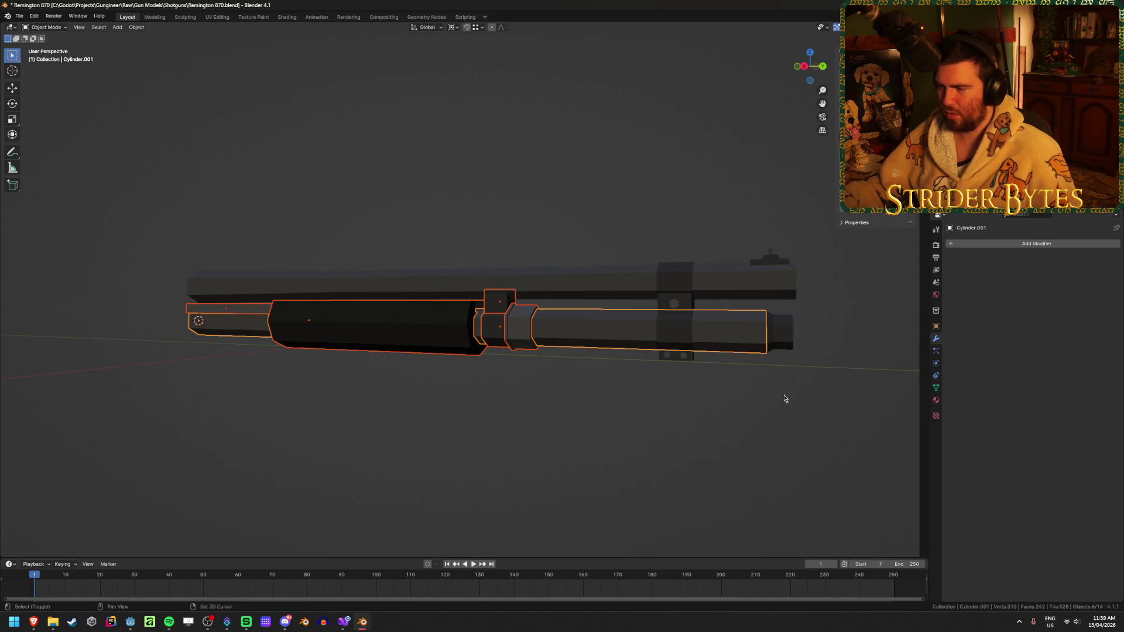
middle_click_drag(781, 395, 648, 395, "shift")
left_click(205, 349, "shift")
scroll(501, 406, "up", 3)
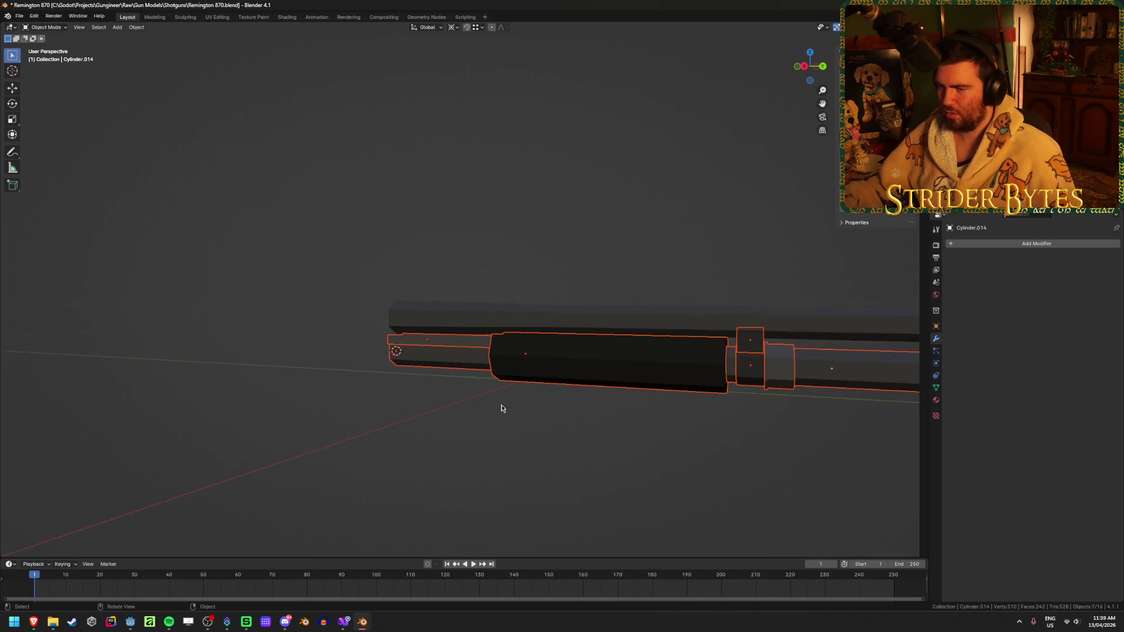
middle_click_drag(502, 406, 441, 373, "shift")
left_click(440, 373, "shift")
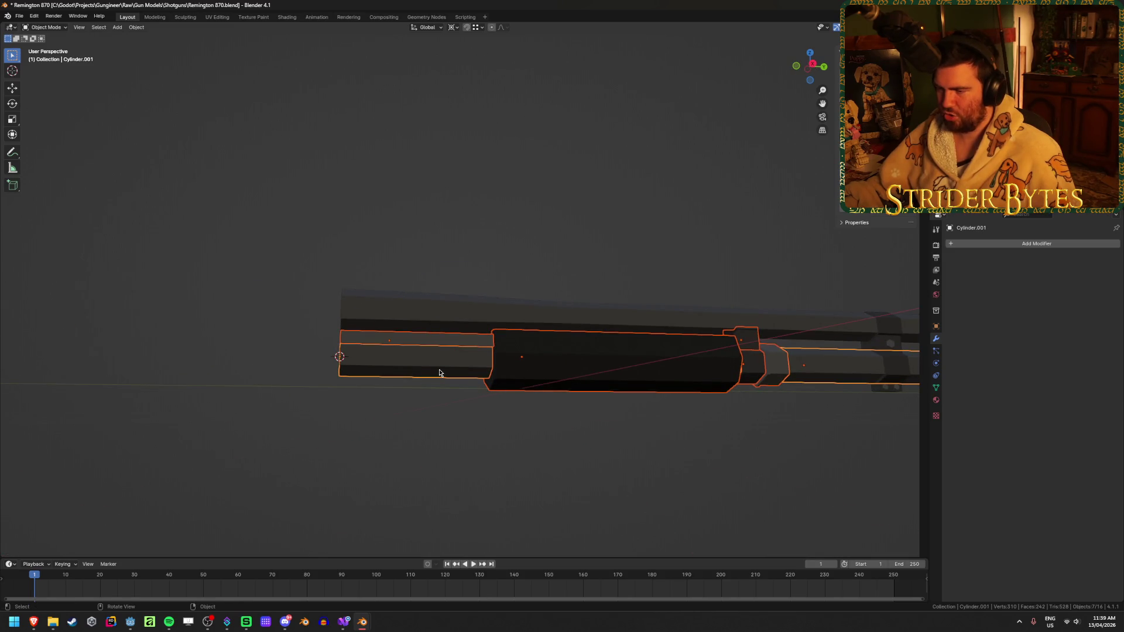
key("ctrl+j")
- Hide the joined pump assembly, then reveal all hidden parts and deselect everything
scroll(532, 396, "down", 2)
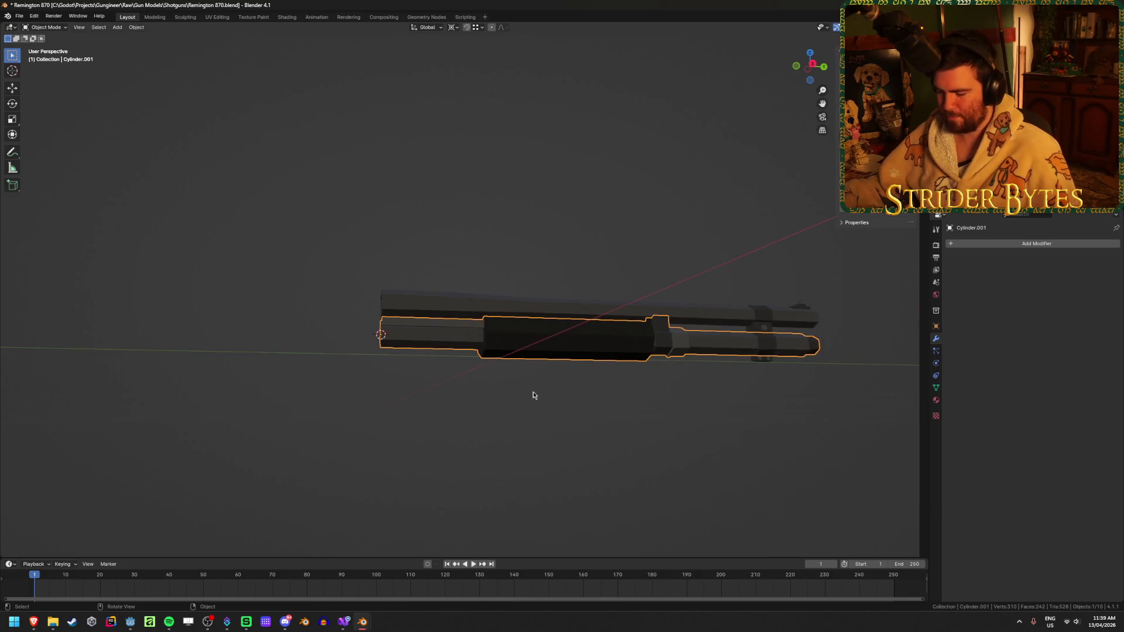
key("Delete")
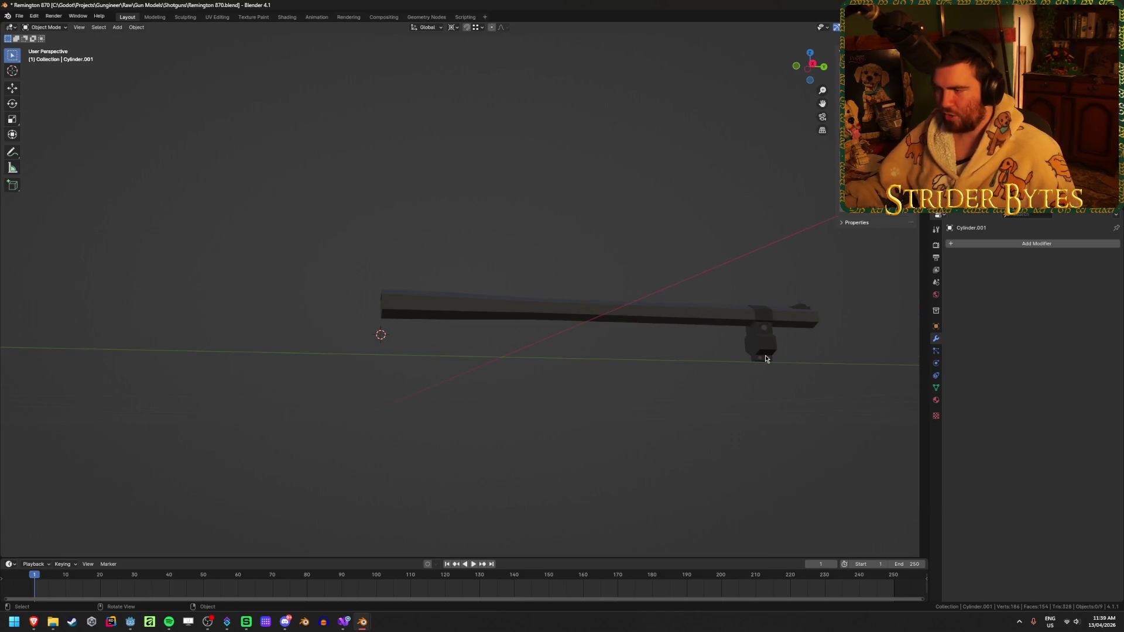
middle_click_drag(793, 358, 569, 380, "shift")
scroll(569, 379, "up", 1)
key("alt+h")
left_click(727, 462)
- Inspect the barrel end and its clamp, then switch away from Blender
scroll(621, 326, "up", 1)
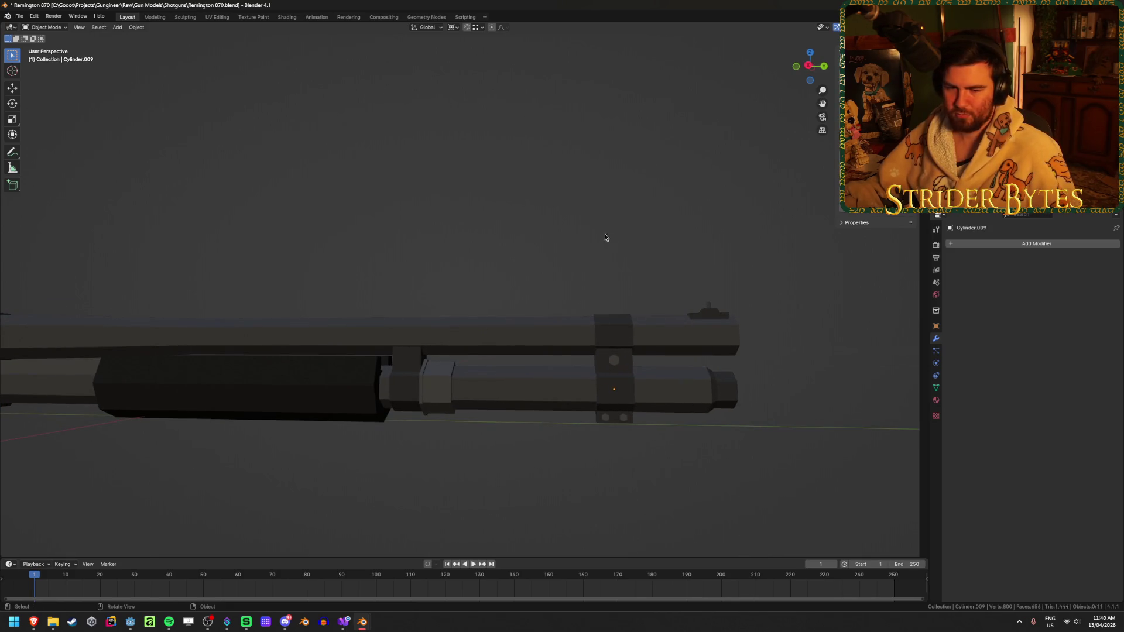
middle_click_drag(599, 284, 454, 201, "shift")
scroll(454, 201, "up", 4)
mouse_move(492, 258)
middle_mouse_down()
mouse_move(546, 334)
mouse_move(529, 308)
middle_mouse_up()
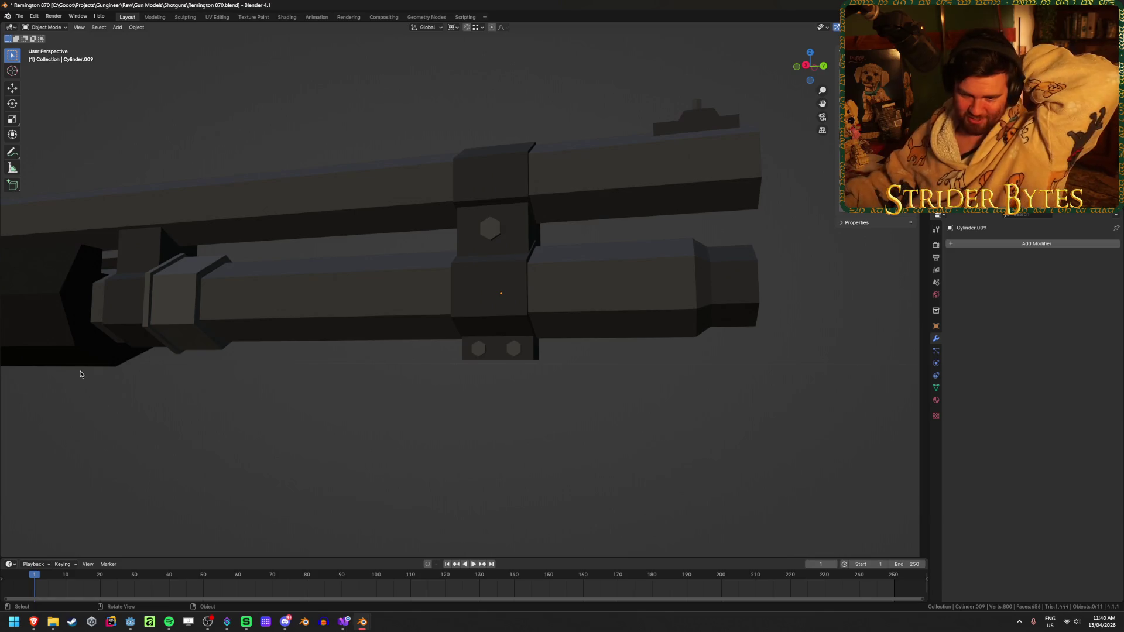
key("alt+Tab")
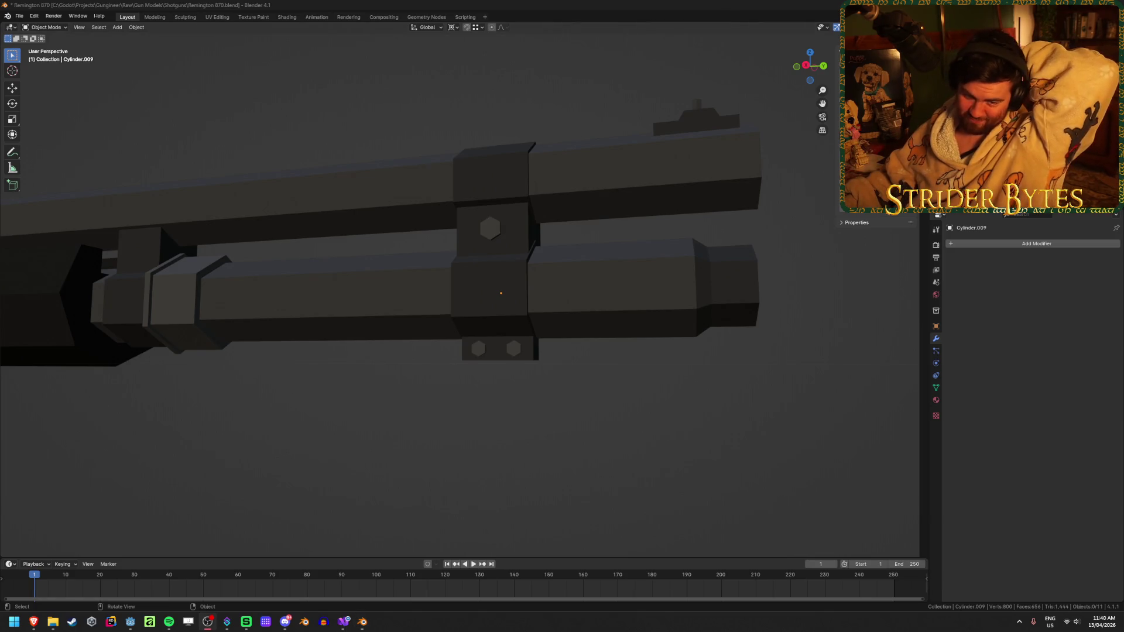
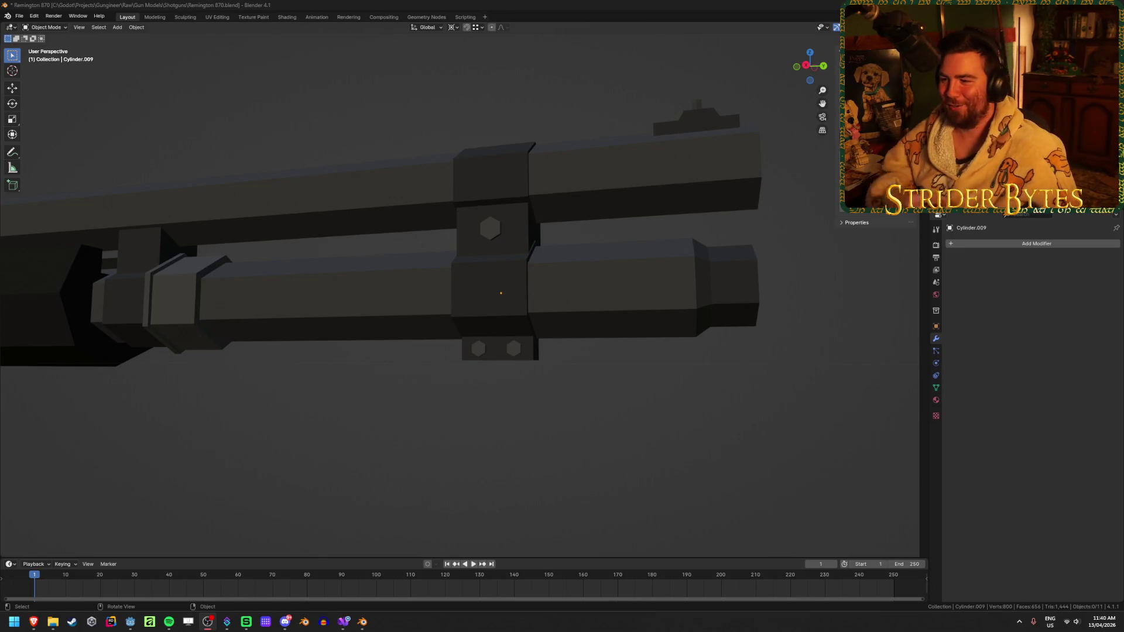
- Select the barrel clamp blocks and the lower tube, then drop the lower tube back into place
left_click(515, 351)
mouse_move(532, 384)
middle_mouse_down()
mouse_move(459, 392)
mouse_move(478, 395)
mouse_move(539, 359)
middle_mouse_up()
left_click(494, 309)
mouse_move(494, 308)
middle_mouse_down()
mouse_move(418, 315)
mouse_move(481, 350)
middle_mouse_up()
left_click(481, 352)
left_click(500, 359, "shift")
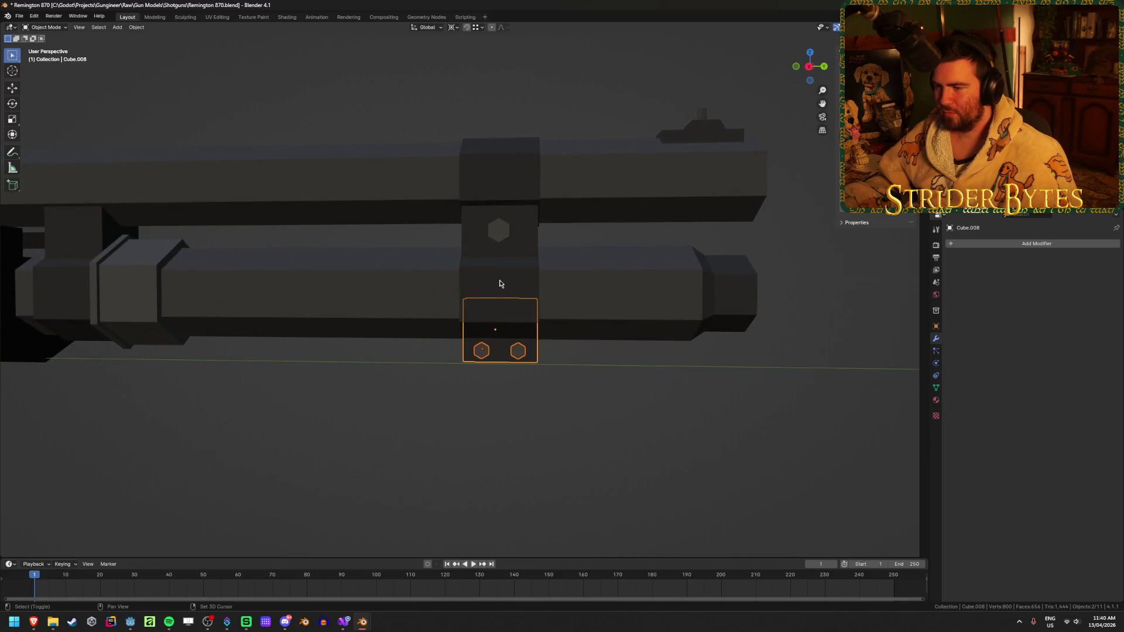
left_click(346, 305, "shift")
left_click(346, 305)
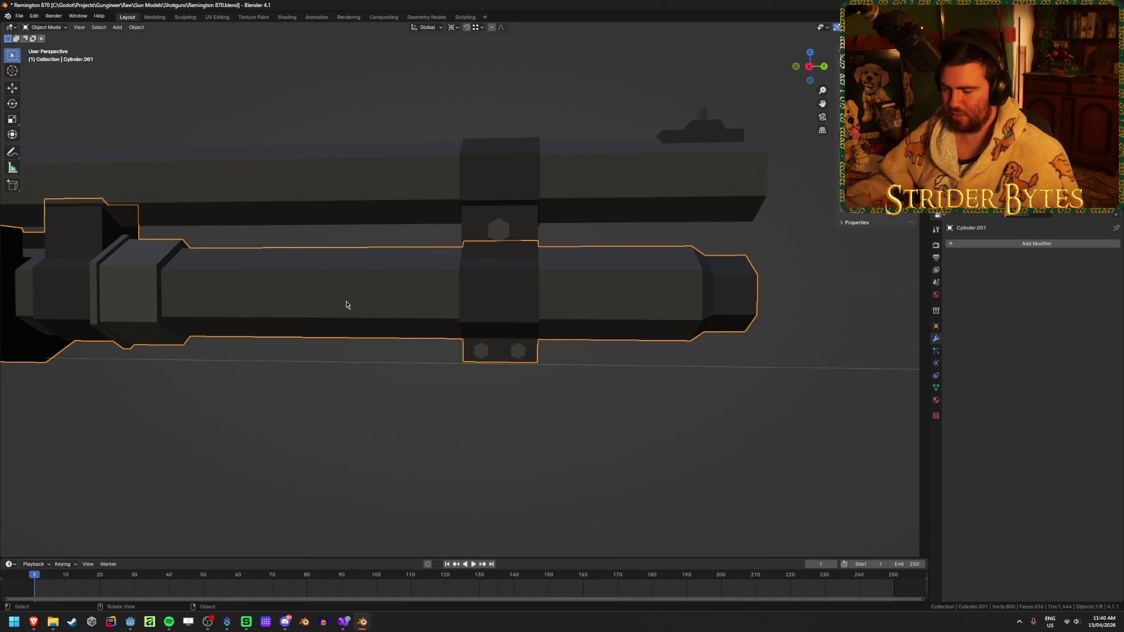
scroll(346, 305, "down", 5)
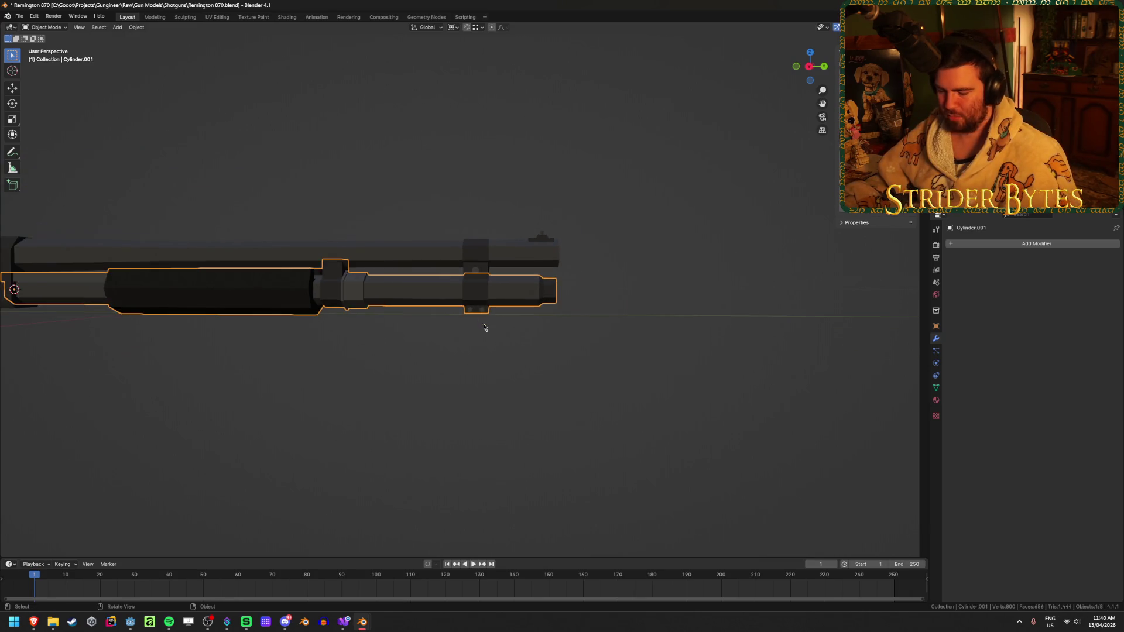
key("g")
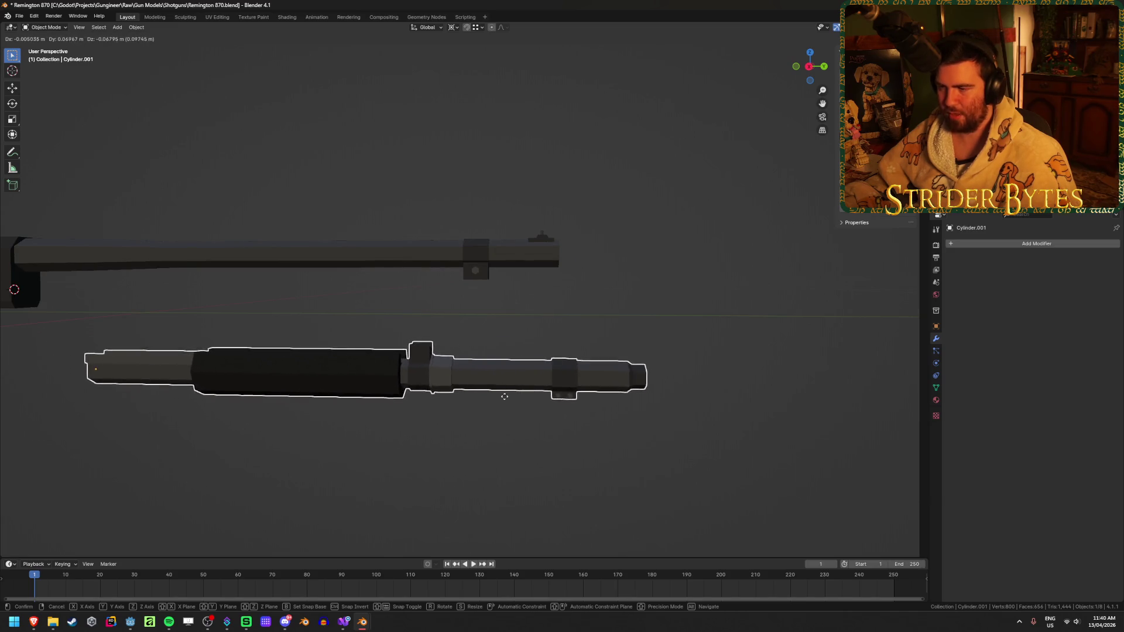
left_click(521, 327)
- Select the clamp parts, sight and Cylinder.013, then leave only the upper barrel selected
left_click(612, 353)
mouse_move(613, 353)
middle_mouse_down()
mouse_move(511, 370)
mouse_move(539, 344)
middle_mouse_up()
left_click(492, 244, "shift")
left_click(494, 244, "shift")
left_click(499, 193, "shift")
left_click(647, 183, "shift")
left_click(671, 159, "shift")
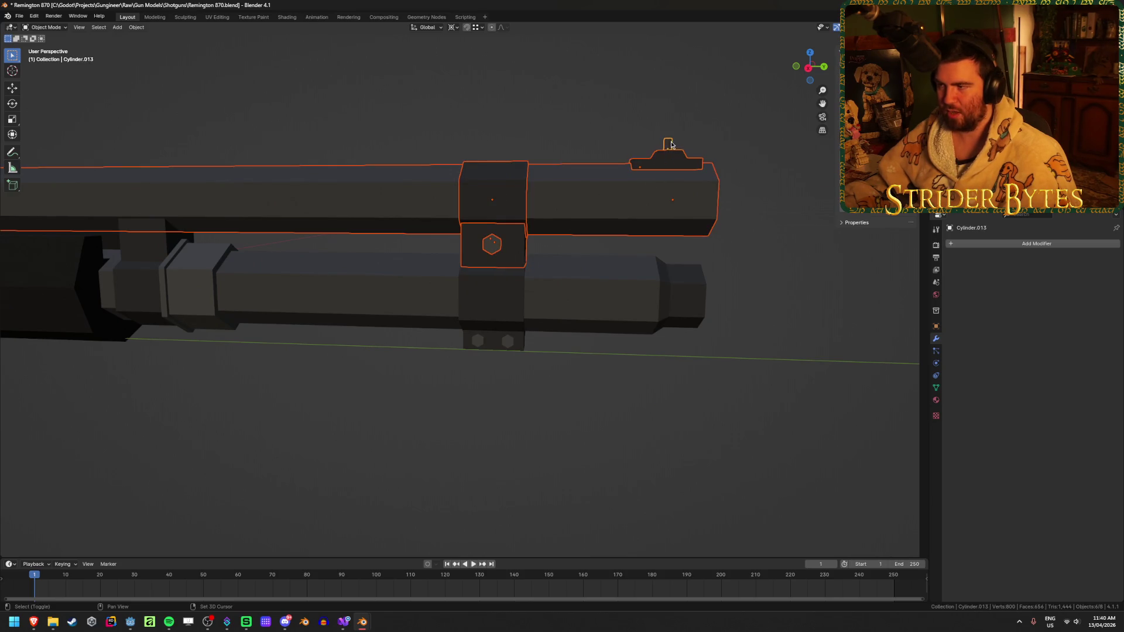
left_click(671, 144, "shift")
scroll(671, 145, "down", 5)
mouse_move(671, 145)
middle_mouse_down()
mouse_move(515, 354)
mouse_move(308, 384)
middle_mouse_up()
left_click(472, 289, "shift")
middle_click_drag(472, 289, 419, 362)
left_click(419, 362)
scroll(419, 362, "down", 3)
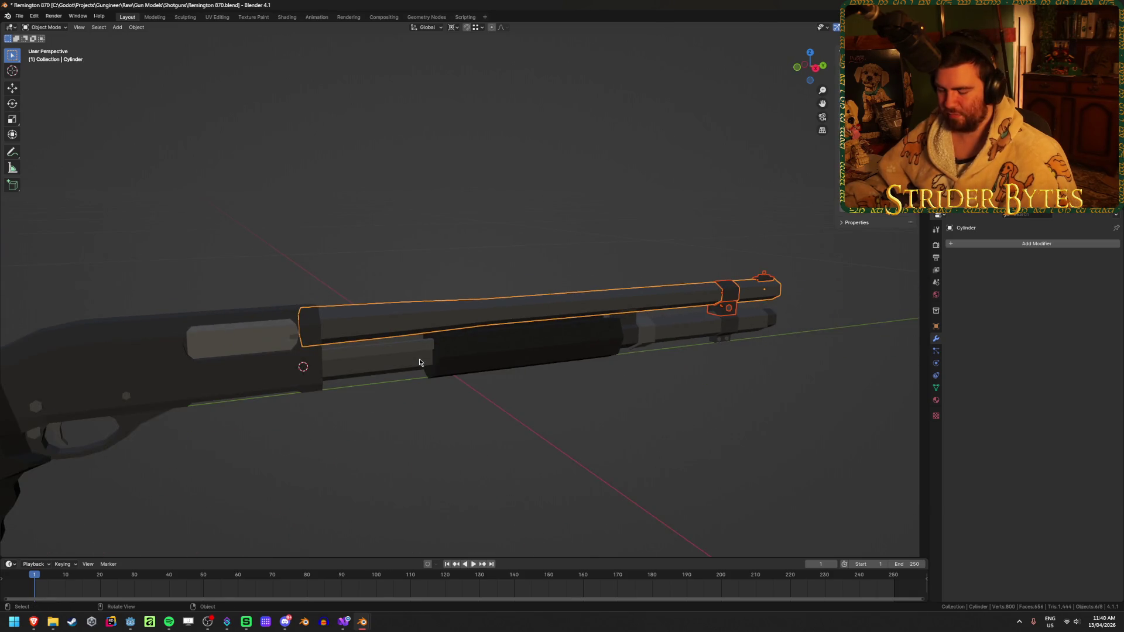
- Hide the receiver and enter Edit Mode on the upper barrel
left_click(289, 371)
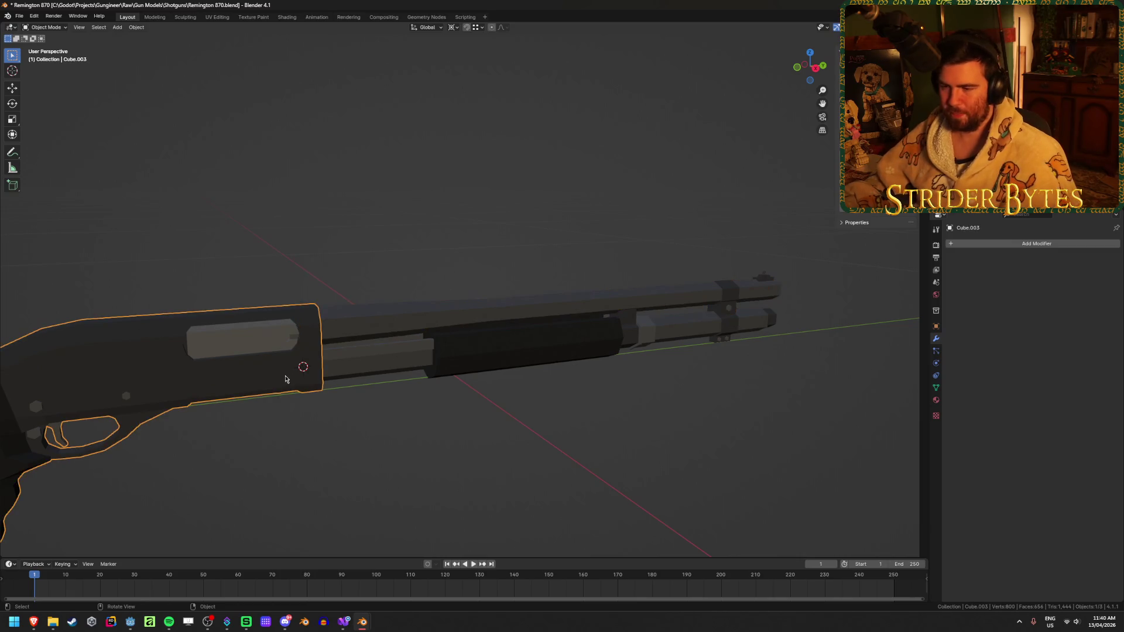
key("h")
left_click(336, 326)
key("Tab")
mouse_move(316, 334)
middle_mouse_down()
mouse_move(426, 301)
mouse_move(487, 376)
middle_mouse_up()
- In right view with X-ray on, box-select vertices at the barrel's rear end
key("KP_3")
scroll(426, 301, "up", 3)
scroll(487, 376, "up", 2)
key("alt+z")
left_click_drag(460, 231, 550, 403)
scroll(459, 202, "up", 2)
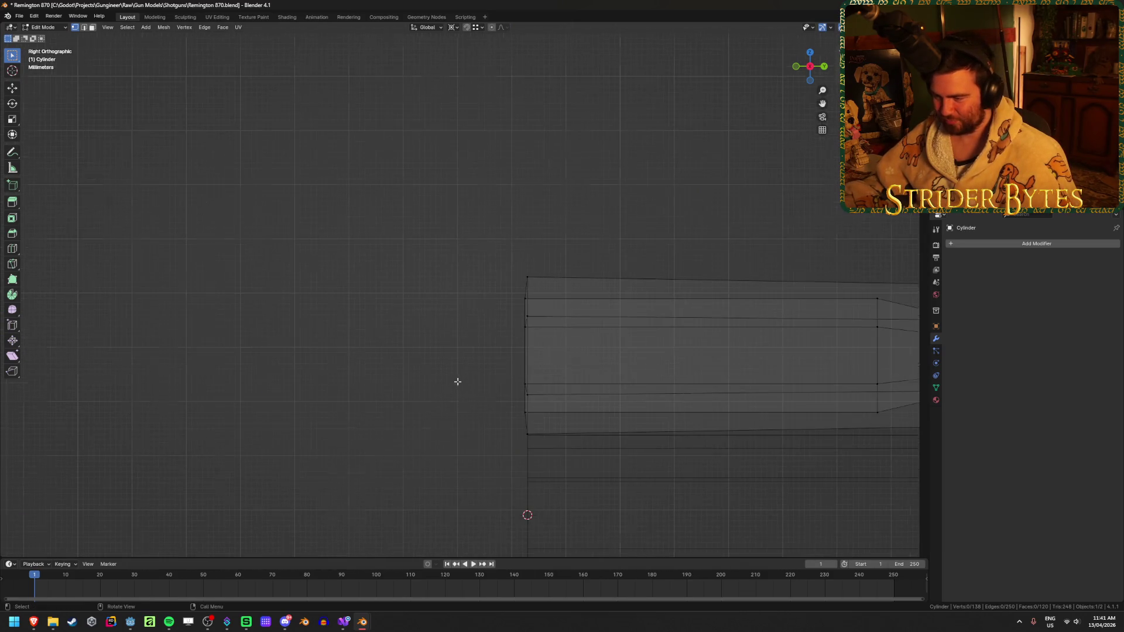
mouse_move(457, 232)
middle_mouse_down()
mouse_move(459, 374)
mouse_move(431, 374)
mouse_move(699, 327)
middle_mouse_up()
scroll(429, 373, "down", 5)
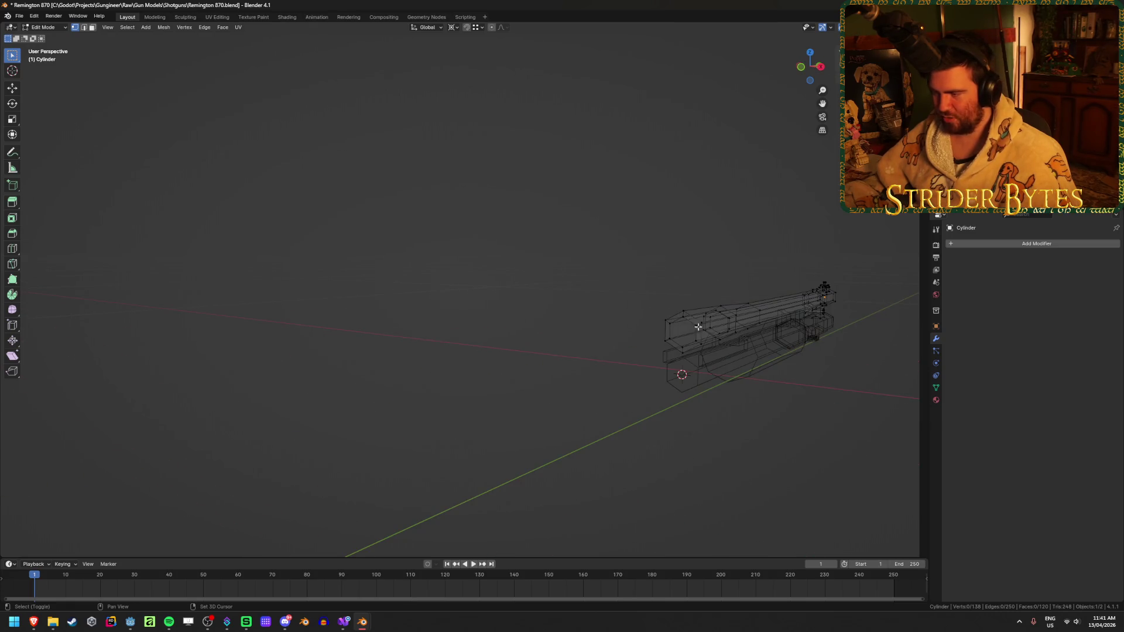
- Frame the selection in right view and box-select the barrel's rear-end edge loops
key("KP_Decimal")
key("KP_3")
scroll(686, 319, "down", 6)
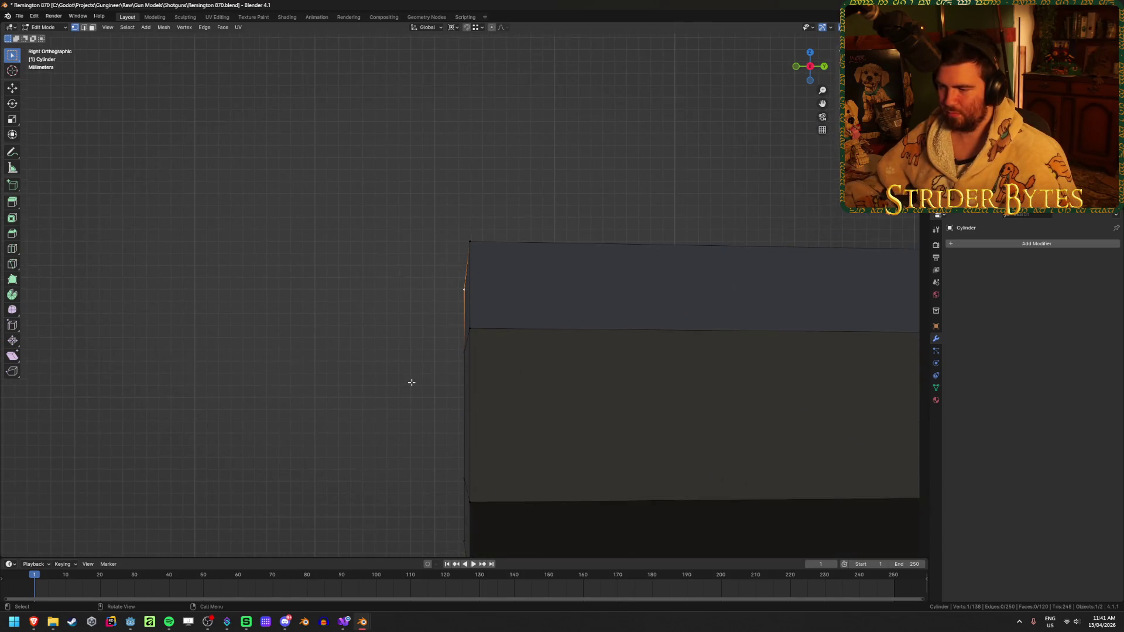
key("alt+z")
scroll(412, 382, "down", 1)
left_click_drag(447, 267, 467, 452)
key("h")
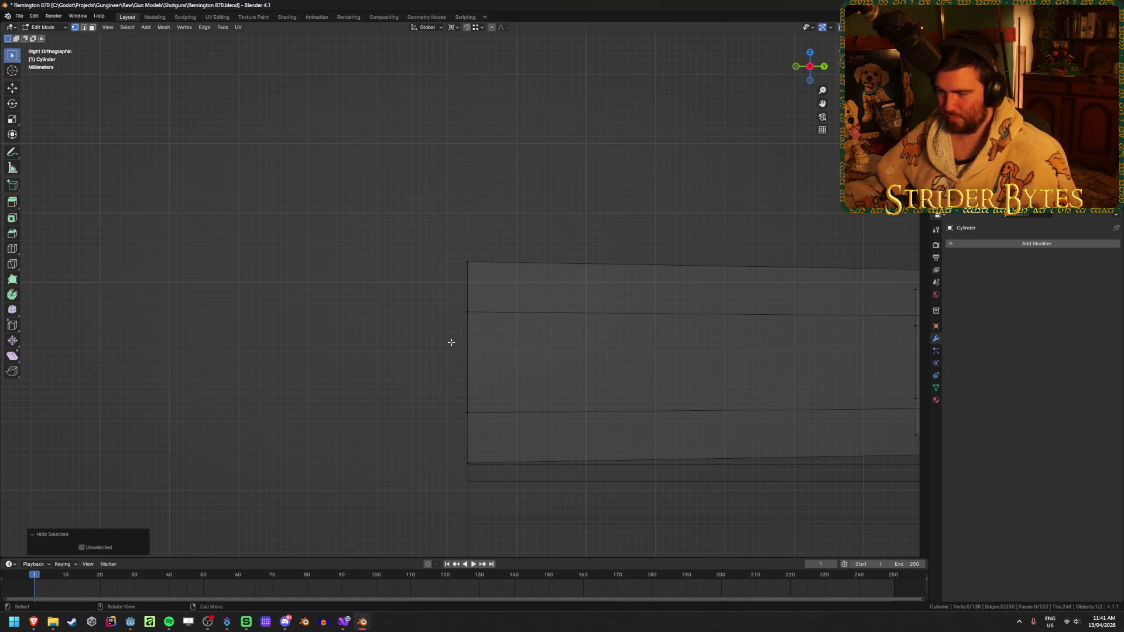
key("ctrl+z")
- Shift the rear edge loops slightly along Y and reselect the rear vertex column
key("g")
key("y")
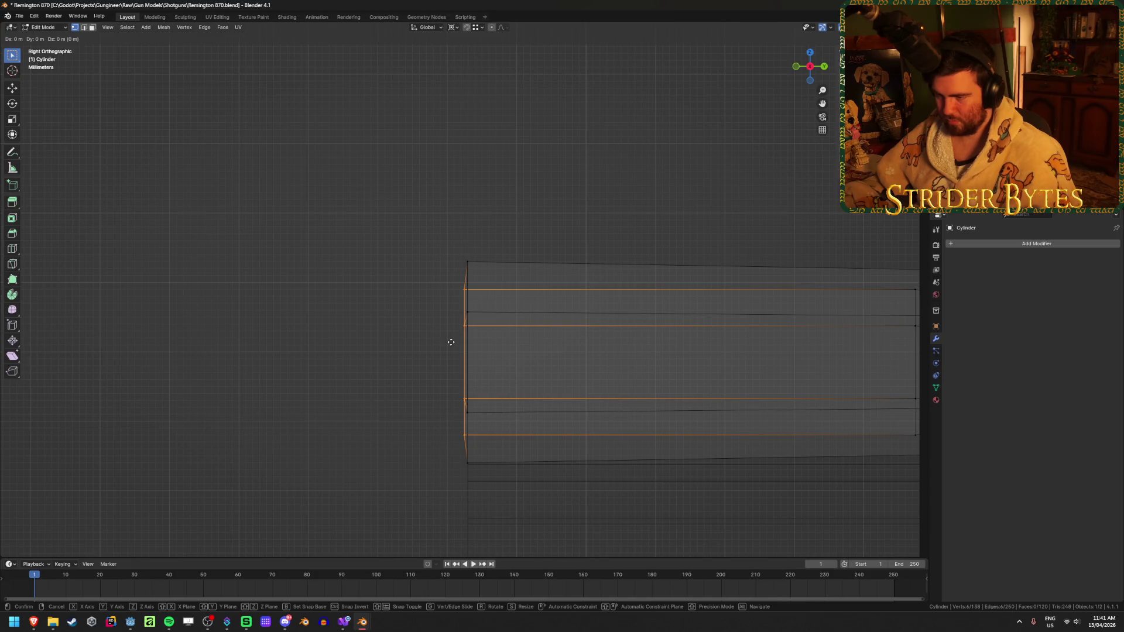
left_click(463, 318)
left_click(427, 271)
left_click_drag(402, 209, 527, 524, "shift")
- Back in Object Mode with solid display, set the barrel's origin to the 3D cursor
key("ctrl+Tab")
left_click(369, 454)
mouse_move(369, 454)
middle_mouse_down()
mouse_move(718, 434)
mouse_move(531, 435)
mouse_move(561, 420)
middle_mouse_up()
key("shift+z")
right_click(561, 421)
mouse_move(561, 421)
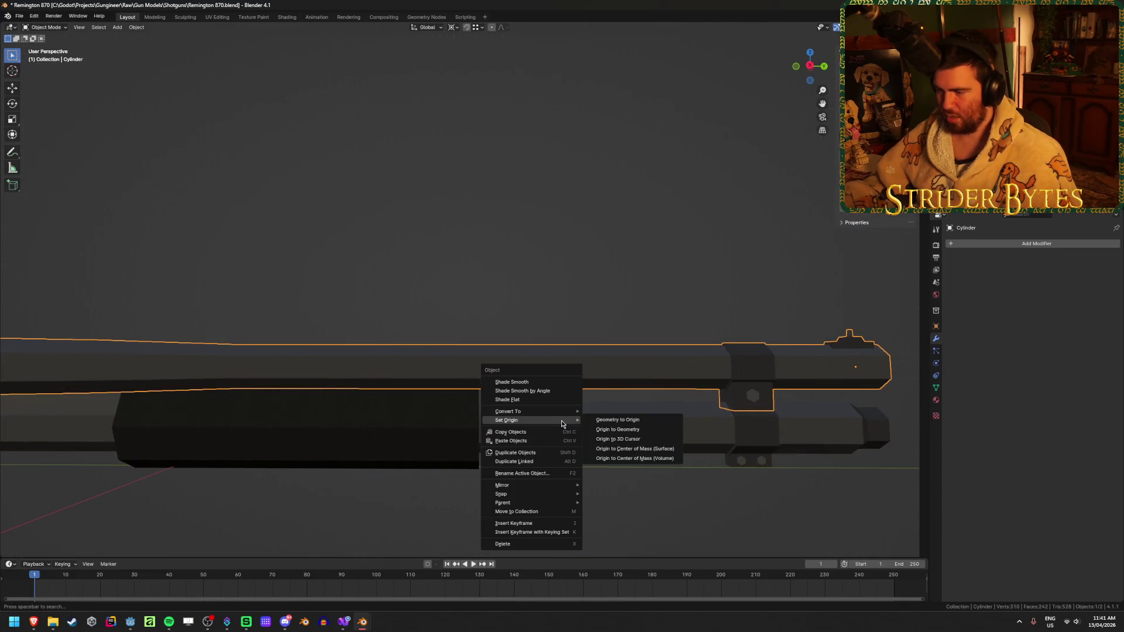
left_click(618, 438)
scroll(395, 473, "down", 3)
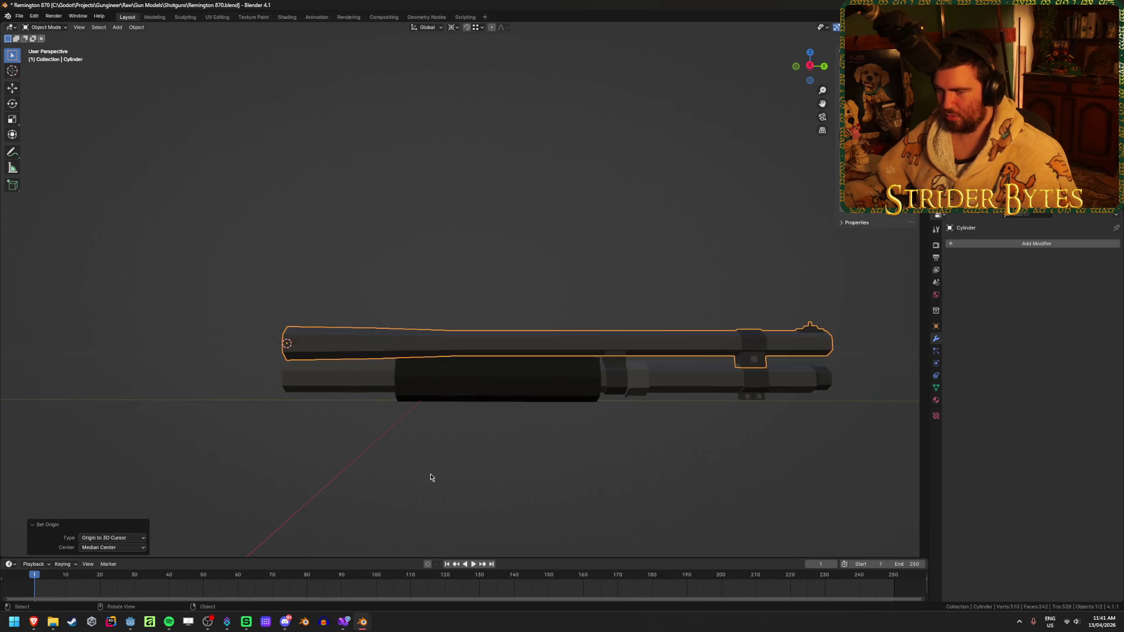
- Deselect the barrel and view the whole shotgun from a near side-on angle
left_click(279, 501)
middle_click_drag(279, 501, 593, 505)
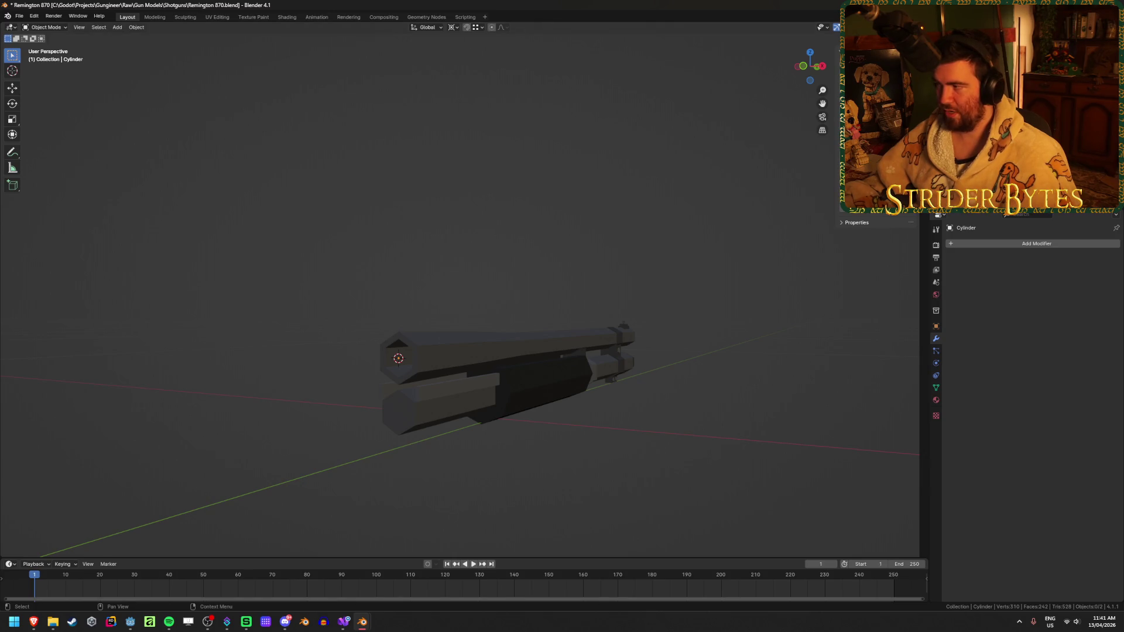
scroll(714, 374, "up", 5)
mouse_move(714, 374)
middle_mouse_down()
mouse_move(710, 474)
mouse_move(499, 479)
middle_mouse_up()
scroll(764, 374, "up", 2)
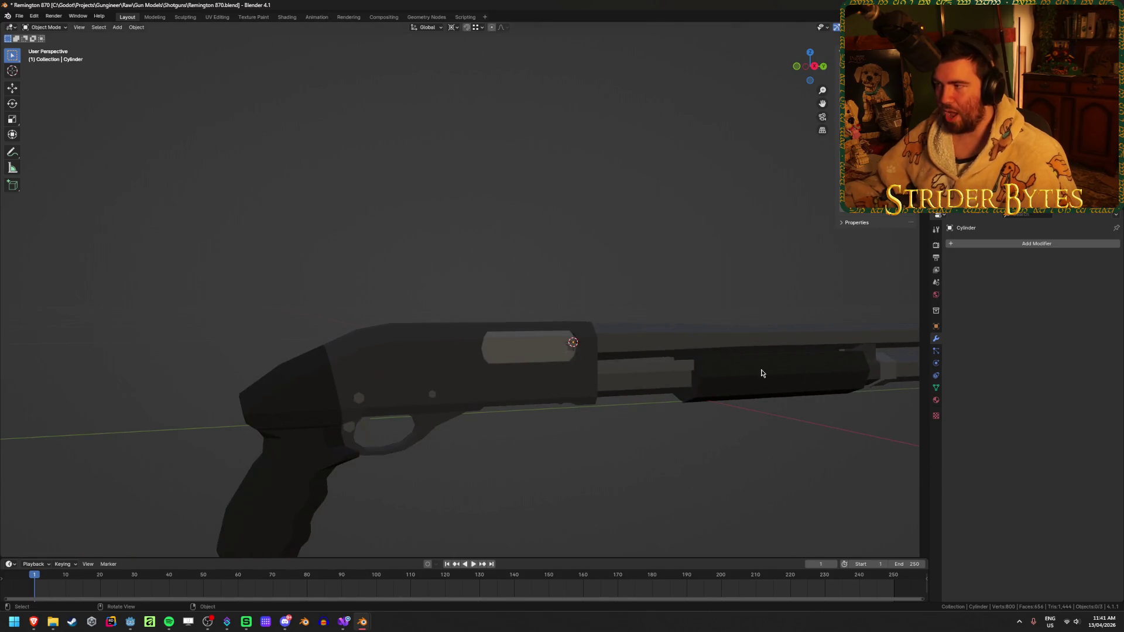
- Select the lower tube and enter Edit Mode on its mesh
left_click(499, 343)
left_click(773, 381)
scroll(609, 376, "up", 3)
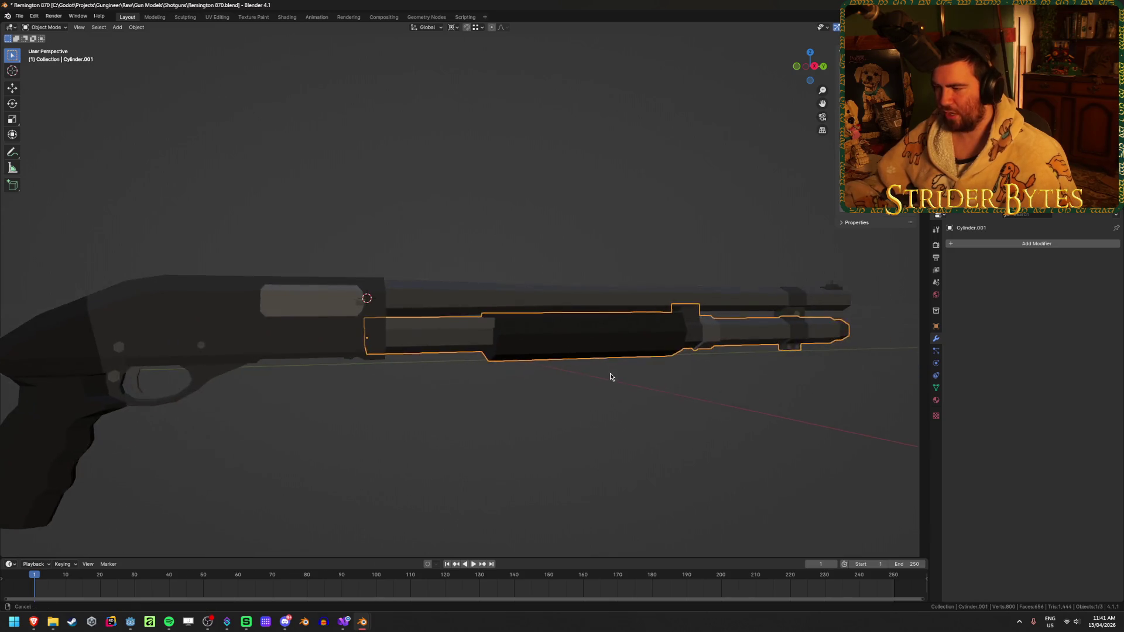
scroll(784, 413, "down", 2)
middle_click_drag(747, 421, 714, 421)
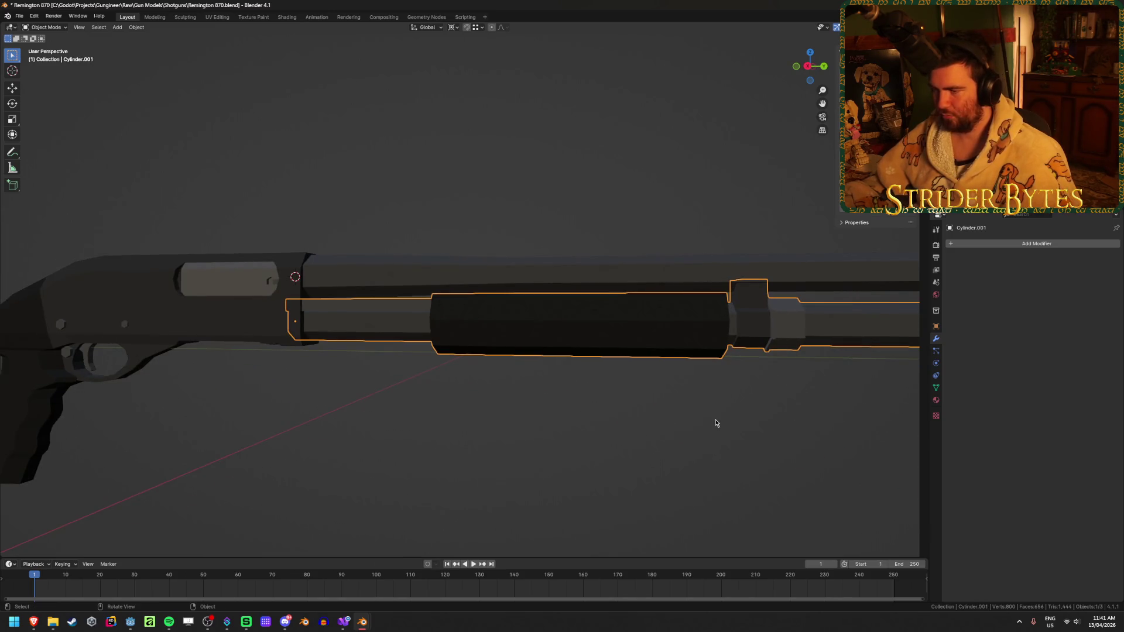
key("Tab")
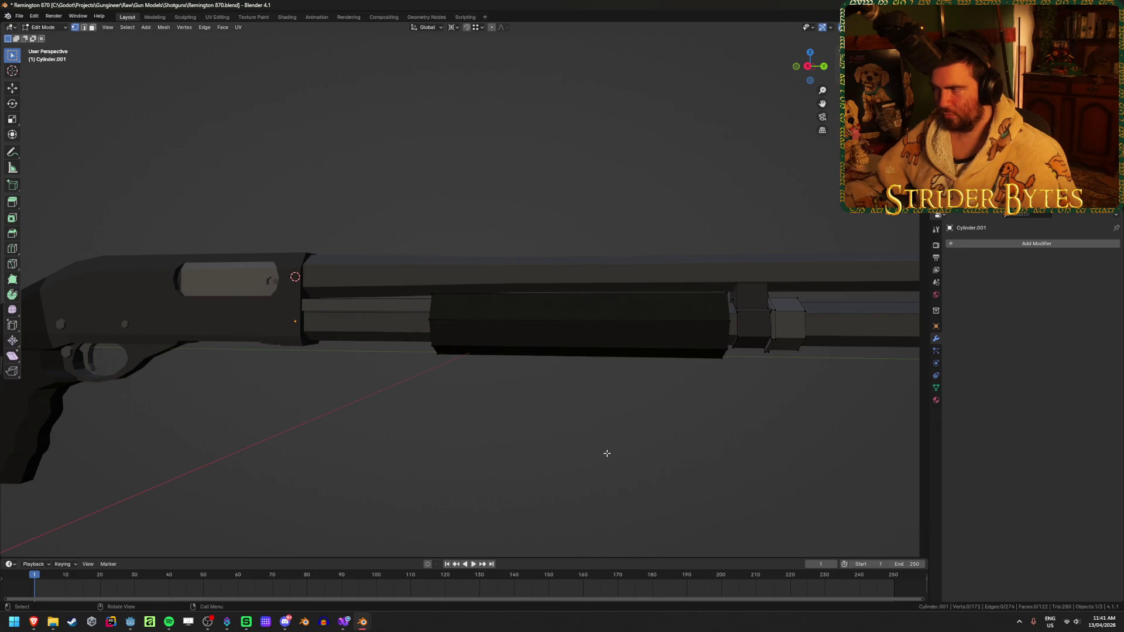
- Save Remington 870.blend, then open M4A1.blend from recent files to inspect the rifle
key("ctrl+s")
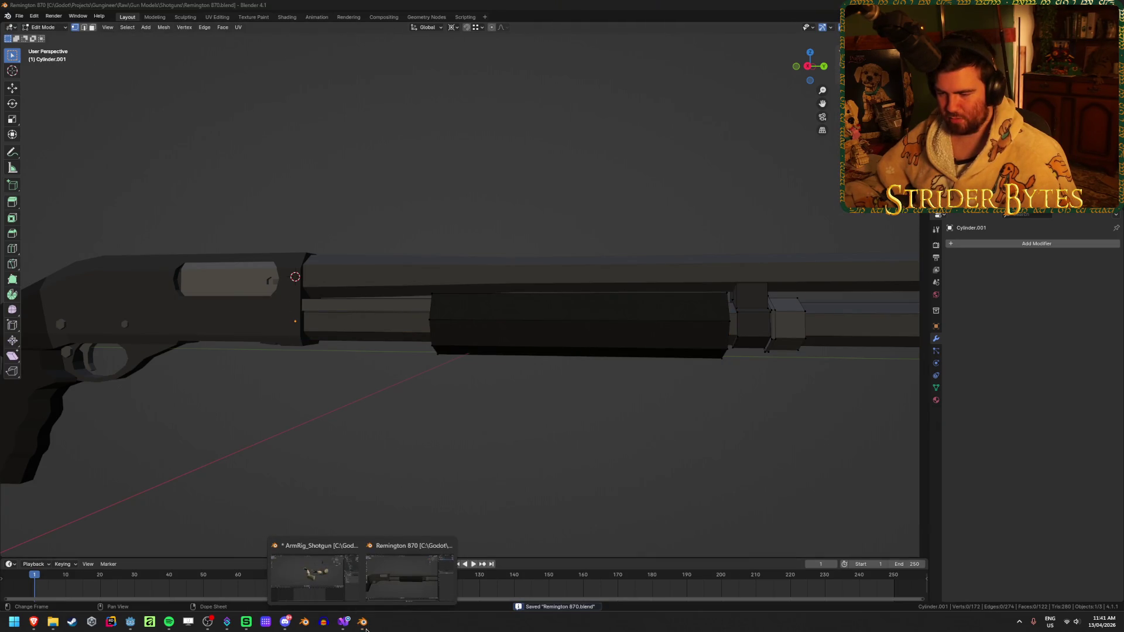
right_click(365, 628)
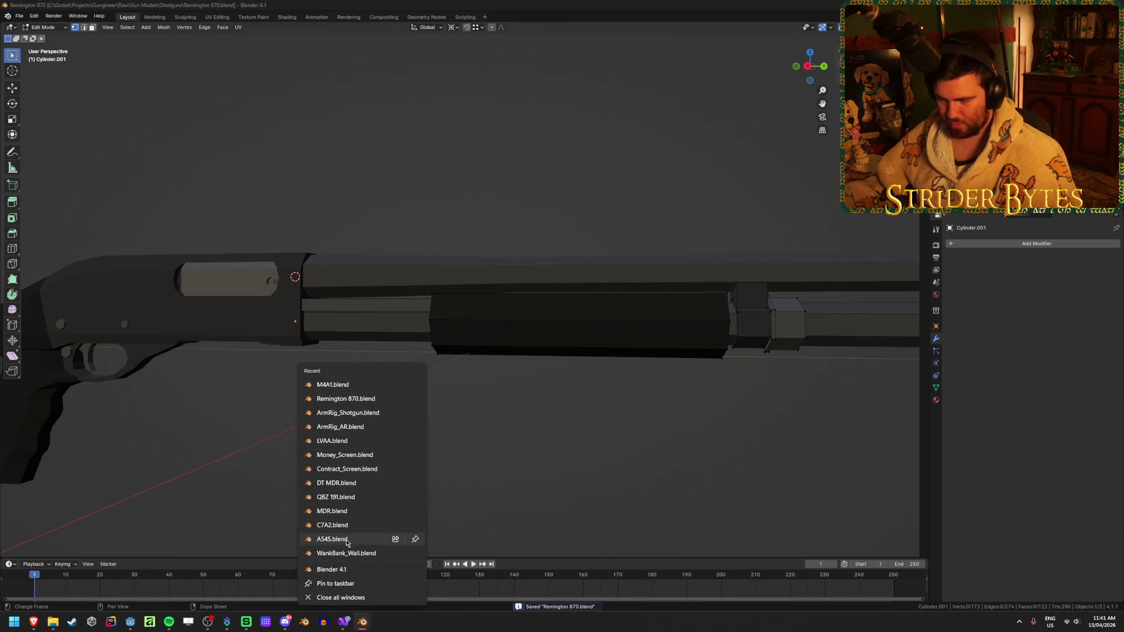
left_click(340, 383)
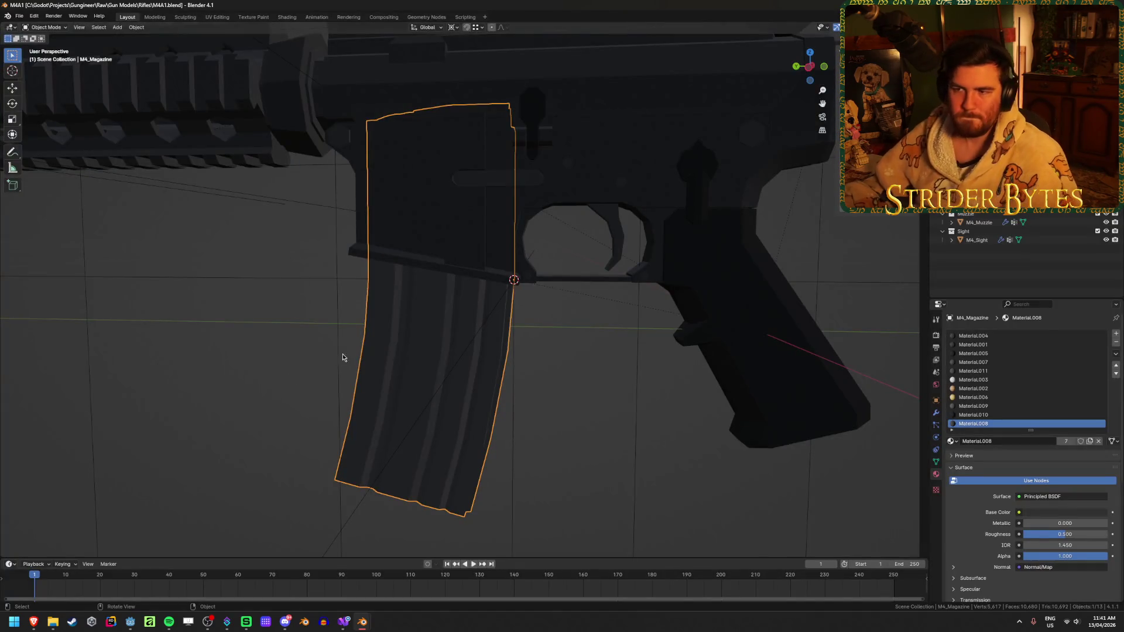
scroll(360, 361, "down", 2)
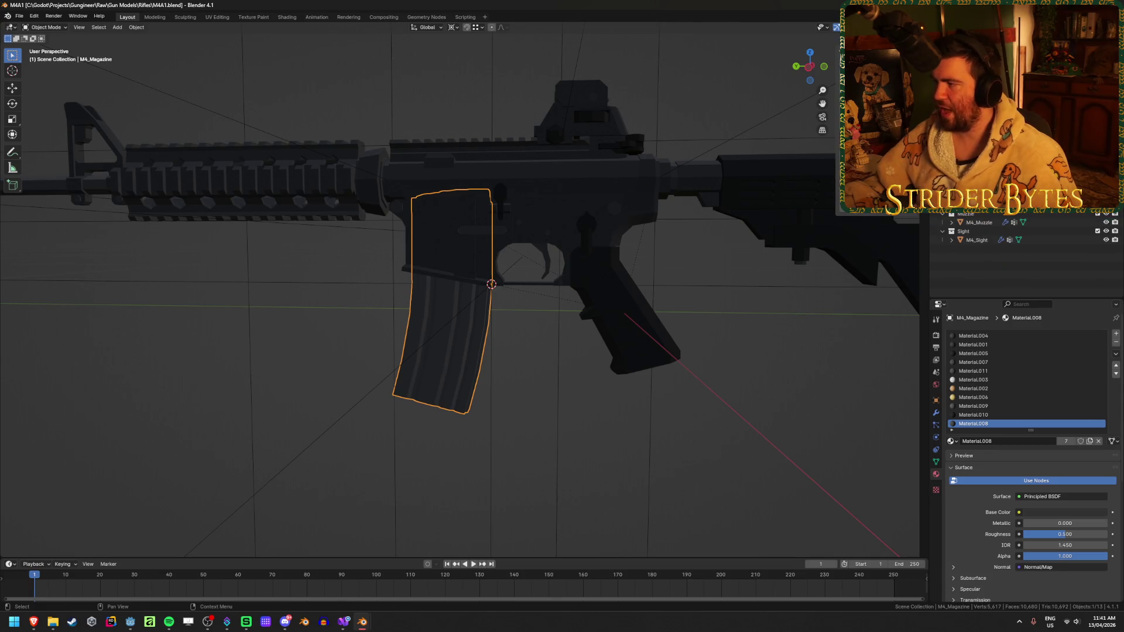
left_click(983, 187)
middle_click_drag(656, 220, 464, 207)
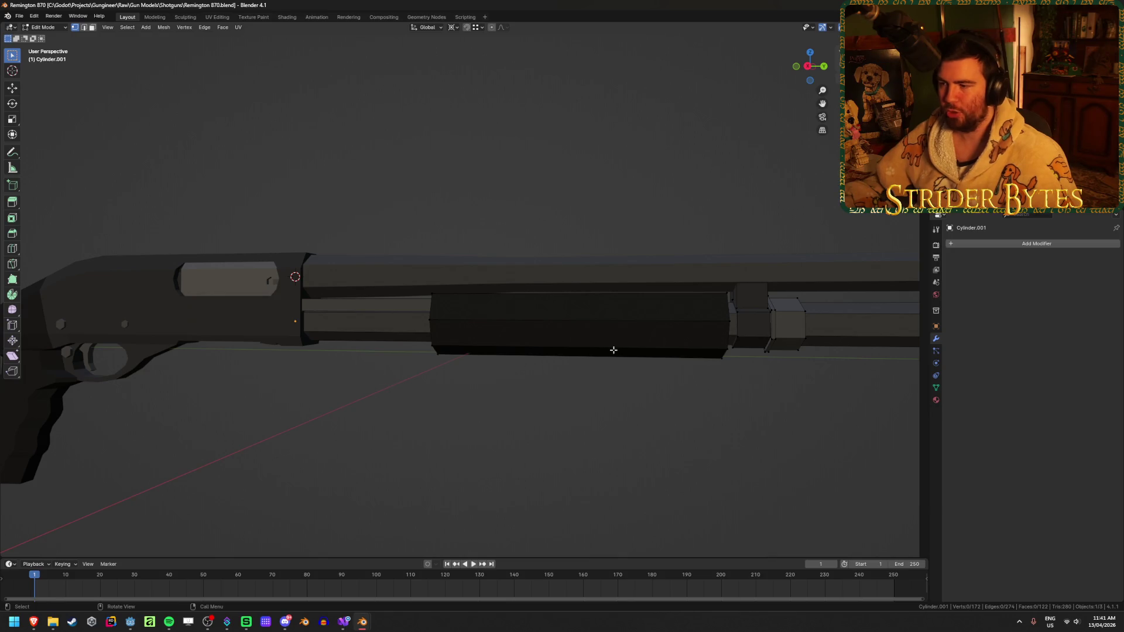
- Return to Object Mode and rename the lower tube R870_Magazine
key("Tab")
scroll(481, 406, "down", 3)
middle_click_drag(385, 394, 468, 360)
scroll(469, 360, "up", 3)
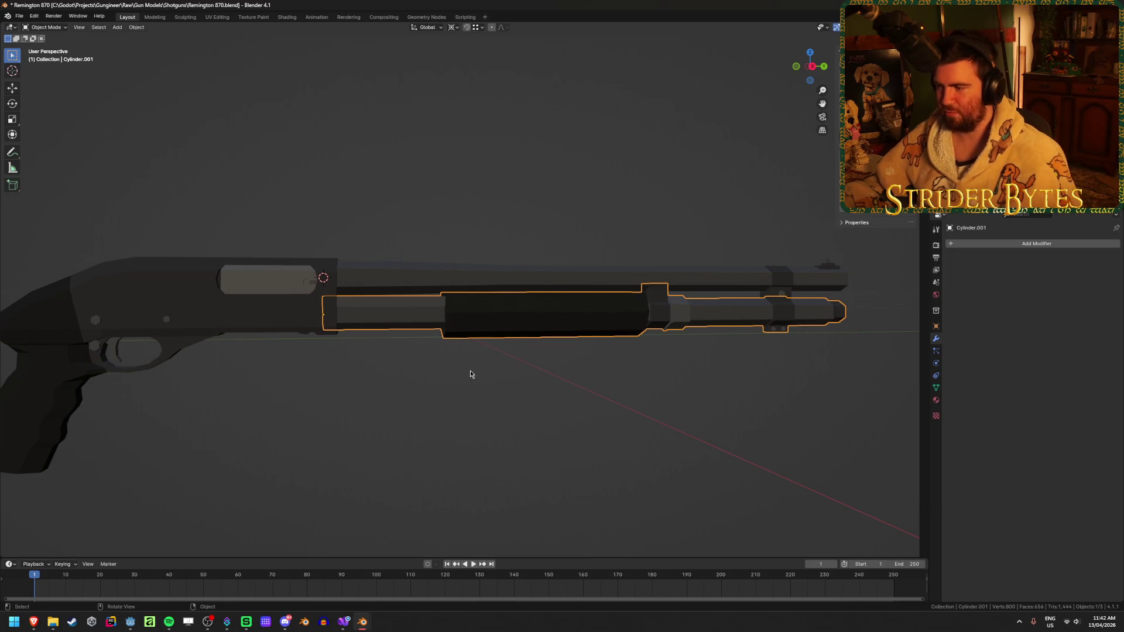
key("F2")
type("R870_")
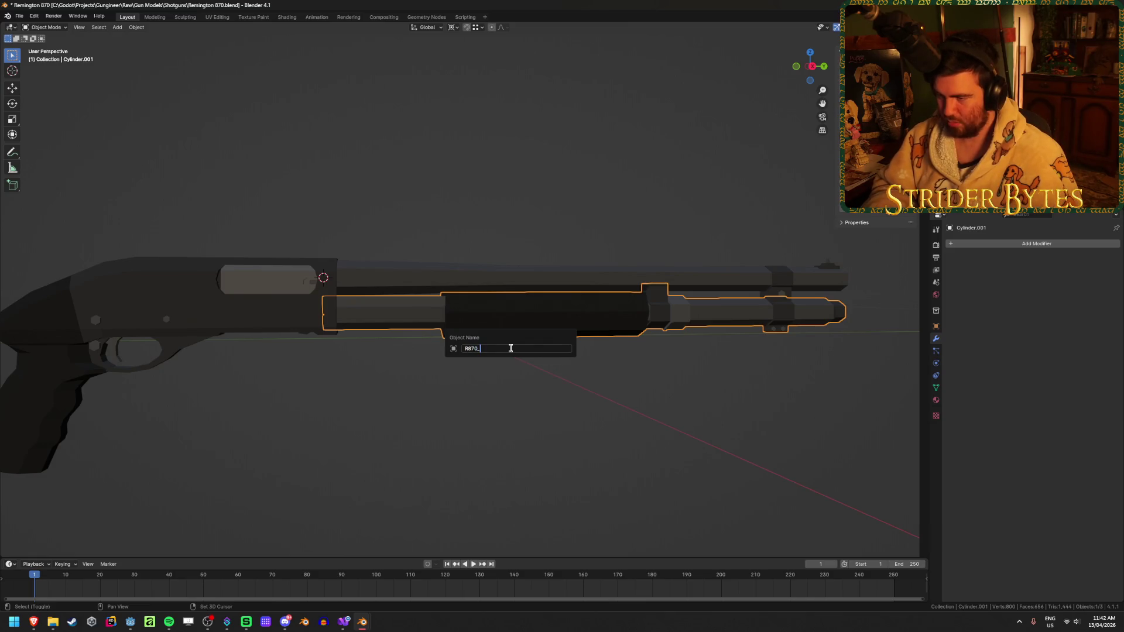
type("Magazine")
key("Return")
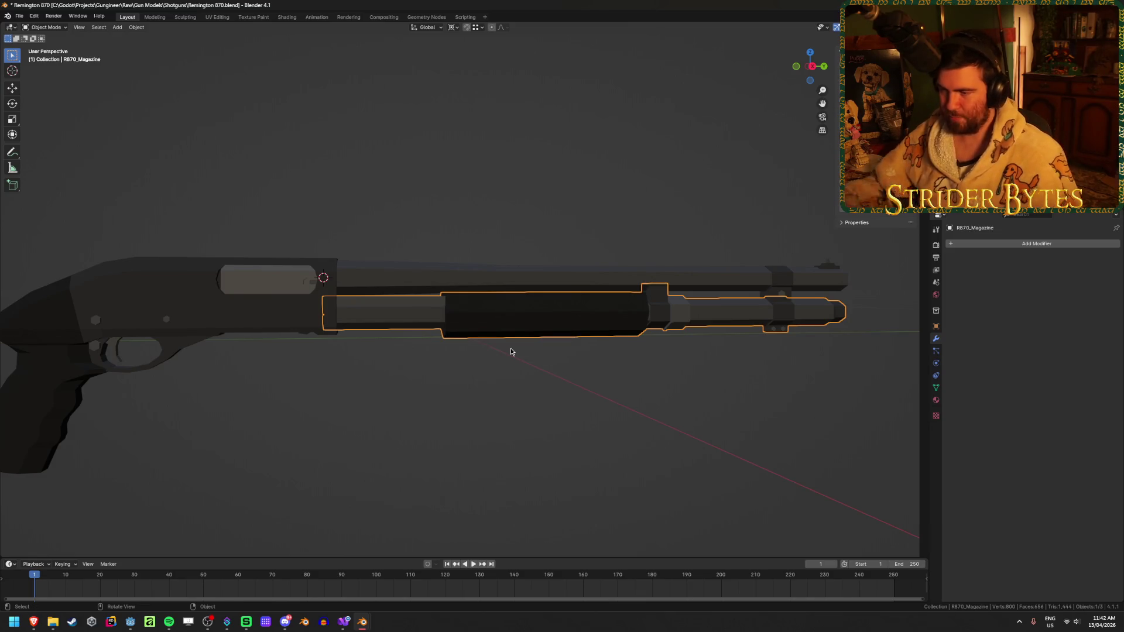
- Rename the upper barrel R870_Barrel and the receiver R870_Receiver
left_click(500, 283)
key("F2")
type("R")
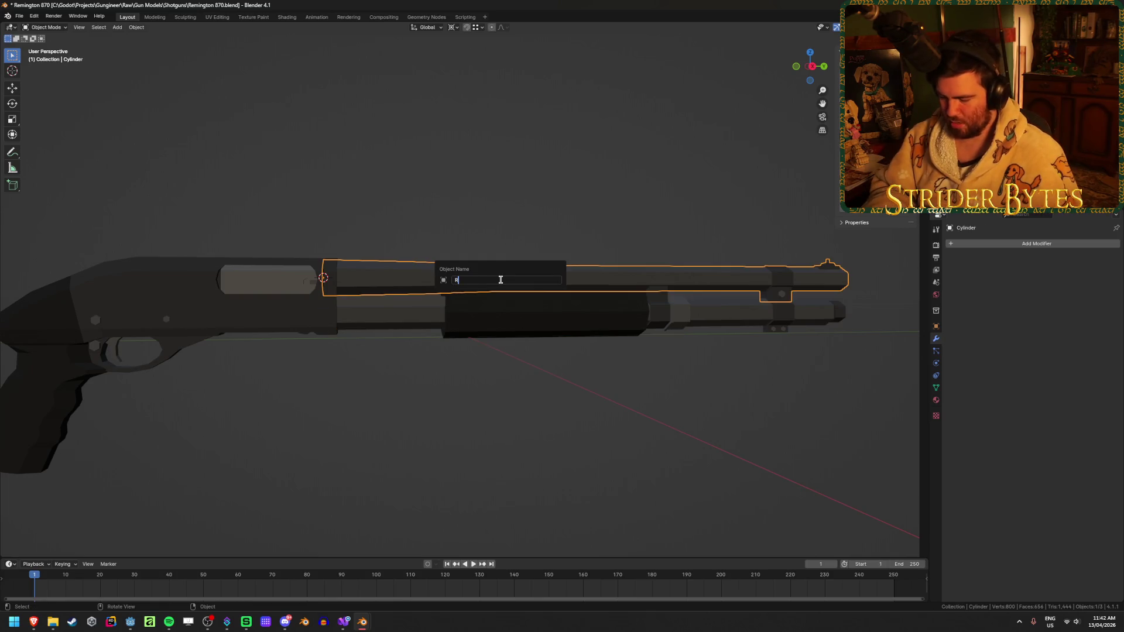
type("870_Barrel")
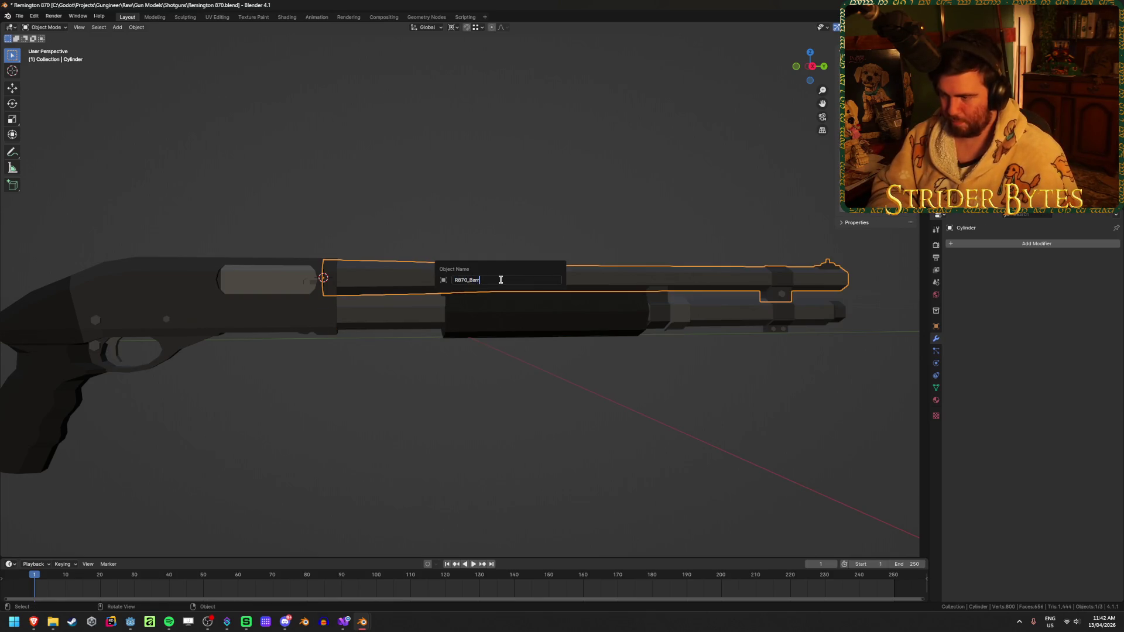
key("Return")
left_click(251, 334)
key("F2")
type("R870_")
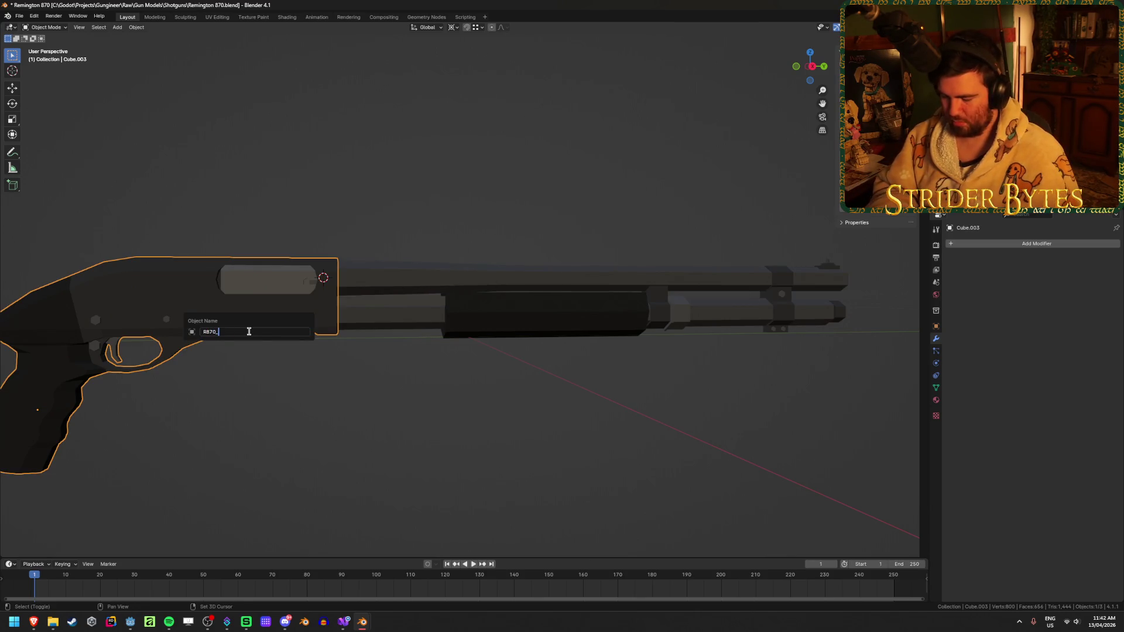
type("er")
key("Return")
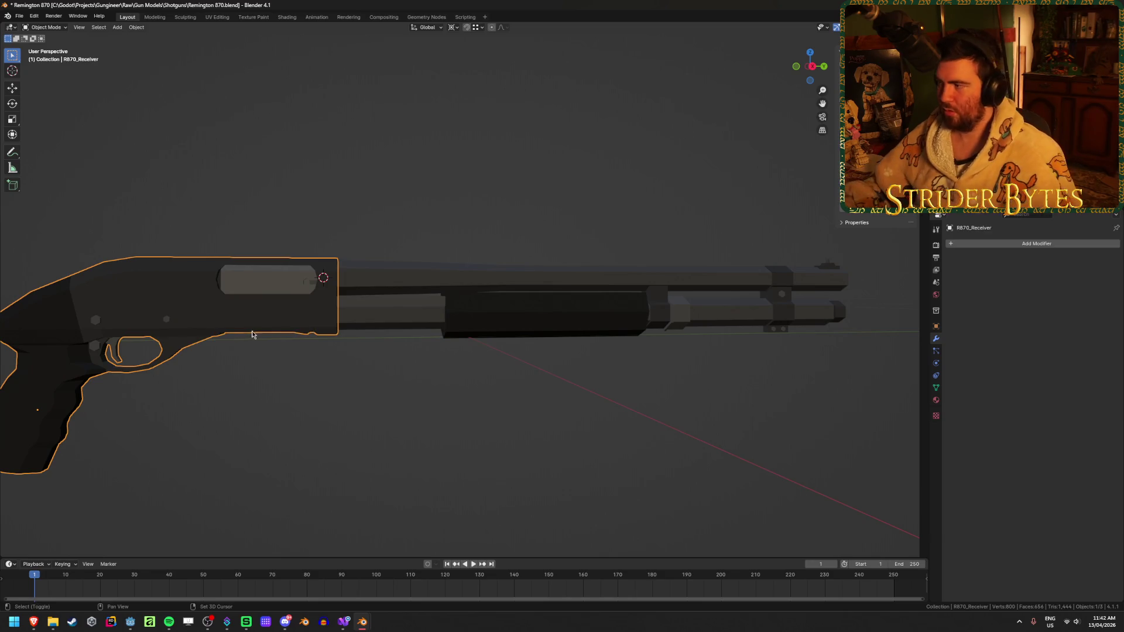
scroll(441, 338, "up", 3)
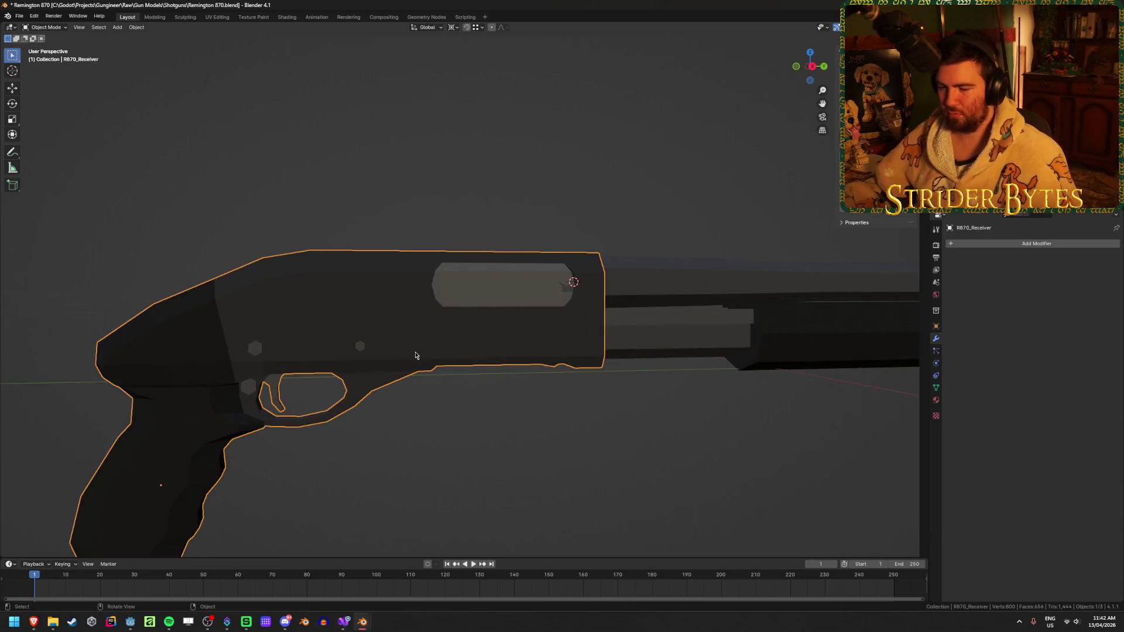
- Save, then in face mode select the receiver's linked slot section and shift it along Y
key("ctrl+s")
key("Tab")
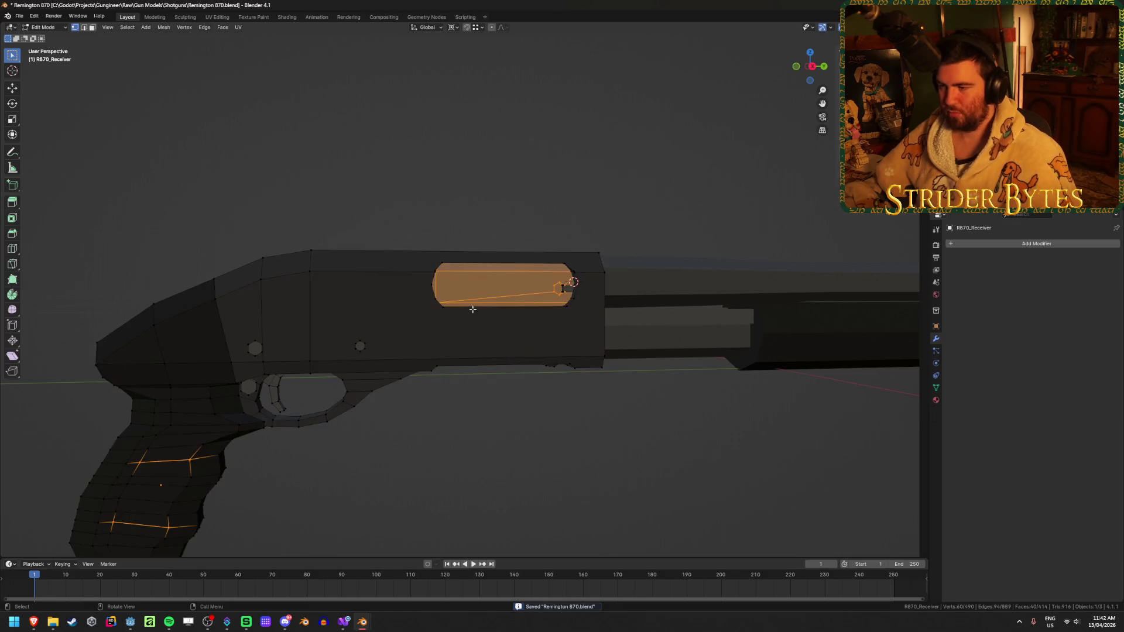
left_click(505, 178)
key("3")
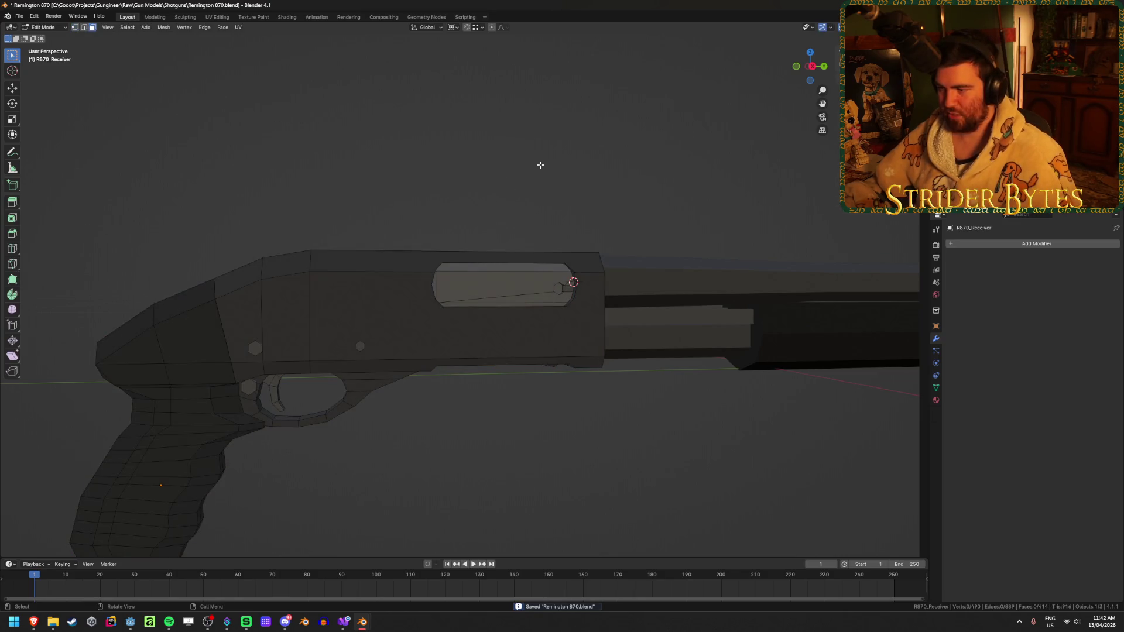
scroll(617, 213, "up", 5)
key("l")
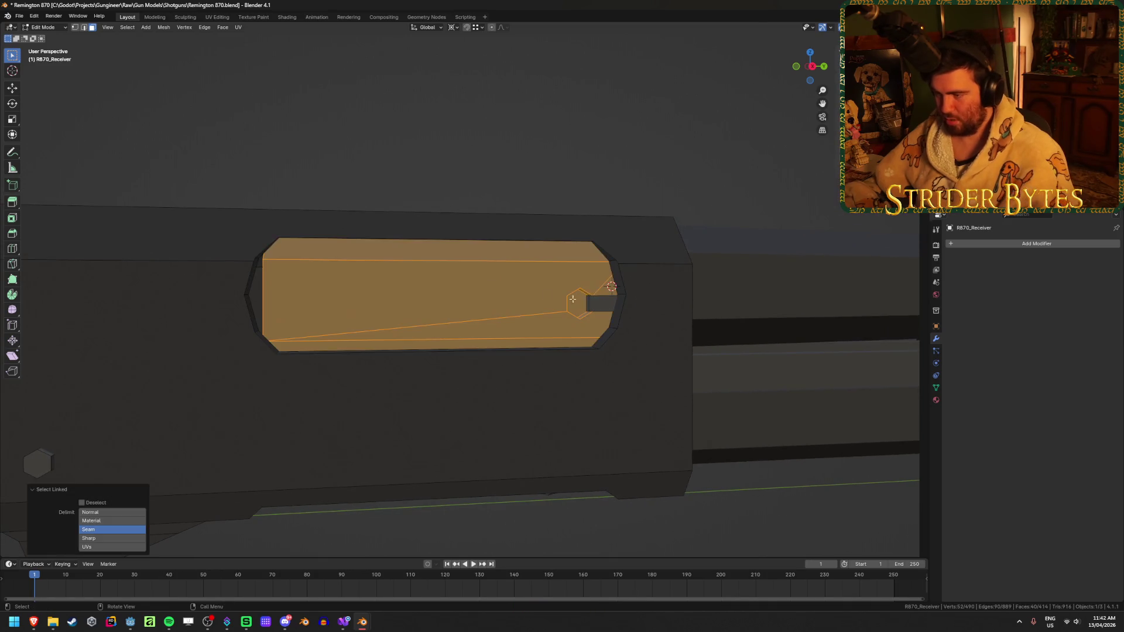
scroll(517, 272, "down", 3)
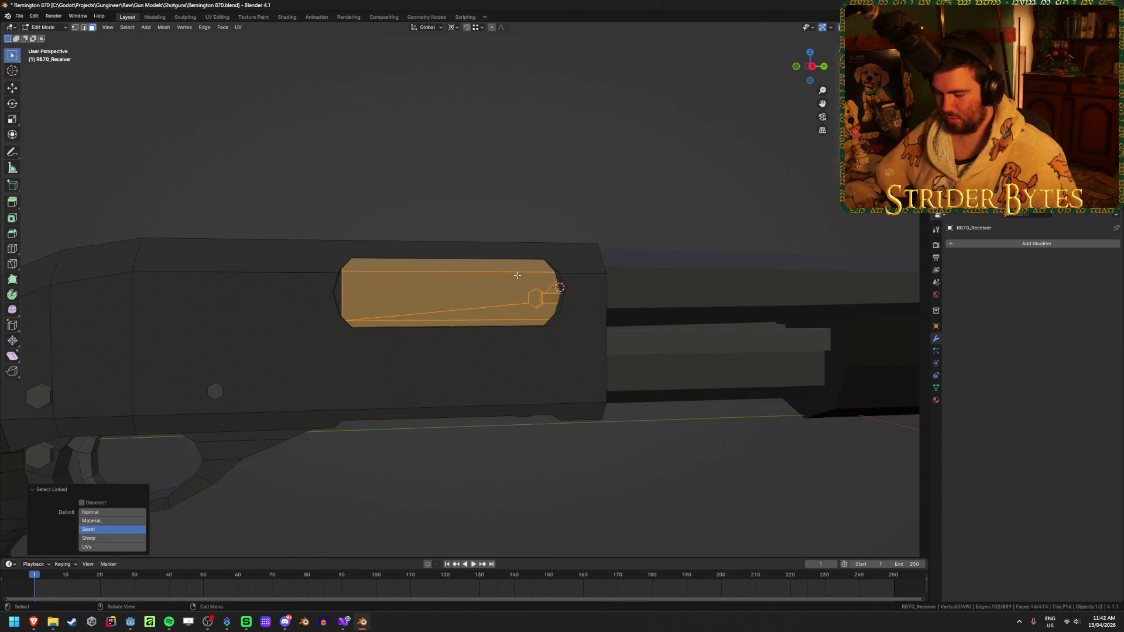
key("g")
key("y")
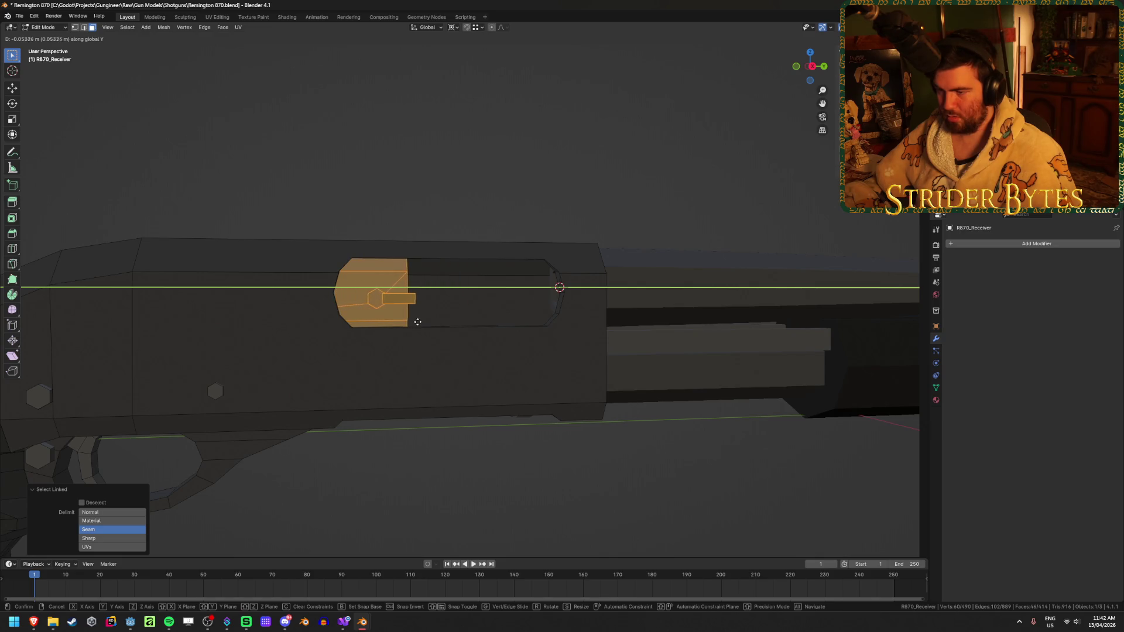
left_click(566, 326)
left_click(479, 475)
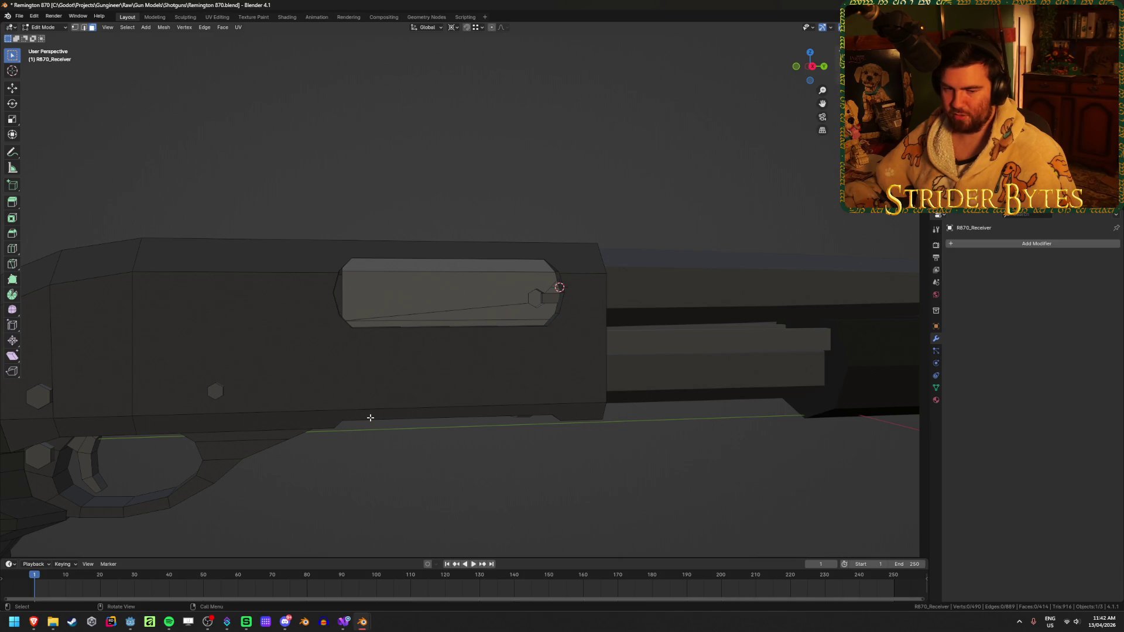
scroll(370, 417, "down", 3)
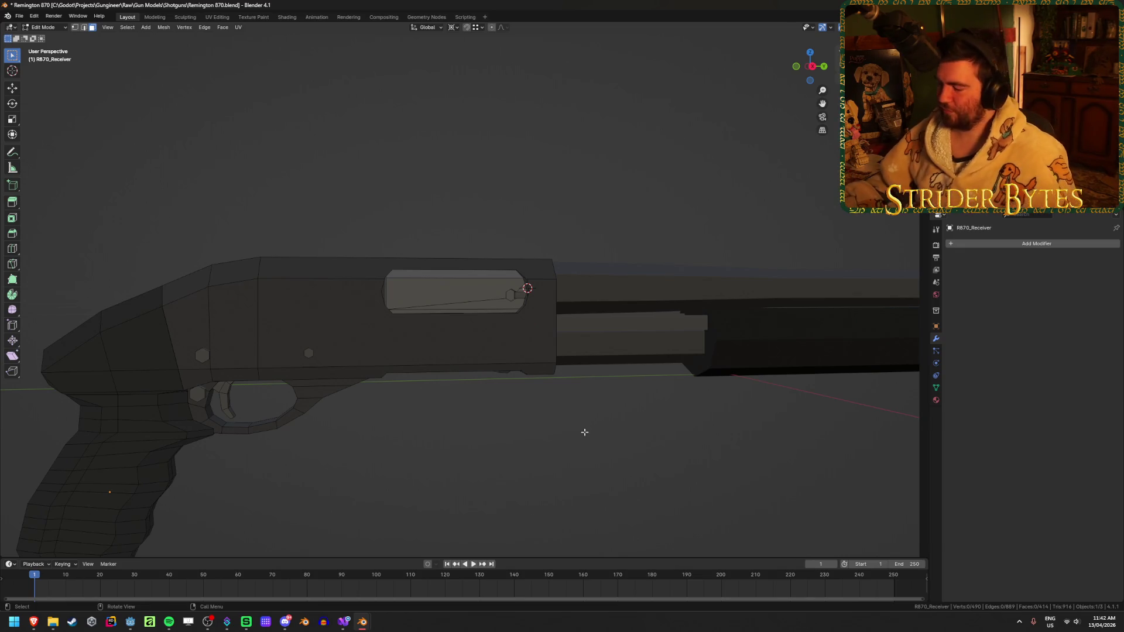
scroll(530, 306, "up", 3)
- Select the linked ejection-port faces and separate them into their own object
left_click(532, 292)
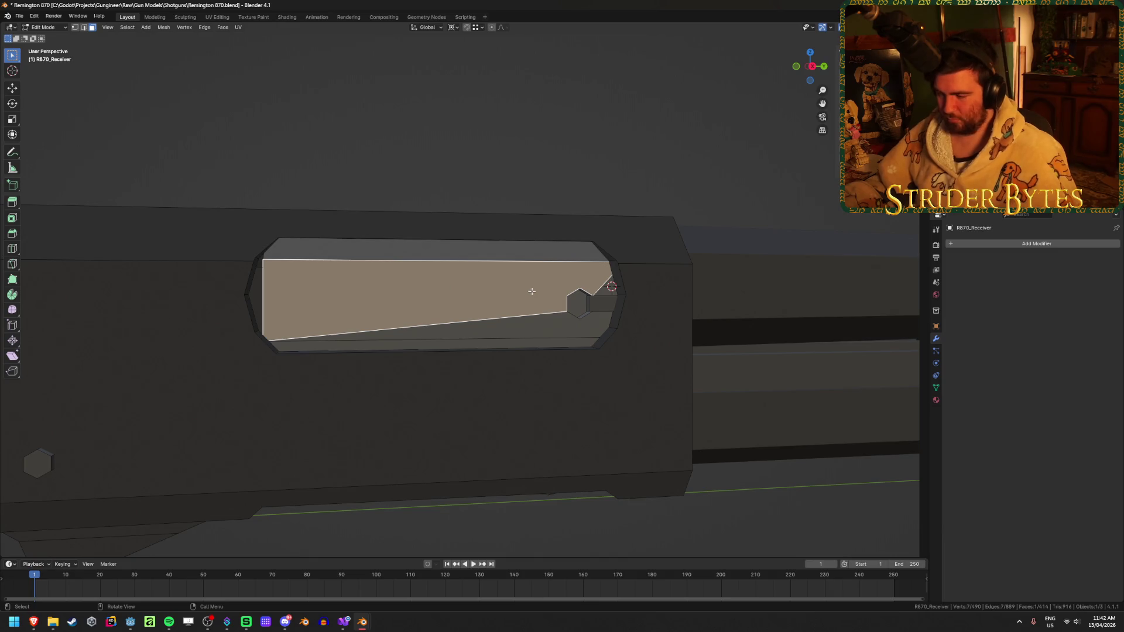
key("l")
key("g")
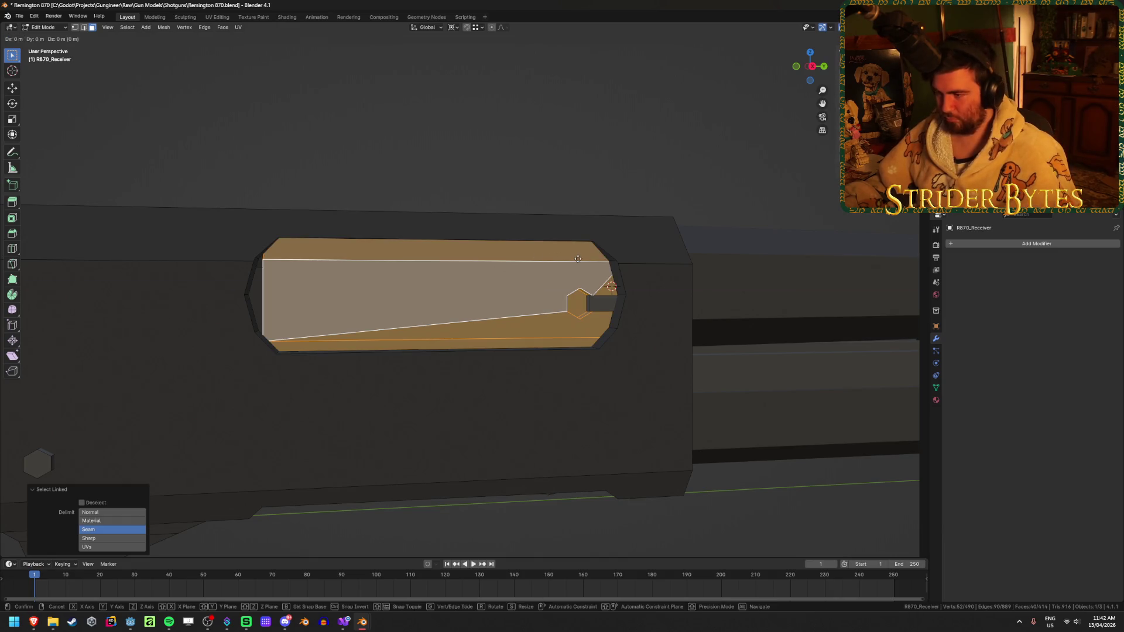
key("y")
key("Escape")
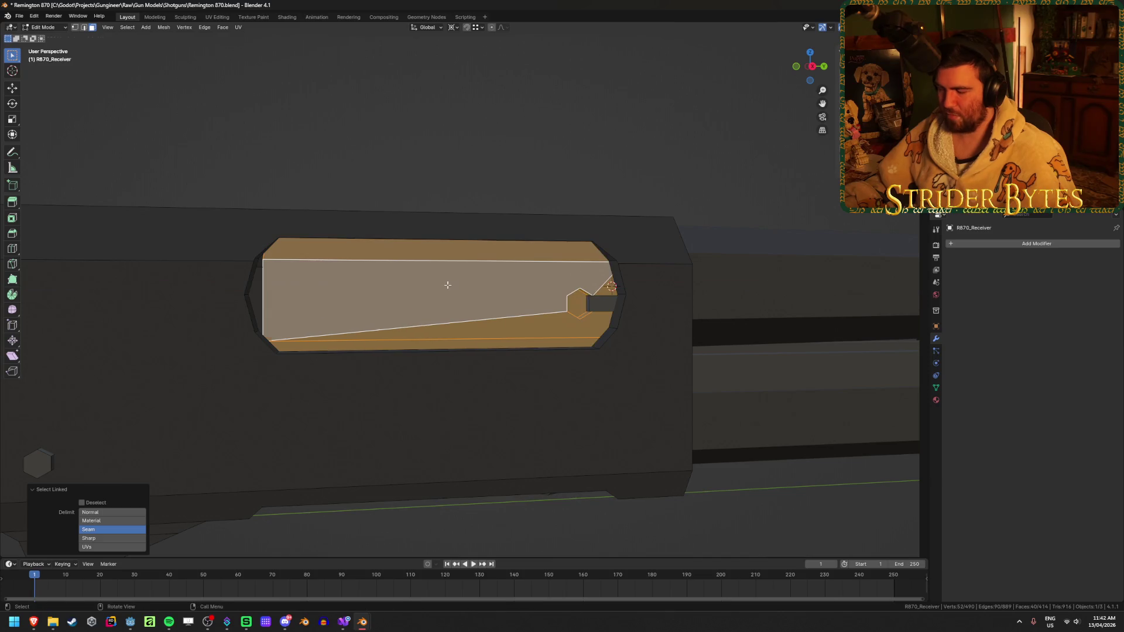
key("p")
left_click(596, 305)
scroll(596, 305, "down", 3)
key("Tab")
- Select the separated port piece and trial a Y-axis move, cancelling it
left_click(457, 282)
mouse_move(465, 236)
middle_mouse_down()
mouse_move(542, 253)
mouse_move(579, 236)
mouse_move(489, 258)
middle_mouse_up()
key("g")
key("y")
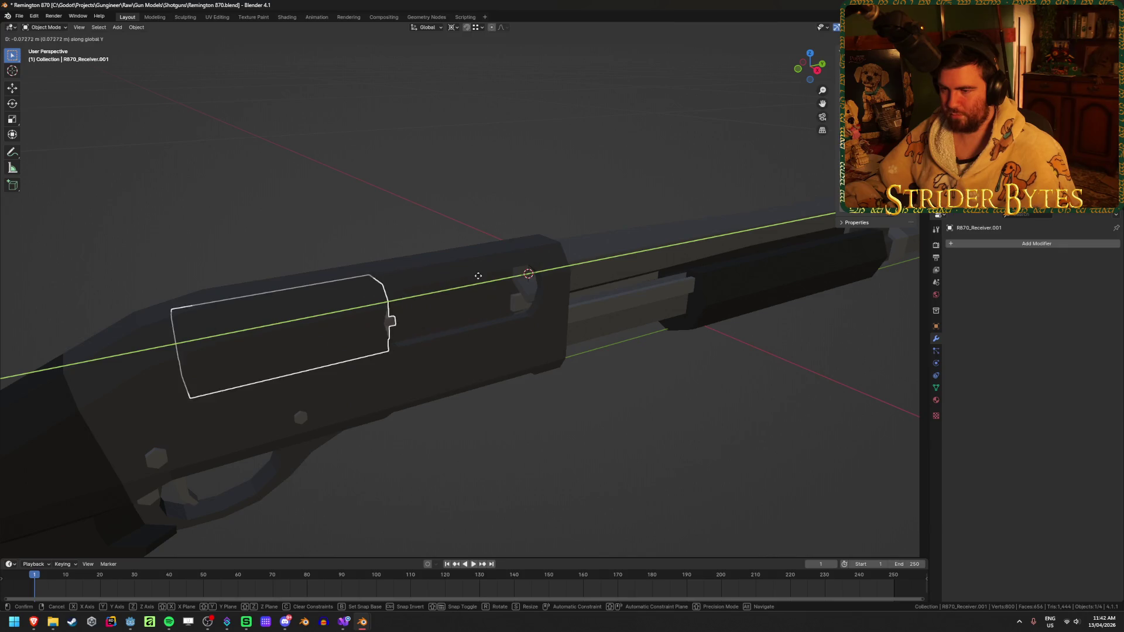
key("Escape")
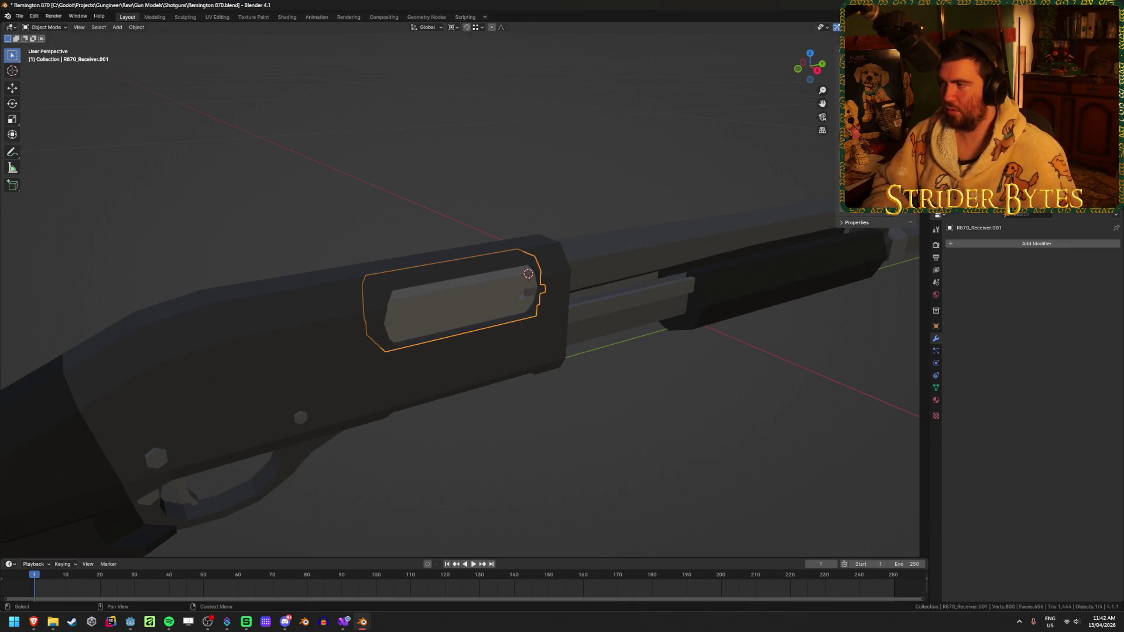
- Name the port object R870_Receiver_Port and save the file
mouse_move(370, 627)
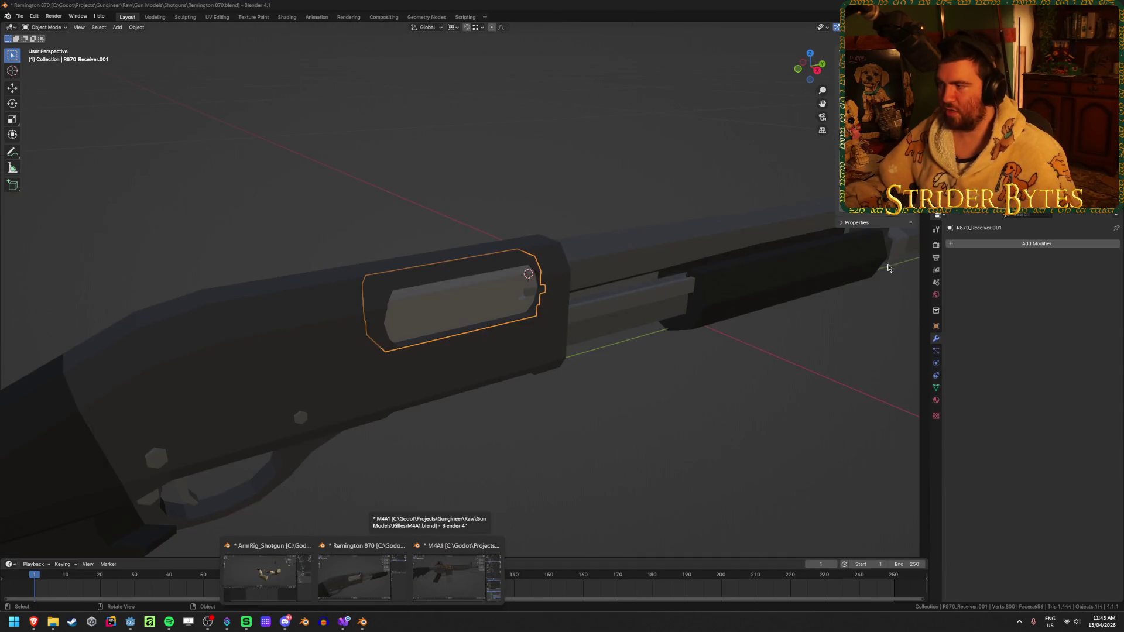
left_click(354, 579)
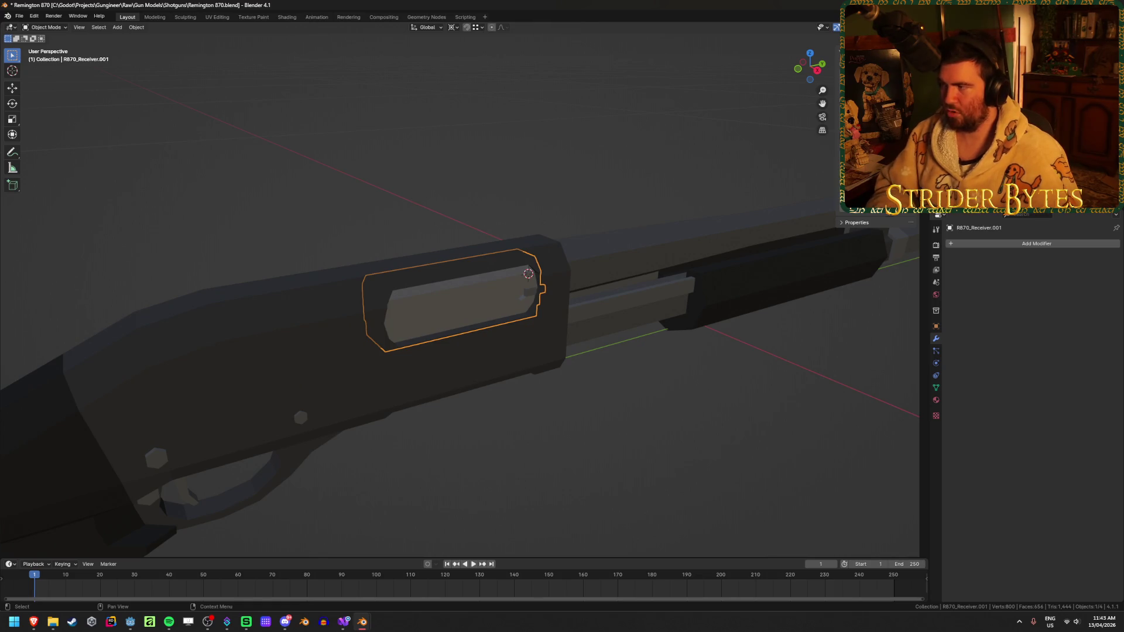
type("R870_Receiver_Port")
key("Return")
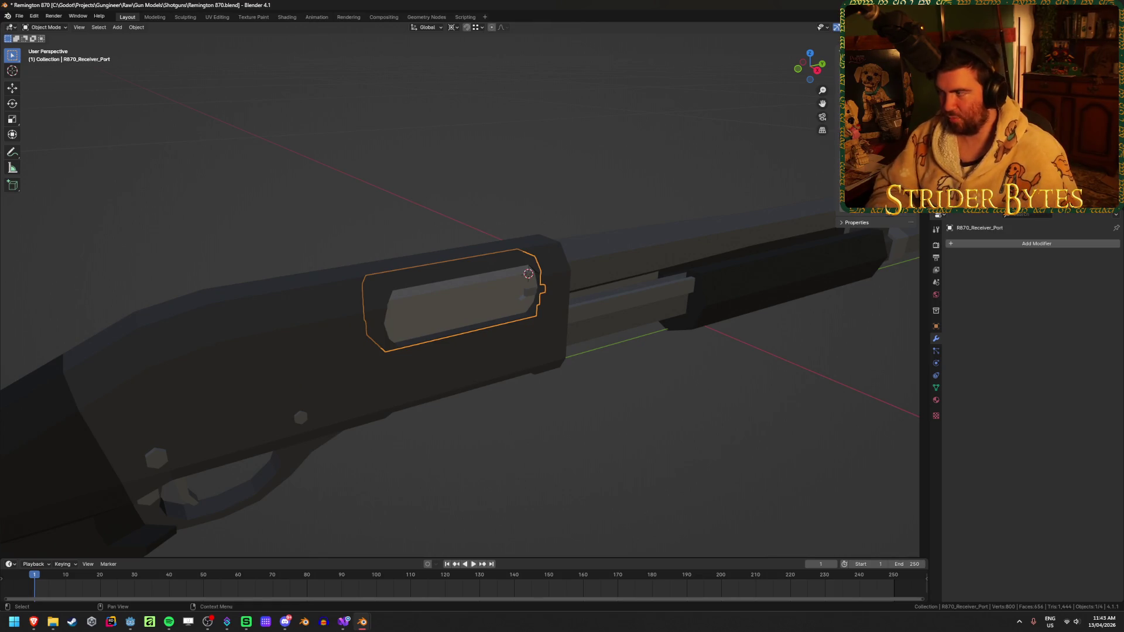
left_click(693, 416)
key("ctrl+s")
middle_click_drag(693, 416, 658, 392)
mouse_move(544, 416)
middle_mouse_down()
mouse_move(494, 420)
mouse_move(555, 388)
mouse_move(536, 381)
mouse_move(546, 381)
middle_mouse_up()
- Select R870_Magazine and, in Edit Mode, select its linked forend faces
left_click(730, 328)
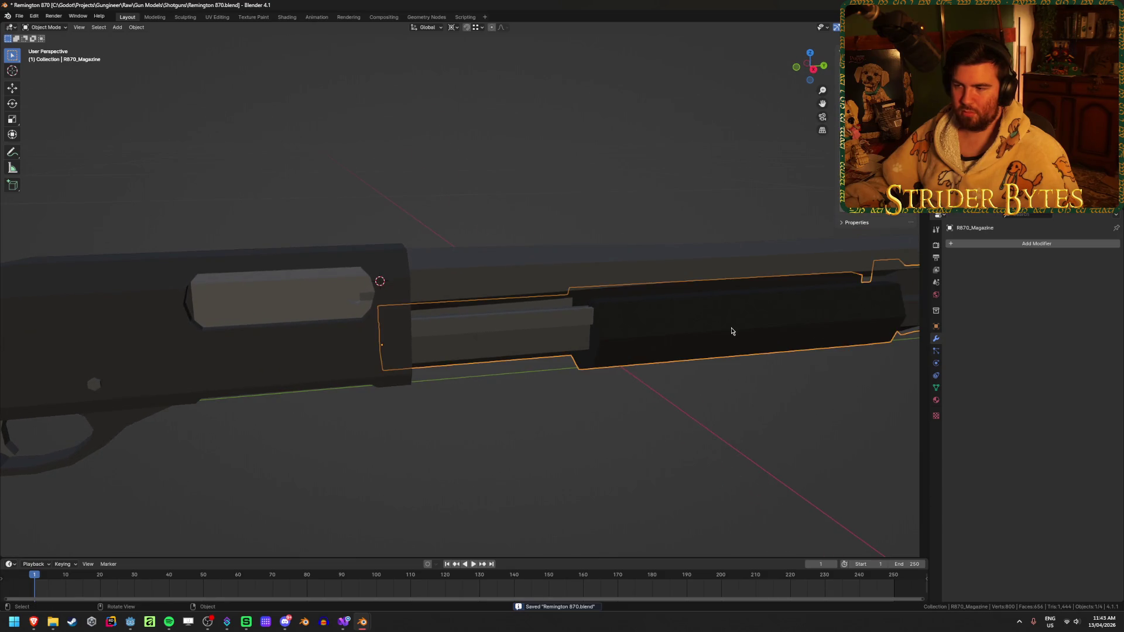
scroll(730, 324, "down", 5)
scroll(771, 389, "up", 5)
key("Tab")
mouse_move(677, 427)
middle_mouse_down()
mouse_move(740, 439)
mouse_move(705, 419)
middle_mouse_up()
key("l")
key("g")
key("y")
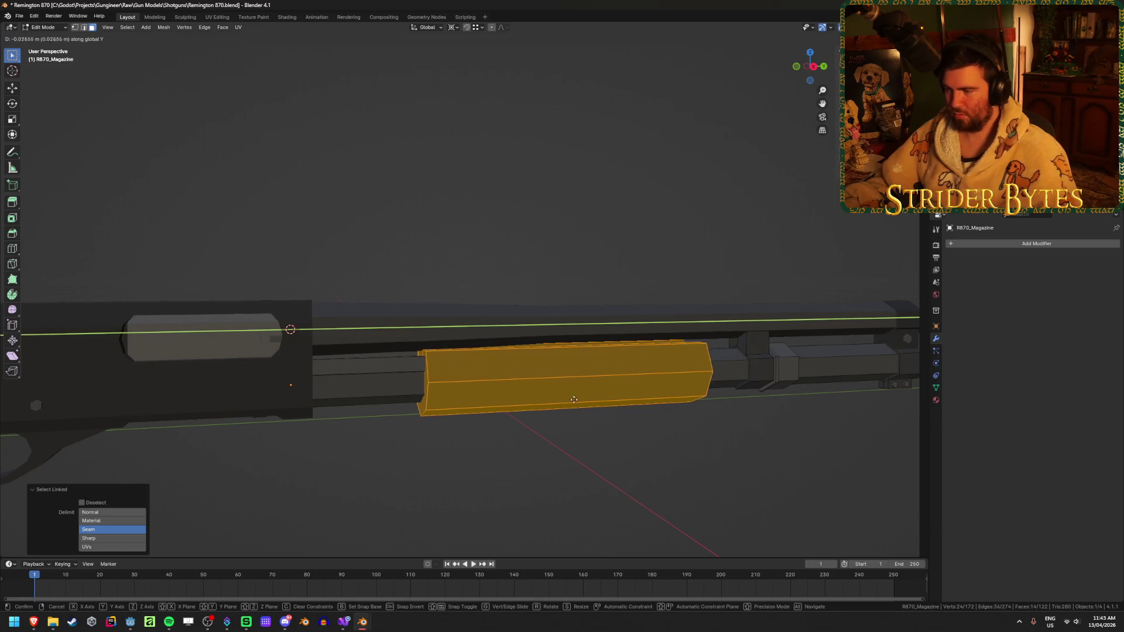
key("Escape")
- Separate the forend into its own object, save, and return to Object Mode
key("p")
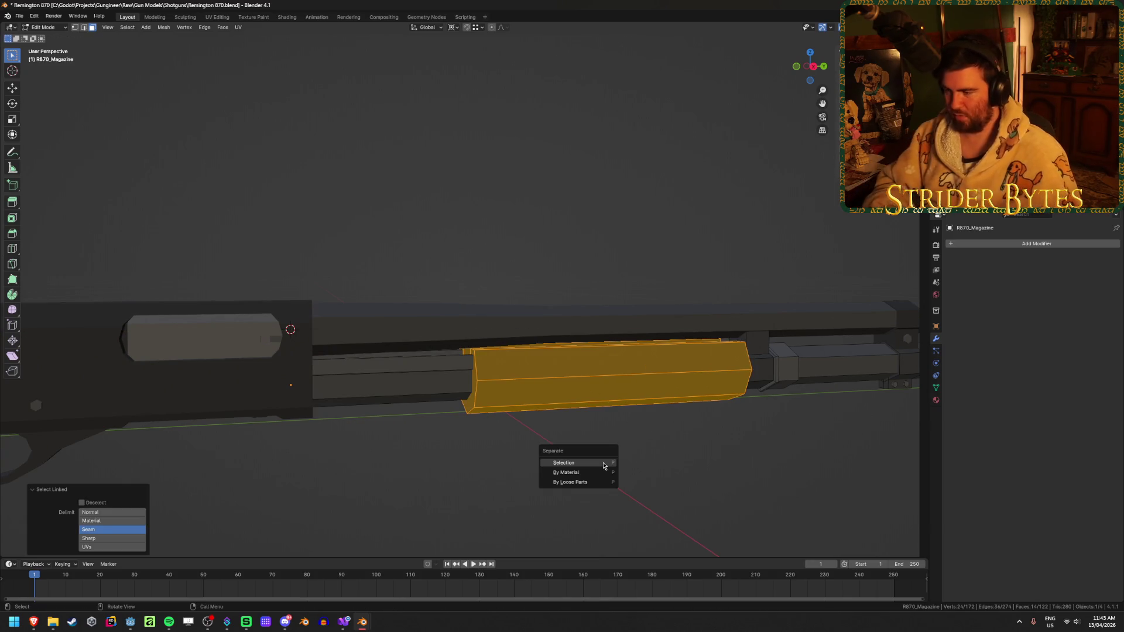
left_click(603, 463)
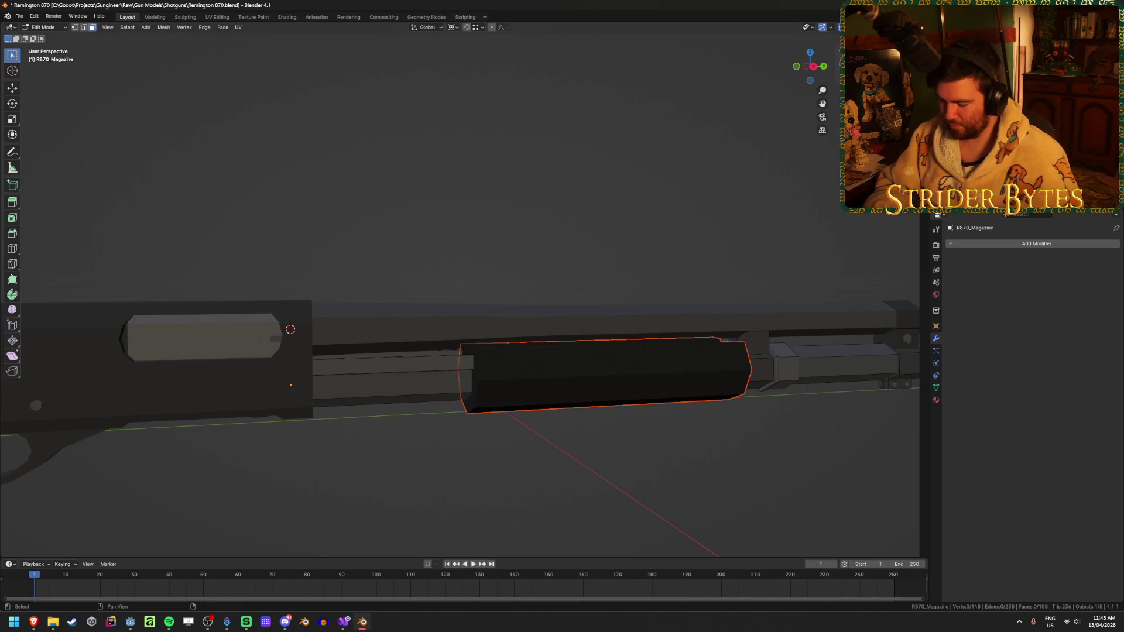
key("ctrl+s")
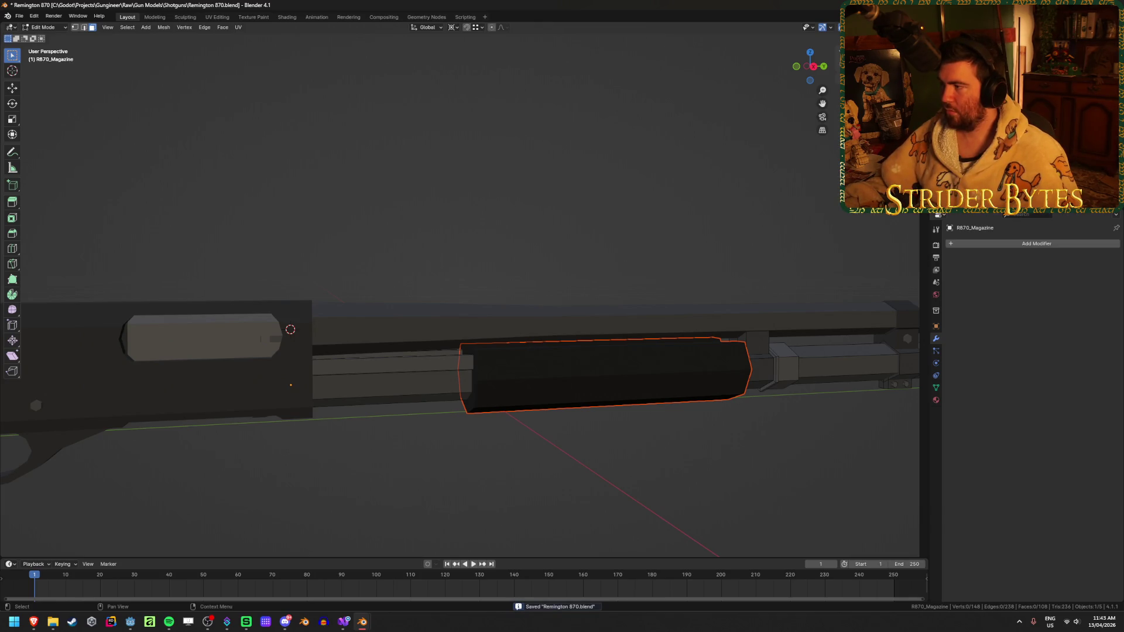
key("Tab")
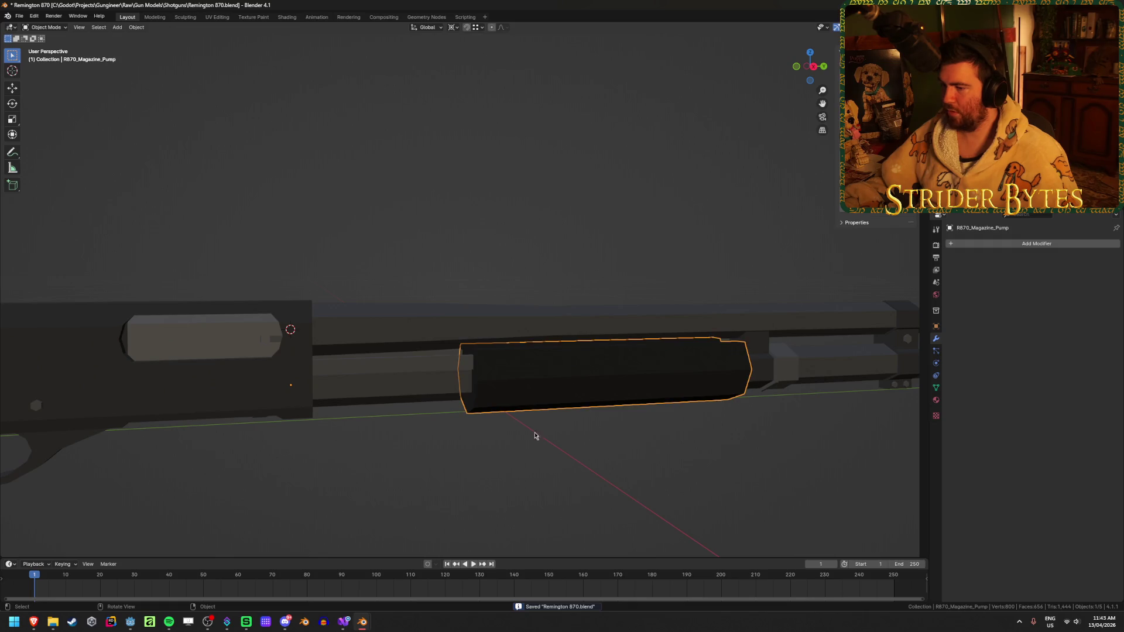
- Parent the forend to the magazine tube and reposition the magazine along with it
left_click(416, 381, "shift")
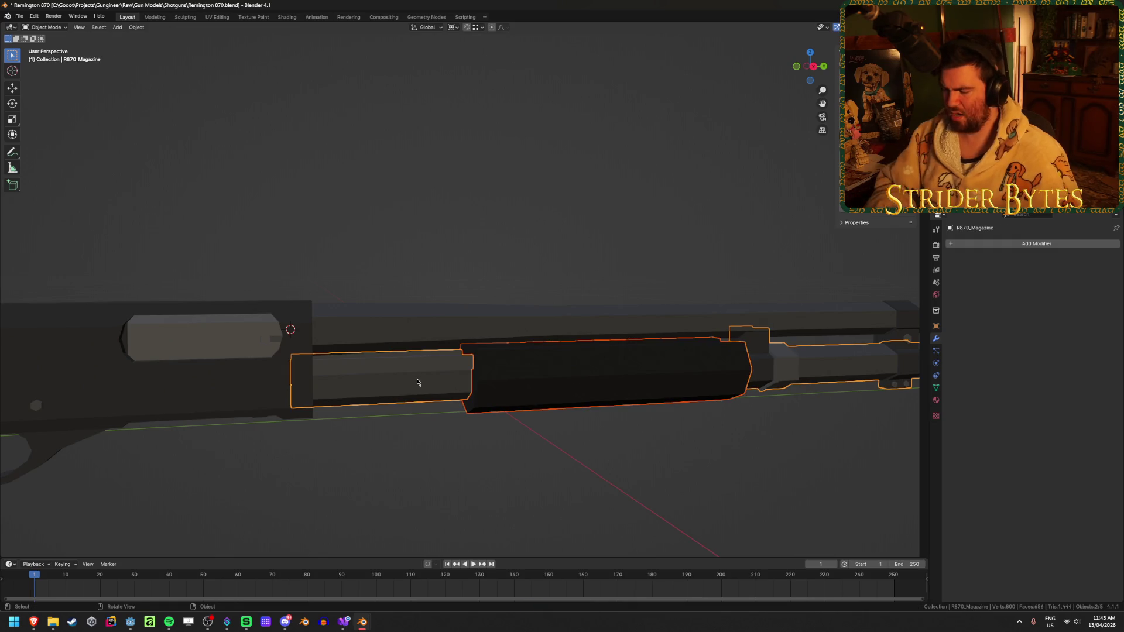
key("ctrl+p")
left_click(417, 381)
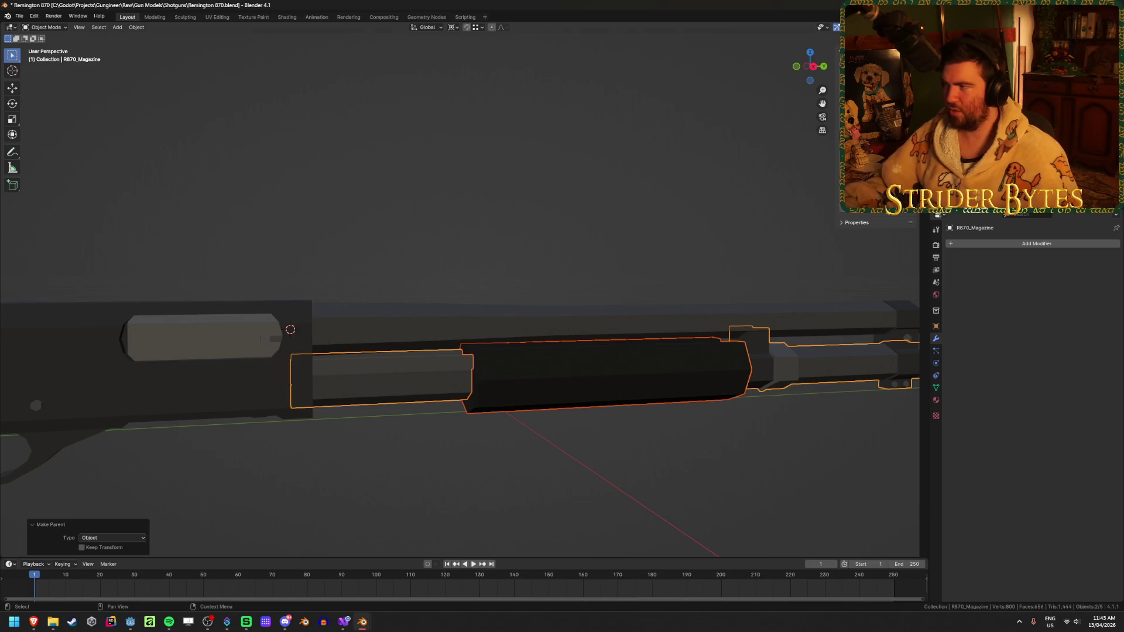
left_click(585, 375)
left_click(426, 376)
key("g")
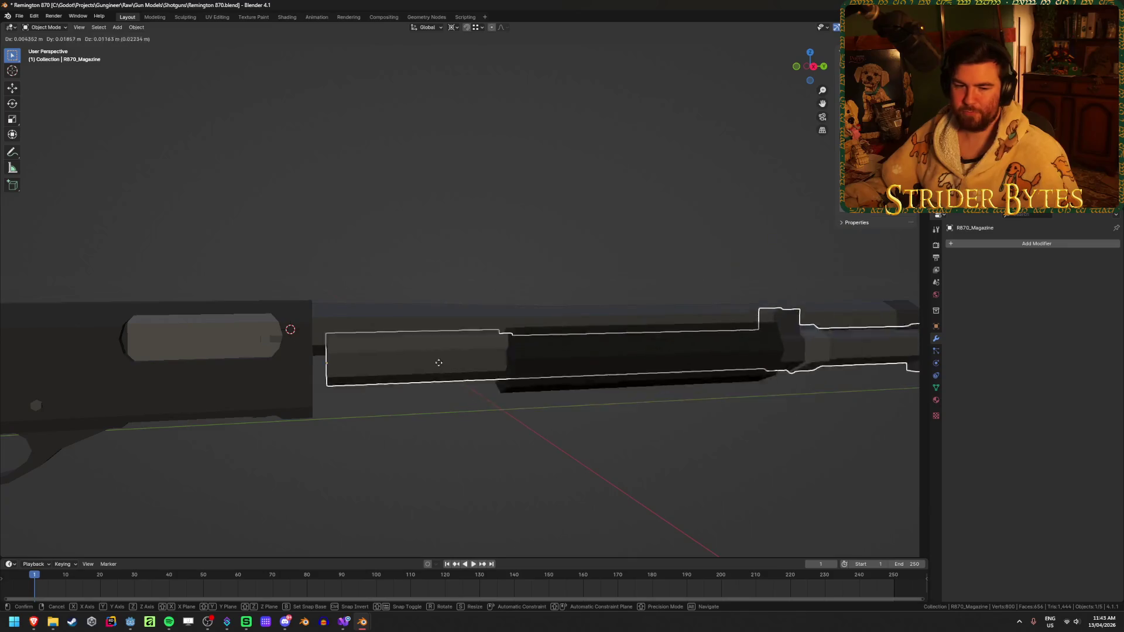
left_click(421, 402)
- Parent R870_Receiver_Port to the receiver as an Object parent
left_click(472, 477)
scroll(473, 476, "down", 3)
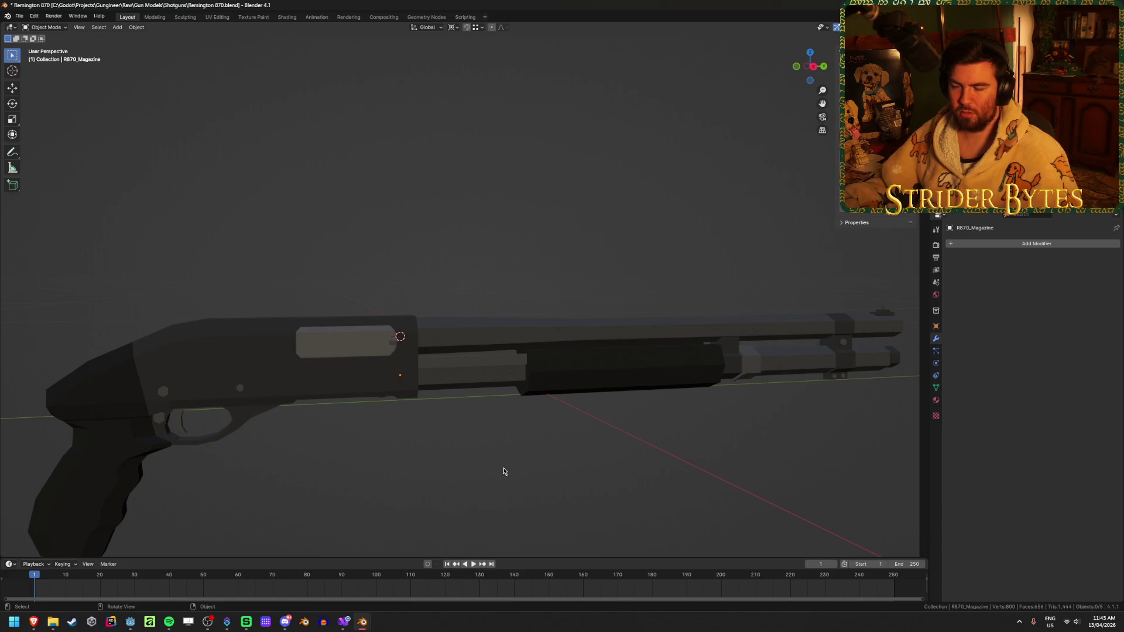
left_click(351, 348)
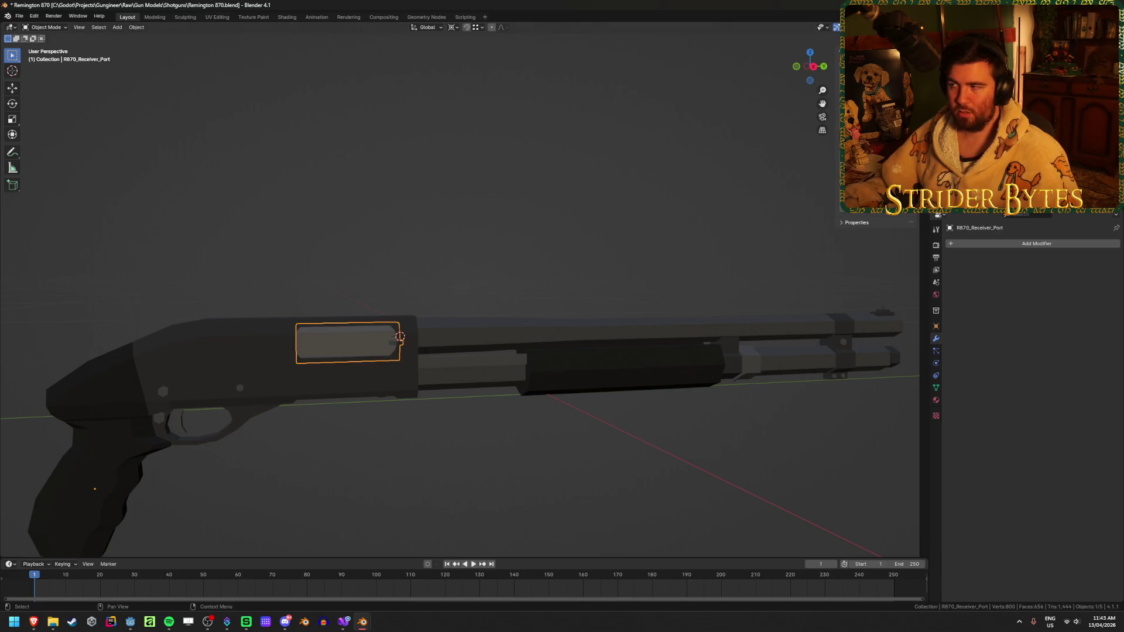
left_click(241, 340, "shift")
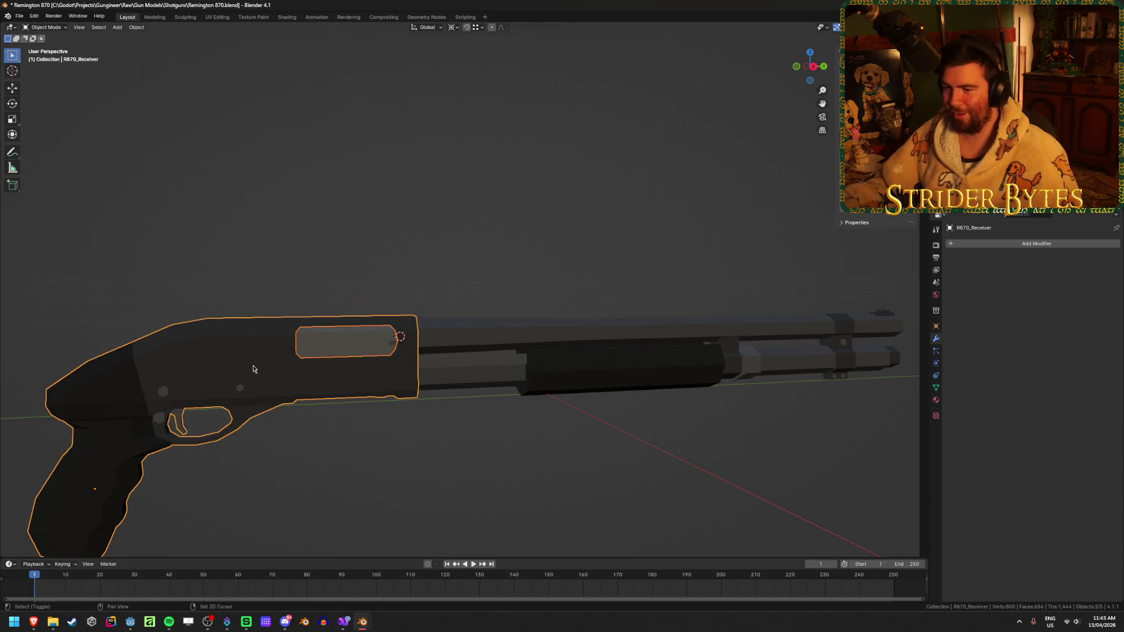
key("ctrl+p")
left_click(253, 369)
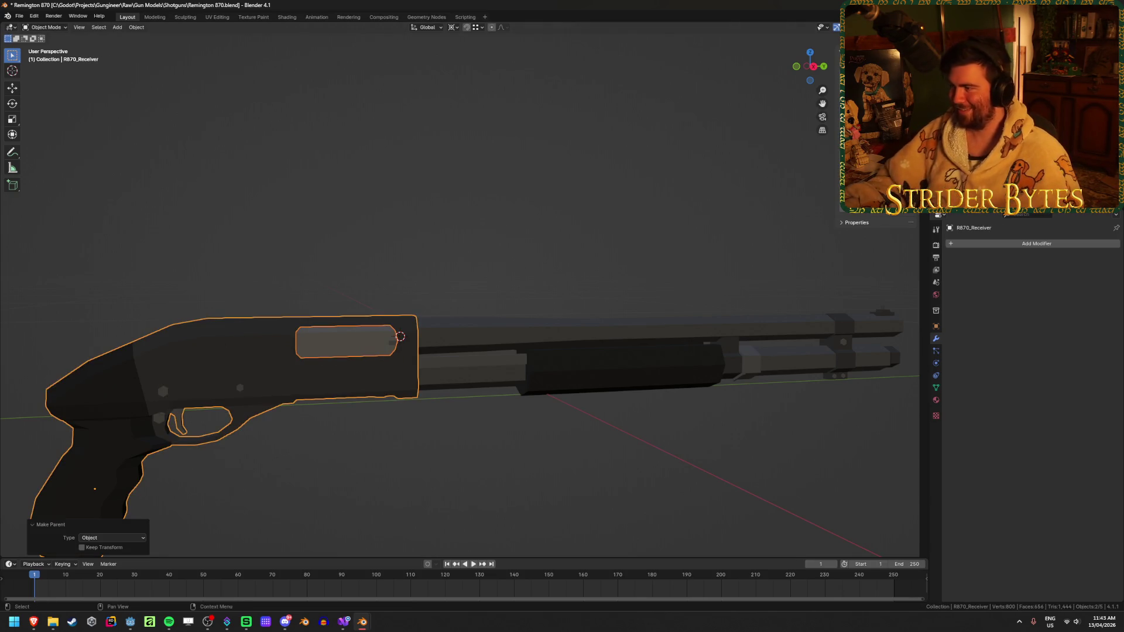
left_click(515, 239)
left_click(615, 366)
- Inspect the barrel, recentre the view and save Remington 870.blend
left_click(614, 334)
left_click(504, 198)
left_click(494, 333)
left_click(402, 224)
scroll(402, 224, "down", 2)
mouse_move(401, 224)
middle_mouse_down()
mouse_move(360, 253)
mouse_move(385, 325)
middle_mouse_up()
scroll(485, 244, "up", 2)
scroll(486, 244, "down", 1)
scroll(486, 243, "up", 2)
key("ctrl+s")
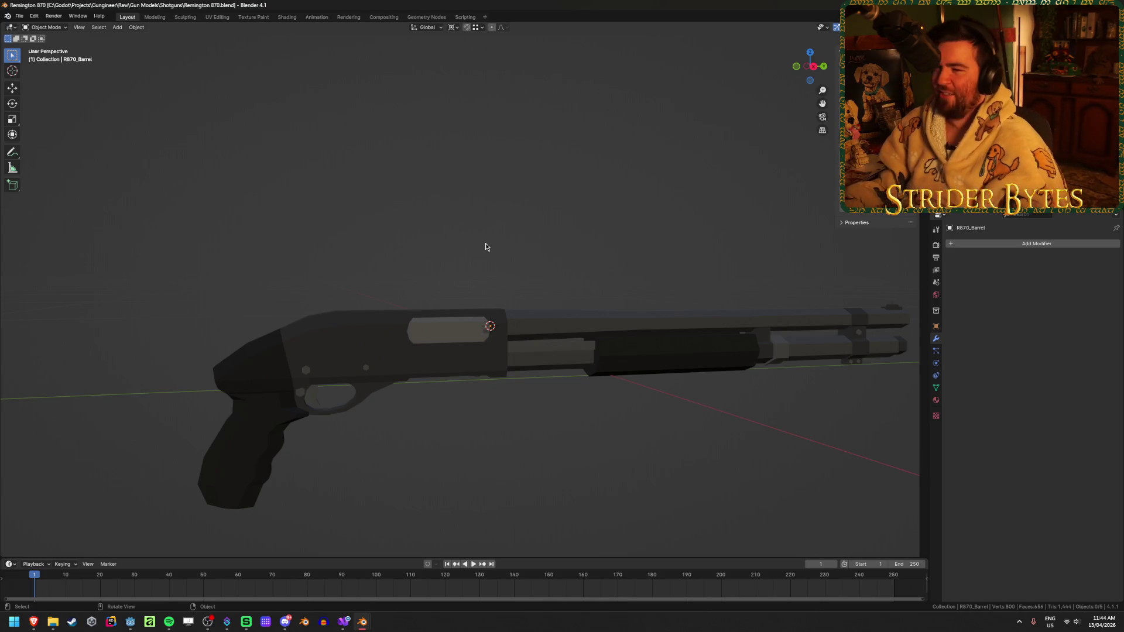
- Check the receiver port mesh, the pump slide and the lower barrel part
left_click(445, 335)
left_click(460, 334)
left_click(462, 334)
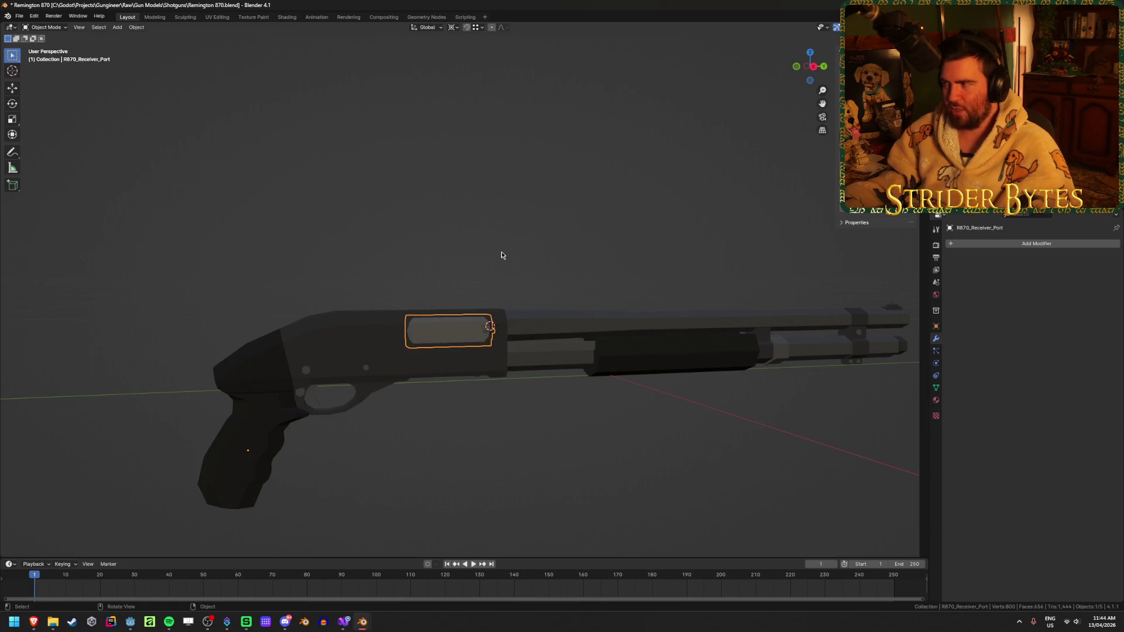
key("Tab")
key("Tab")
left_click(635, 355)
left_click(565, 364)
left_click(620, 360)
left_click(644, 431)
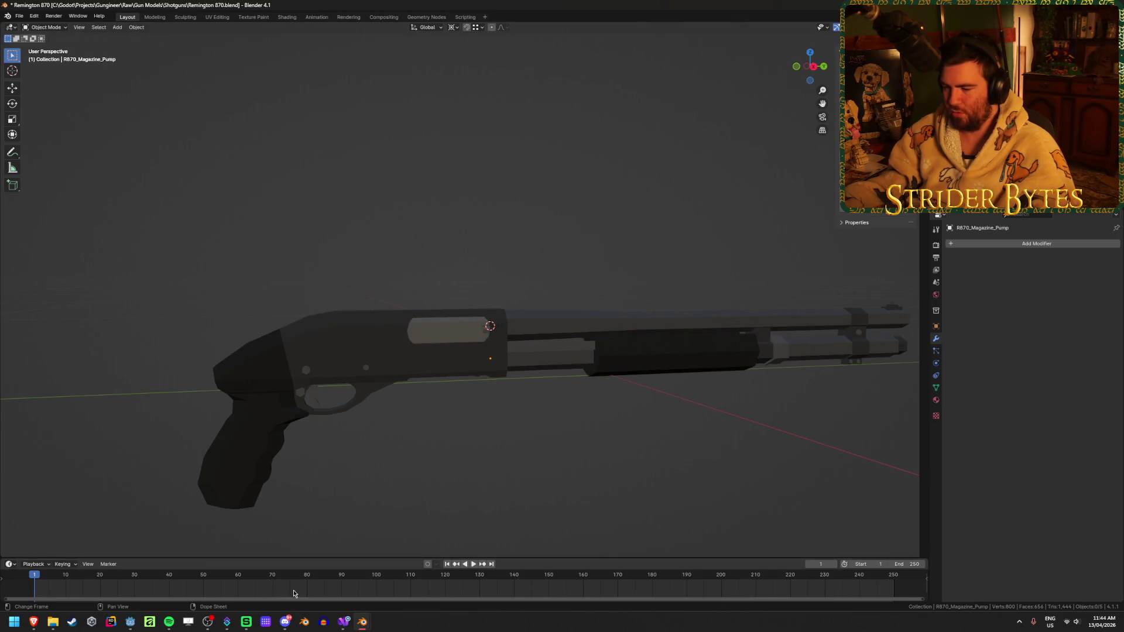
- Compare with the M4A1 file's receiver and hammer parts, then return to Remington 870
left_click(433, 571)
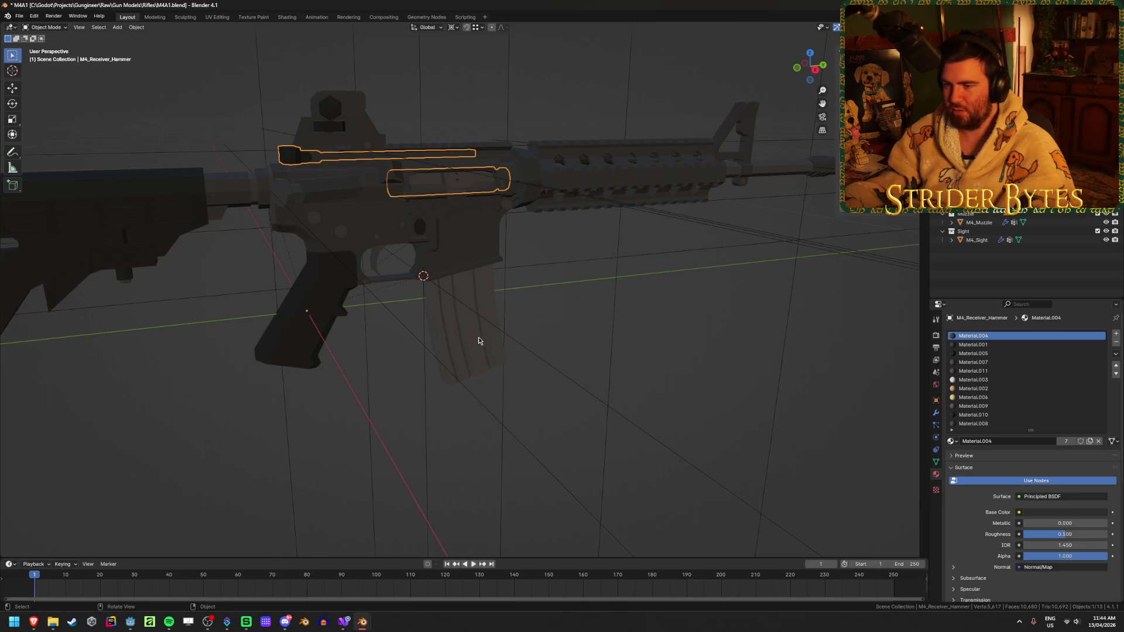
left_click(370, 248)
left_click(440, 187)
key("alt+Tab")
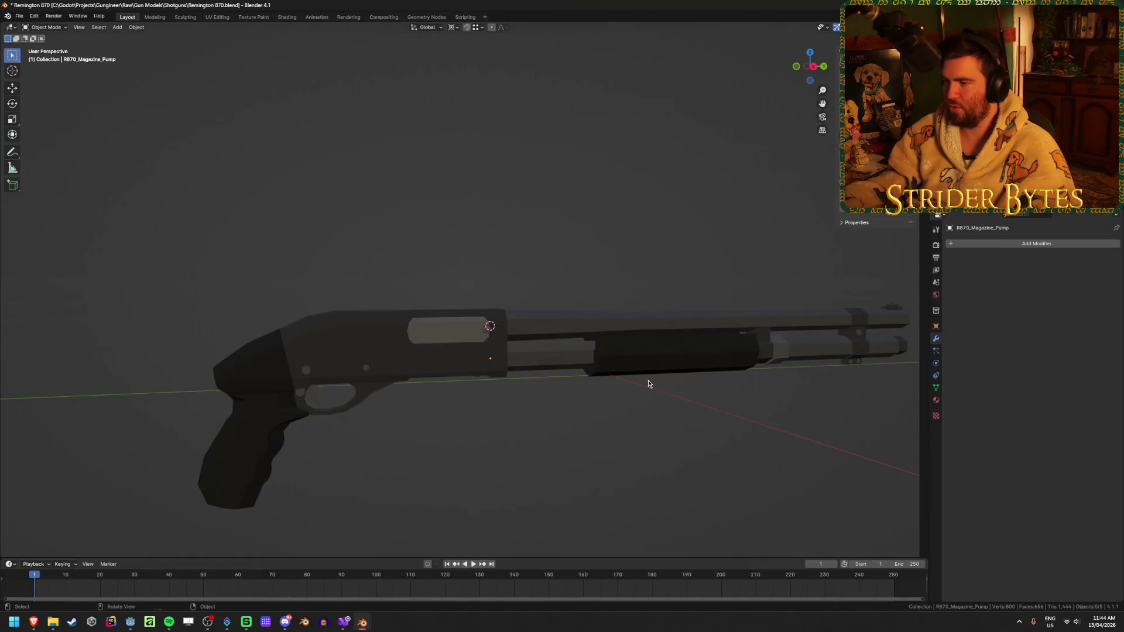
- Select all five R870 shotgun parts and copy them to the clipboard
right_click(515, 389)
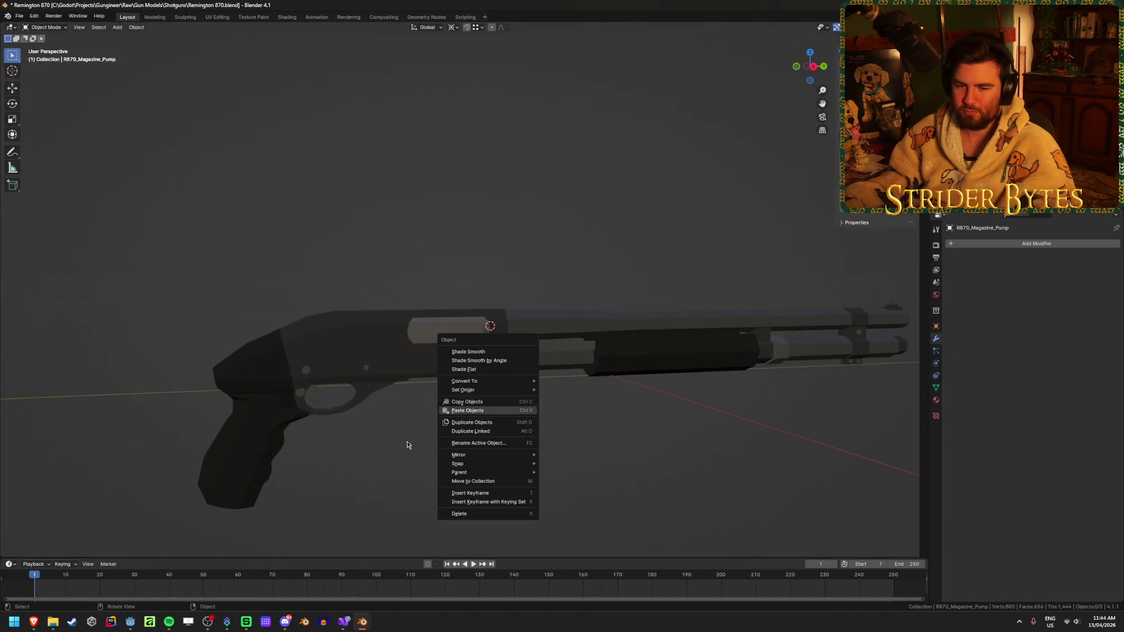
mouse_move(658, 459)
middle_mouse_down()
mouse_move(567, 413)
mouse_move(527, 432)
mouse_move(454, 392)
middle_mouse_up()
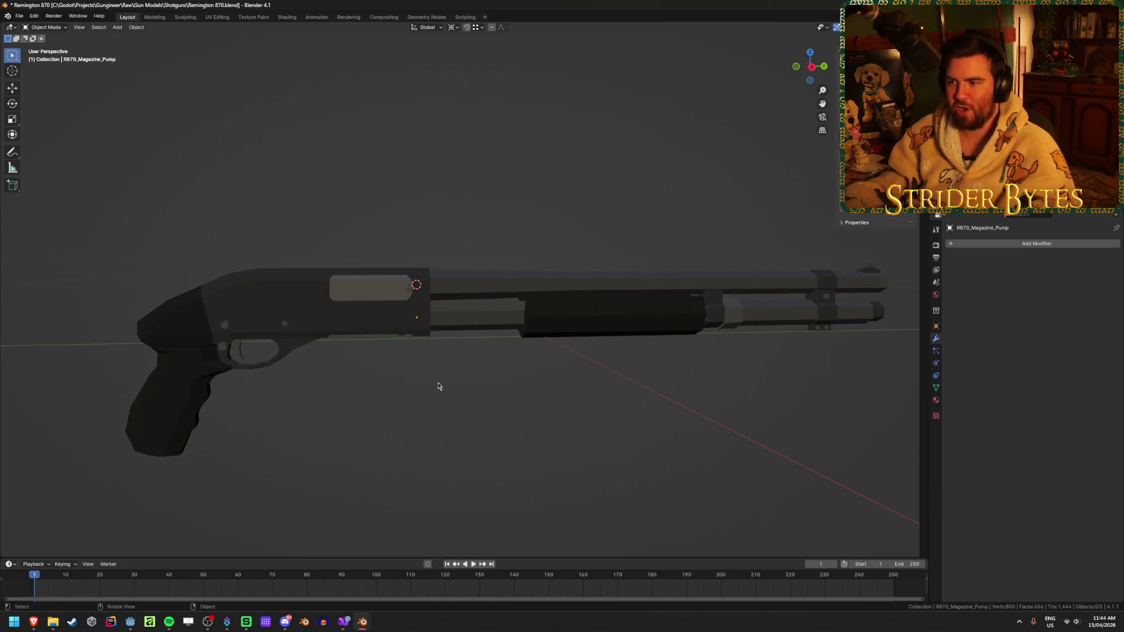
left_click(571, 310)
left_click(417, 423)
middle_click_drag(396, 414, 511, 403)
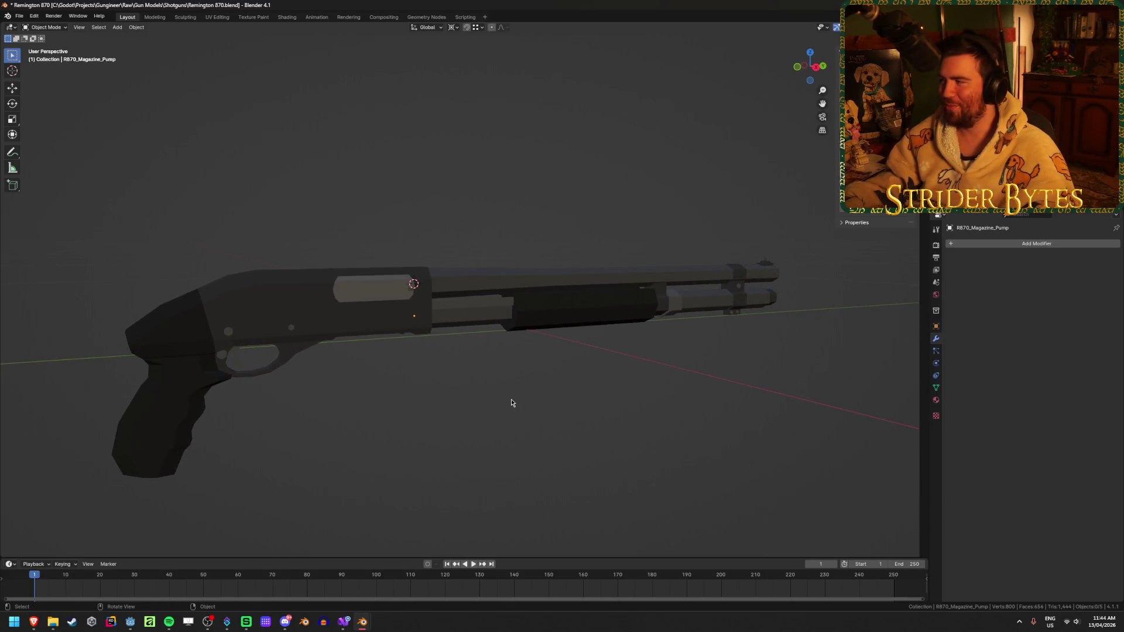
key("alt+Tab")
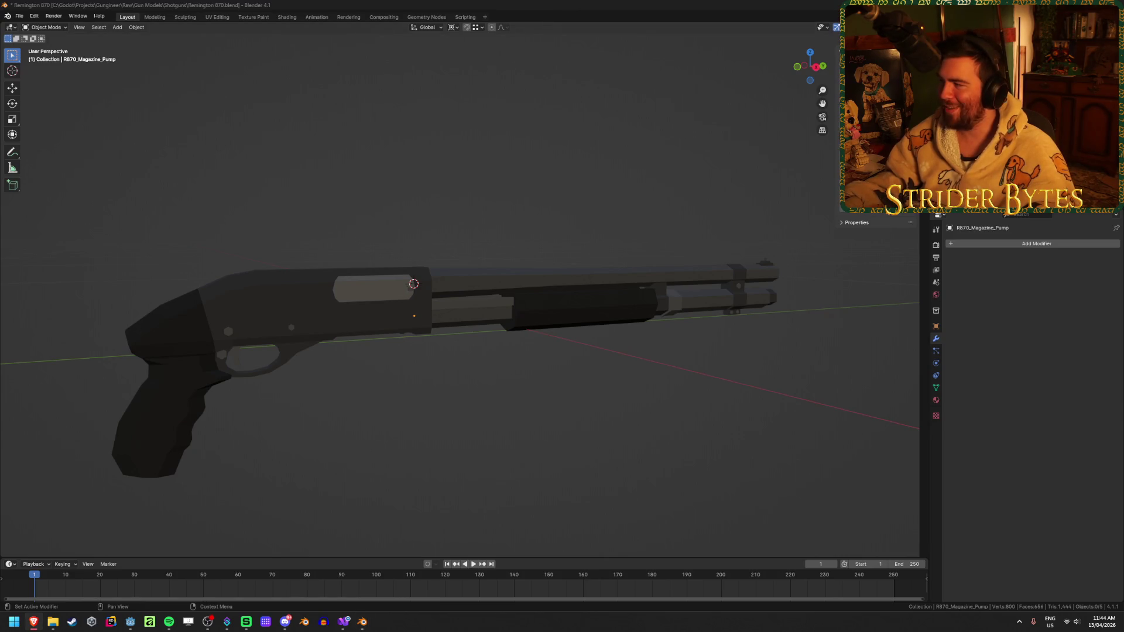
key("alt+Tab")
scroll(542, 426, "down", 3)
scroll(546, 421, "up", 2)
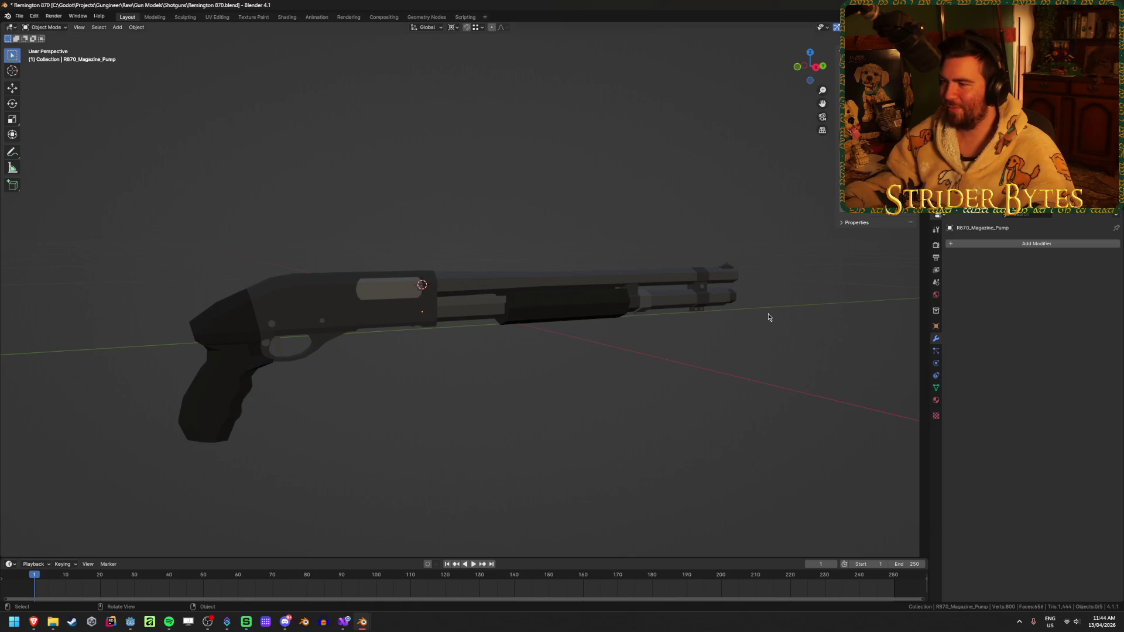
key("a")
key("ctrl+c")
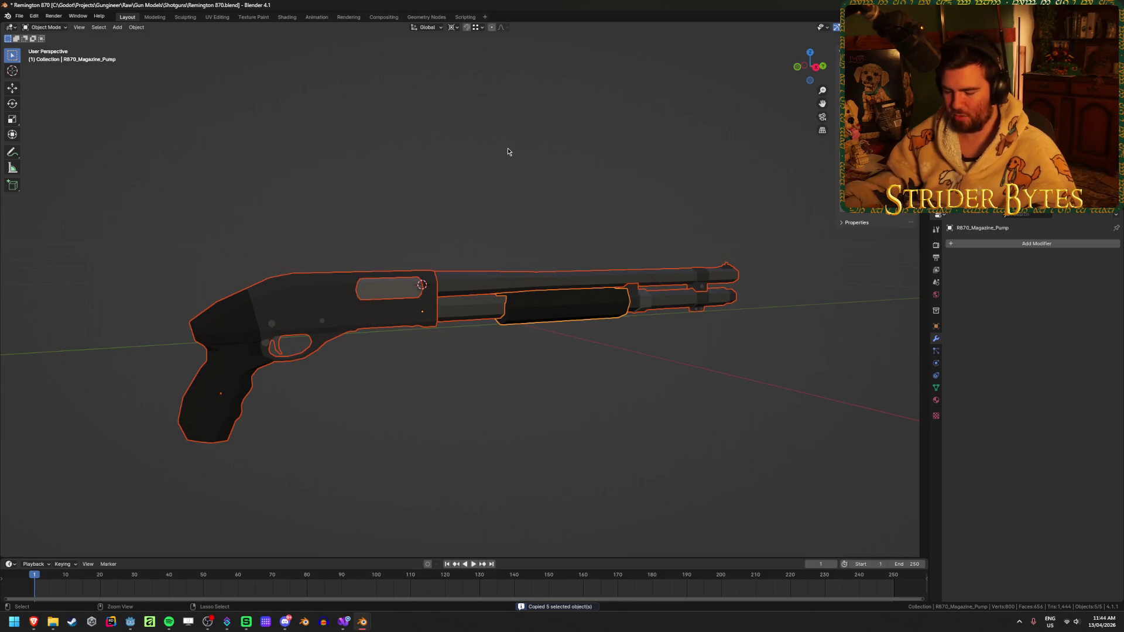
left_click(356, 628)
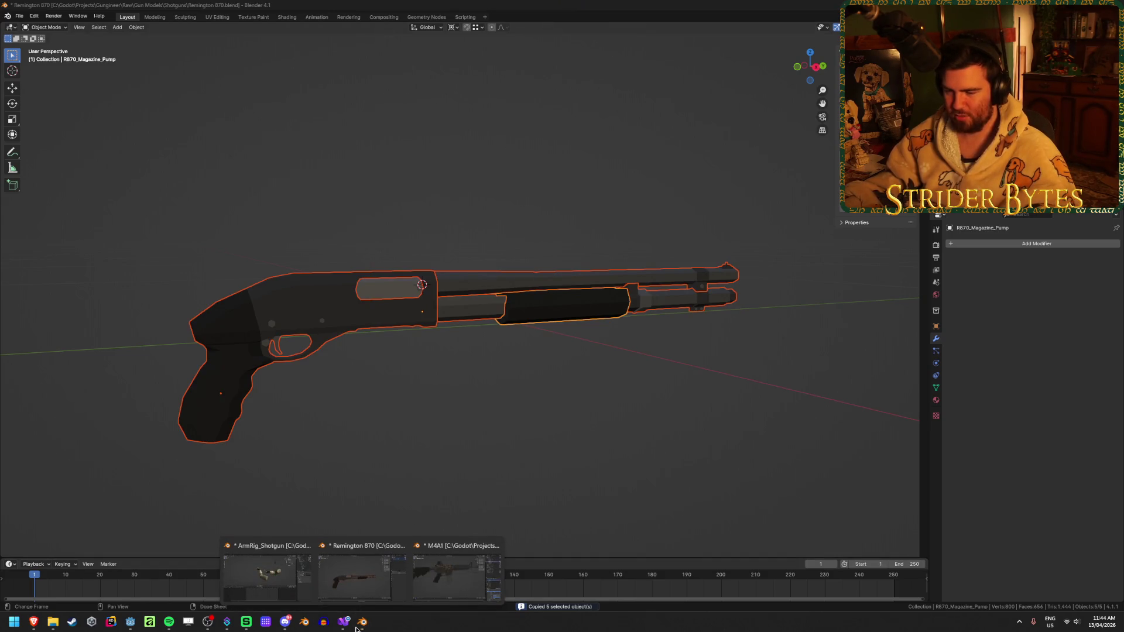
- Paste the five shotgun parts into ArmRig_Shotgun and move them toward the rig's hands
left_click(265, 574)
key("ctrl+v")
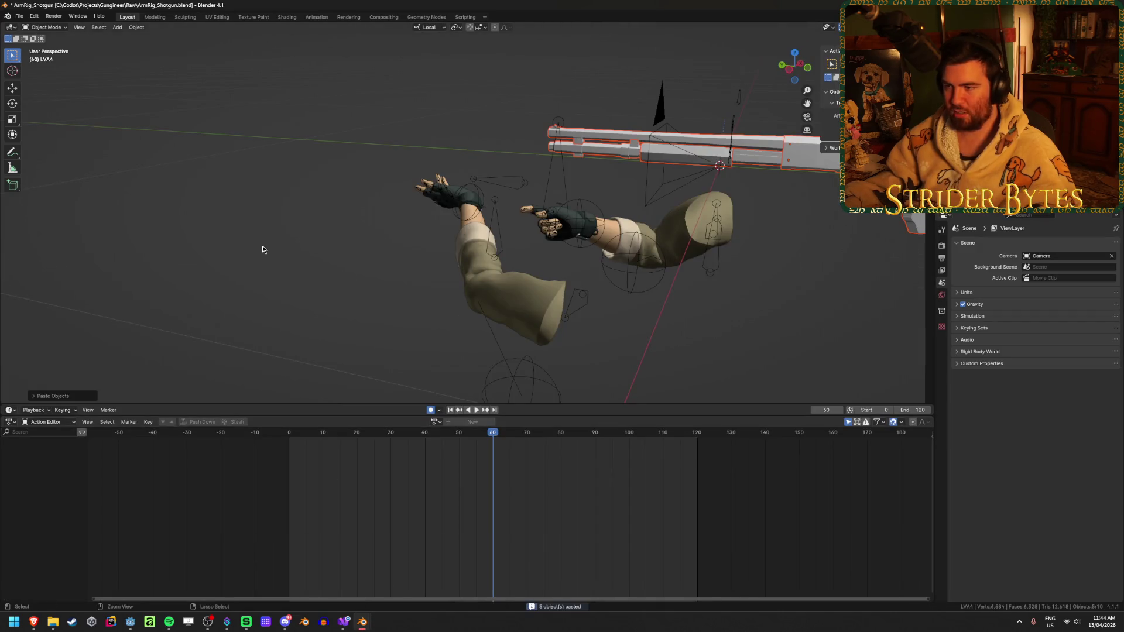
key("KP_3")
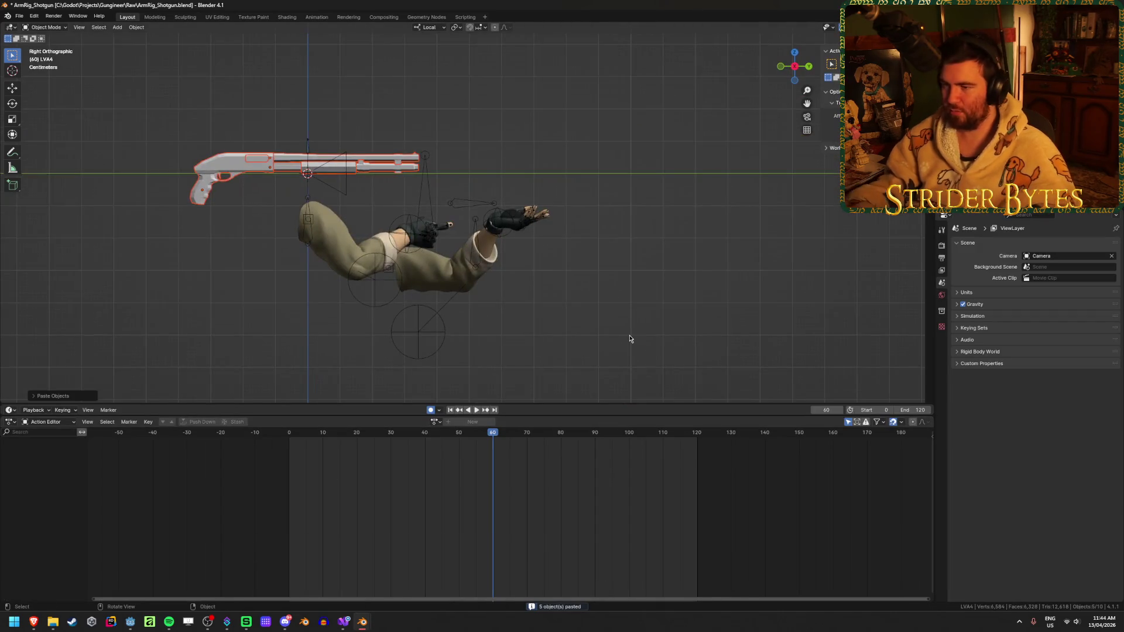
key("g")
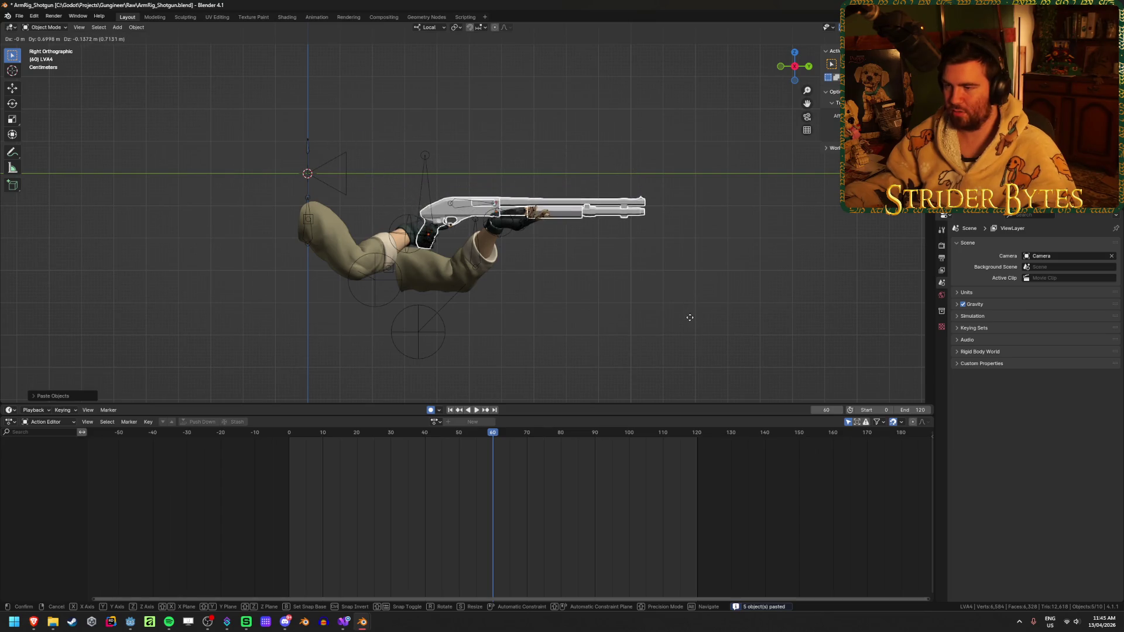
left_click(689, 321)
- Slide the shotgun along its local X axis into the hands
mouse_move(690, 306)
middle_mouse_down()
mouse_move(590, 316)
mouse_move(595, 340)
mouse_move(642, 290)
middle_mouse_up()
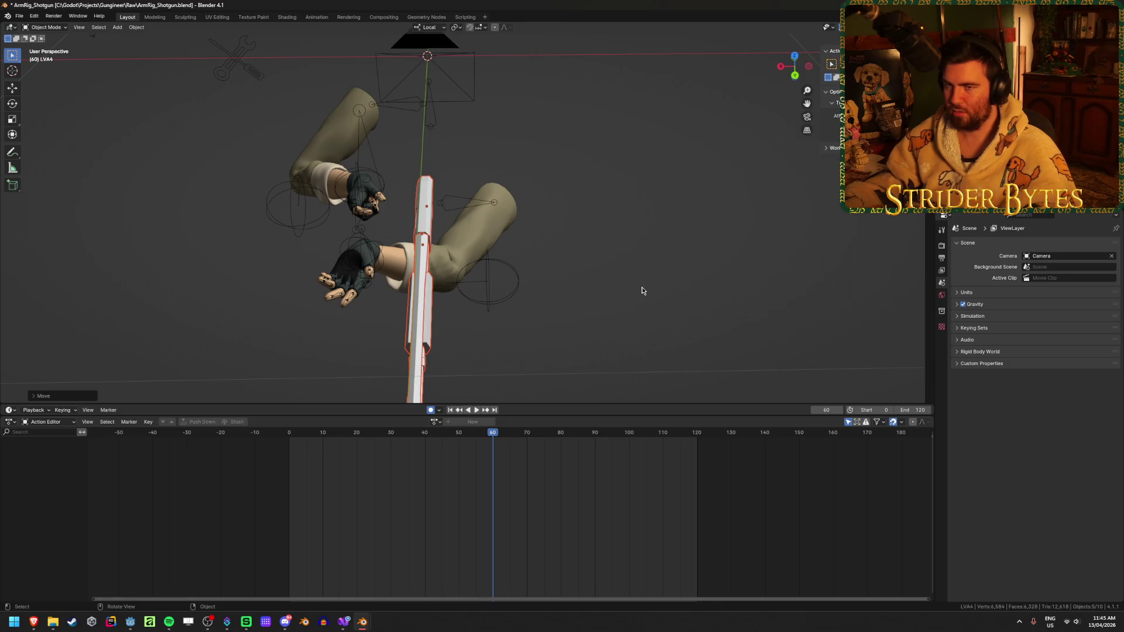
key("g")
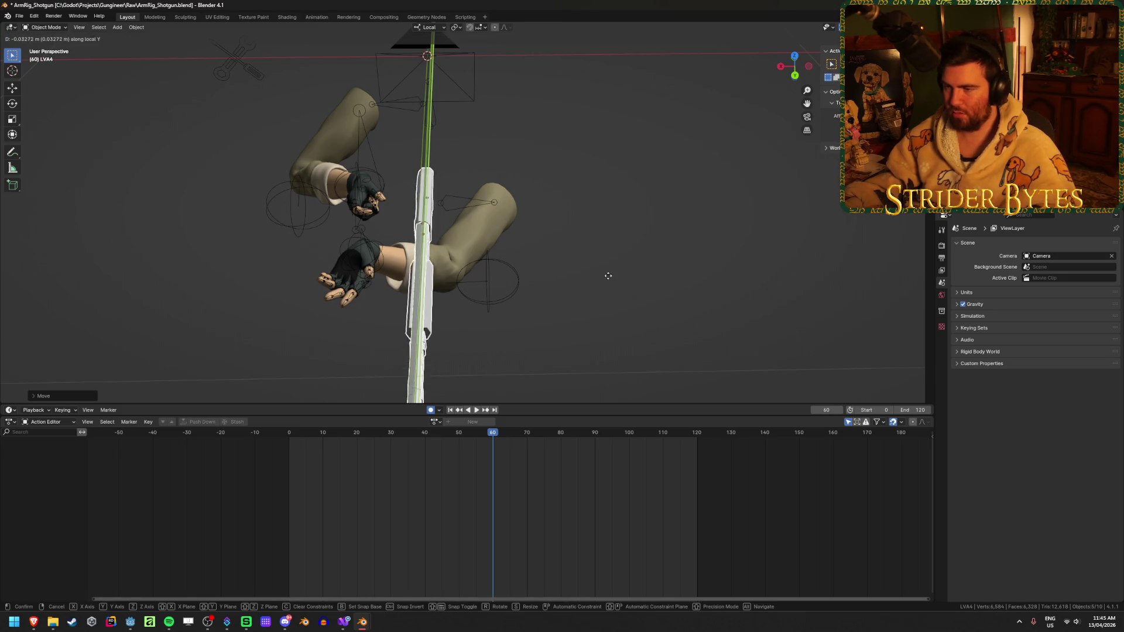
key("x")
key("x")
left_click(580, 282)
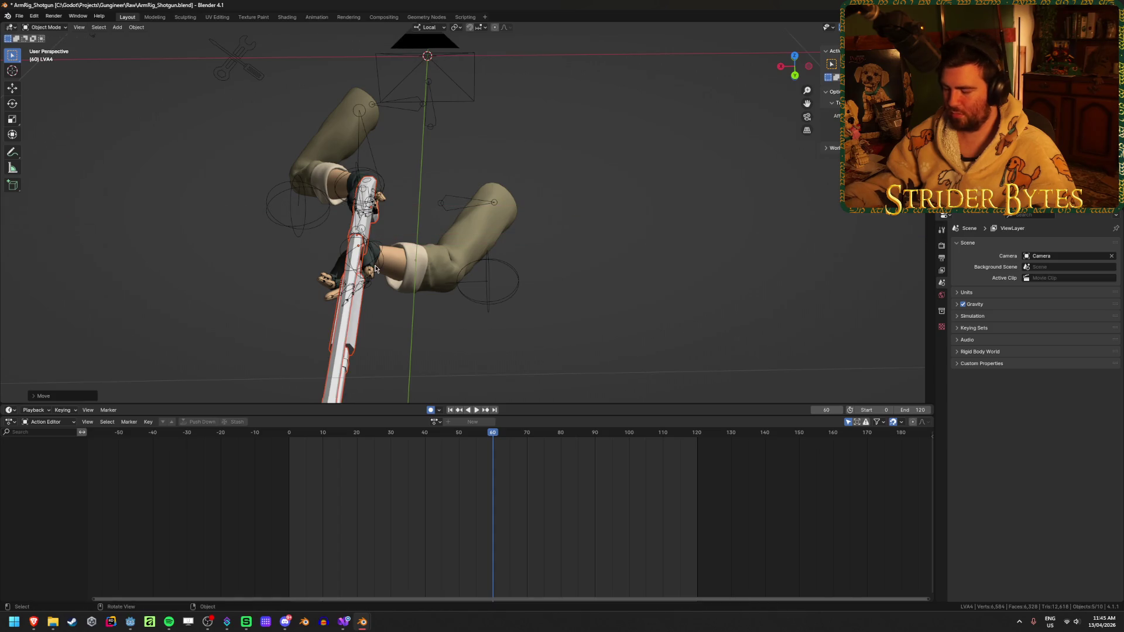
scroll(375, 269, "down", 3)
middle_click_drag(376, 263, 394, 213)
scroll(318, 251, "up", 5)
mouse_move(318, 251)
middle_mouse_down()
mouse_move(355, 305)
mouse_move(448, 255)
mouse_move(382, 306)
mouse_move(307, 305)
middle_mouse_up()
- Check the camera view, keep the shotgun at scale 1.0, and return to Remington 870
key("KP_0")
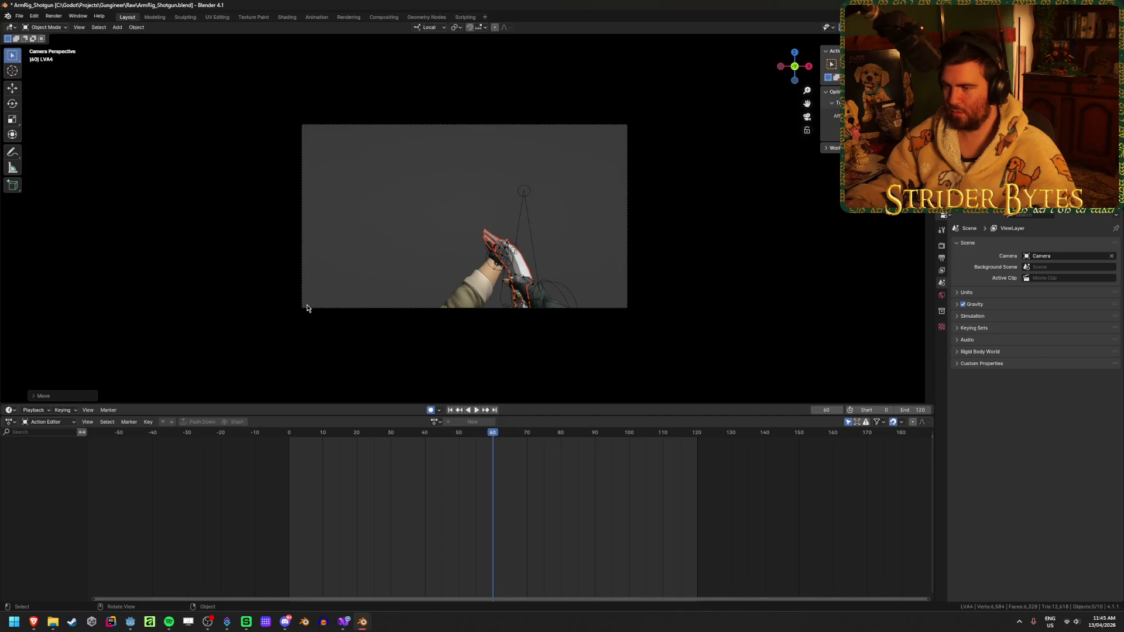
key("KP_0")
mouse_move(464, 285)
middle_mouse_down()
mouse_move(497, 278)
mouse_move(504, 223)
middle_mouse_up()
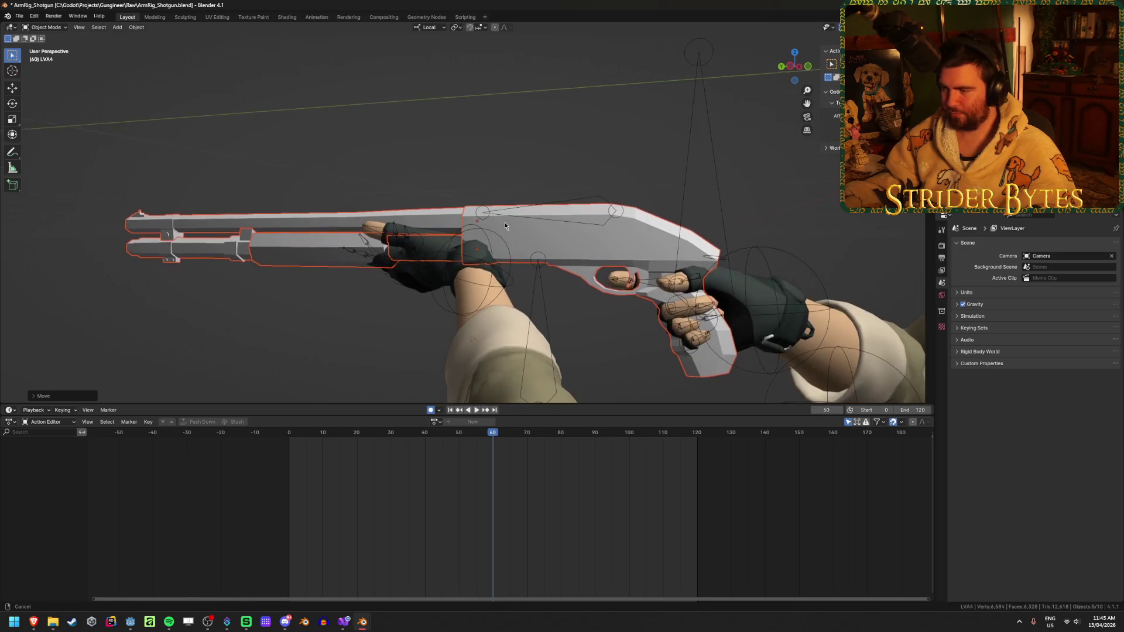
key("s")
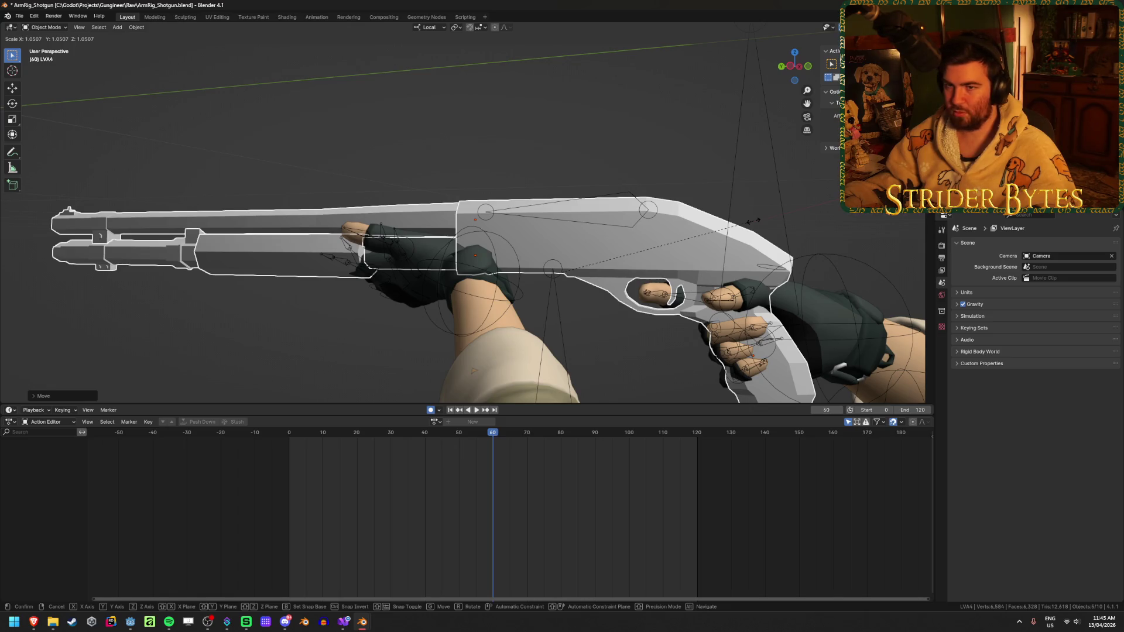
type("1.0")
key("Return")
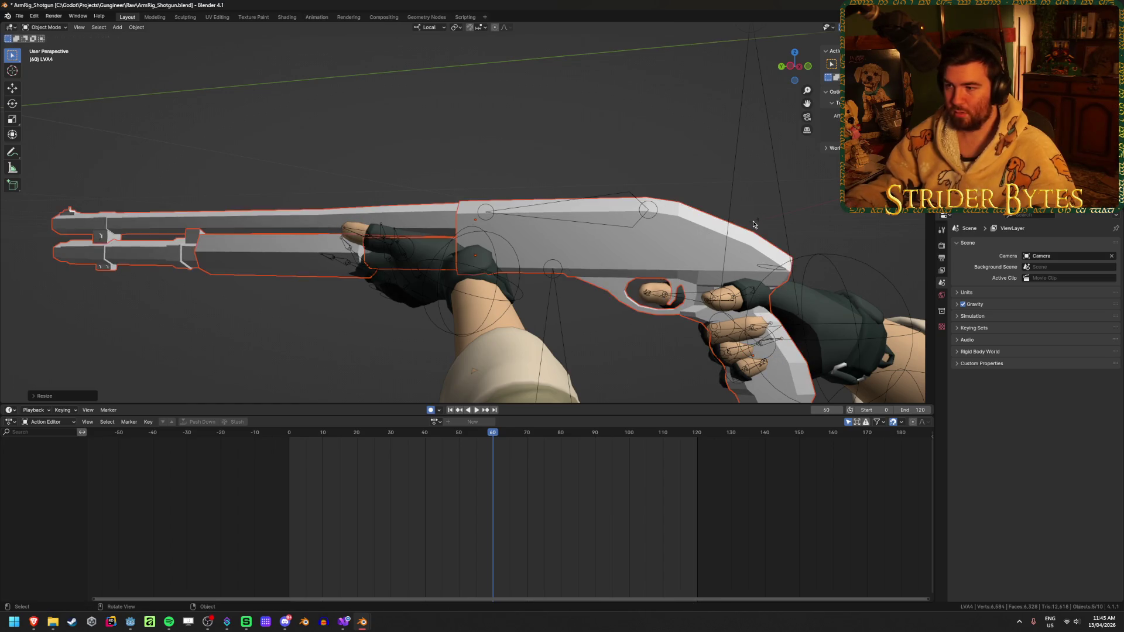
mouse_move(365, 611)
left_click(368, 569)
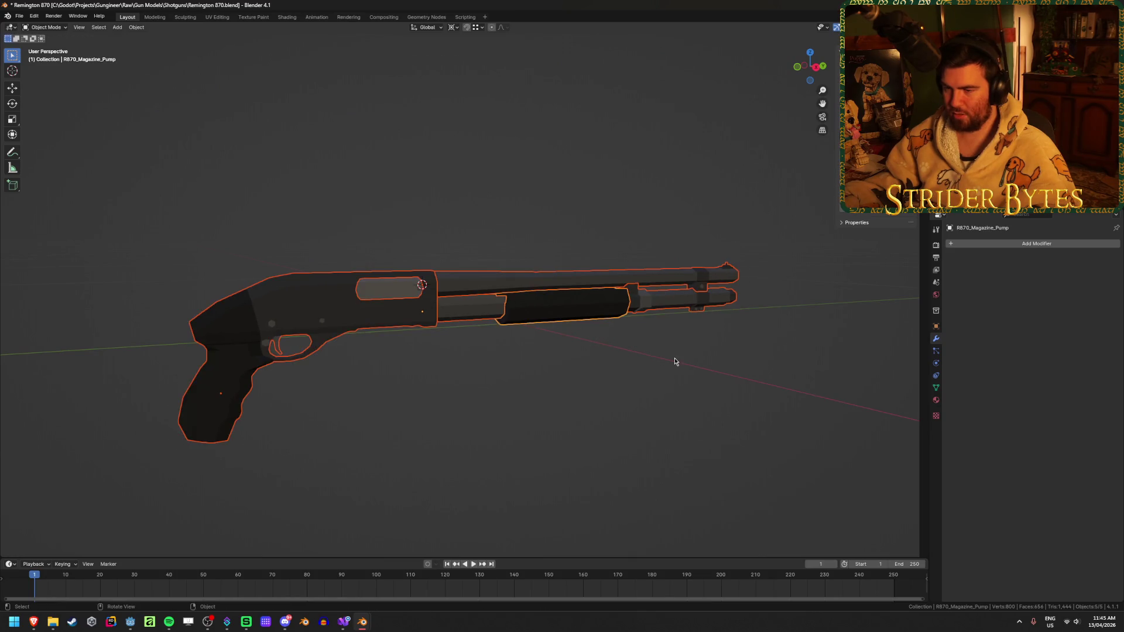
- Scale the whole shotgun to 1.05
mouse_move(675, 384)
middle_mouse_down()
mouse_move(777, 371)
mouse_move(659, 394)
middle_mouse_up()
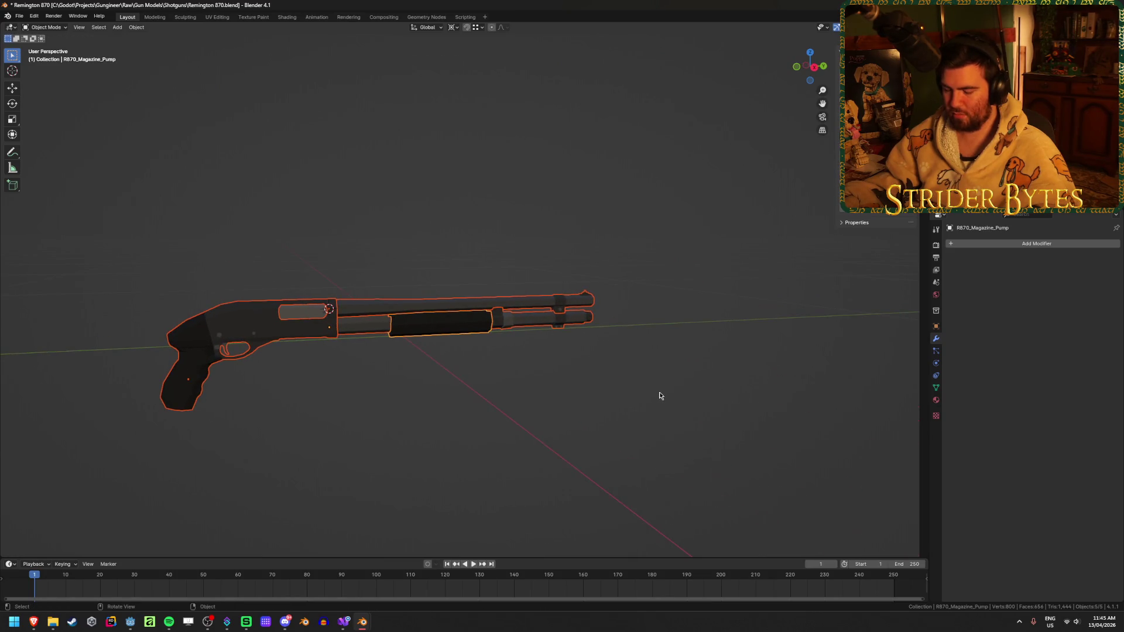
type("s1.05")
key("Return")
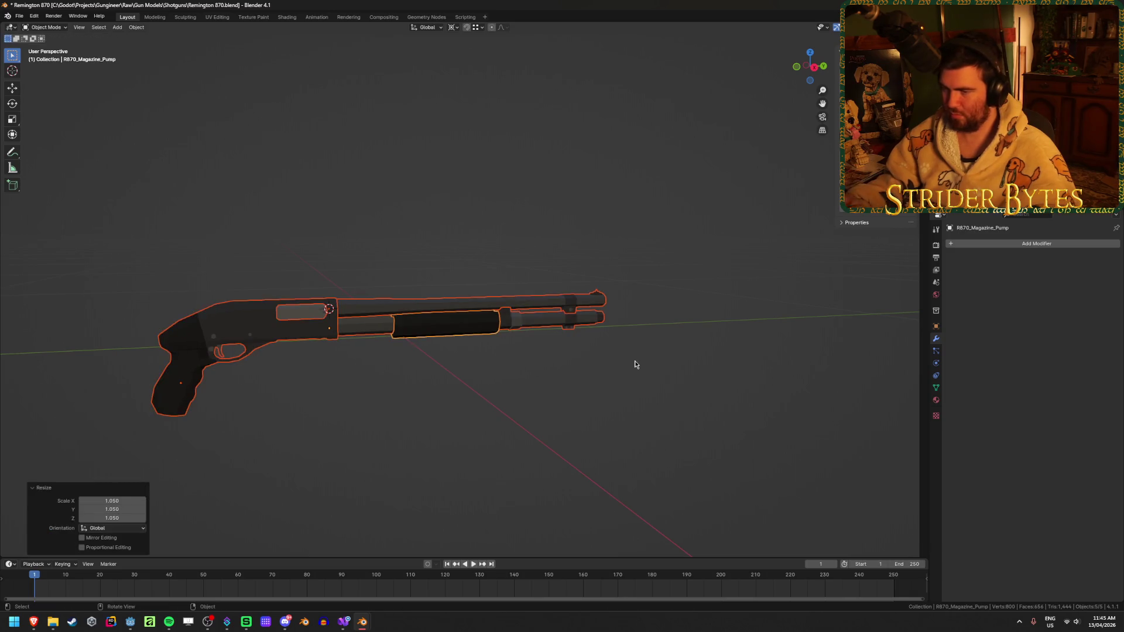
mouse_move(359, 623)
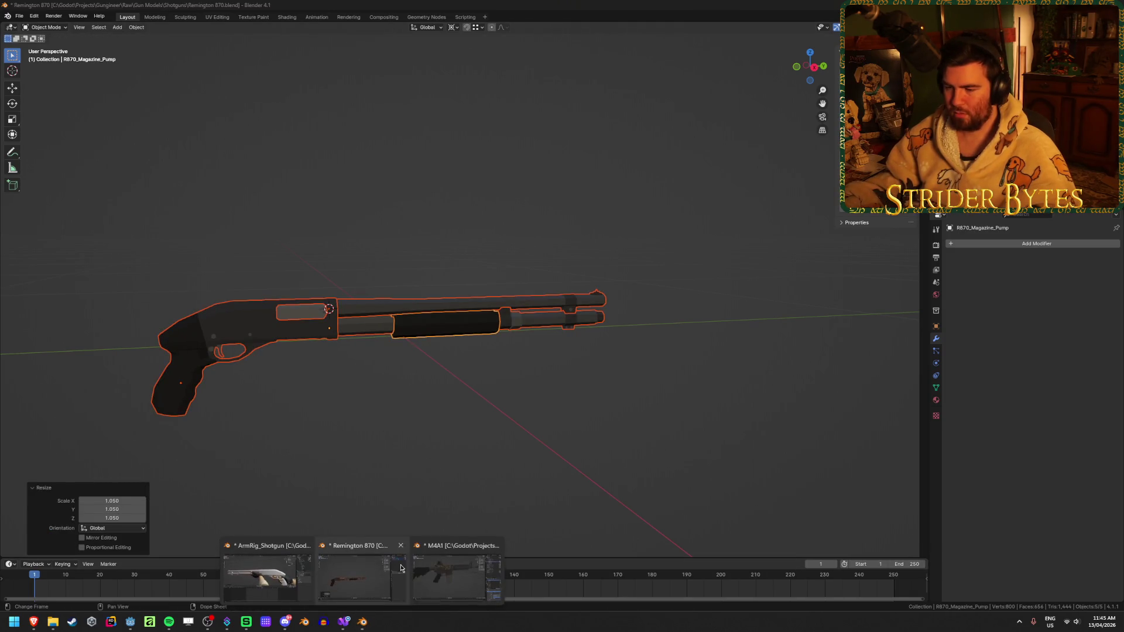
left_click(434, 575)
left_click(354, 577)
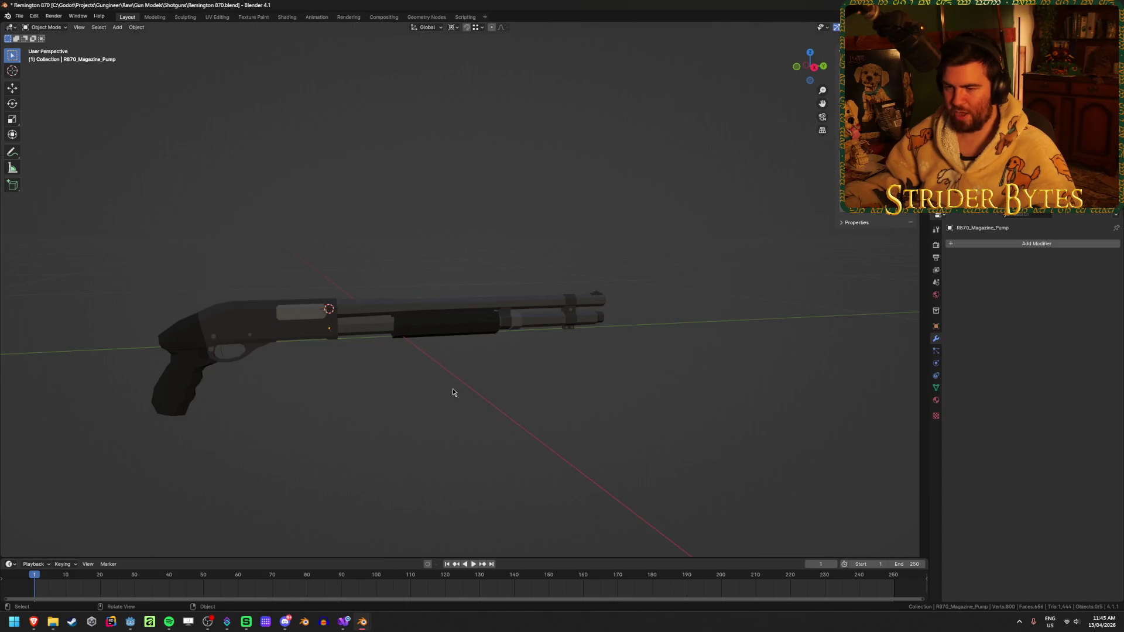
- Try moving R870_Receiver over the barrel, then undo it
key("a")
left_click(431, 326, "shift")
key("alt+a")
left_click(171, 380)
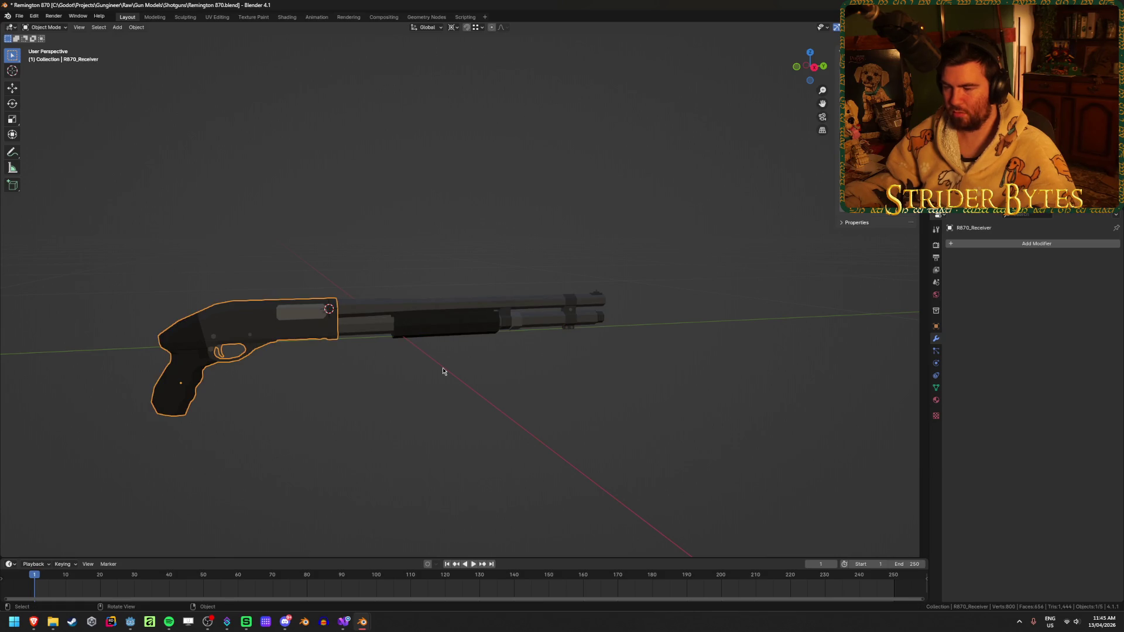
mouse_move(203, 336)
left_mouse_down()
mouse_move(424, 324)
mouse_move(425, 288)
left_mouse_up()
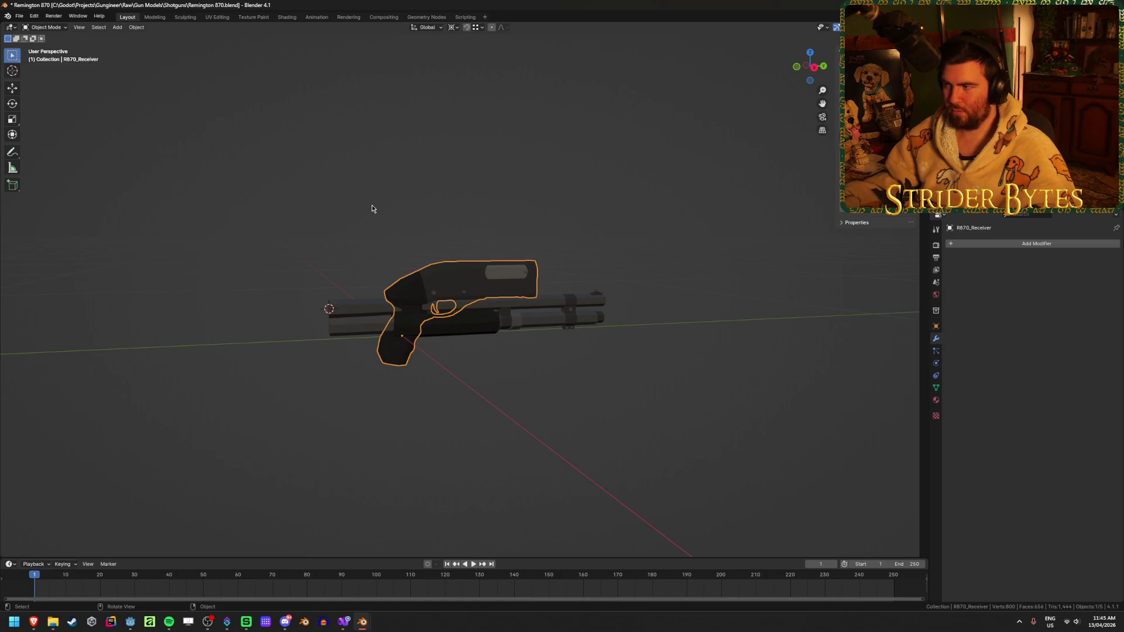
key("ctrl+z")
key("ctrl+z")
left_click(470, 230)
mouse_move(469, 230)
middle_mouse_down()
mouse_move(519, 218)
mouse_move(499, 217)
middle_mouse_up()
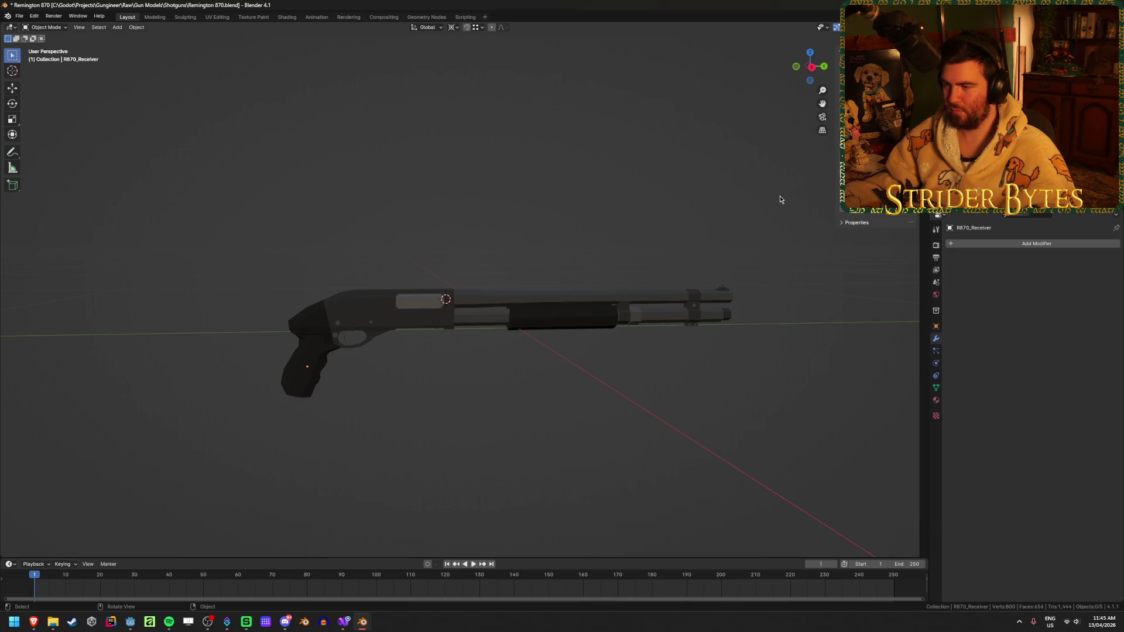
- Move all five shotgun parts 0.33686 m along global Y
key("a")
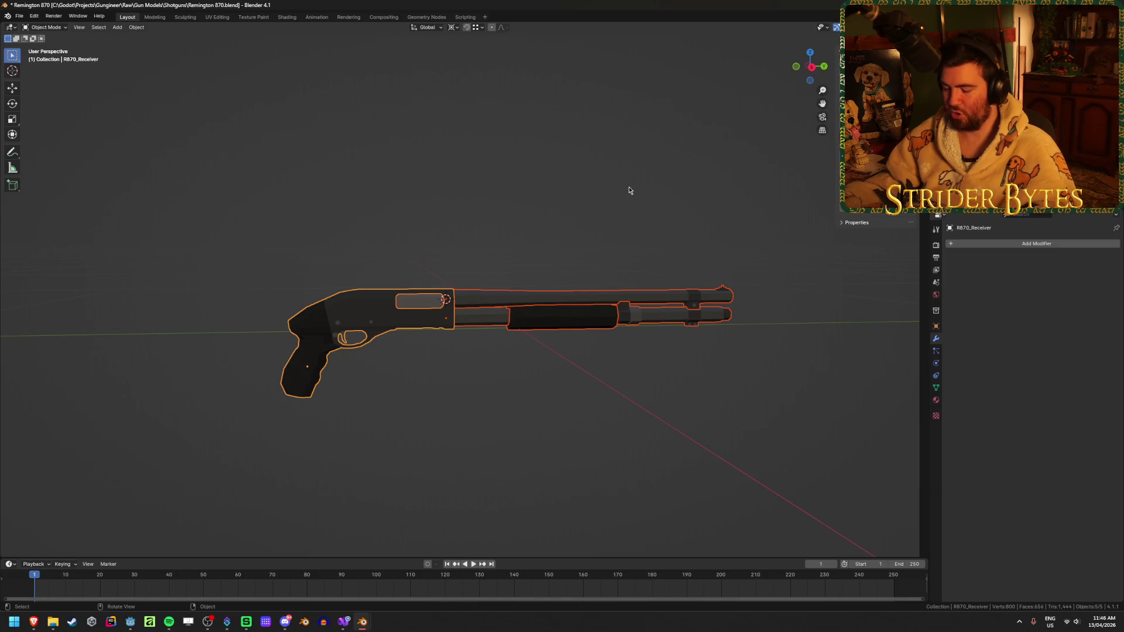
type("g")
type("-0.33686")
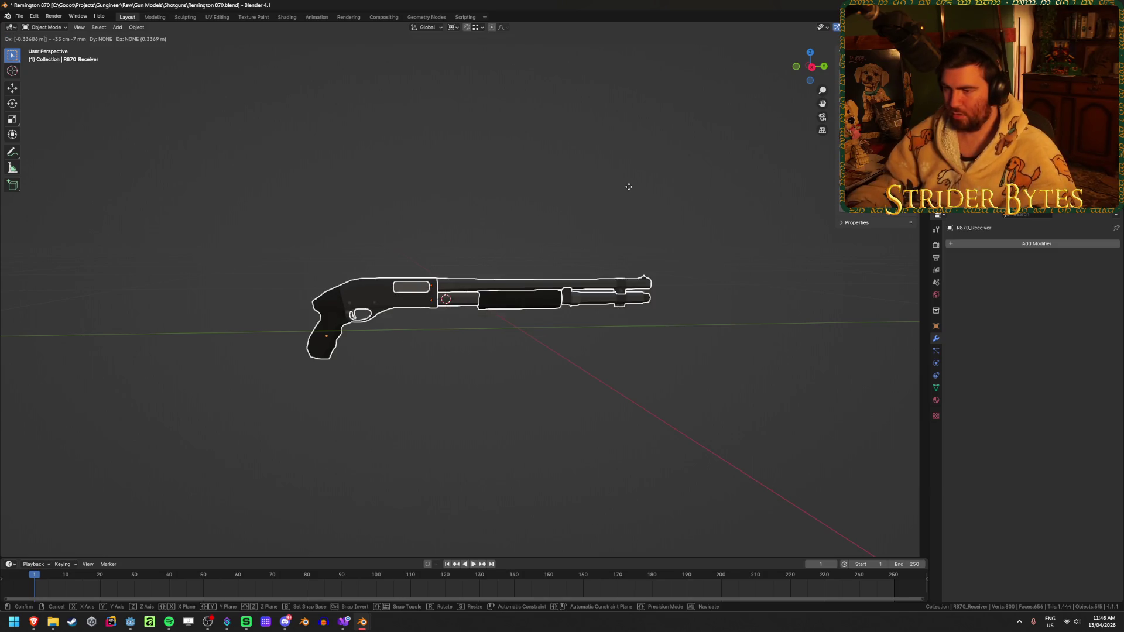
type("y")
key("minus")
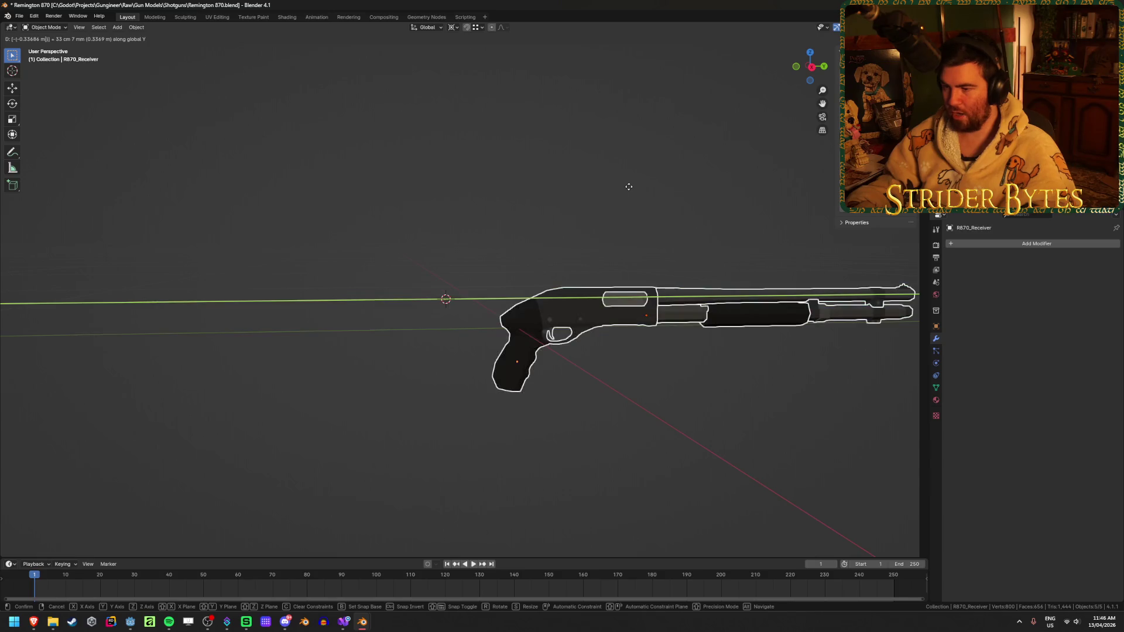
key("Return")
middle_click_drag(609, 188, 526, 197)
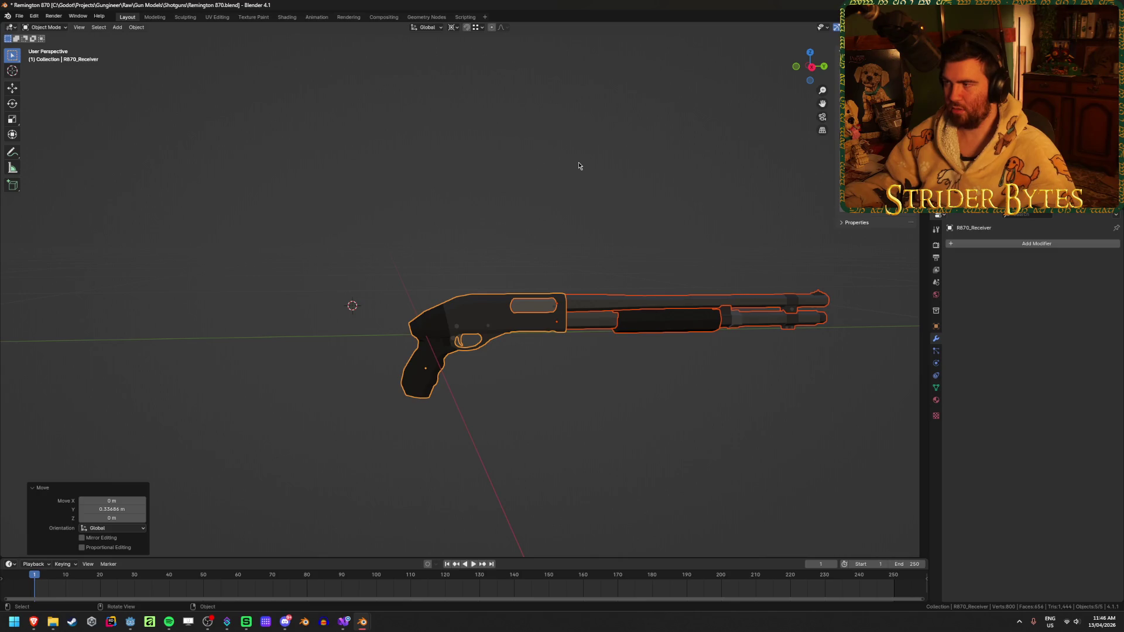
- Raise the whole shotgun 0.056 m along Z
key("g")
key("z")
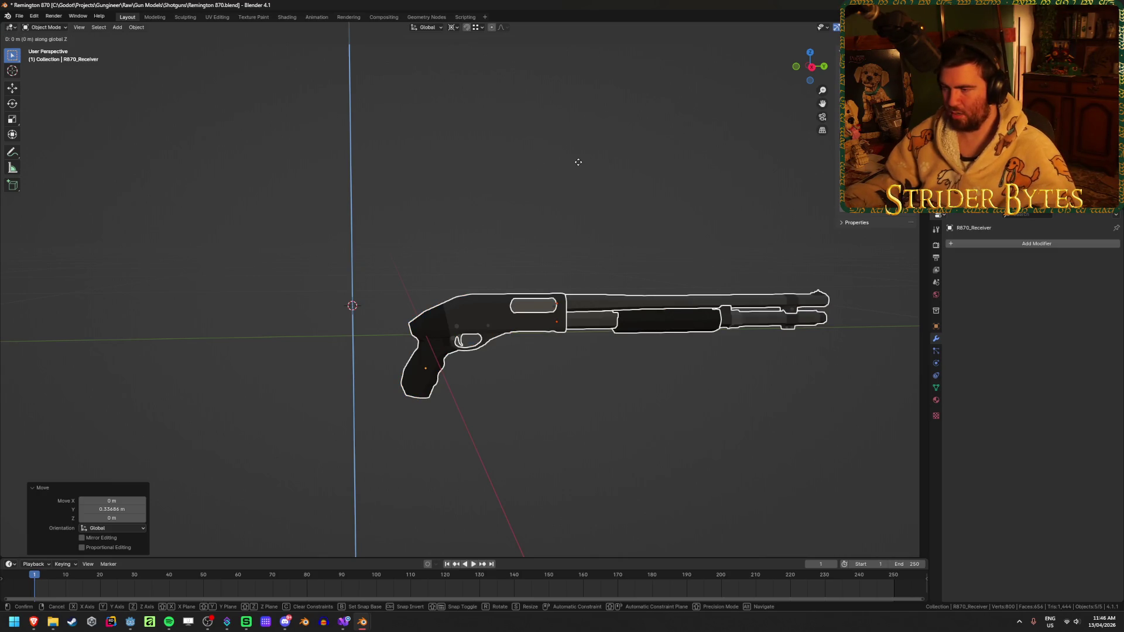
key("minus")
key("Return")
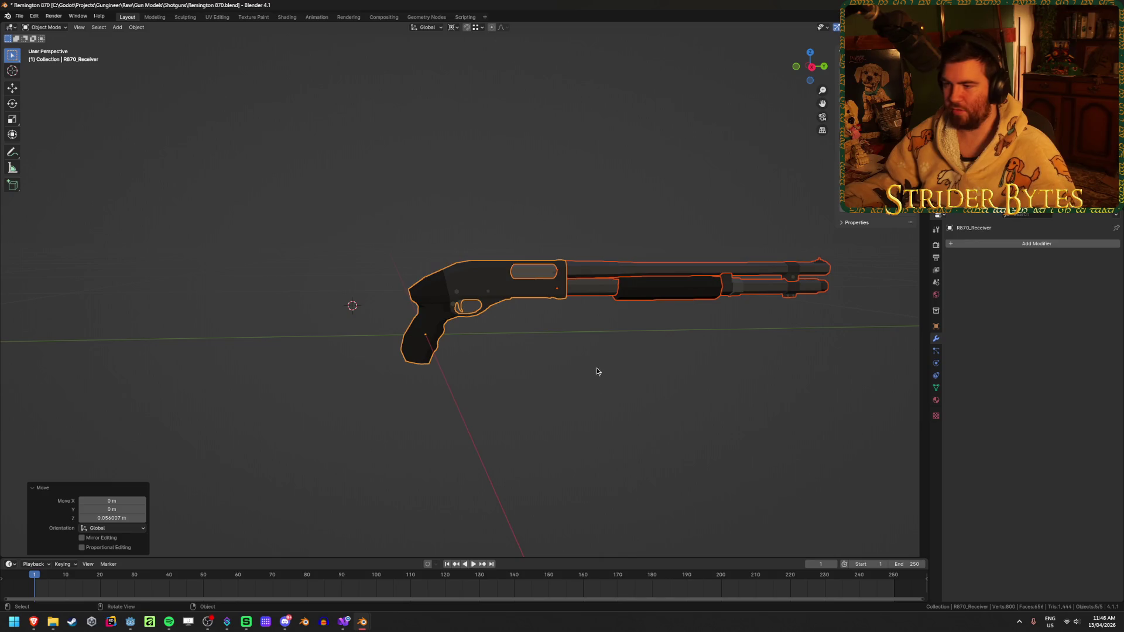
left_click(644, 364)
mouse_move(644, 364)
middle_mouse_down()
mouse_move(532, 349)
mouse_move(625, 345)
mouse_move(579, 339)
mouse_move(557, 387)
middle_mouse_up()
- Check the forend, R870_Magazine tube and outer barrel by selecting each
left_click(615, 349)
left_click(553, 321)
left_click(553, 321)
left_click(553, 320)
scroll(557, 388, "up", 4)
scroll(424, 419, "down", 5)
left_click(723, 426)
scroll(722, 426, "down", 3)
- Switch to the ArmRig_Shotgun file and view the gun, arms and camera
key("a")
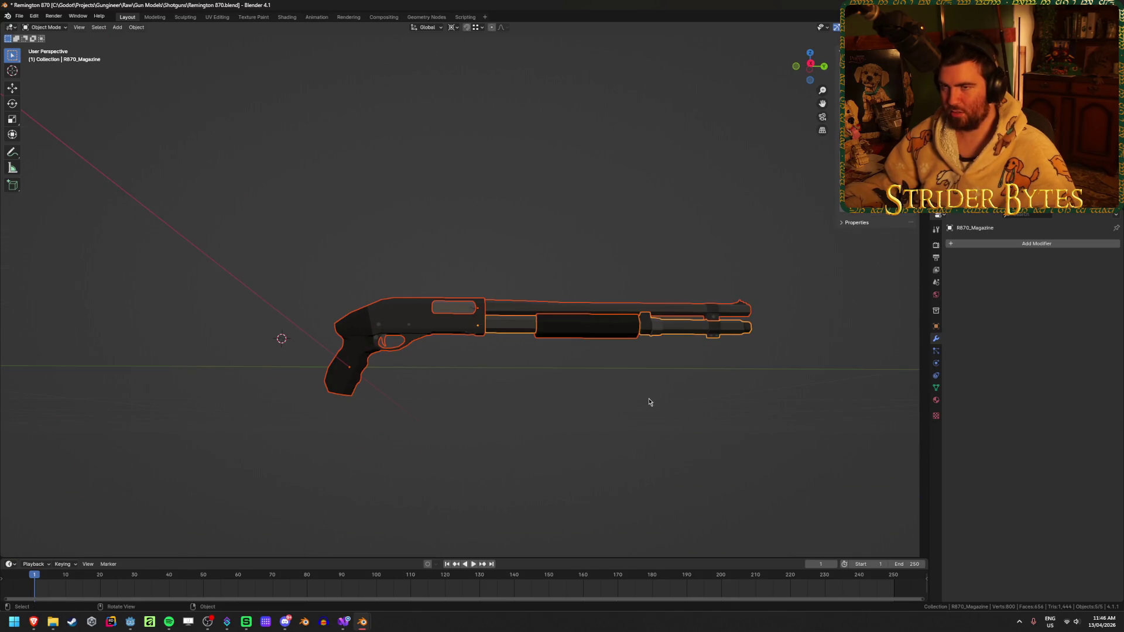
mouse_move(362, 622)
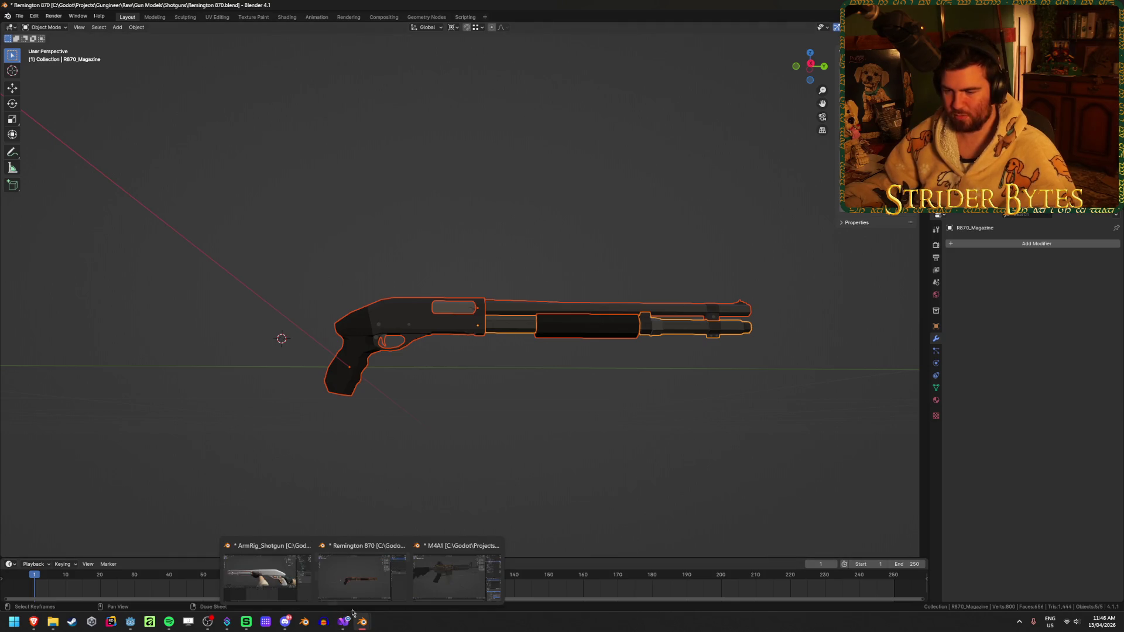
left_click(246, 573)
middle_click_drag(373, 359, 275, 333)
left_click(271, 331)
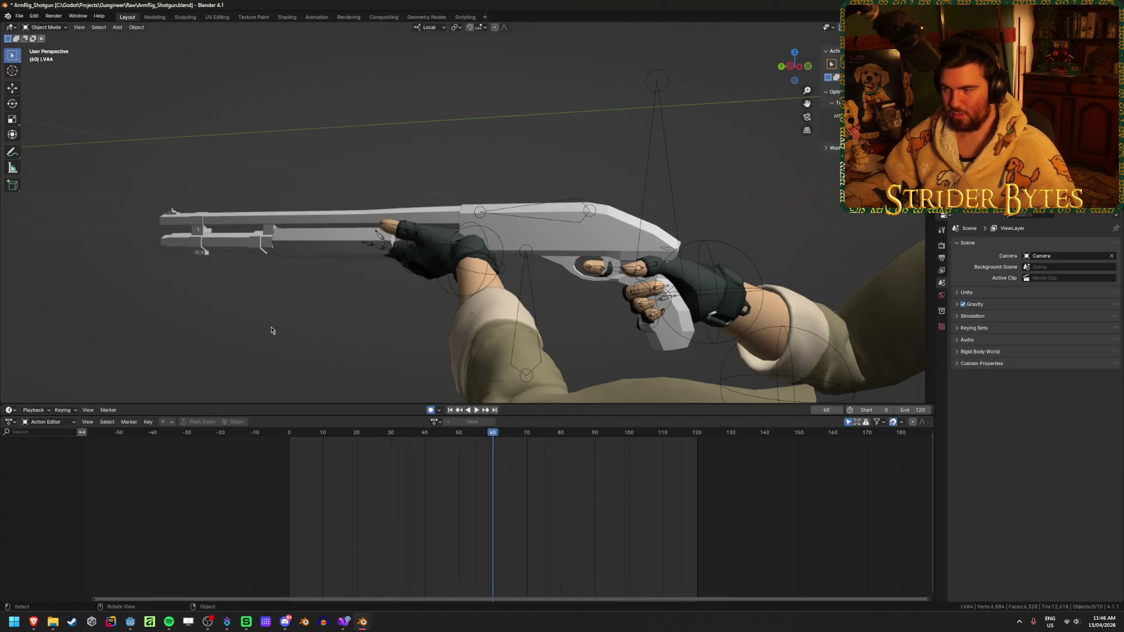
middle_click_drag(464, 205, 424, 148)
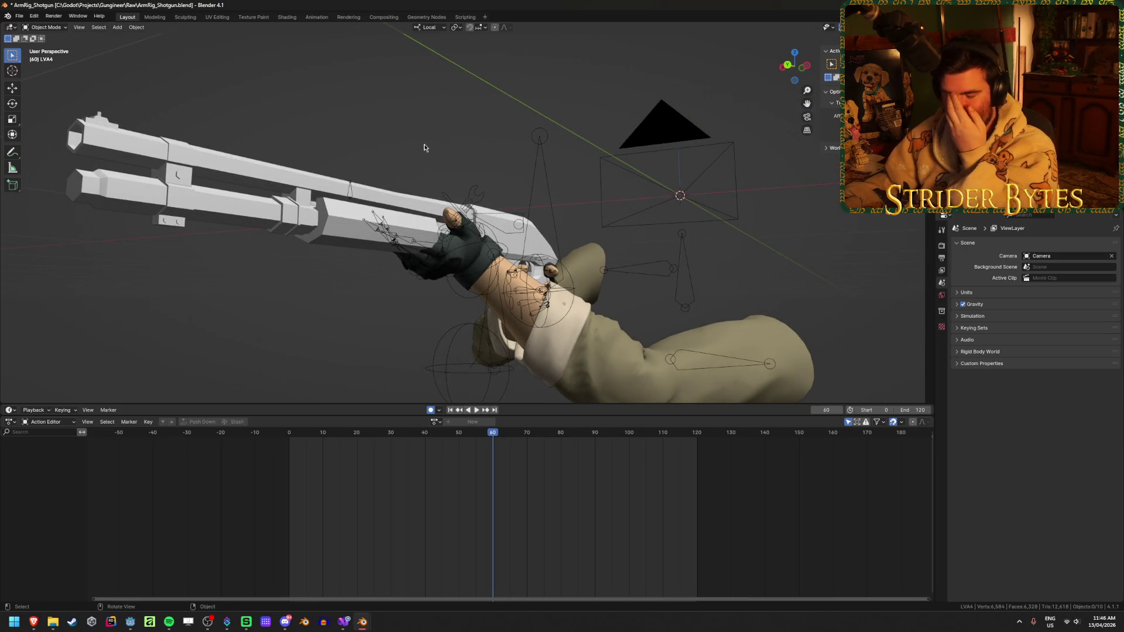
- Select the arm rig armature, try pose and edit mode, then return to Object Mode
left_click(473, 244)
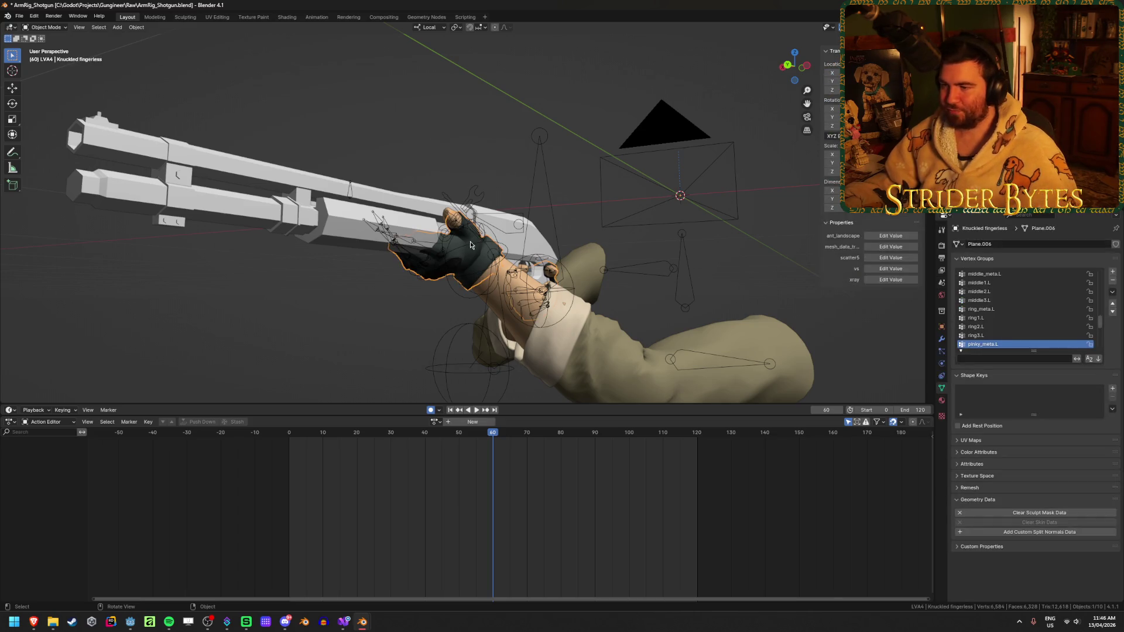
left_click(487, 244)
mouse_move(488, 245)
middle_mouse_down()
mouse_move(439, 274)
mouse_move(363, 288)
middle_mouse_up()
left_click(279, 311)
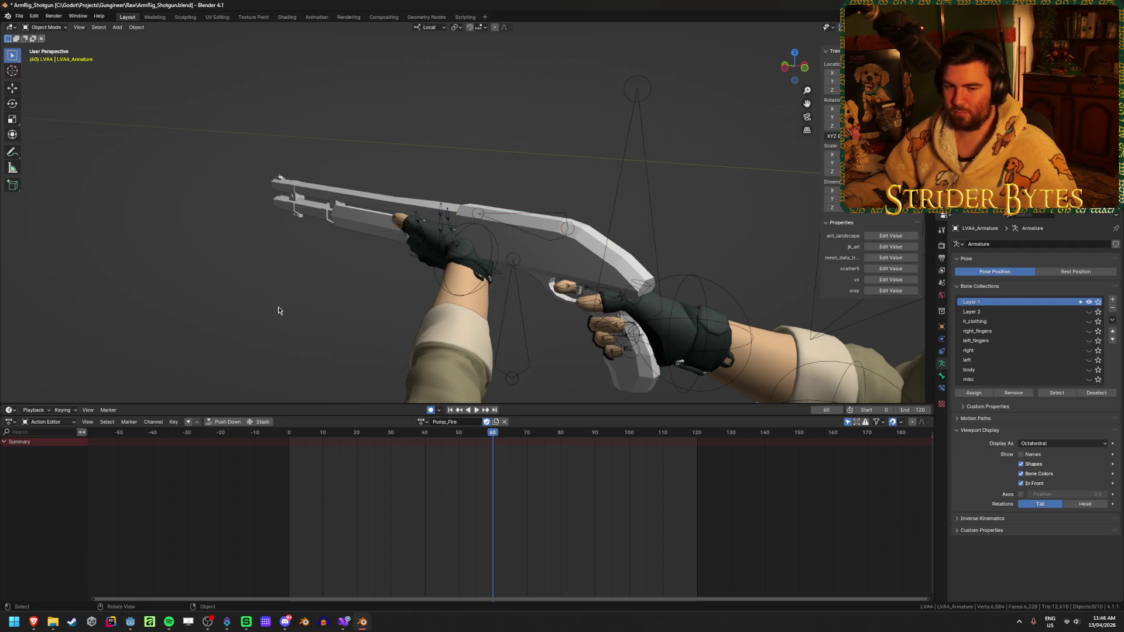
left_click(484, 272)
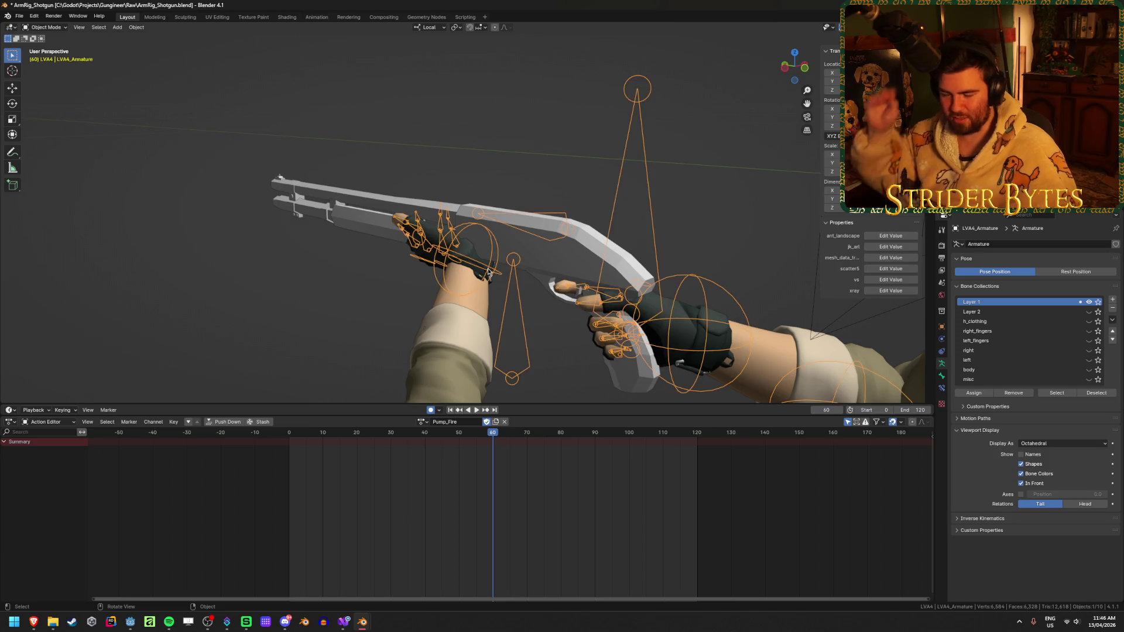
key("ctrl+Tab")
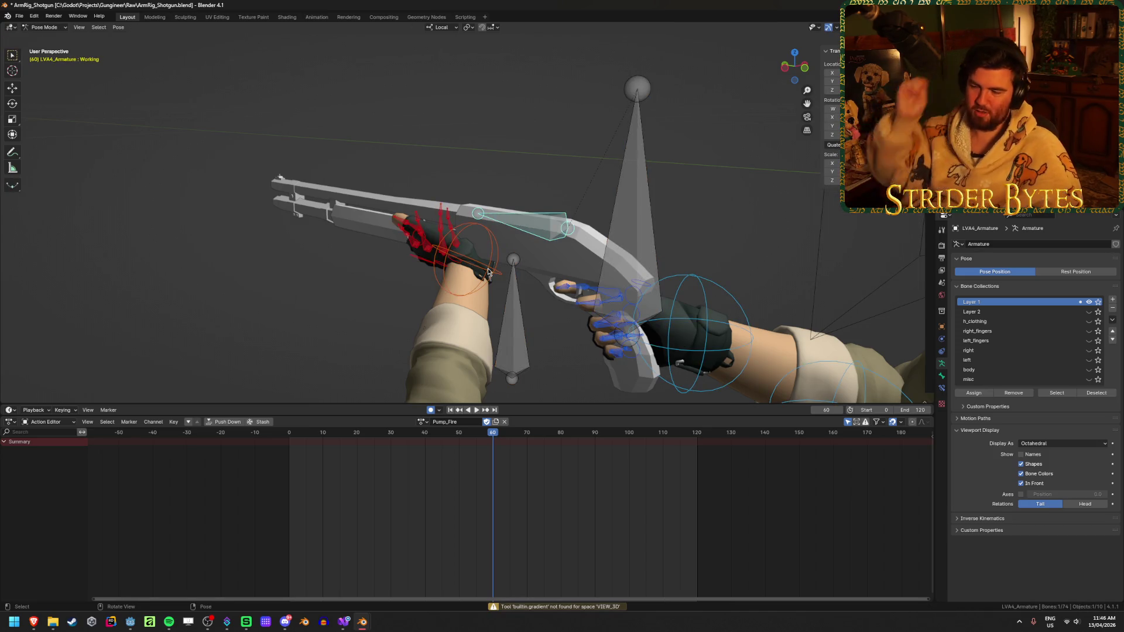
key("Tab")
scroll(487, 265, "down", 3)
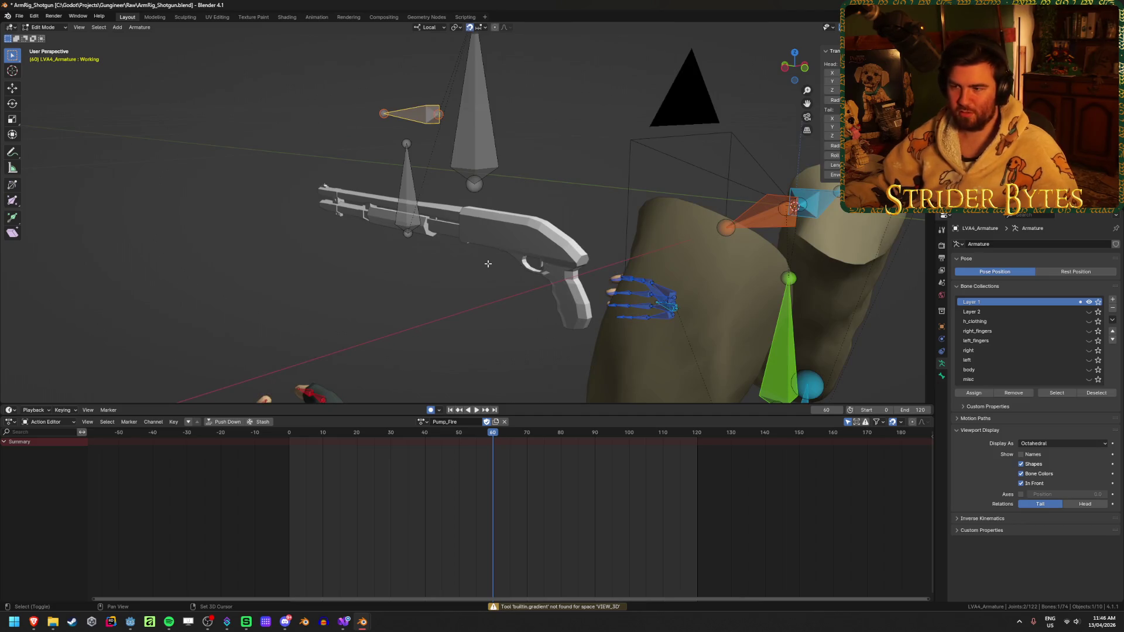
left_click(512, 234)
middle_click_drag(512, 234, 493, 265)
key("ctrl+Tab")
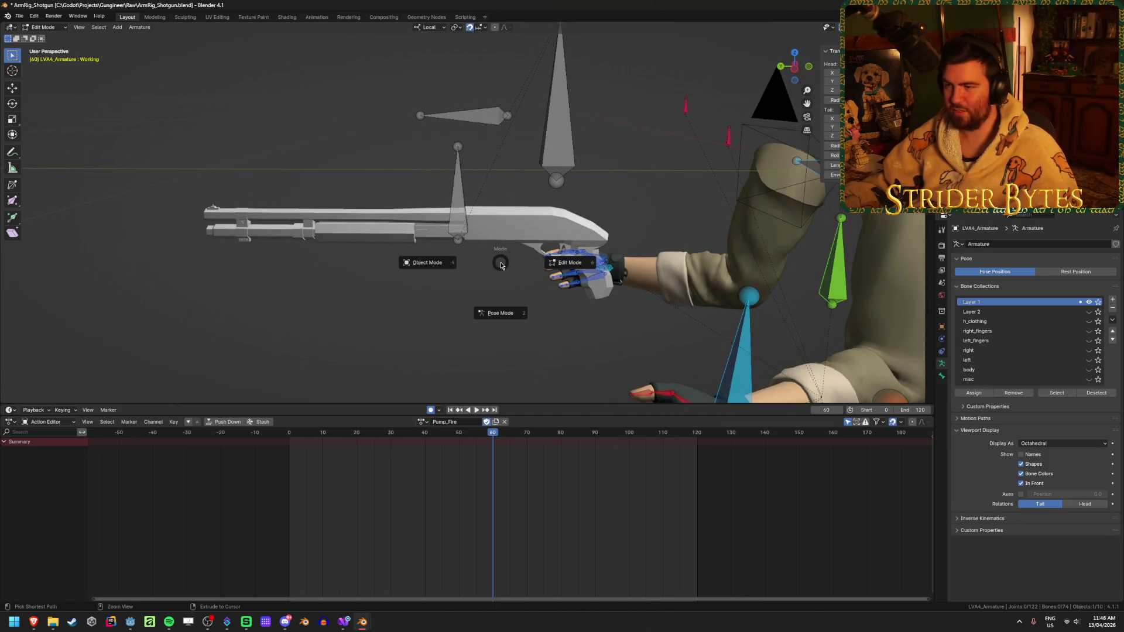
left_click(493, 266)
- Select the five R870 parts with R870_Receiver_Port active and join them
left_click(320, 221)
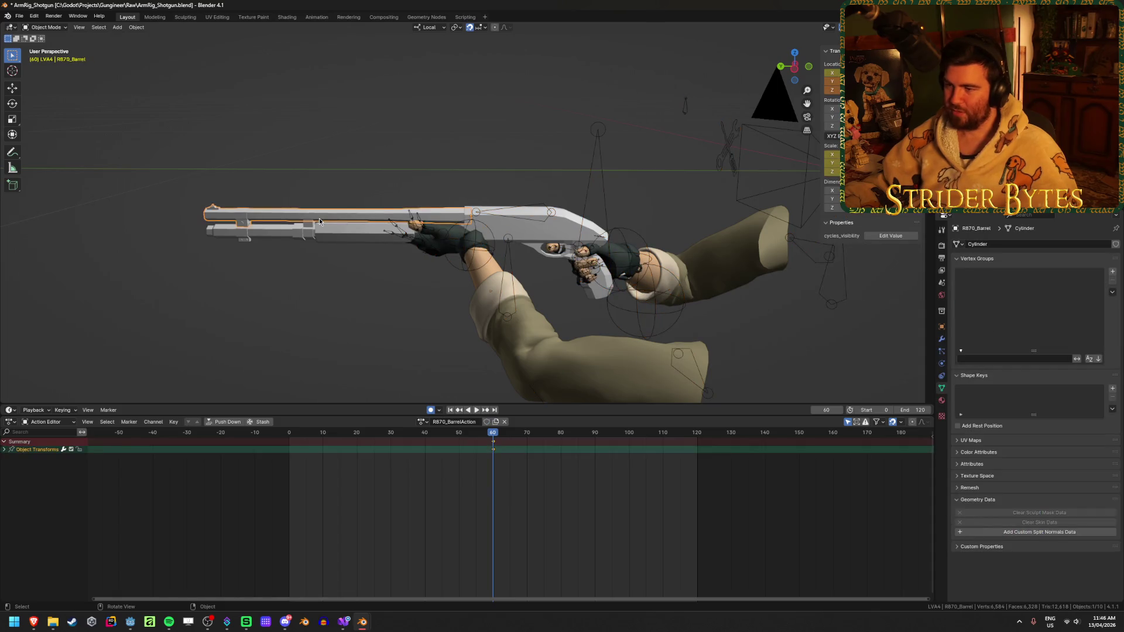
left_click(527, 234, "shift")
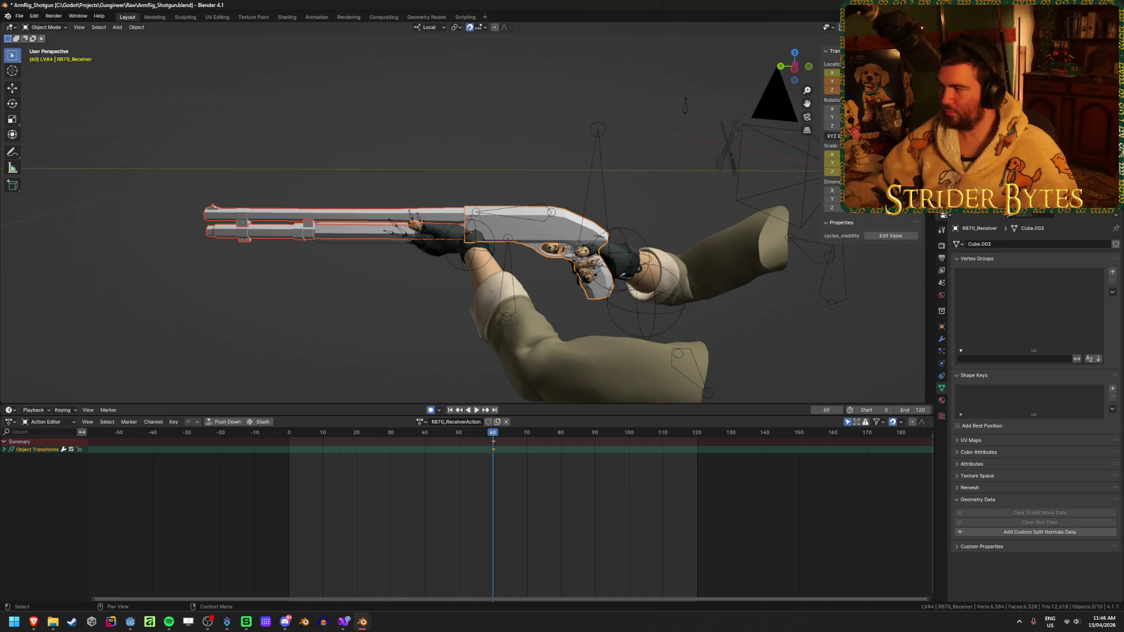
left_click(363, 231, "shift")
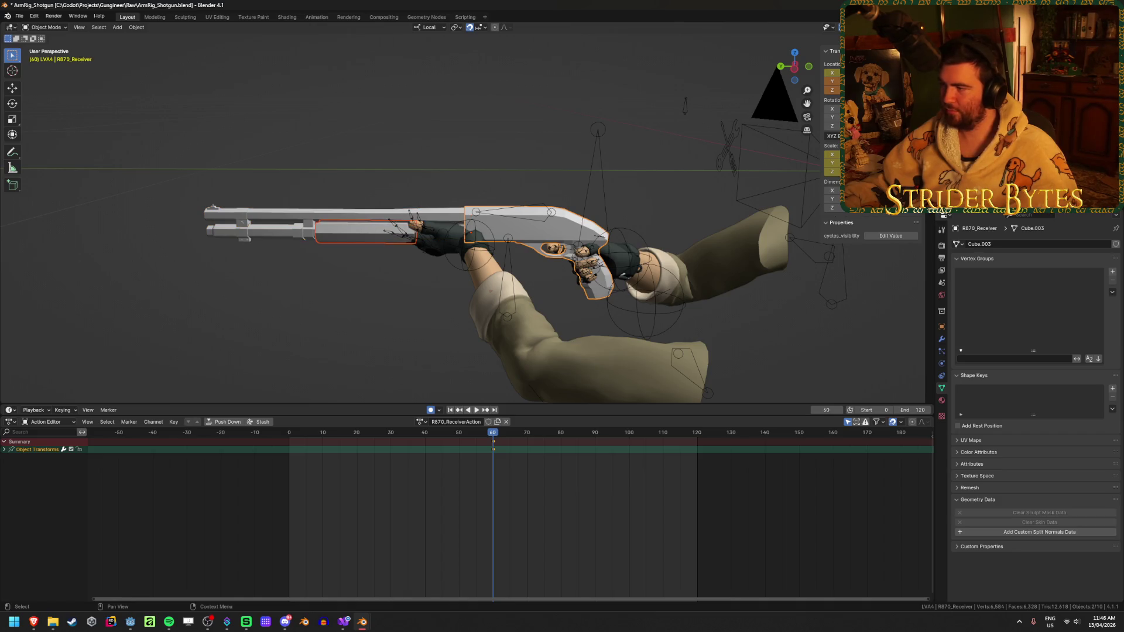
left_click(263, 232, "shift")
left_click(352, 213, "shift")
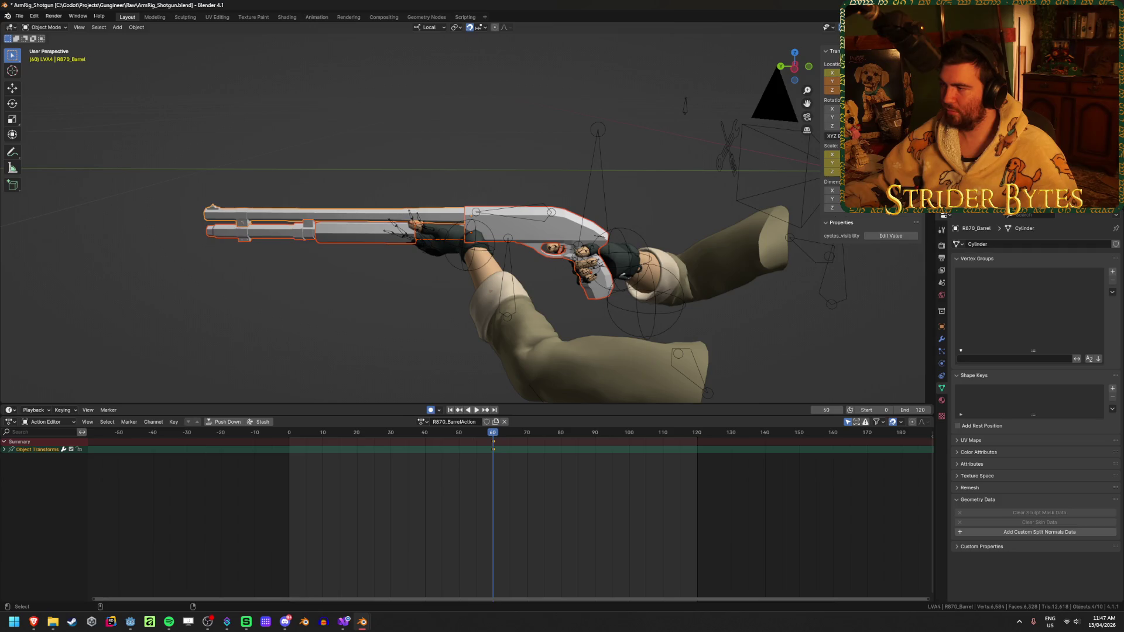
left_click(495, 225, "shift")
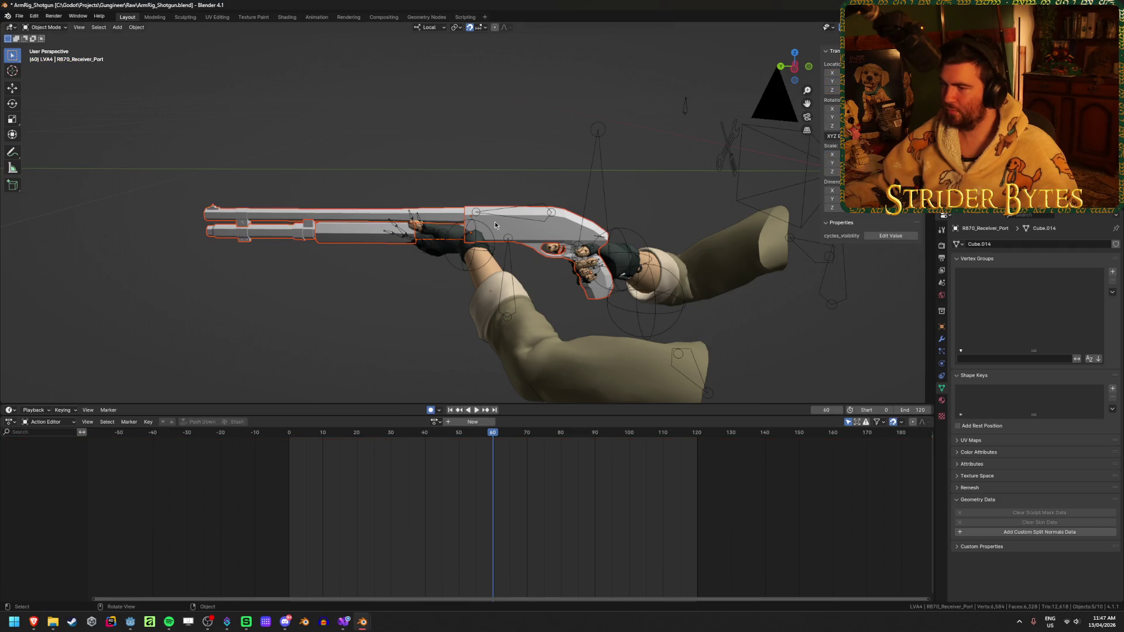
key("ctrl+j")
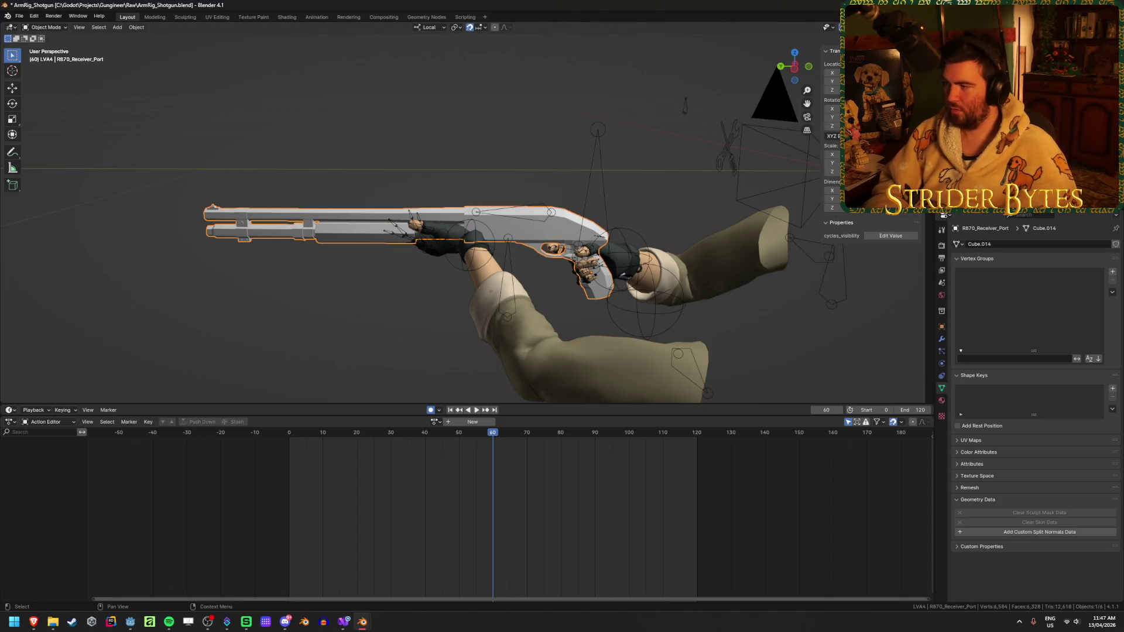
- Rename the joined gun object to R870
key("F2")
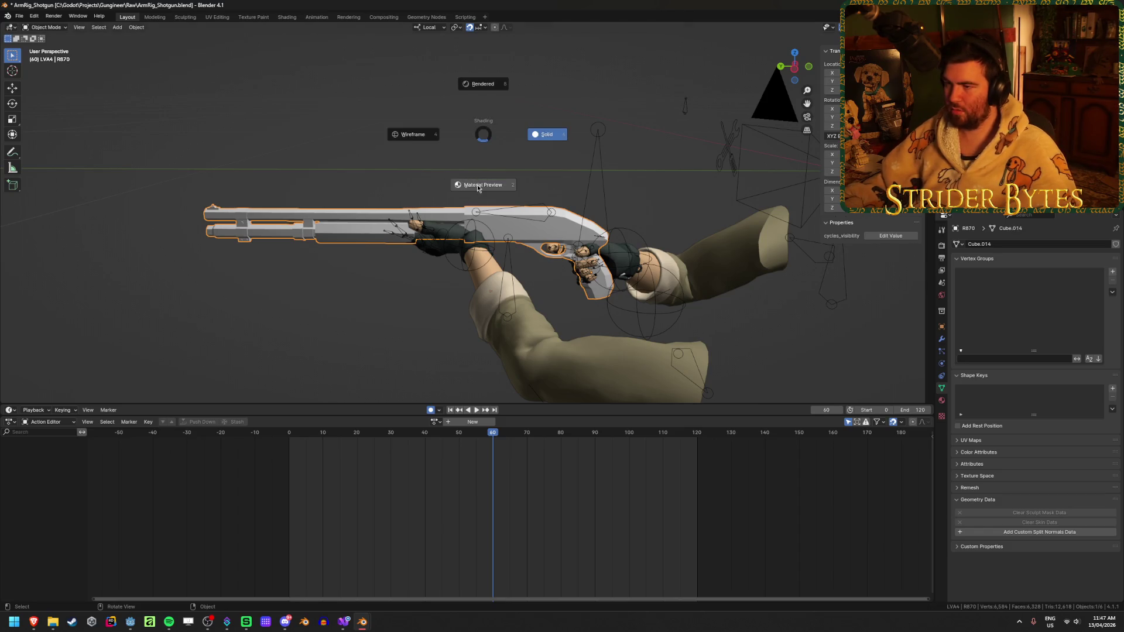
type("R870")
key("Return")
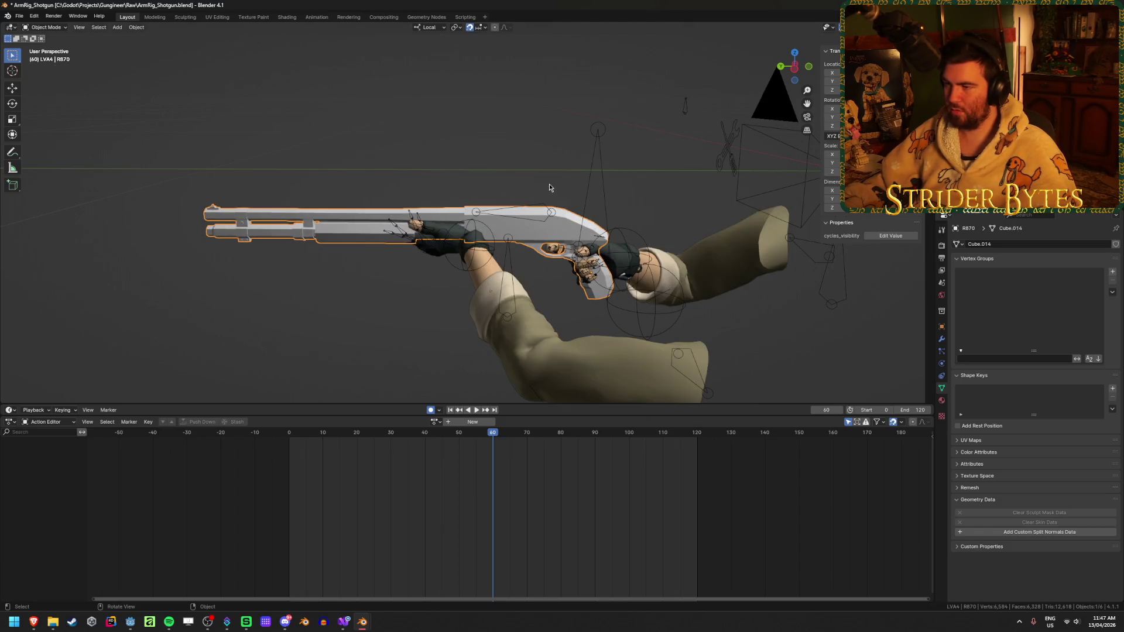
left_click(444, 132)
scroll(445, 132, "up", 4)
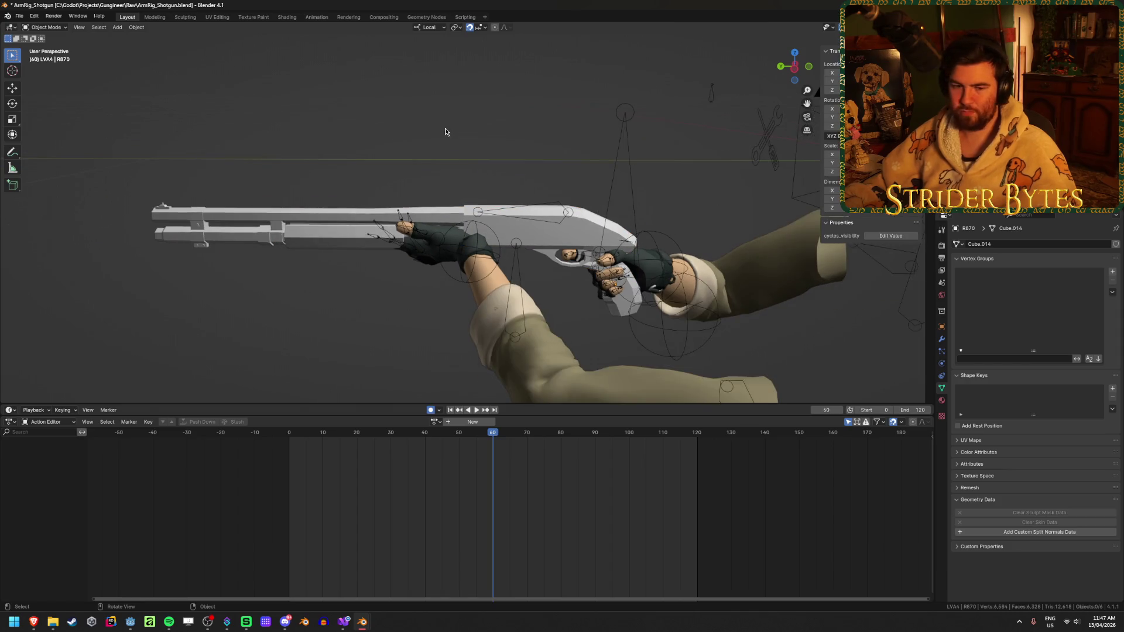
scroll(445, 132, "down", 2)
scroll(445, 132, "down", 2)
scroll(445, 132, "up", 2)
scroll(445, 131, "down", 2)
scroll(583, 238, "down", 2)
scroll(583, 238, "up", 2)
- Look over the gun and hands, then put the arm rig armature into Edit Mode
left_click(573, 233)
mouse_move(574, 233)
middle_mouse_down()
mouse_move(556, 215)
mouse_move(606, 213)
mouse_move(543, 229)
middle_mouse_up()
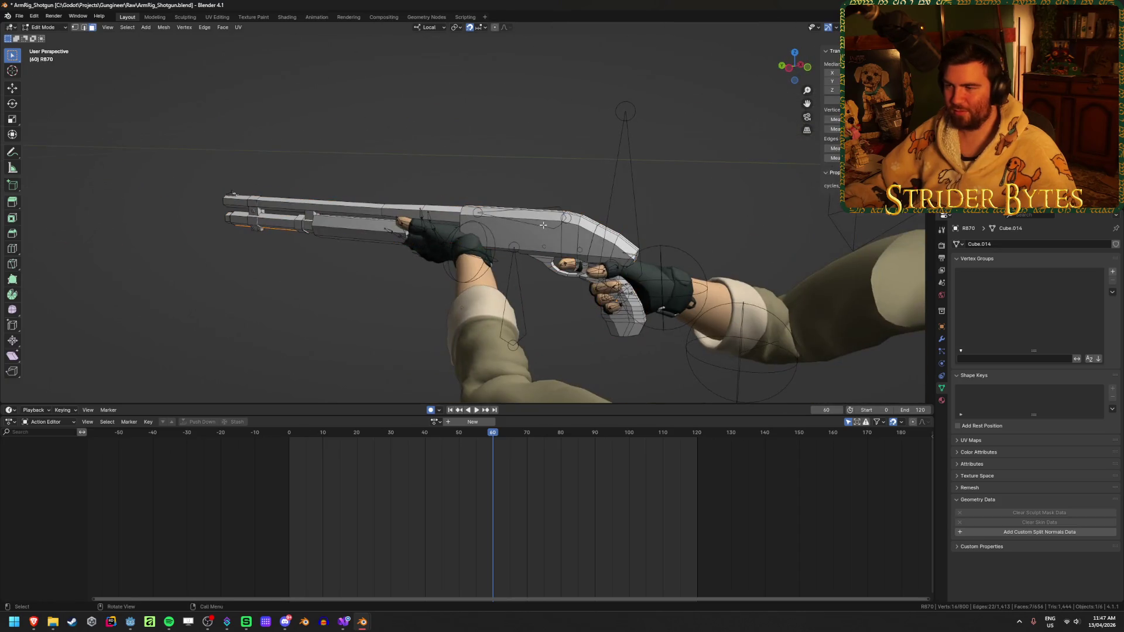
key("z")
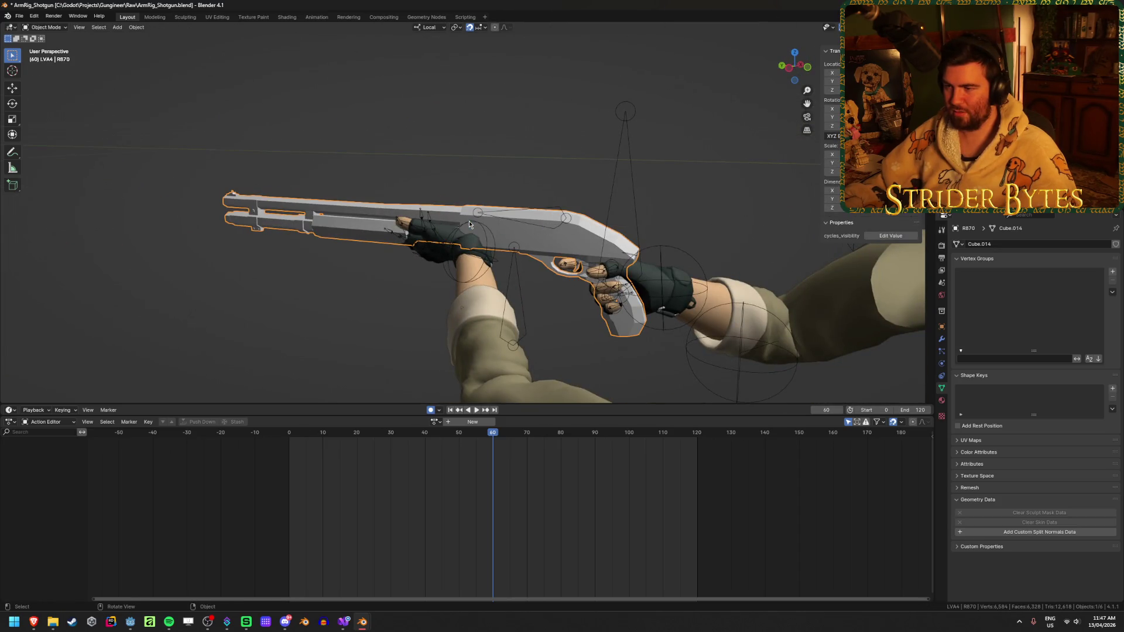
left_click(621, 155)
key("Tab")
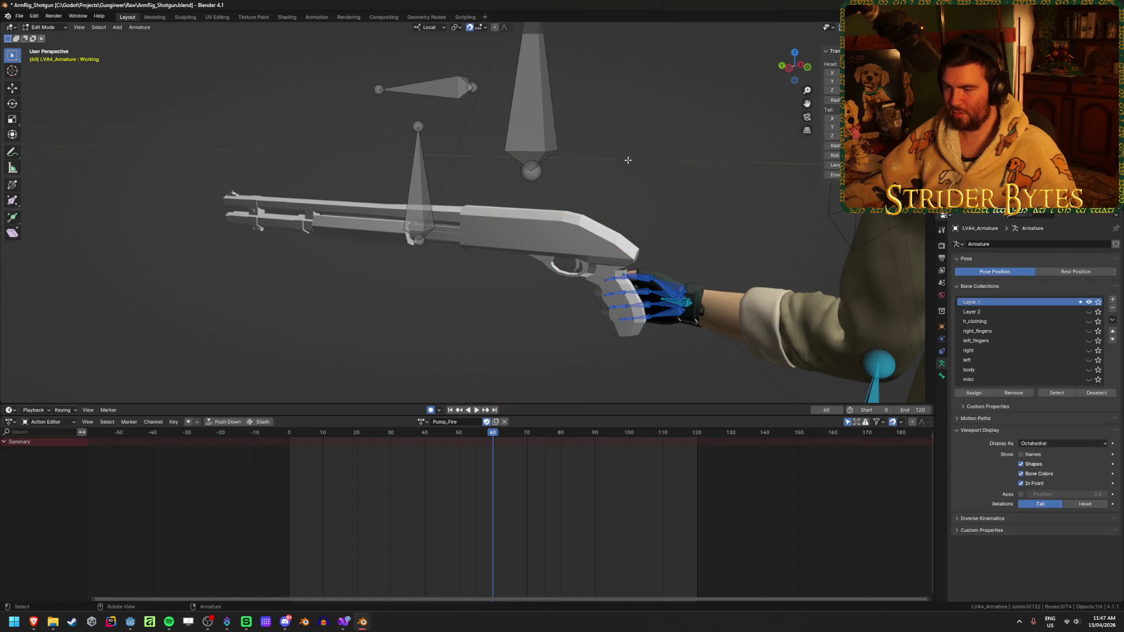
- Return the arm rig armature to Object Mode after a brief Pose Mode switch
key("Tab")
scroll(628, 159, "down", 5)
middle_click_drag(628, 160, 505, 202)
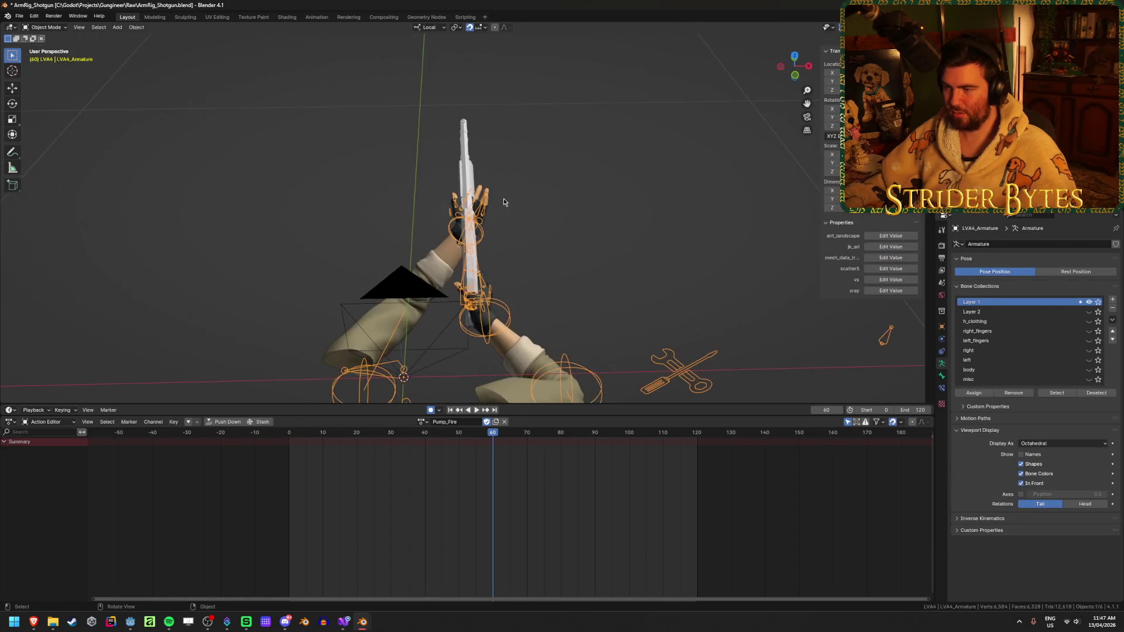
key("ctrl+Tab")
key("Tab")
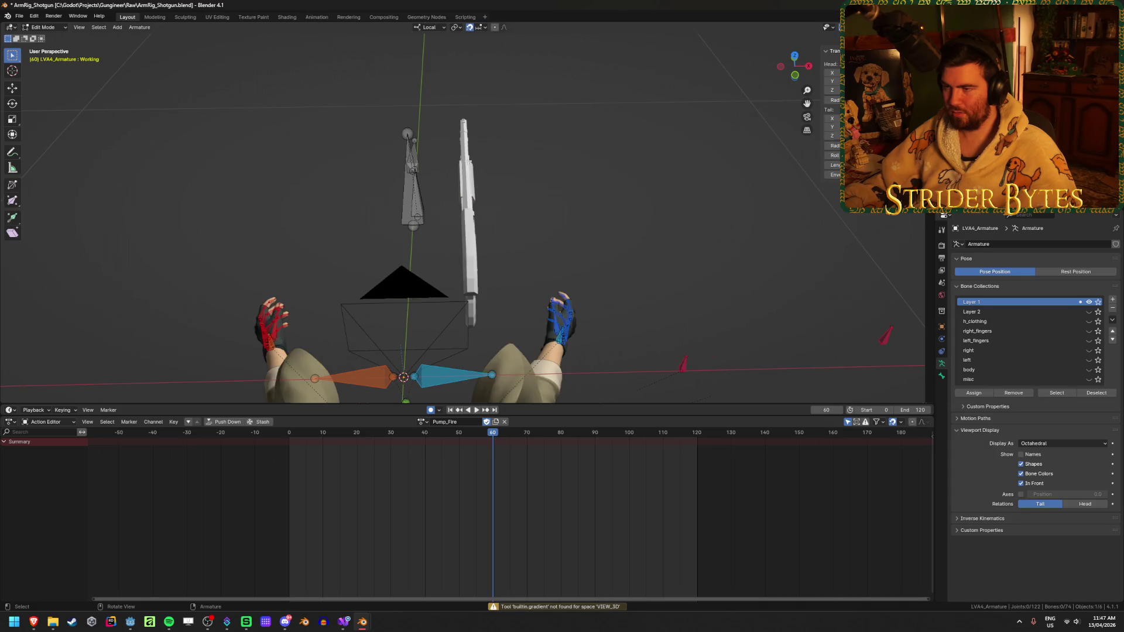
key("ctrl+Tab")
left_click(445, 173)
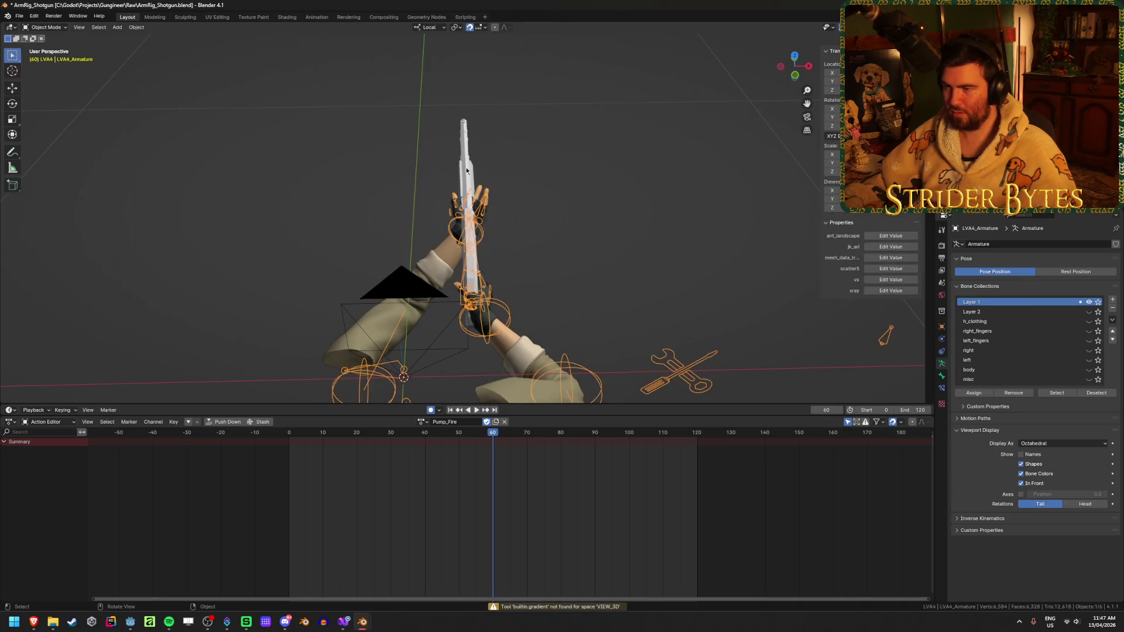
- In Right view, raise the R870 shotgun 0.2 m along its local Z
left_click(465, 172)
left_click(827, 72)
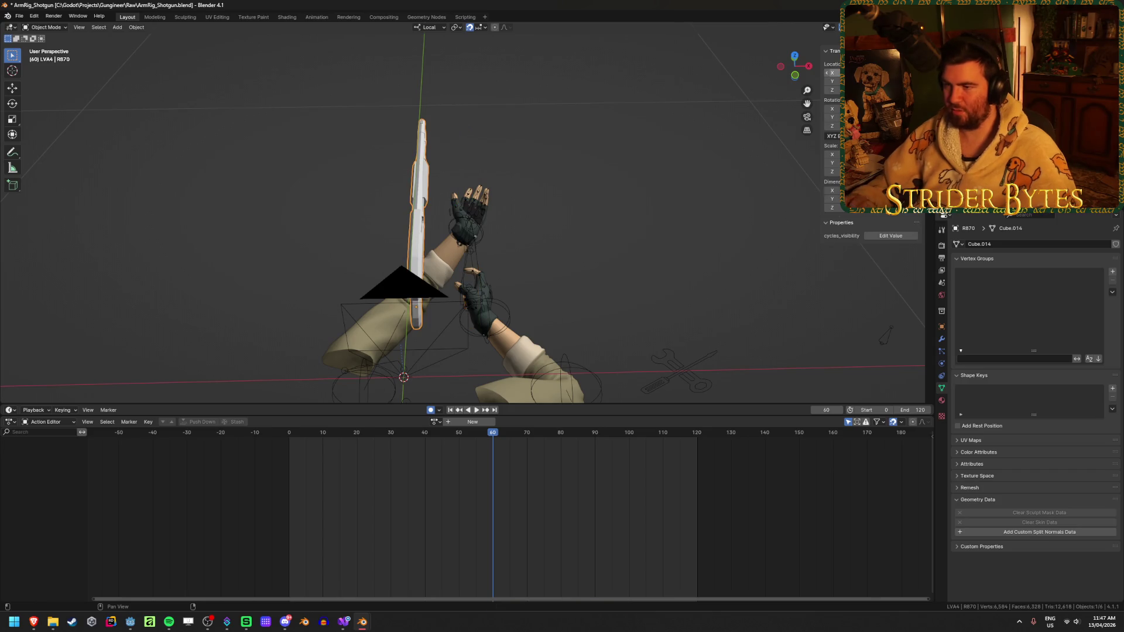
key("KP_3")
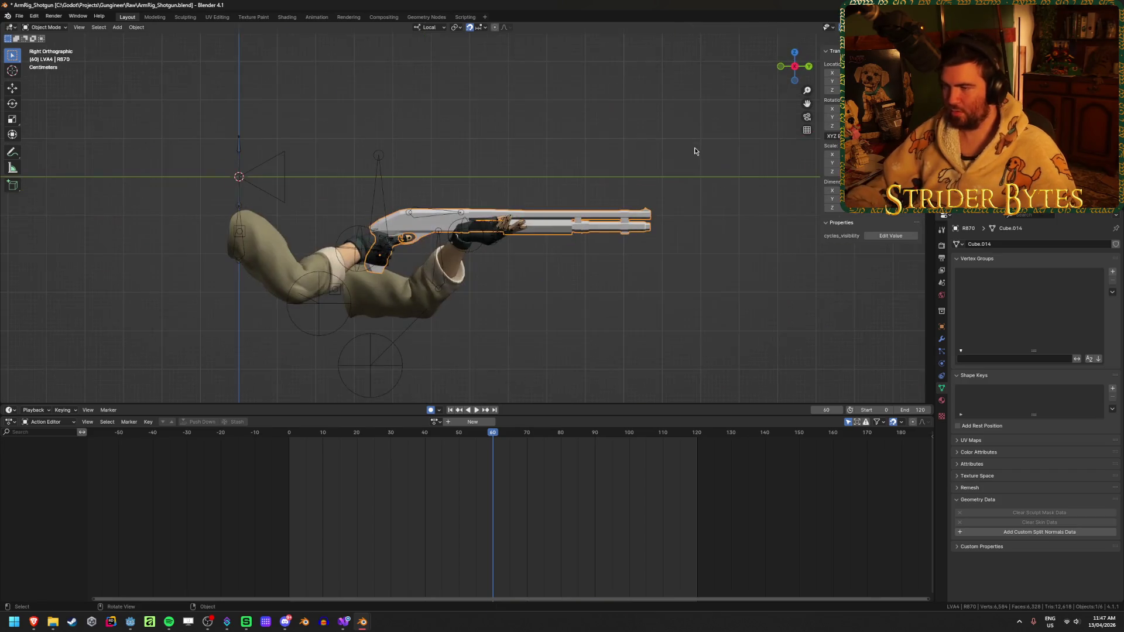
key("g")
key("z")
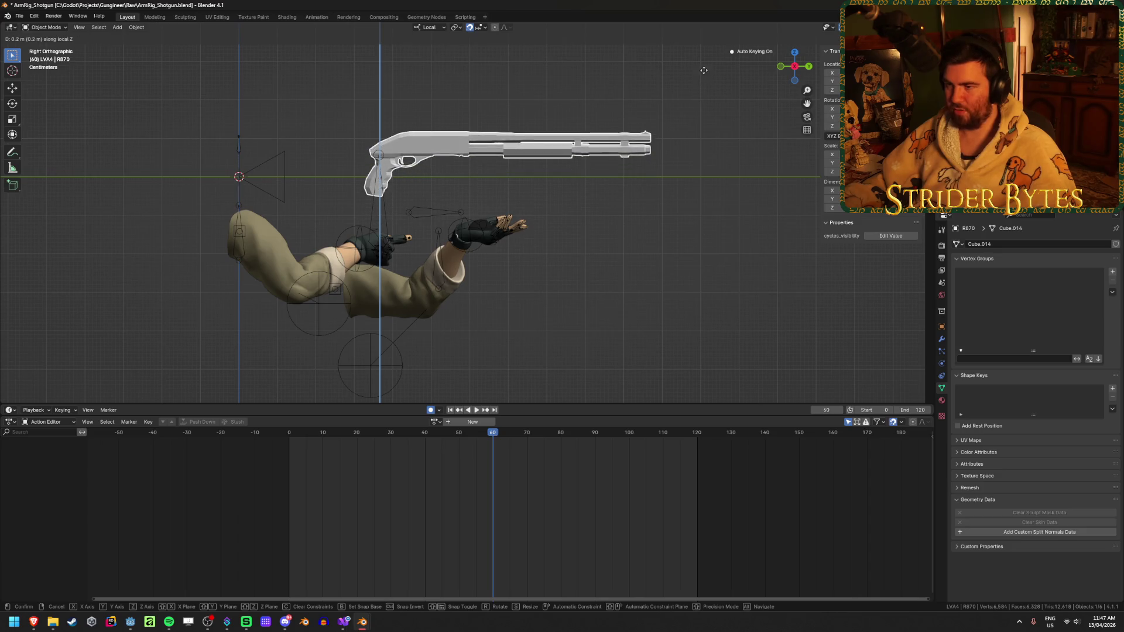
left_click(515, 40)
- Toggle the shotgun's Edit Mode, select the arm rig armature and view it from the side
mouse_move(603, 246)
middle_mouse_down()
mouse_move(617, 261)
mouse_move(522, 296)
mouse_move(495, 293)
middle_mouse_up()
key("Tab")
key("Tab")
left_click(504, 133)
key("Tab")
mouse_move(606, 175)
middle_mouse_down()
mouse_move(621, 193)
mouse_move(612, 231)
middle_mouse_up()
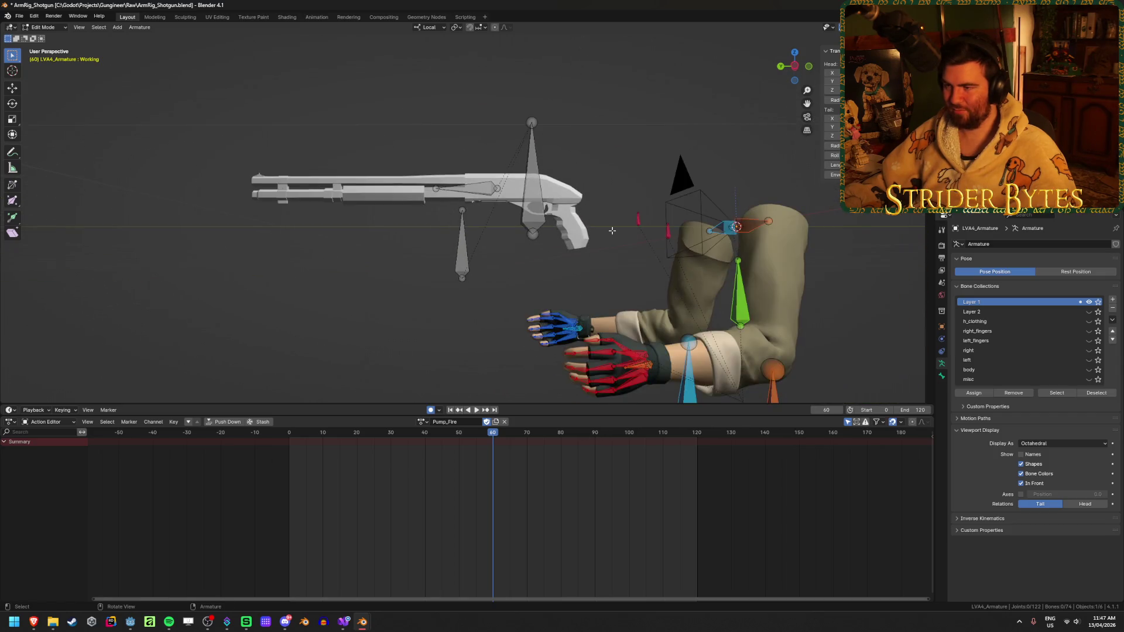
- Take the armature out of Edit Mode and toggle the shotgun's Edit Mode on and off
key("Tab")
left_click(526, 190)
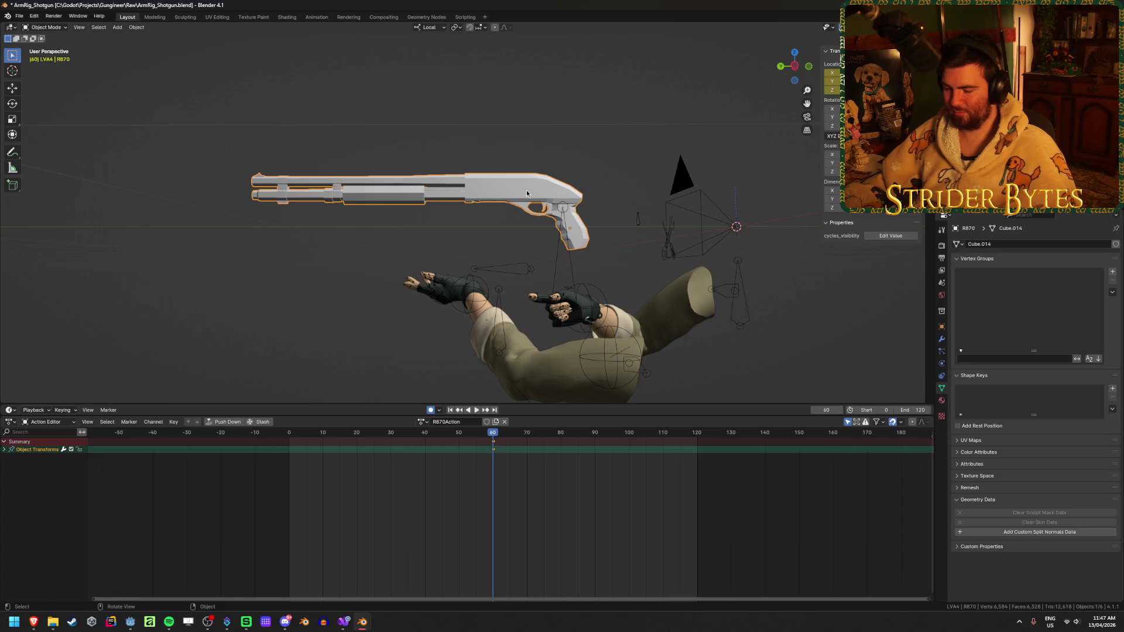
key("Tab")
key("Tab")
left_click(571, 236)
key("Tab")
key("Tab")
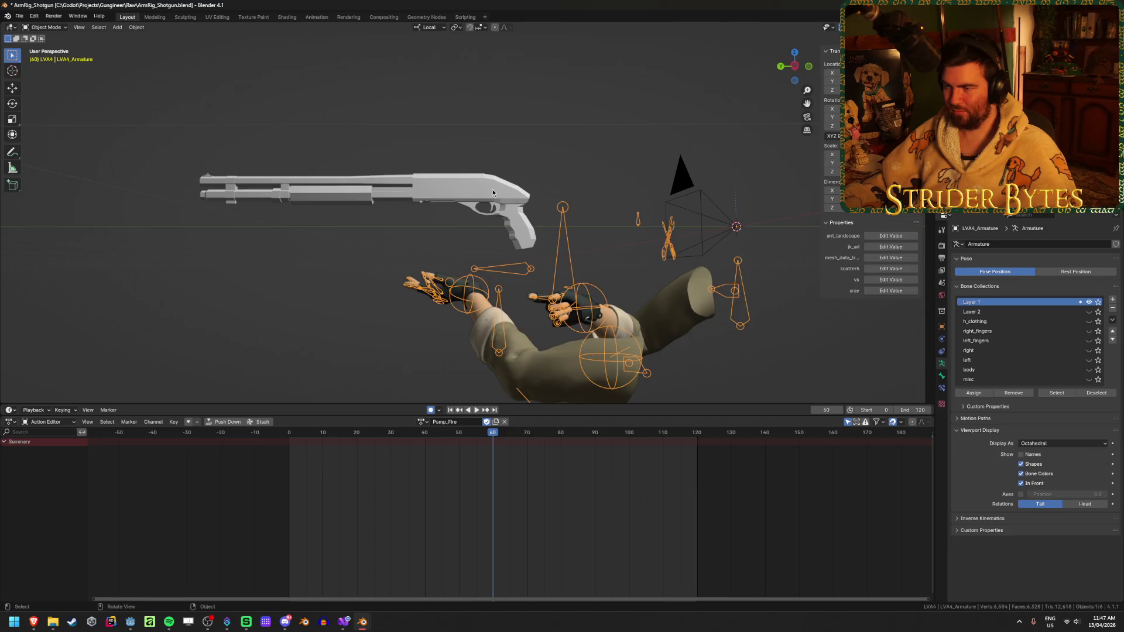
- Nudge the shotgun slightly, then select the arm rig armature
left_click(493, 188)
key("g")
left_click(501, 190)
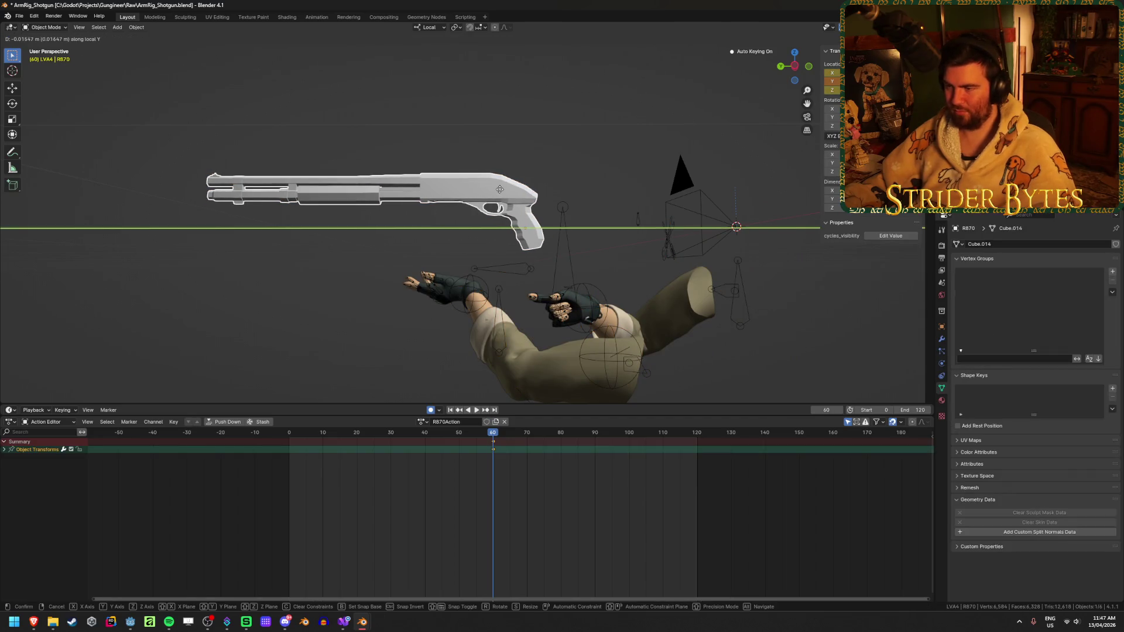
key("Tab")
key("Tab")
left_click(570, 241)
key("Tab")
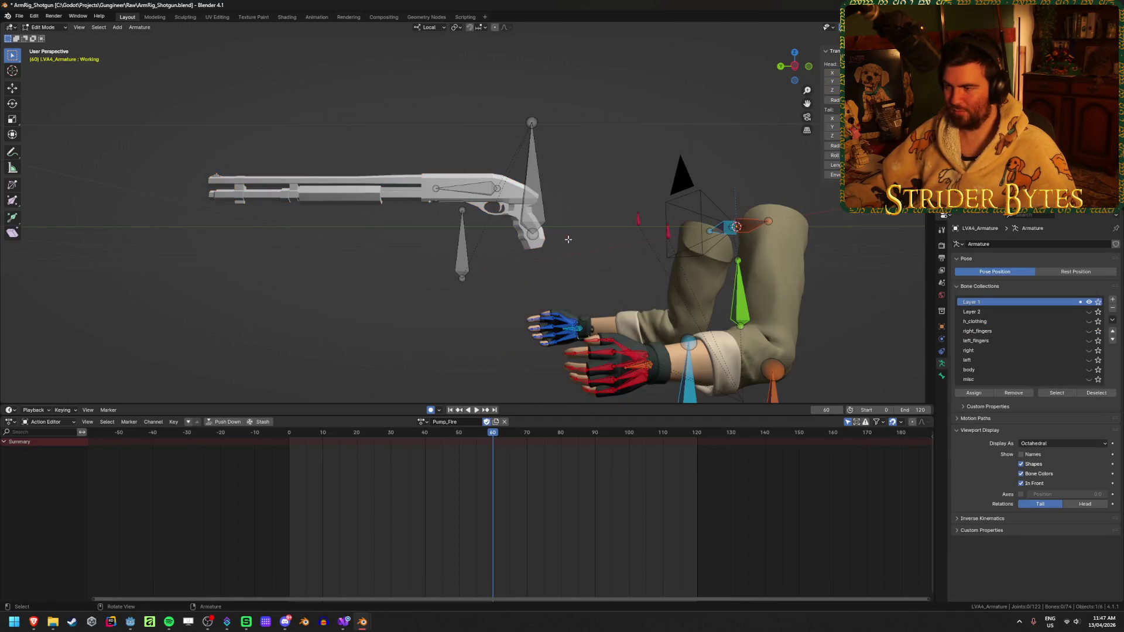
- In Right view, move the Working bone about 0.27 m forward into the shotgun's pump
key("KP_3")
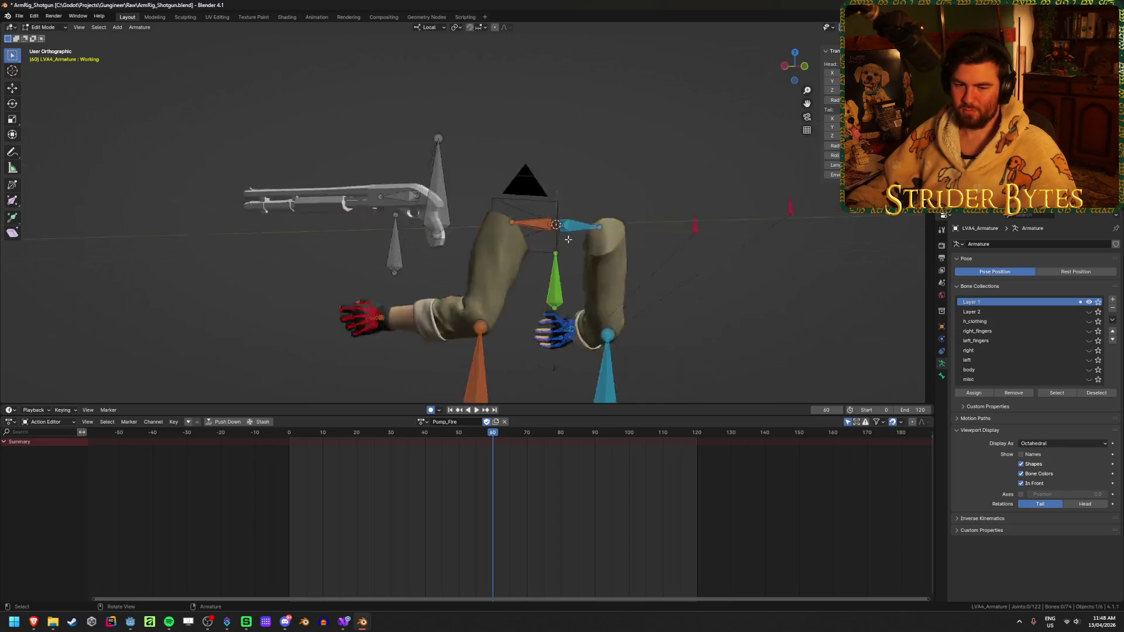
scroll(566, 241, "up", 3)
mouse_move(567, 241)
middle_mouse_down("ctrl")
mouse_move(446, 220)
mouse_move(482, 316)
middle_mouse_up("ctrl")
left_click(470, 302)
left_click(679, 300)
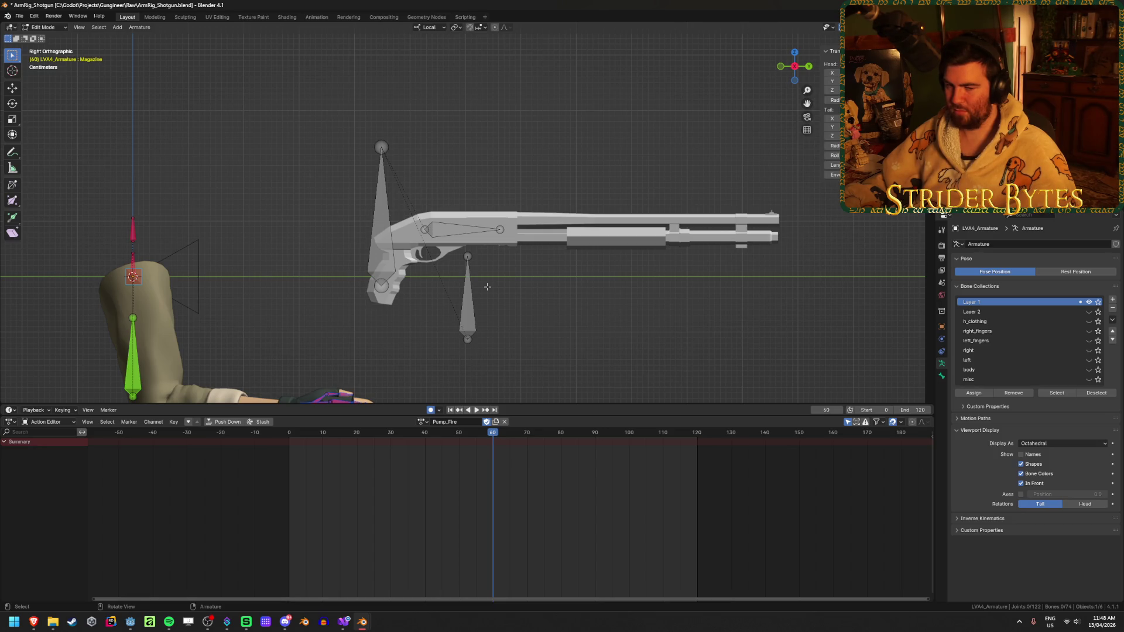
left_click(454, 234)
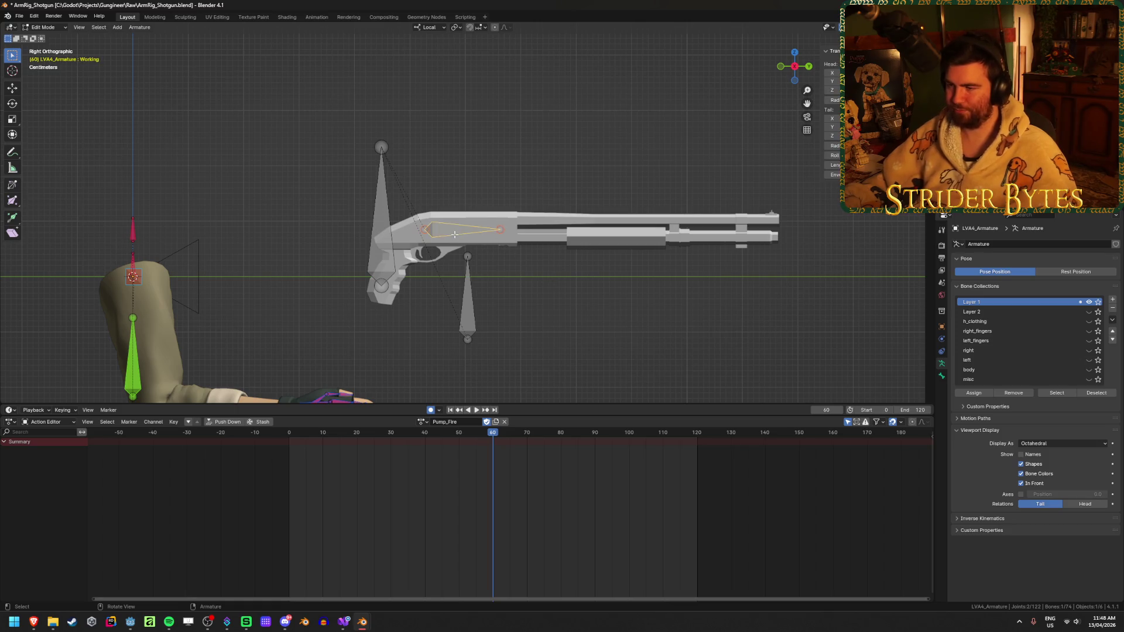
key("g")
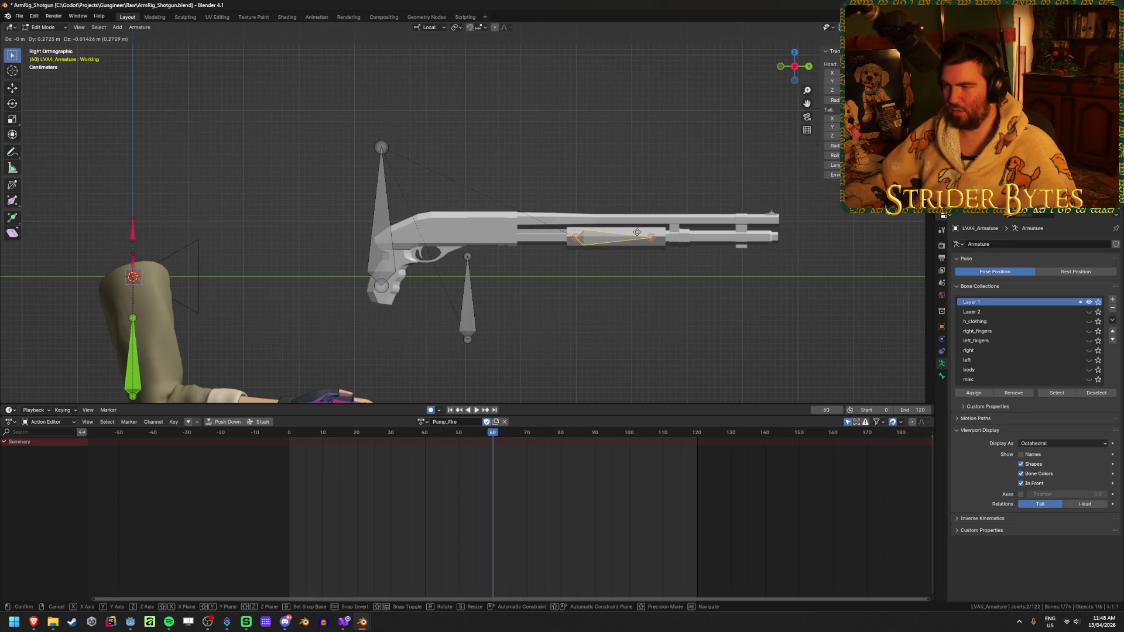
left_click(633, 233)
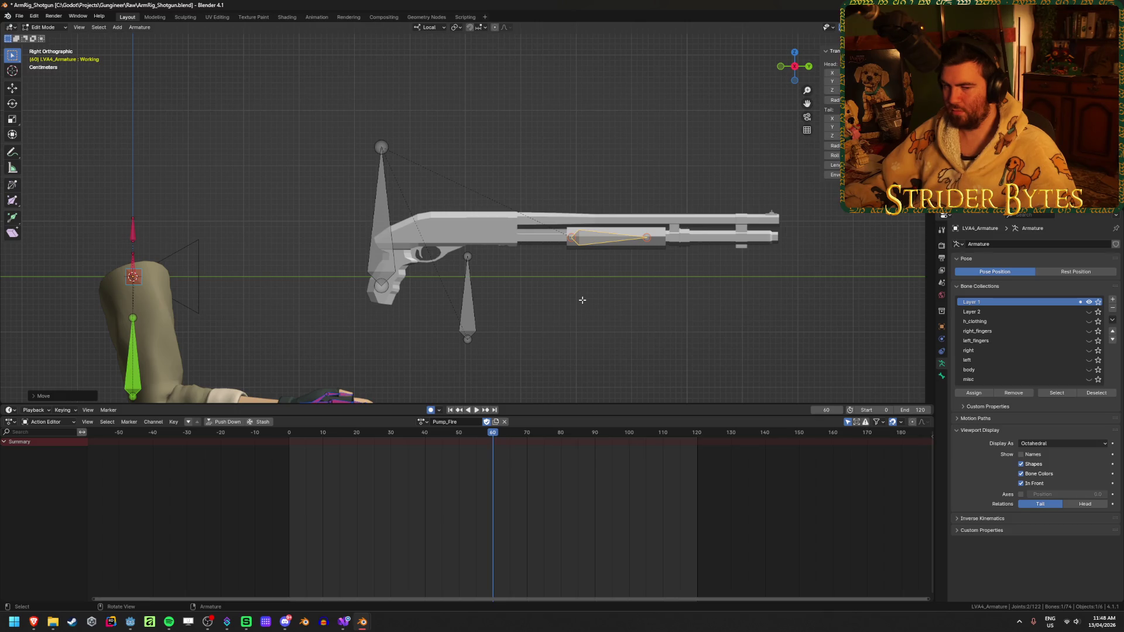
key("Tab")
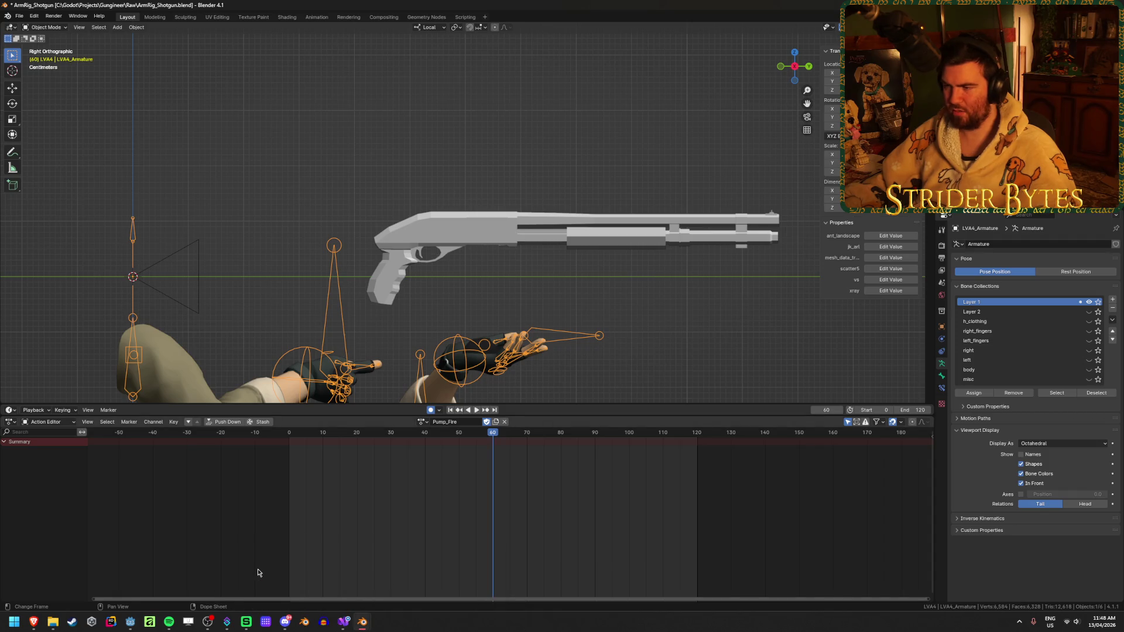
- Save ArmRig_Shotgun.blend and check the open Blender windows
key("ctrl+s")
right_click(363, 621)
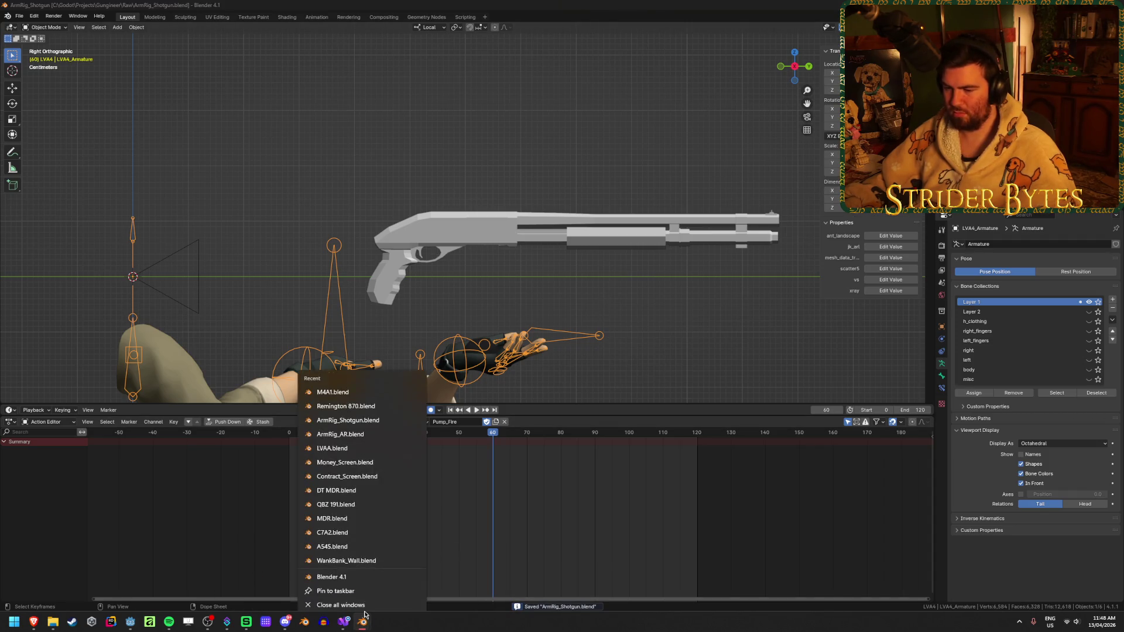
left_click(356, 629)
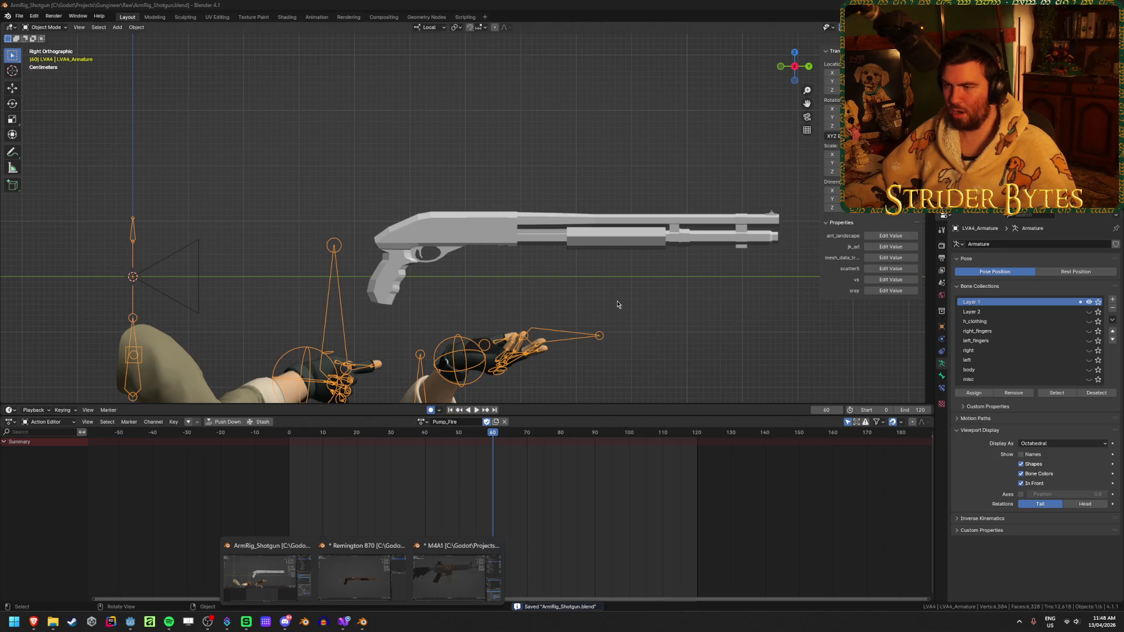
left_click(682, 291)
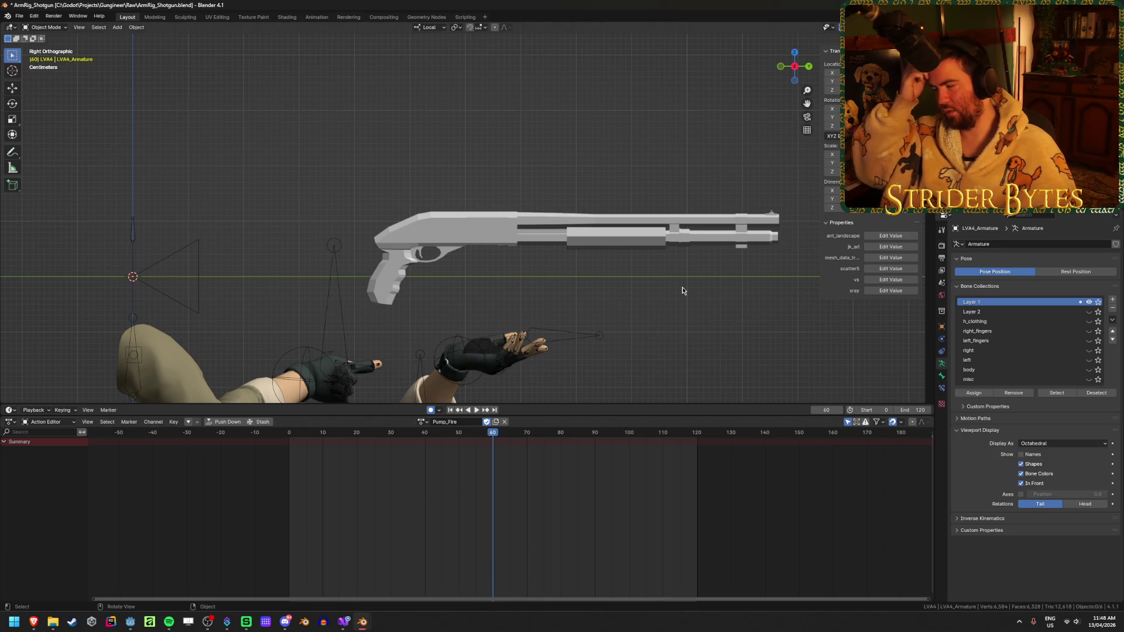
- Separate the shotgun's magazine tube into its own object, R870.001
left_click(641, 240)
scroll(641, 237, "up", 2)
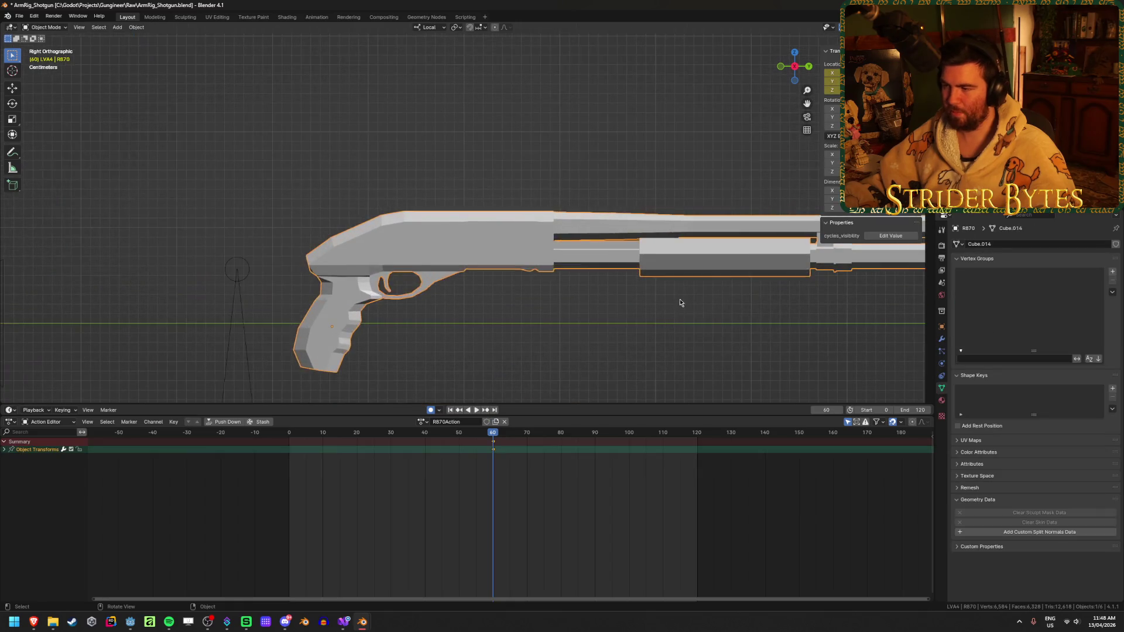
key("Tab")
scroll(640, 238, "down", 2)
key("l")
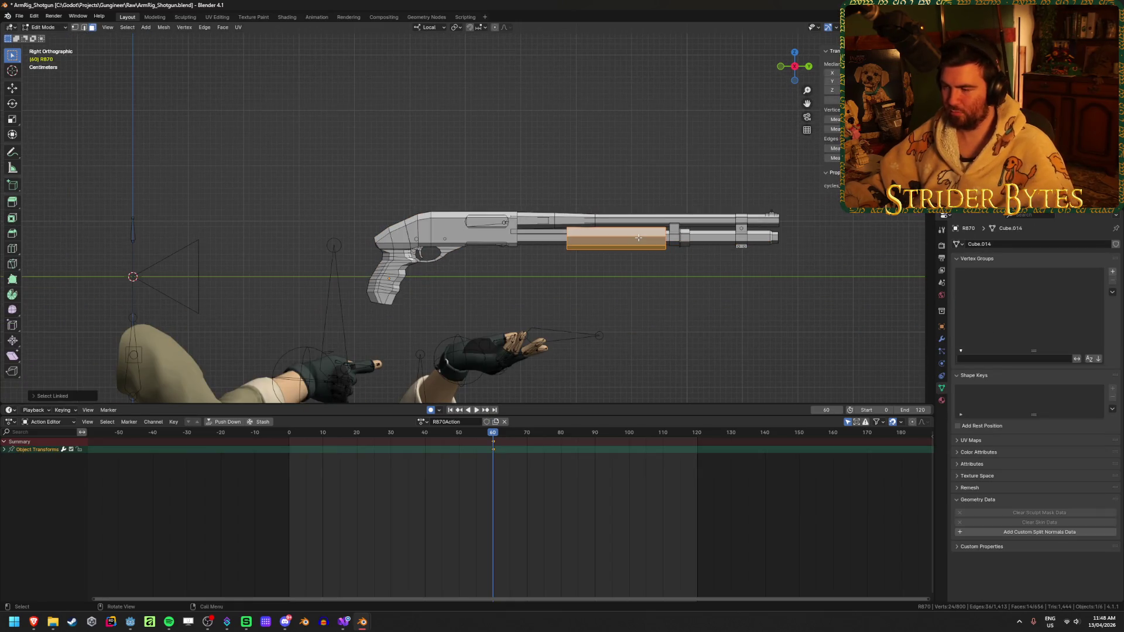
key("p")
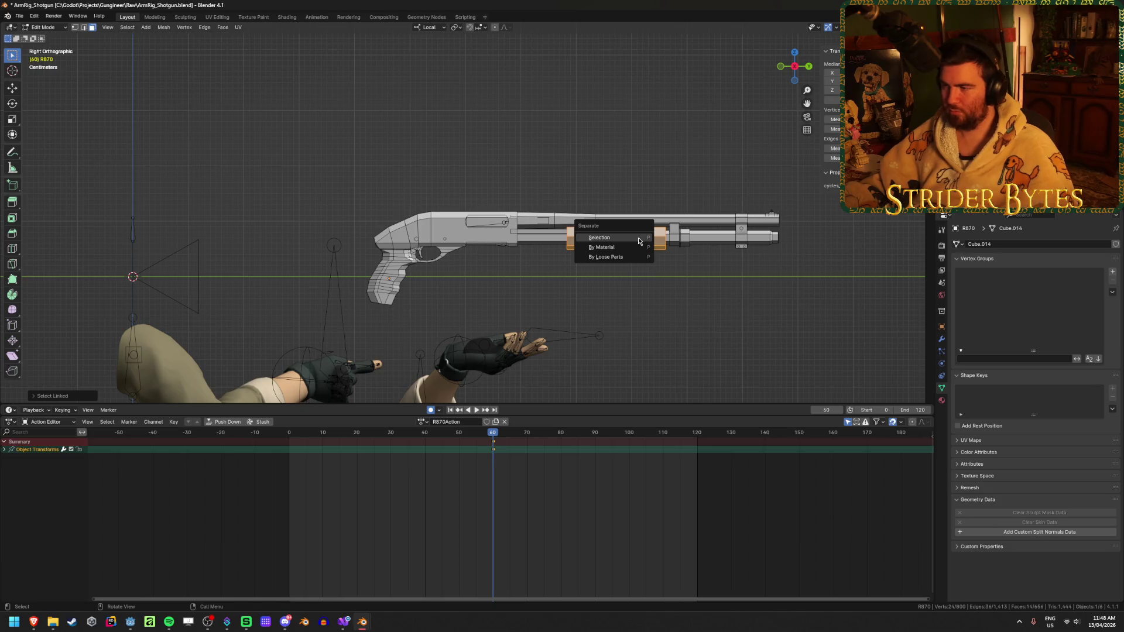
left_click(639, 238)
key("Tab")
- Test sliding the magazine tube along Y, cancel it, and deselect everything
left_click(655, 247)
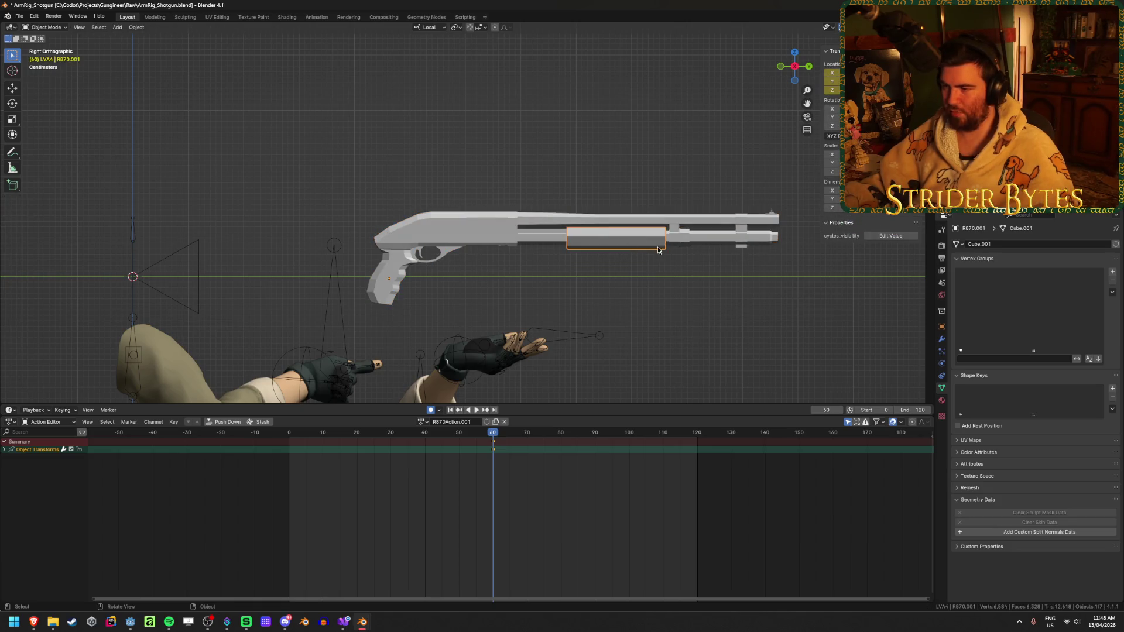
key("g")
key("y")
key("Escape")
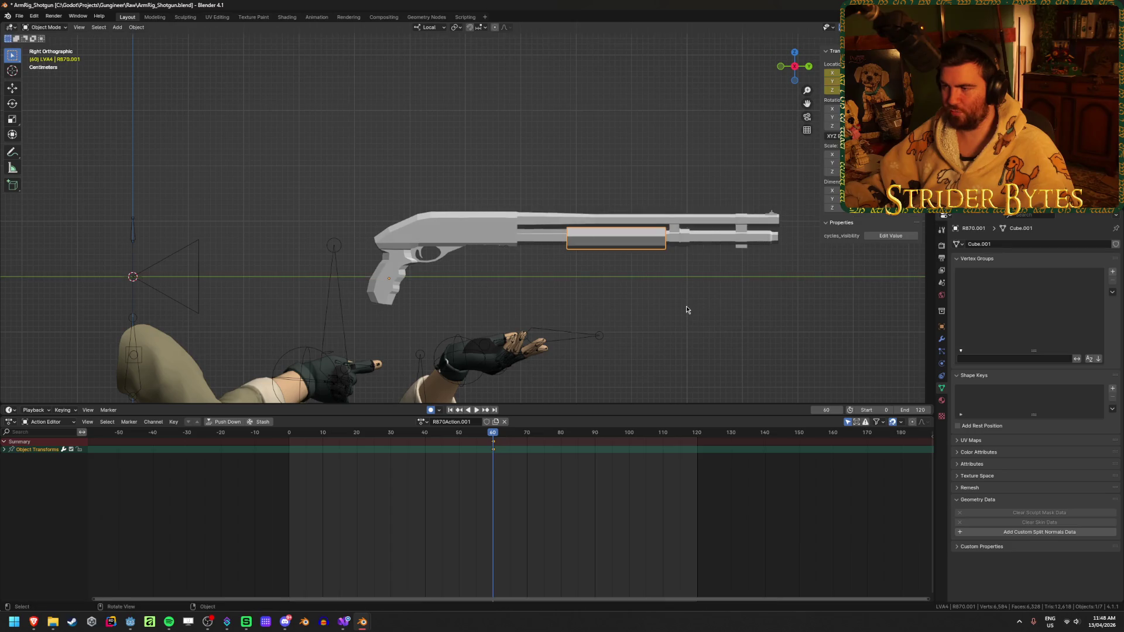
key("alt+a")
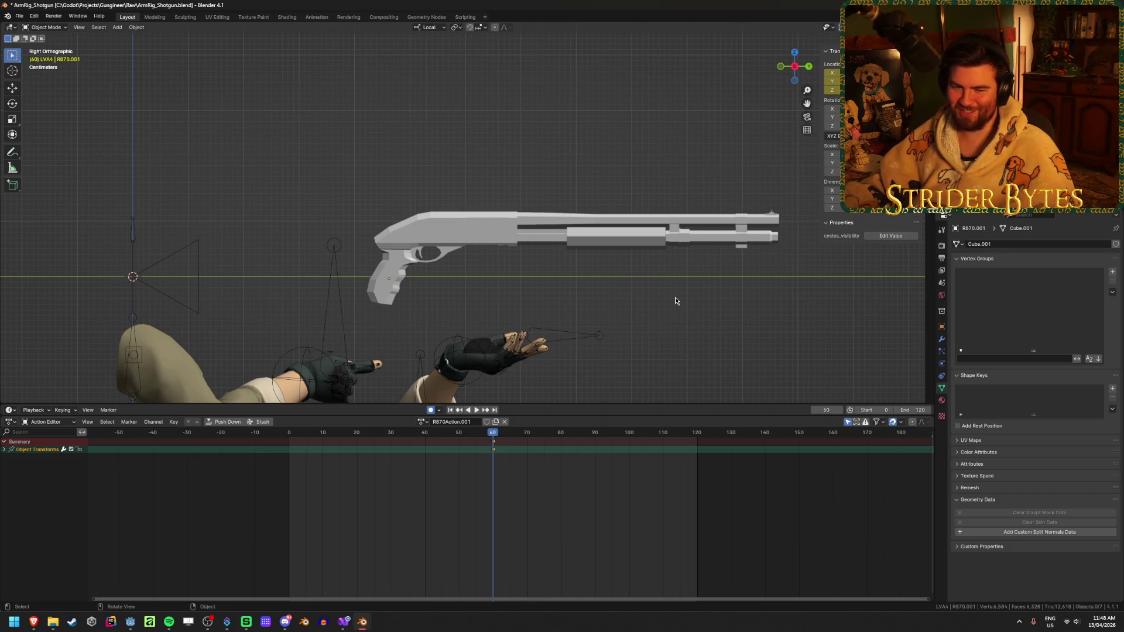
- Orbit out to view the shotgun, arms and camera, and reselect the shotgun
mouse_move(676, 296)
middle_mouse_down()
mouse_move(432, 323)
mouse_move(408, 290)
mouse_move(519, 367)
middle_mouse_up()
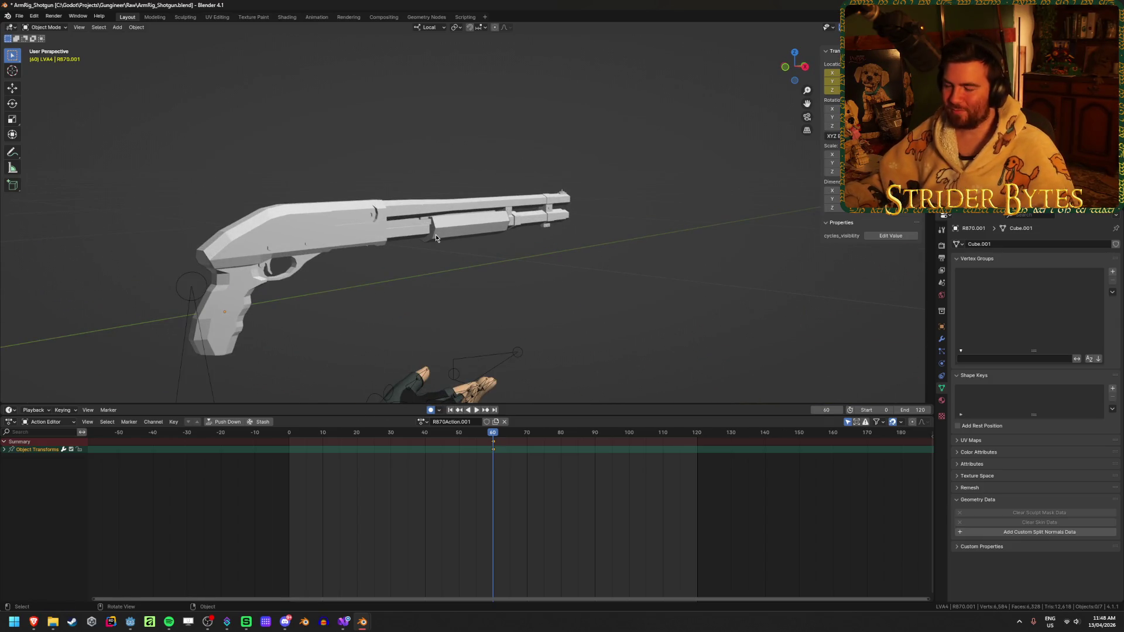
middle_click_drag(435, 234, 555, 189)
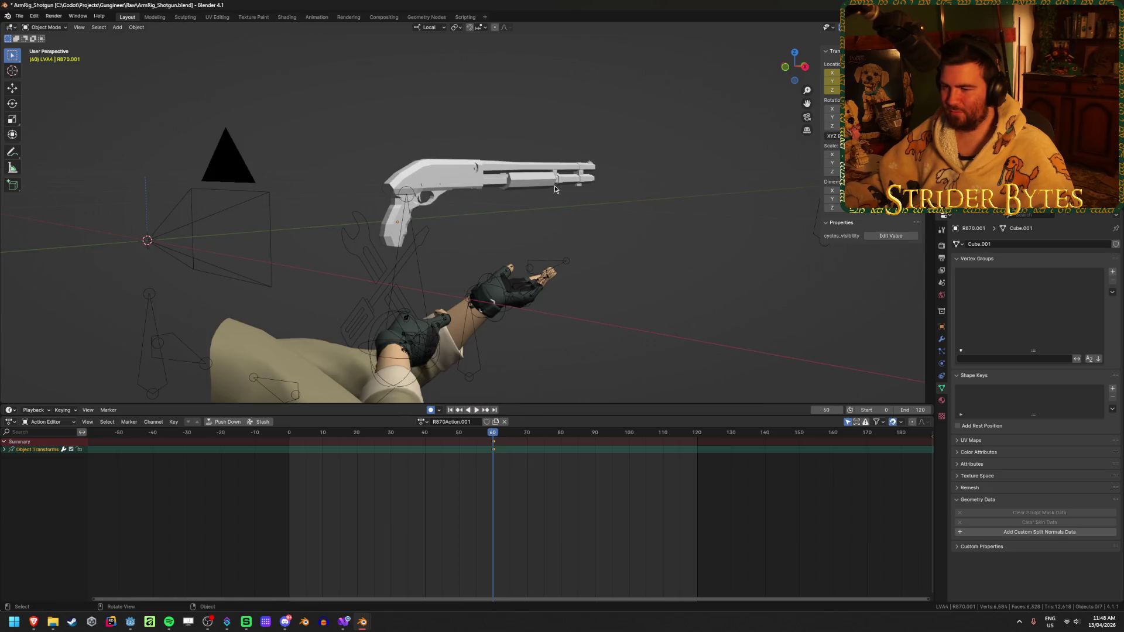
left_click(440, 183)
middle_click_drag(607, 228, 556, 237)
right_click(362, 622)
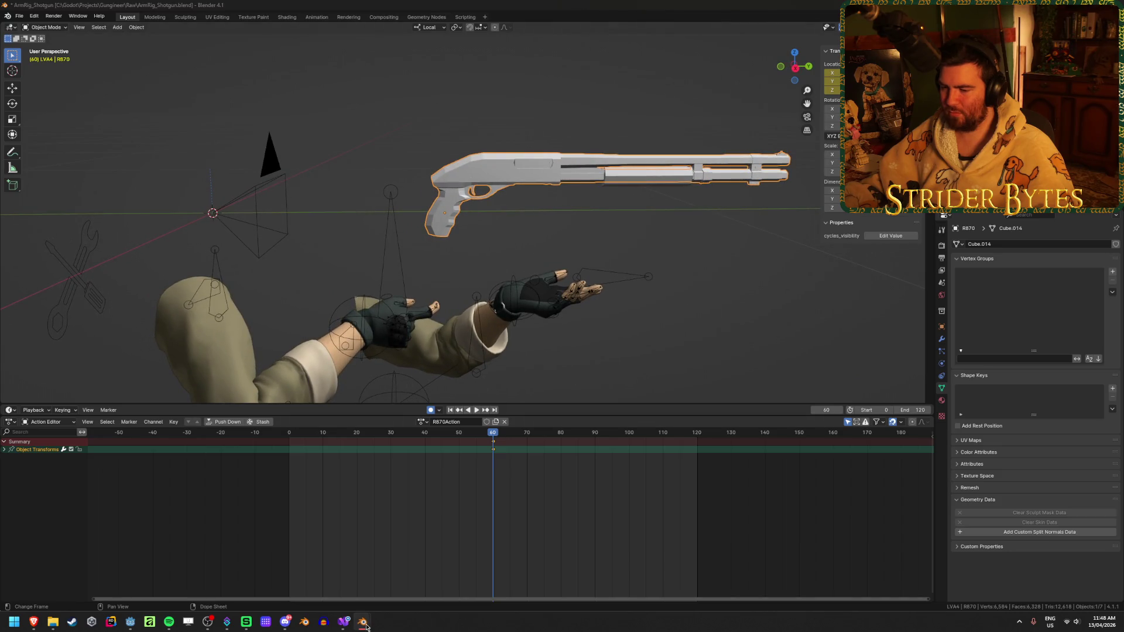
- Open ArmRig_AR, then save and close the Remington 870 file without later changes
left_click(354, 426)
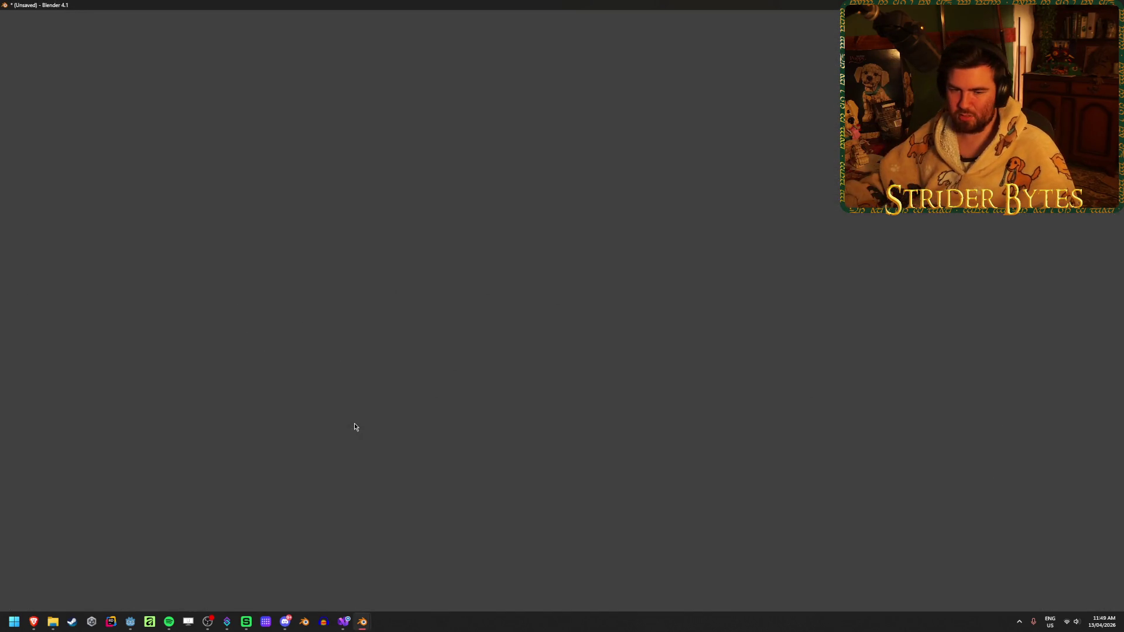
mouse_move(357, 623)
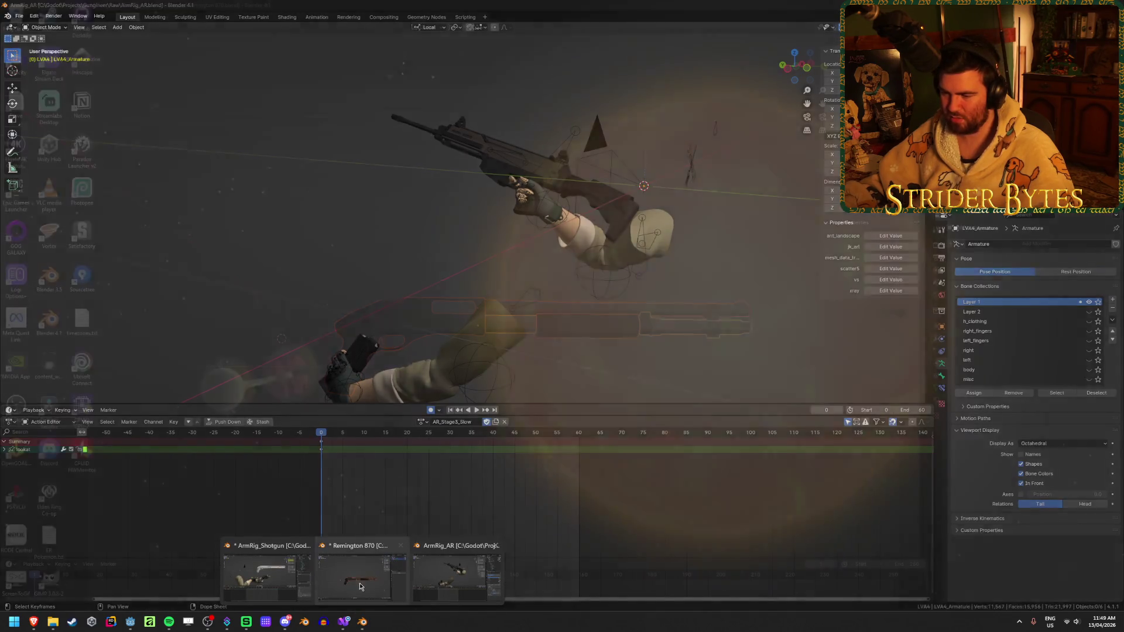
left_click(462, 571)
key("ctrl+s")
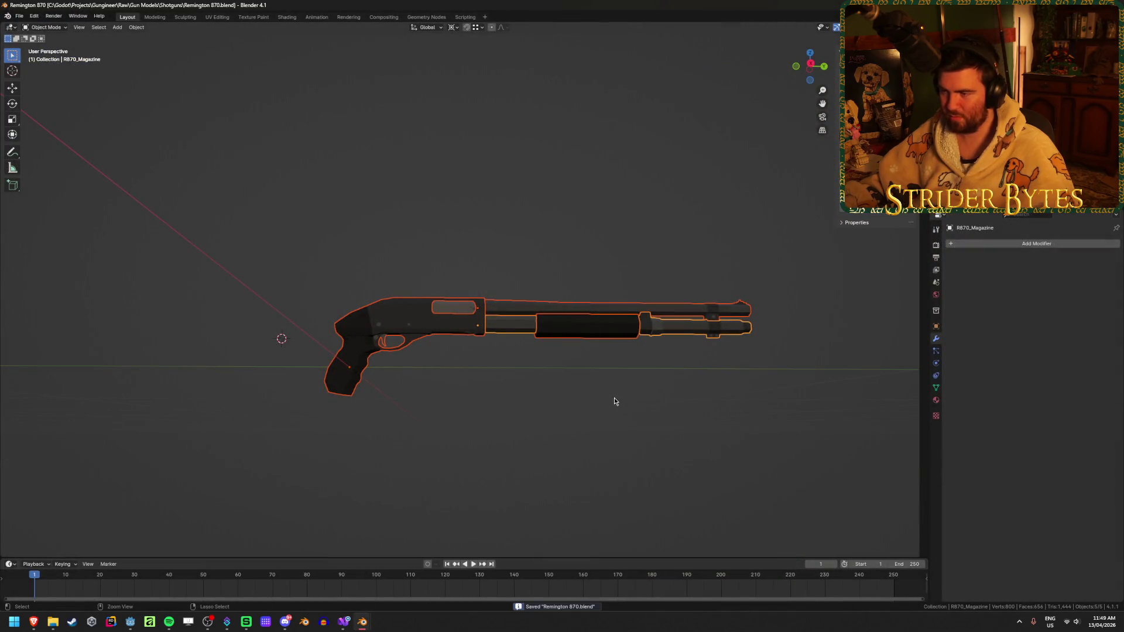
left_click(605, 432)
key("ctrl+q")
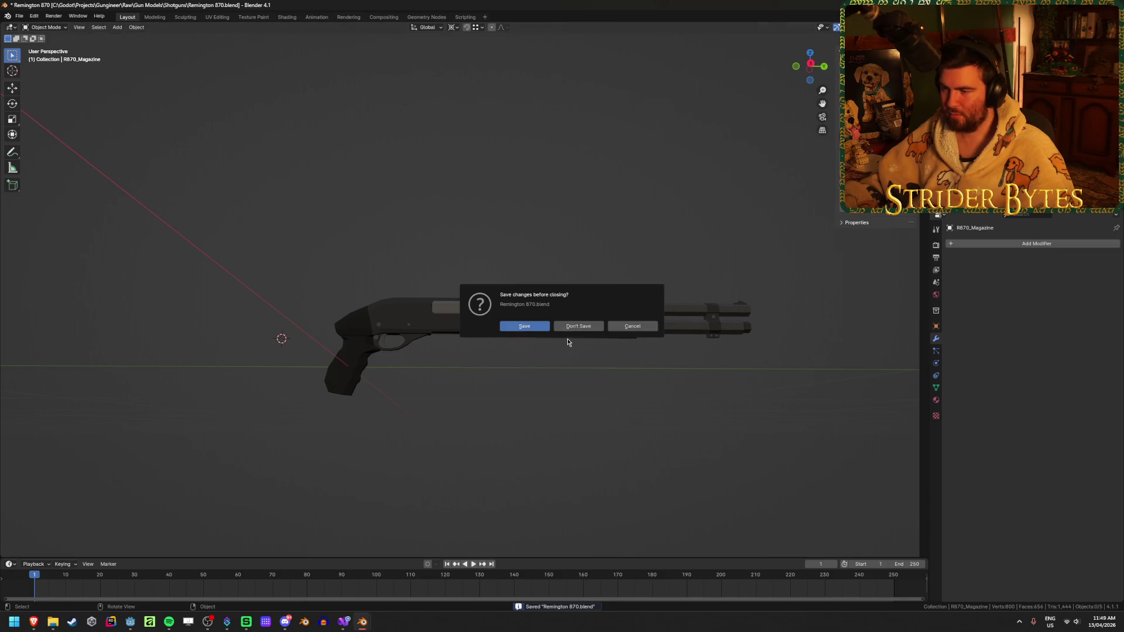
left_click(571, 326)
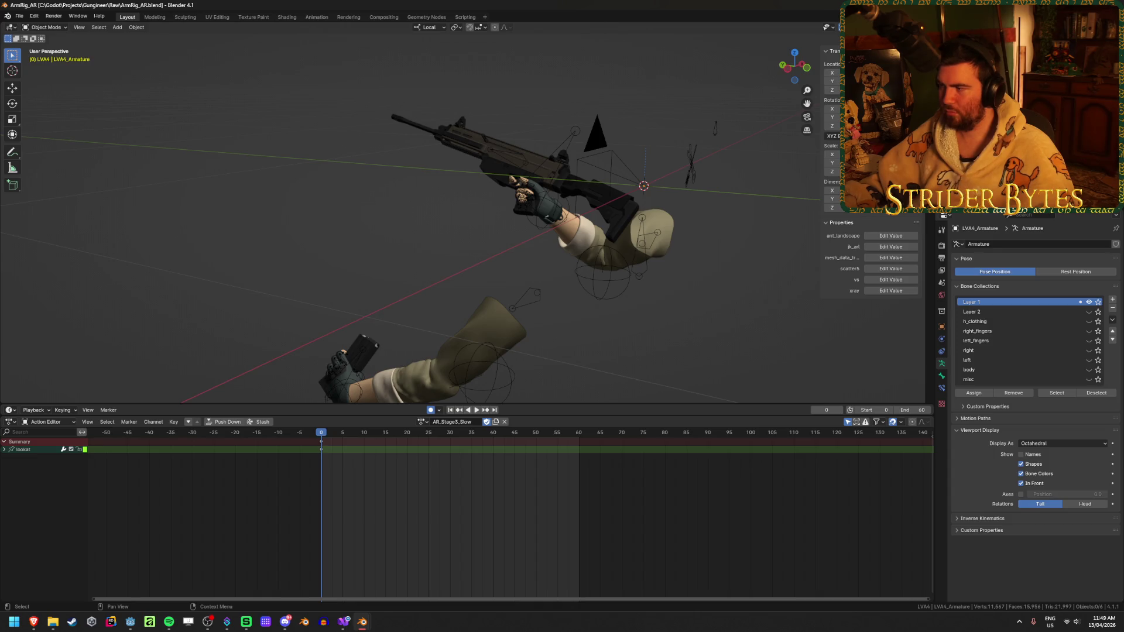
- Inspect the ArmRig_AR gun's GunBase and Magazine vertex groups, then return to ArmRig_Shotgun
left_click(497, 158)
left_click(362, 355)
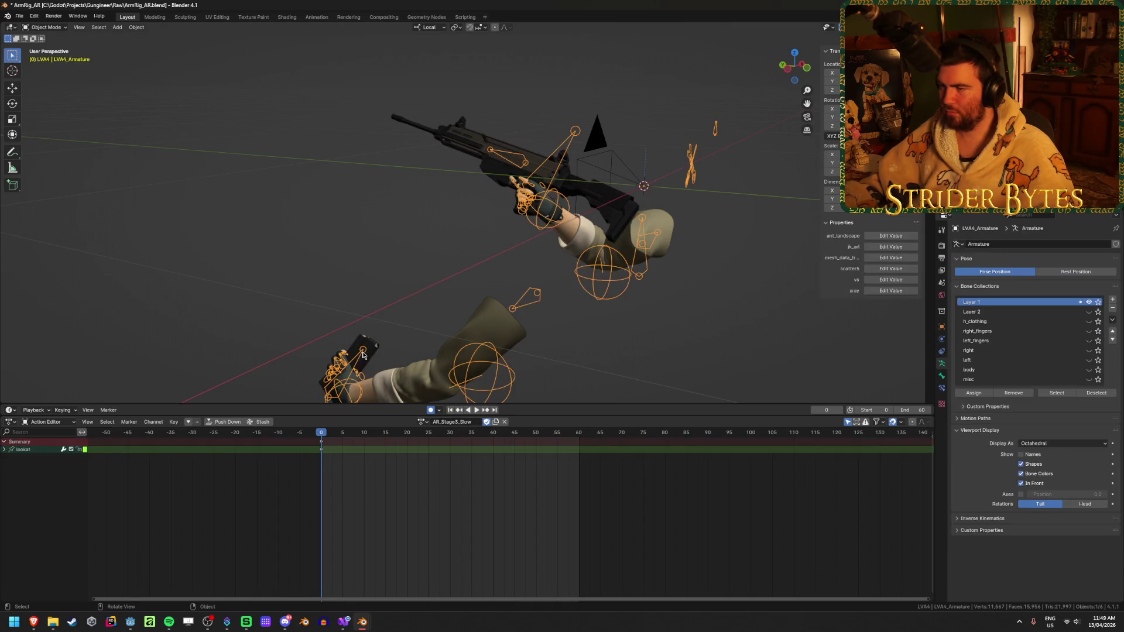
left_click(559, 159)
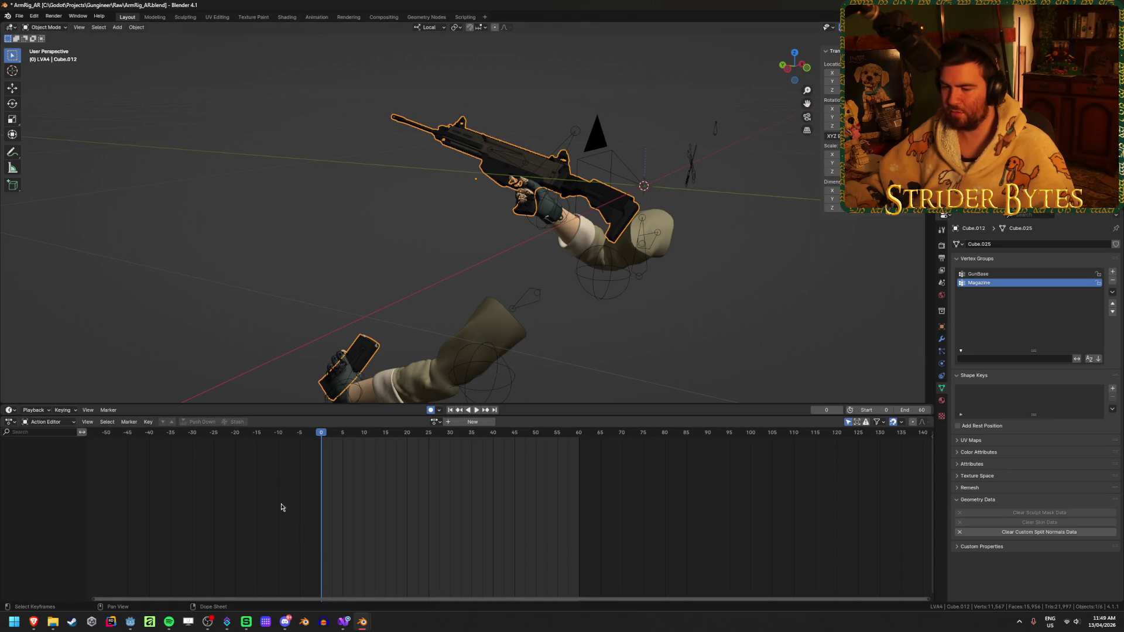
mouse_move(362, 622)
left_click(291, 570)
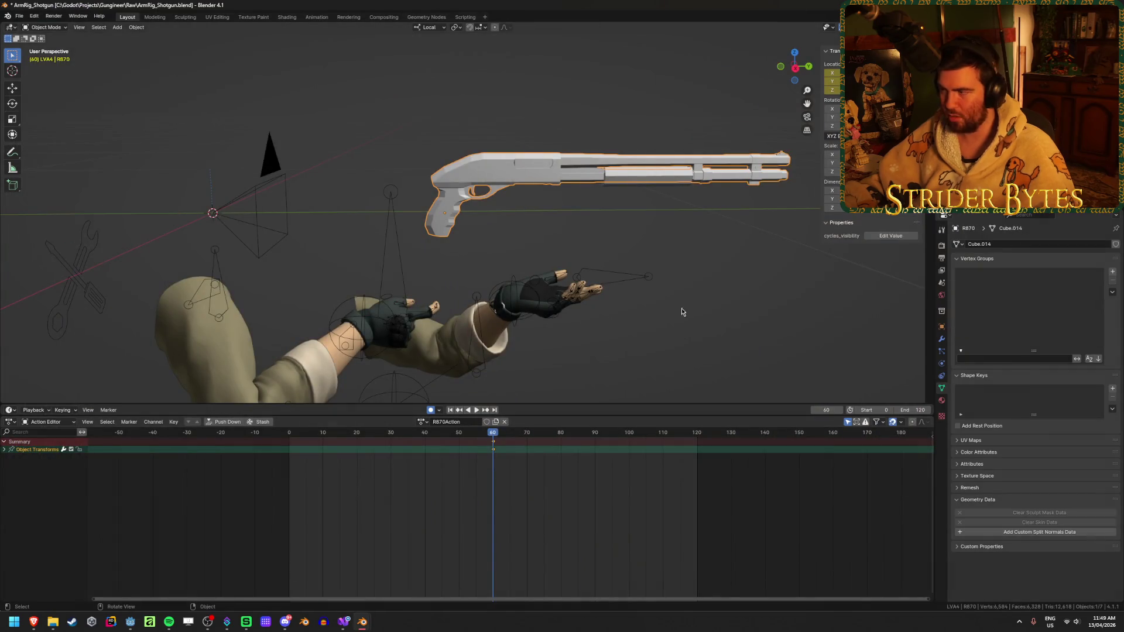
- Join the magazine tube into R870, add two vertex groups, and name the first Gun
left_click(658, 168, "shift")
key("ctrl+j")
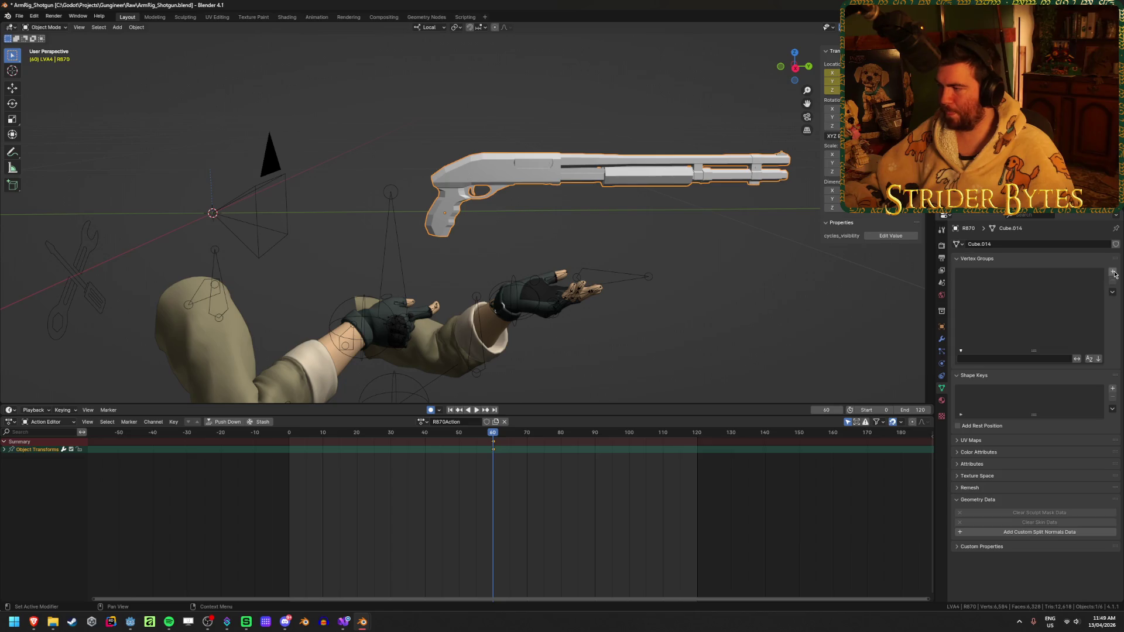
left_click(1114, 273)
left_click(1114, 273)
double_click(1012, 275)
type("Gun")
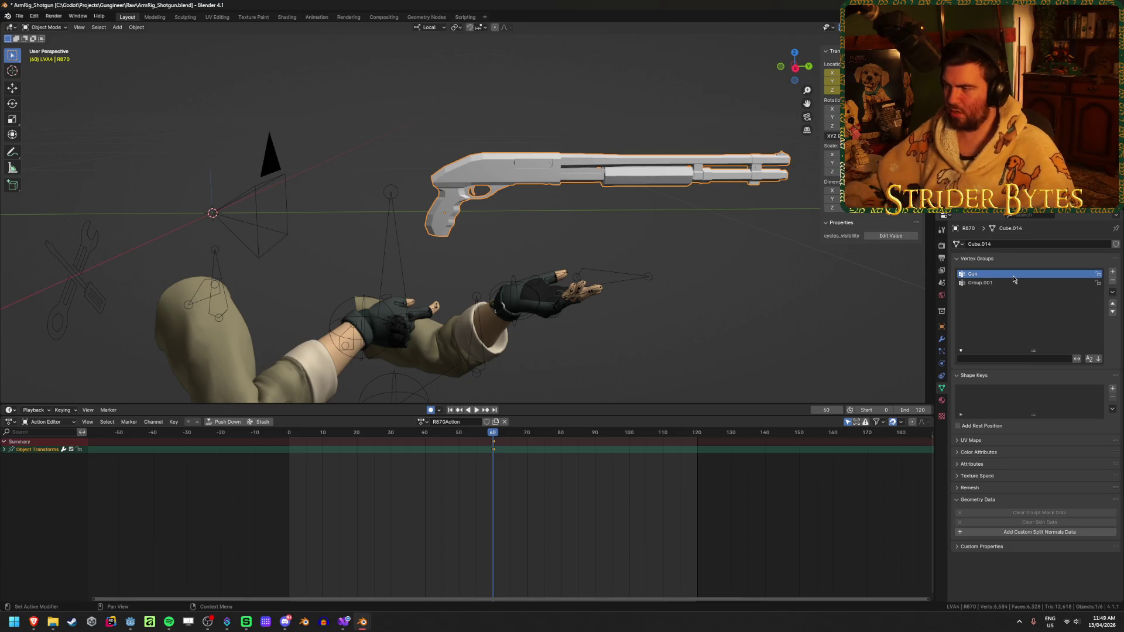
- Check the arm rig's GunBase and Magazine bones in Edit Mode
left_click(392, 221)
key("Tab")
left_click(429, 181)
left_click(515, 233)
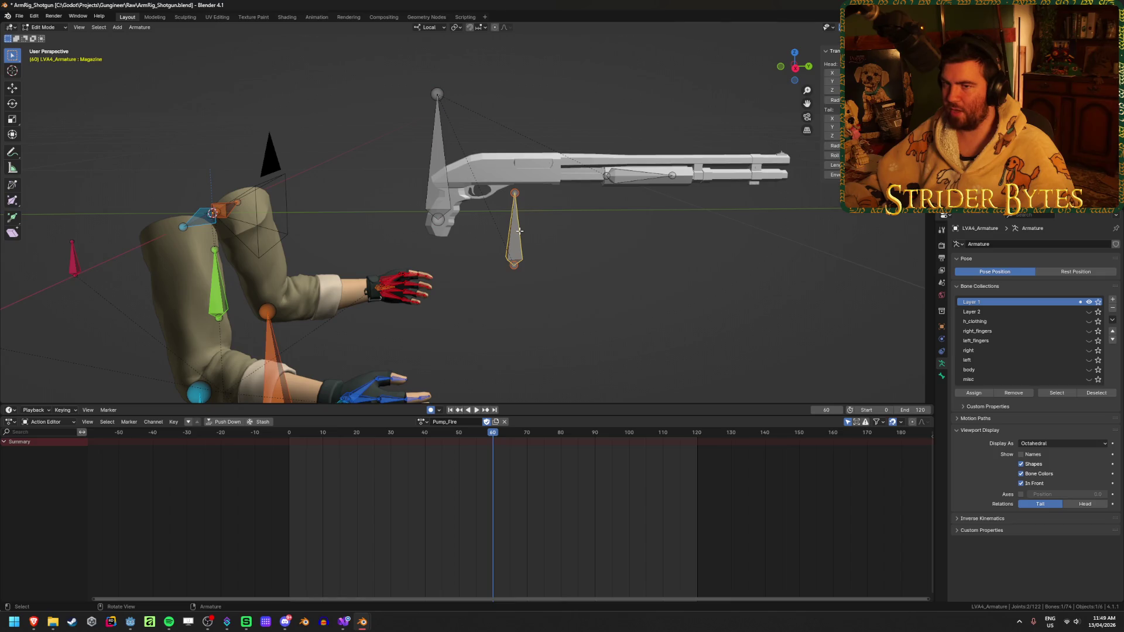
key("Tab")
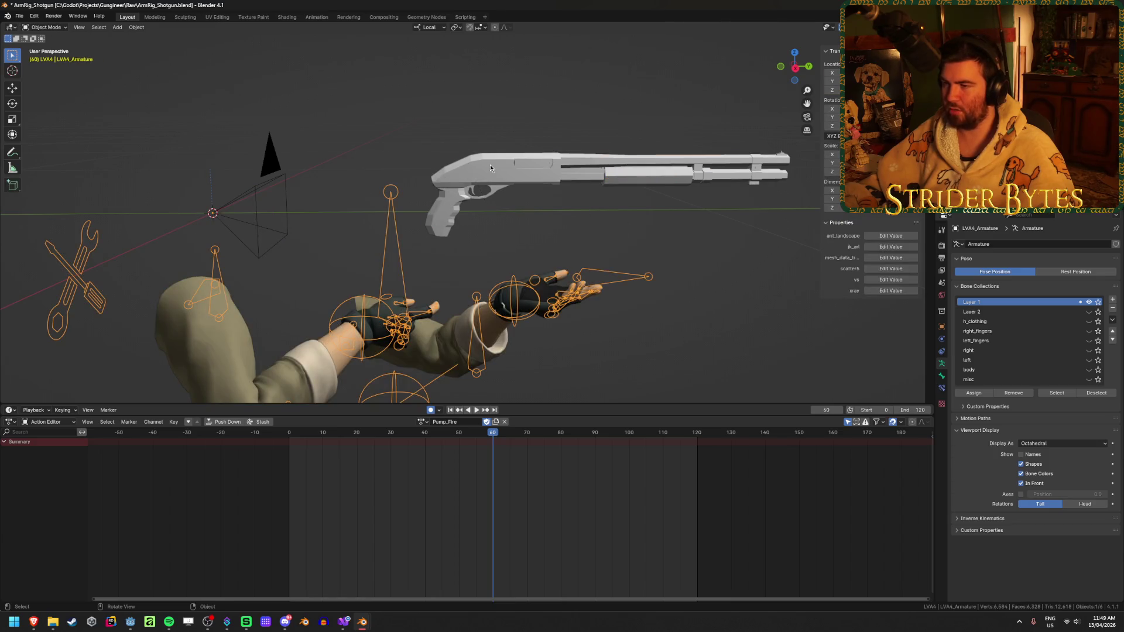
- Frame the R870 shotgun in view and save ArmRig_Shotgun
left_click(490, 168)
key("KP_Decimal")
scroll(533, 280, "up", 2)
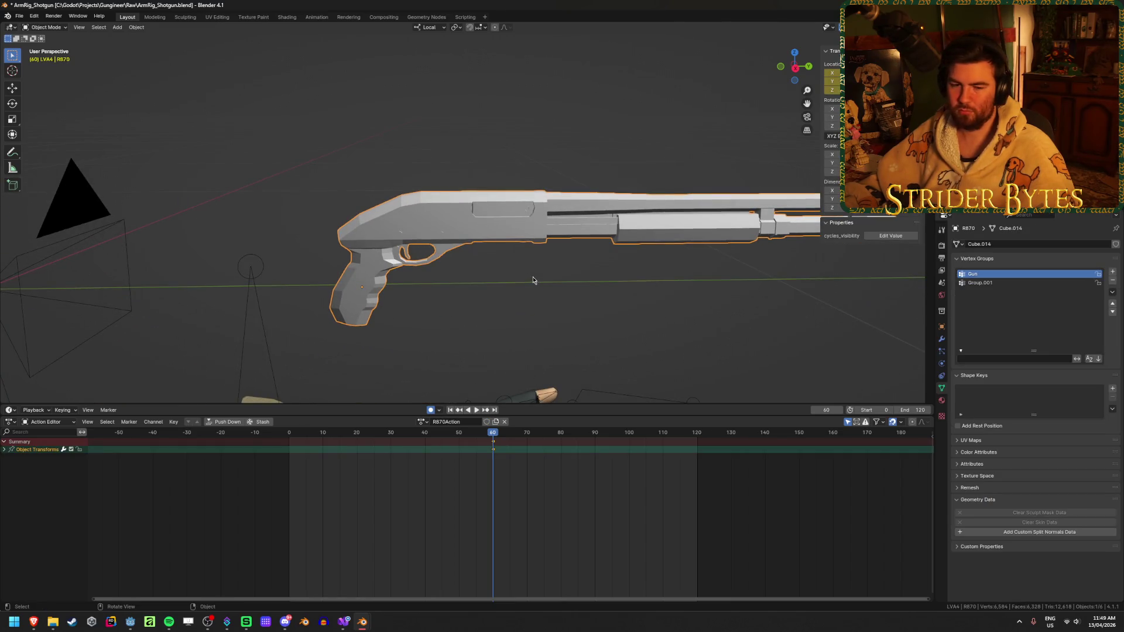
scroll(533, 280, "down", 2)
key("ctrl+s")
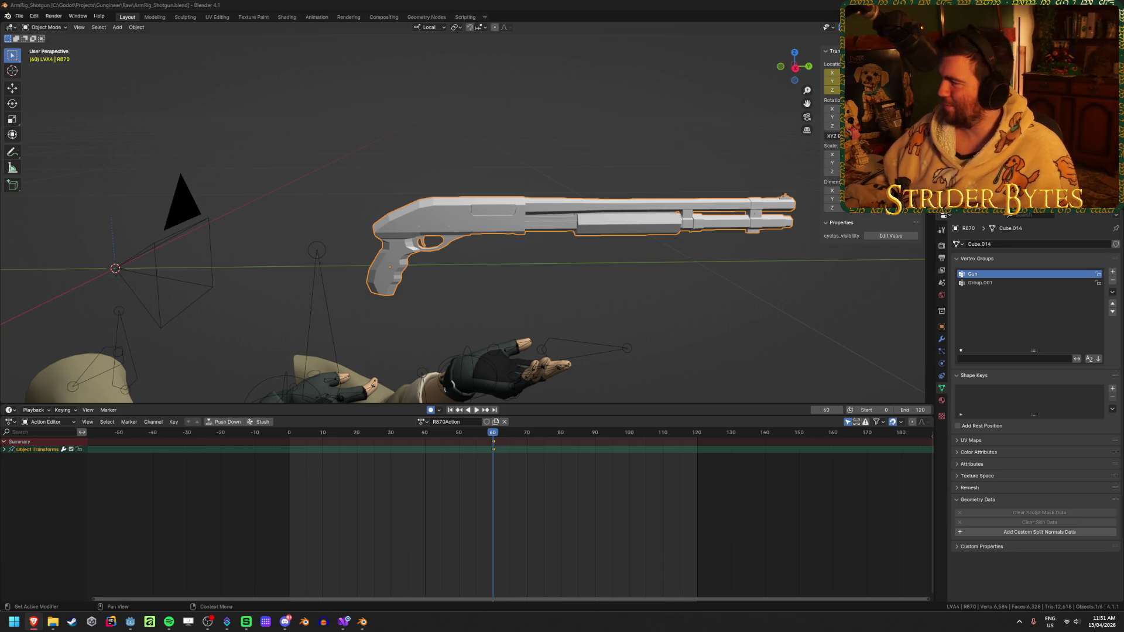
- Extract low-poly-aa-12.zip in the Shotguns folder
key("alt+Tab")
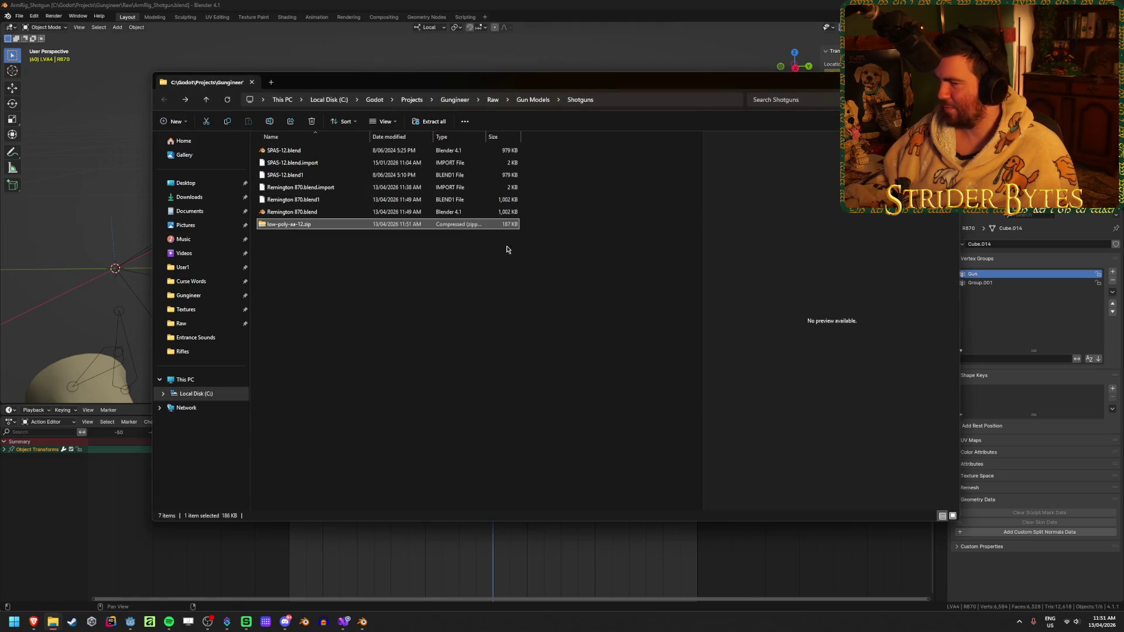
right_click(320, 226)
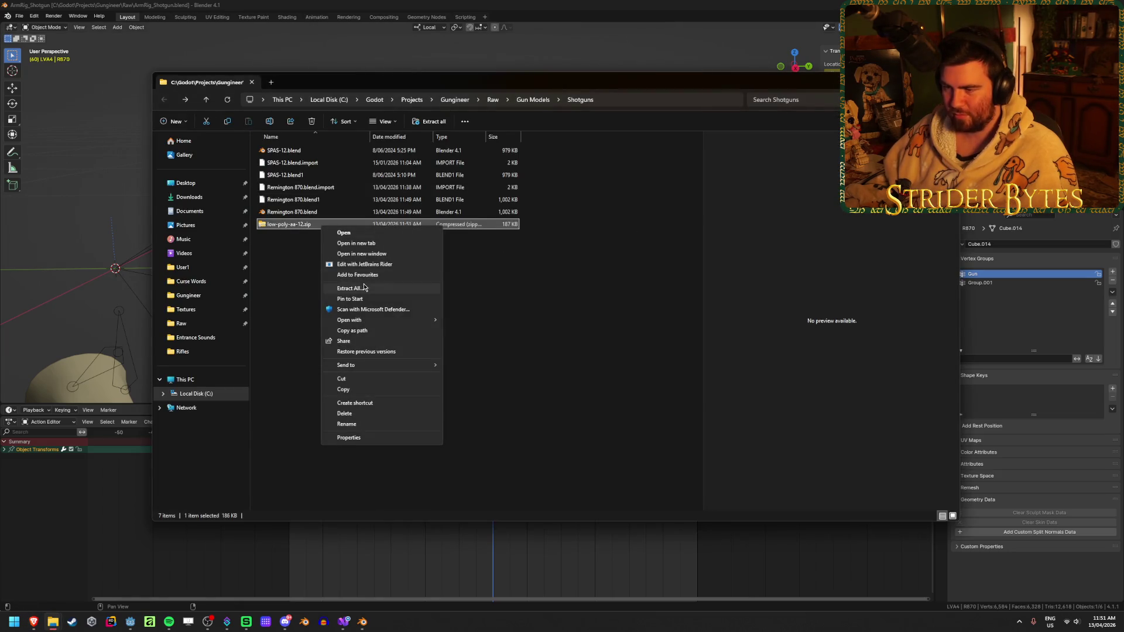
left_click(350, 288)
key("Return")
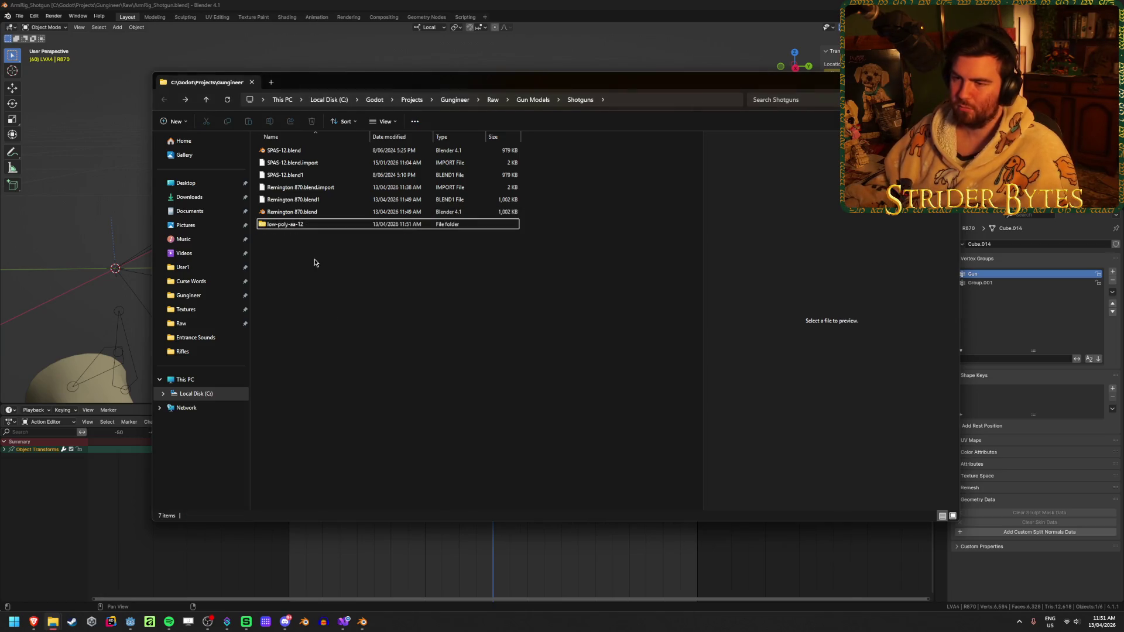
- Open low-poly-aa-12/source holding aa12.fbx and launch a new Blender 4.1 session
double_click(320, 224)
double_click(308, 151)
right_click(362, 628)
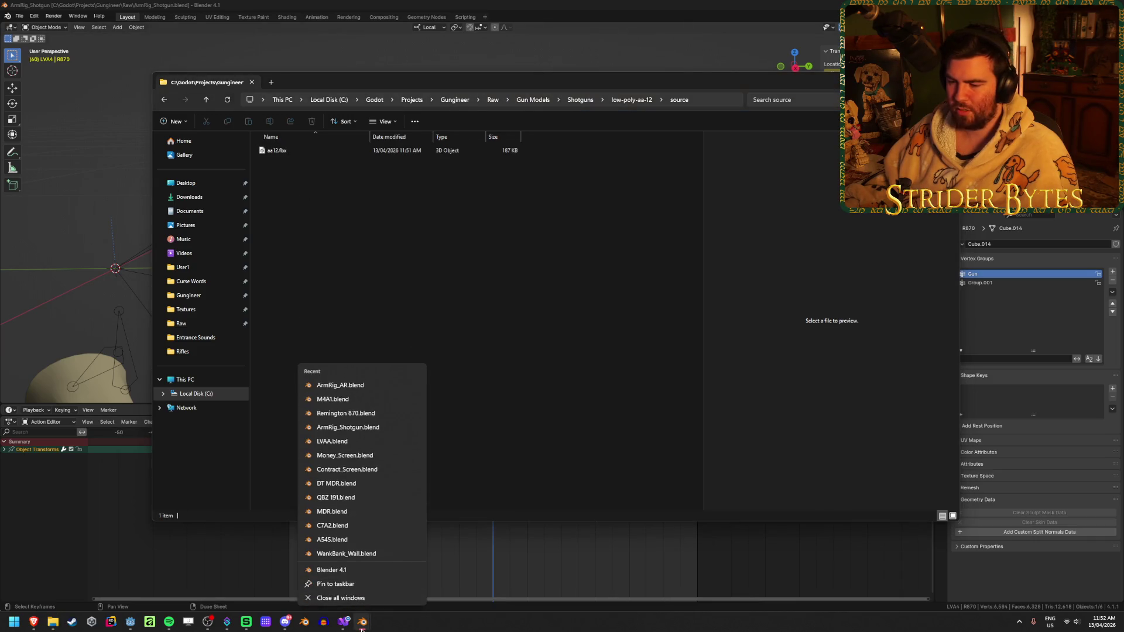
left_click(336, 570)
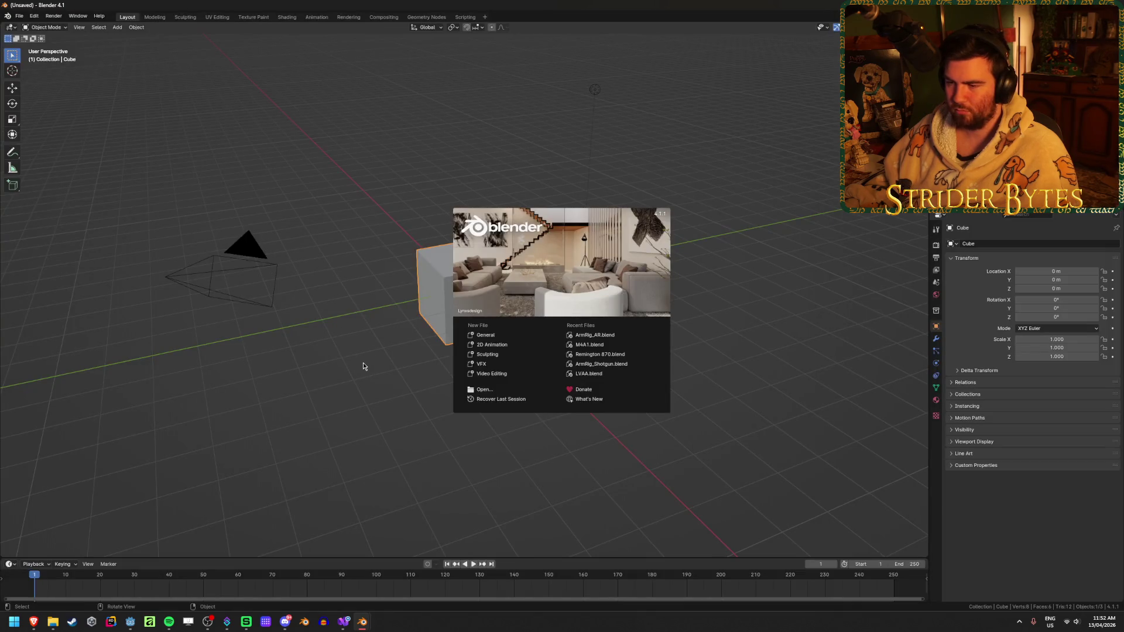
- Delete the default cube, camera and light from the new scene
left_click(363, 363)
key("a")
key("x")
left_click(363, 362)
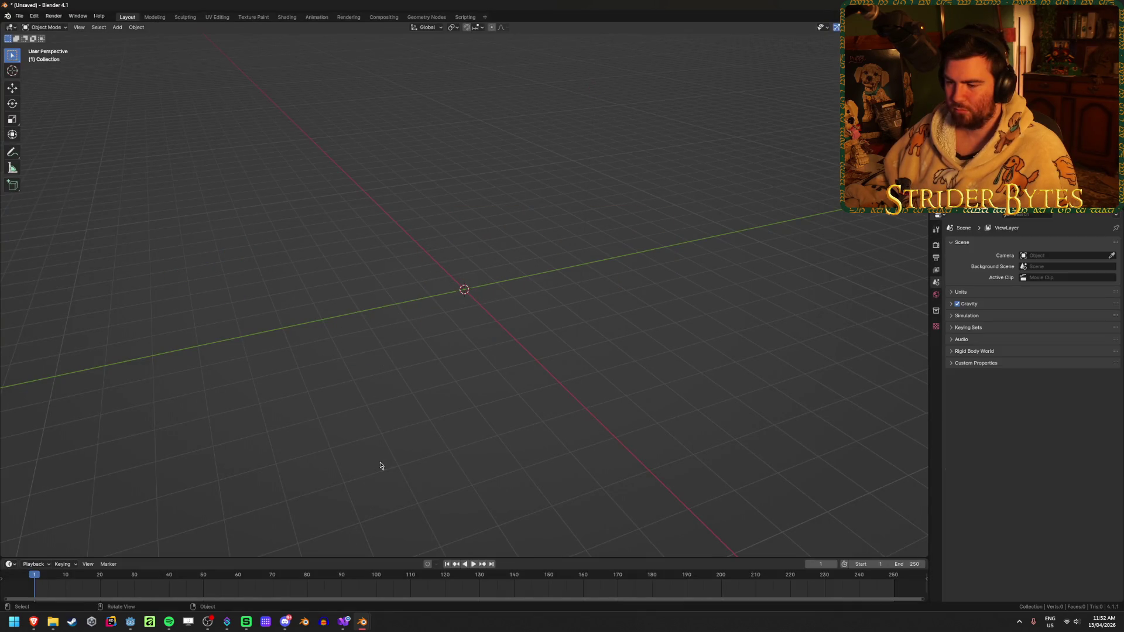
- Start an FBX import and browse into the Gungineer project's Raw folder
left_click(19, 16)
mouse_move(64, 143)
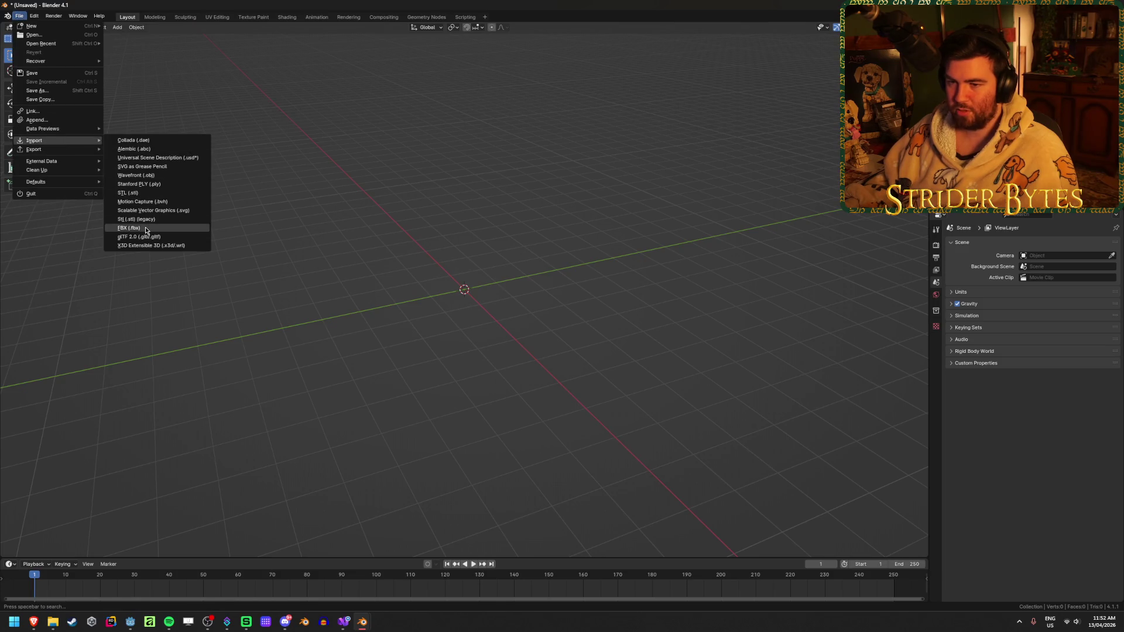
left_click(145, 227)
scroll(374, 272, "down", 3)
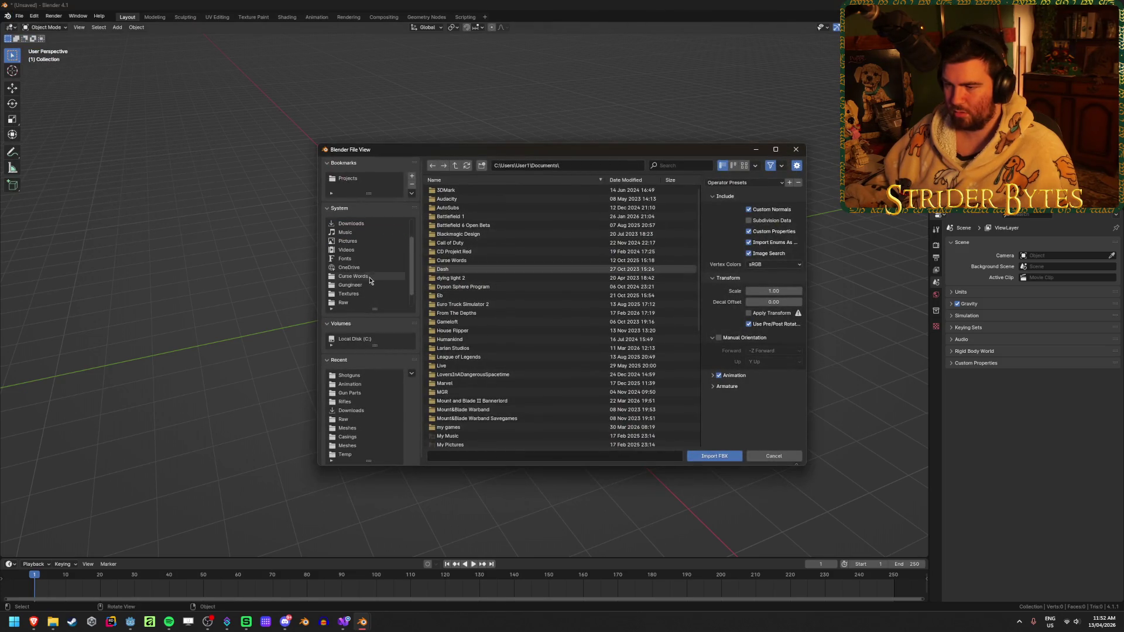
left_click(363, 285)
left_click(452, 279)
- Import aa12.fbx from Raw/Gun Models/Shotguns/low-poly-aa-12/source
double_click(451, 278)
double_click(459, 192)
double_click(464, 222)
double_click(468, 191)
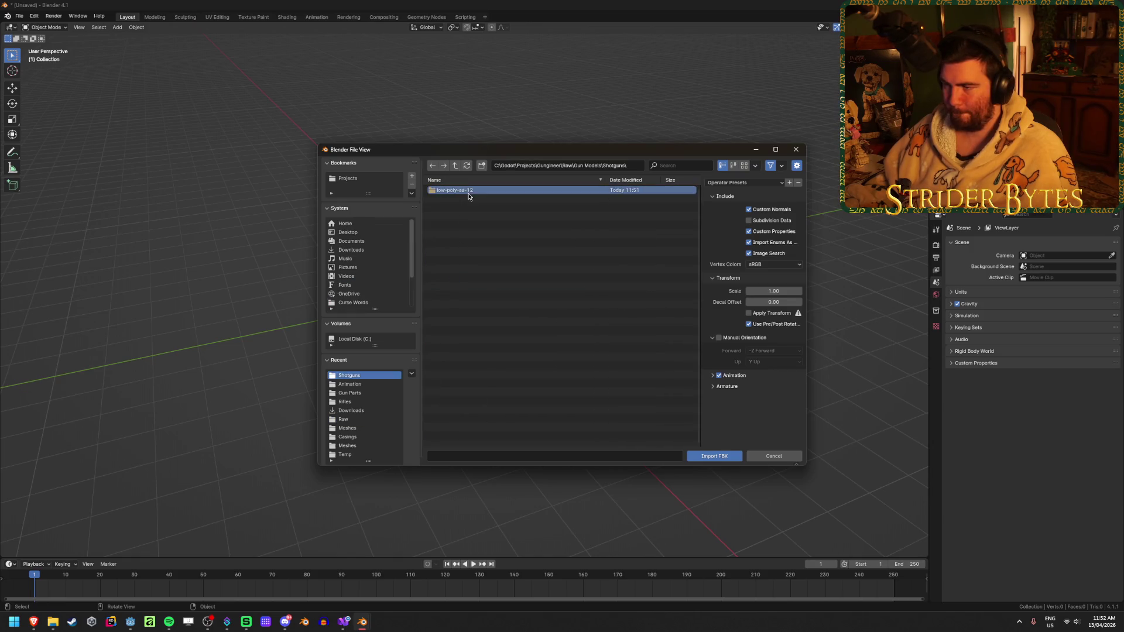
double_click(469, 191)
left_click(469, 191)
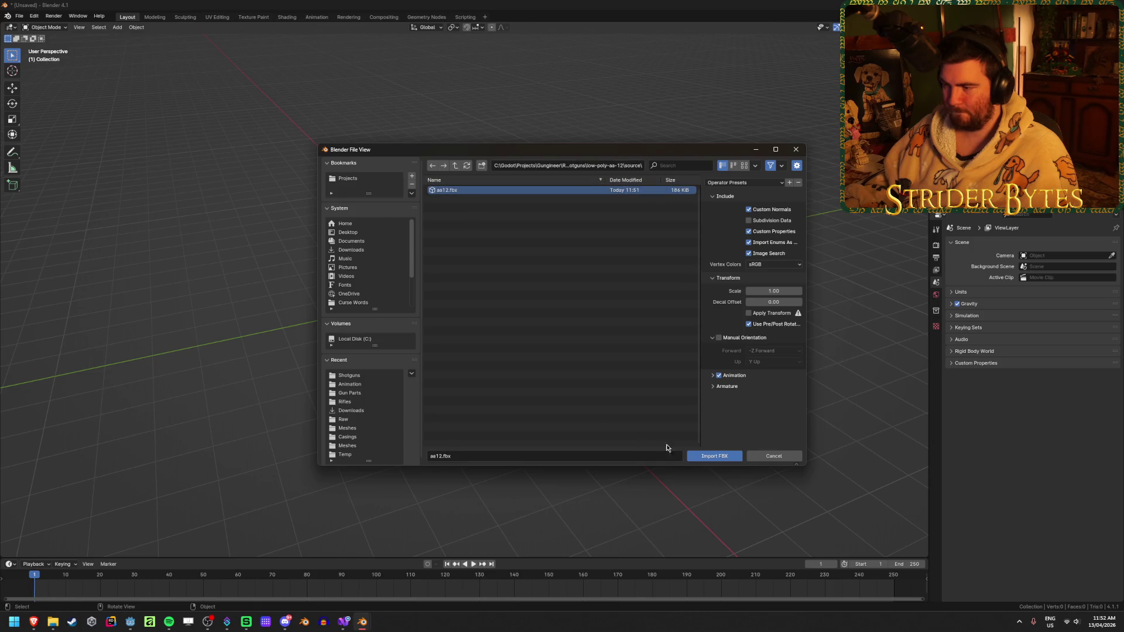
left_click(720, 457)
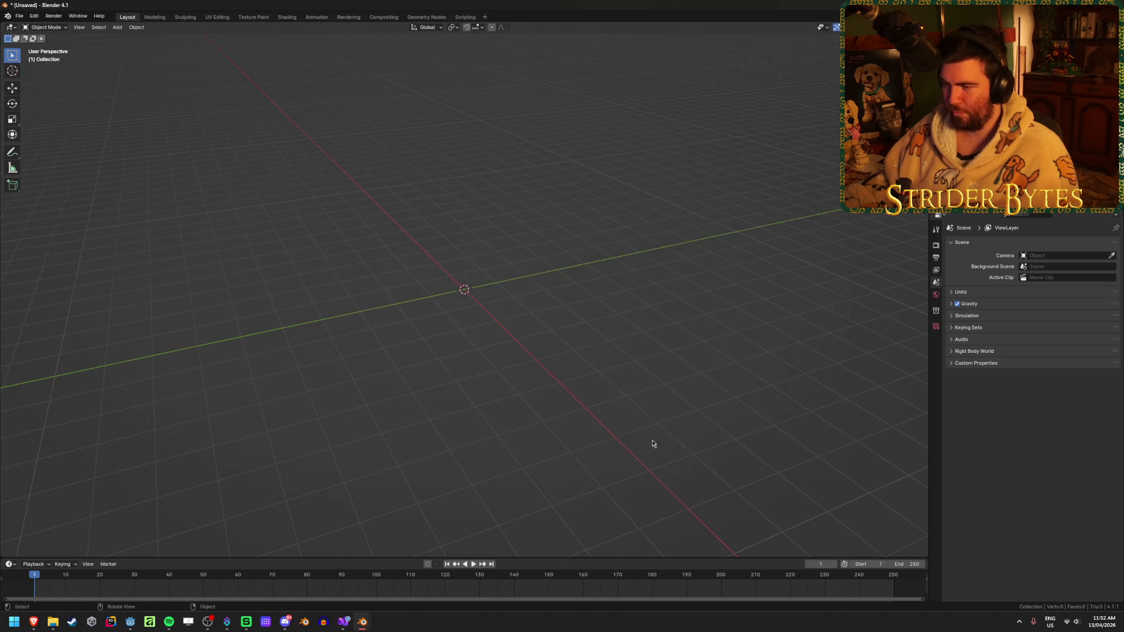
left_click(404, 350)
- Delete the camera and the light from the imported AA-12 scene
mouse_move(404, 351)
middle_mouse_down()
mouse_move(562, 367)
mouse_move(527, 351)
middle_mouse_up()
key("x")
left_click(512, 358)
left_click(447, 394)
key("Delete")
- Select the AA-12 model and frame the view on it, inspecting its mesh along the barrel
middle_click_drag(488, 313, 388, 326)
left_click(280, 310)
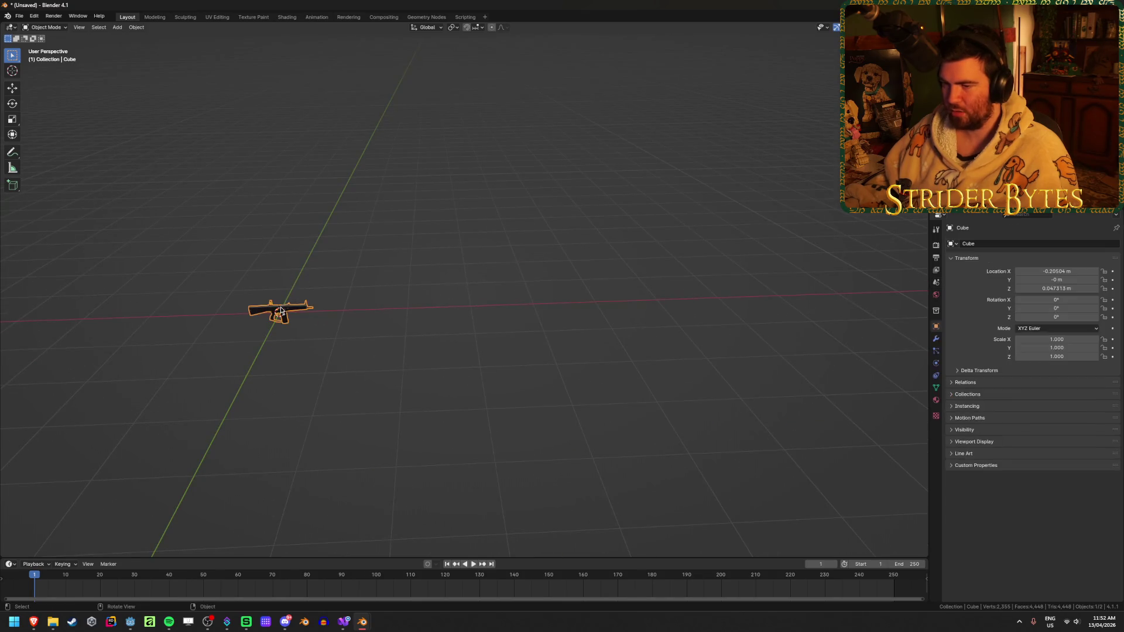
key("KP_Decimal")
scroll(557, 344, "up", 3)
key("Tab")
scroll(683, 313, "up", 3)
mouse_move(682, 314)
middle_mouse_down()
mouse_move(571, 353)
mouse_move(539, 303)
mouse_move(521, 329)
mouse_move(684, 316)
mouse_move(566, 290)
mouse_move(602, 299)
mouse_move(421, 318)
mouse_move(493, 415)
mouse_move(502, 402)
middle_mouse_up()
scroll(572, 342, "up", 5)
scroll(505, 320, "up", 2)
key("Tab")
key("Tab")
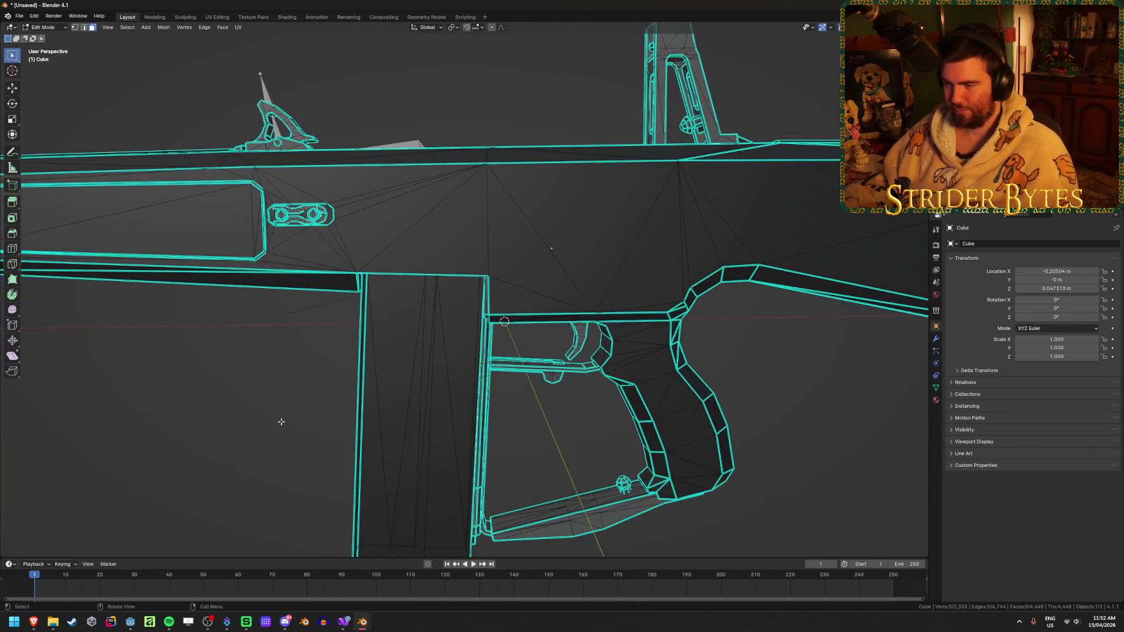
- Select the whole magazine mesh and hide it
scroll(434, 349, "down", 3)
left_click(434, 349)
key("ctrl+l")
key("h")
mouse_move(431, 353)
middle_mouse_down()
mouse_move(366, 384)
mouse_move(388, 409)
mouse_move(373, 376)
mouse_move(347, 413)
mouse_move(351, 375)
mouse_move(477, 287)
mouse_move(410, 304)
mouse_move(351, 398)
middle_mouse_up()
scroll(409, 392, "up", 6)
- Move the shell piece out beside the receiver
key("ctrl+l")
key("g")
left_click(302, 492)
mouse_move(301, 492)
middle_mouse_down()
mouse_move(445, 462)
mouse_move(386, 464)
middle_mouse_up()
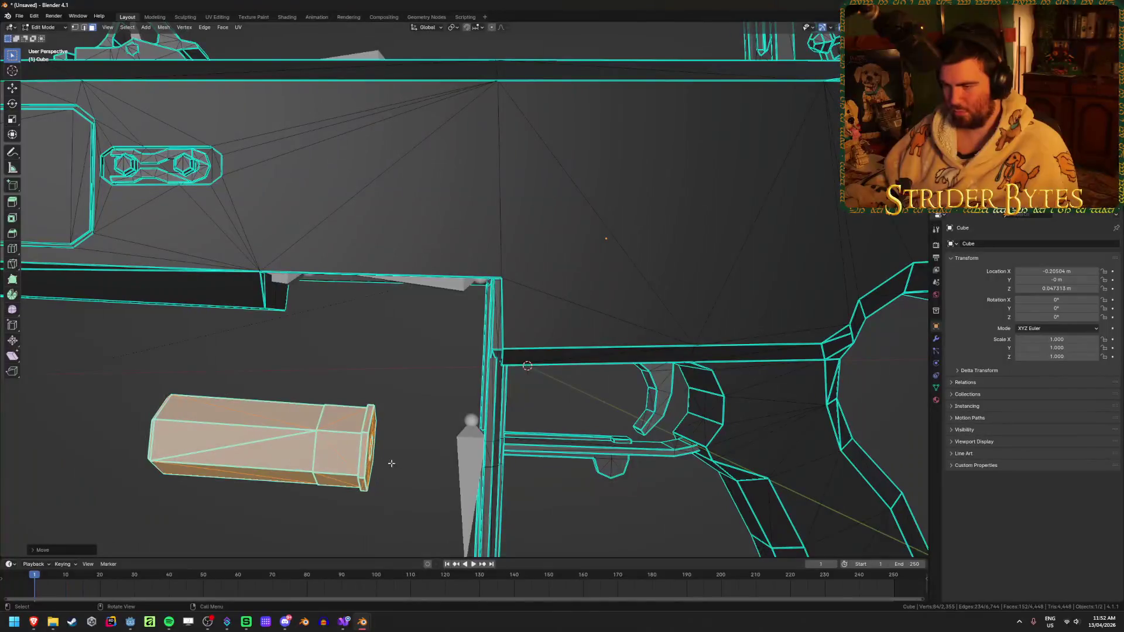
scroll(461, 455, "down", 4)
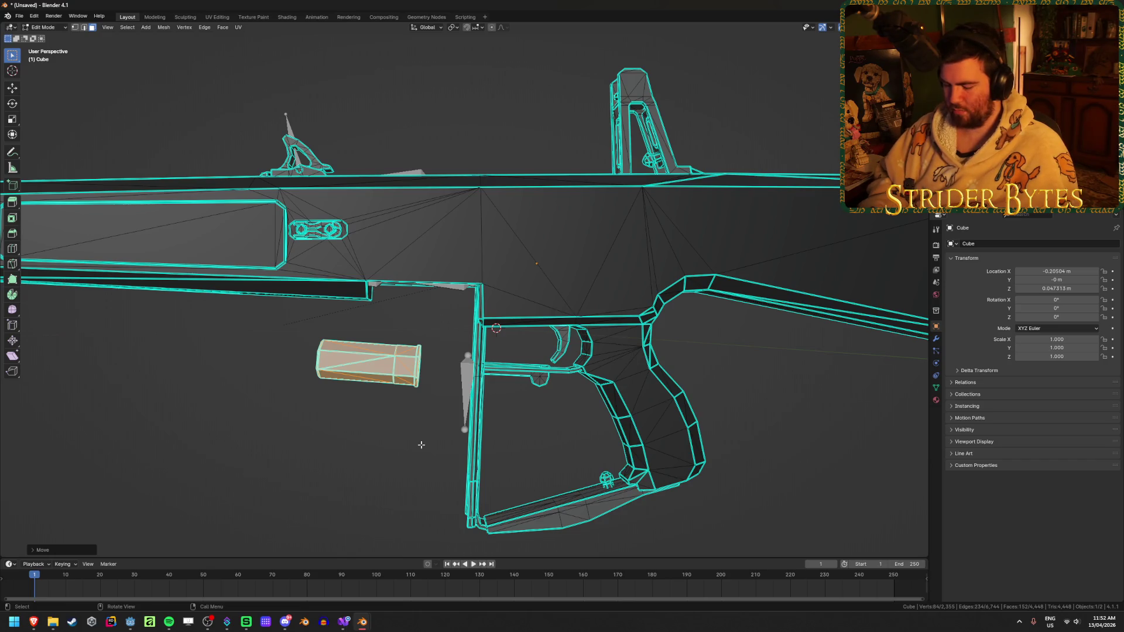
- Copy the AA-12 and paste it into the ArmRig_Shotgun file
key("ctrl+c")
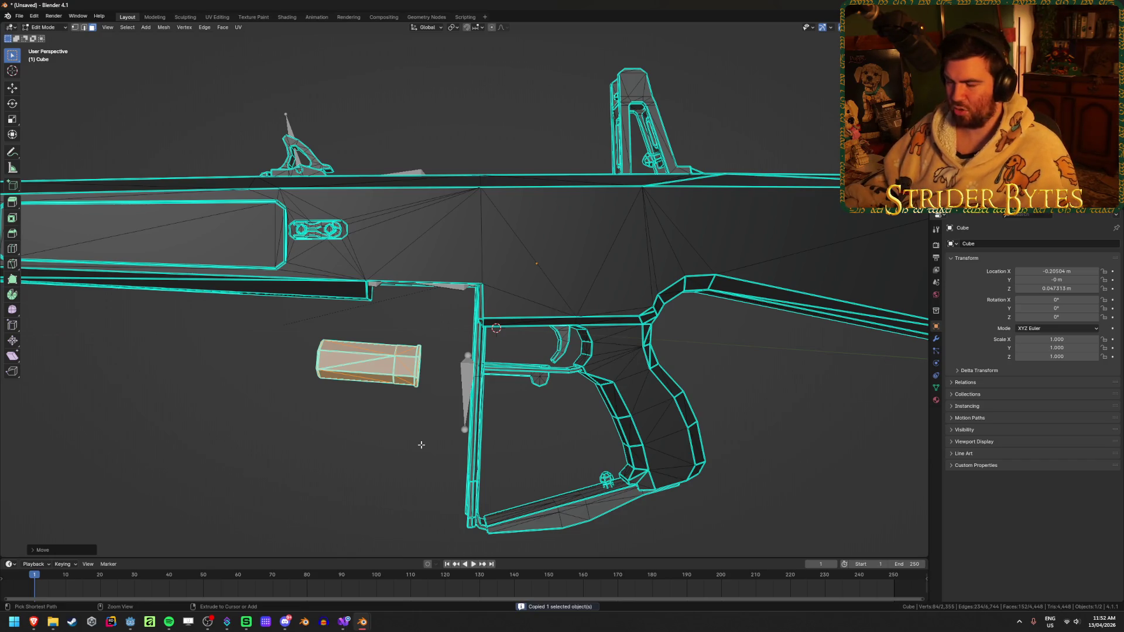
mouse_move(367, 630)
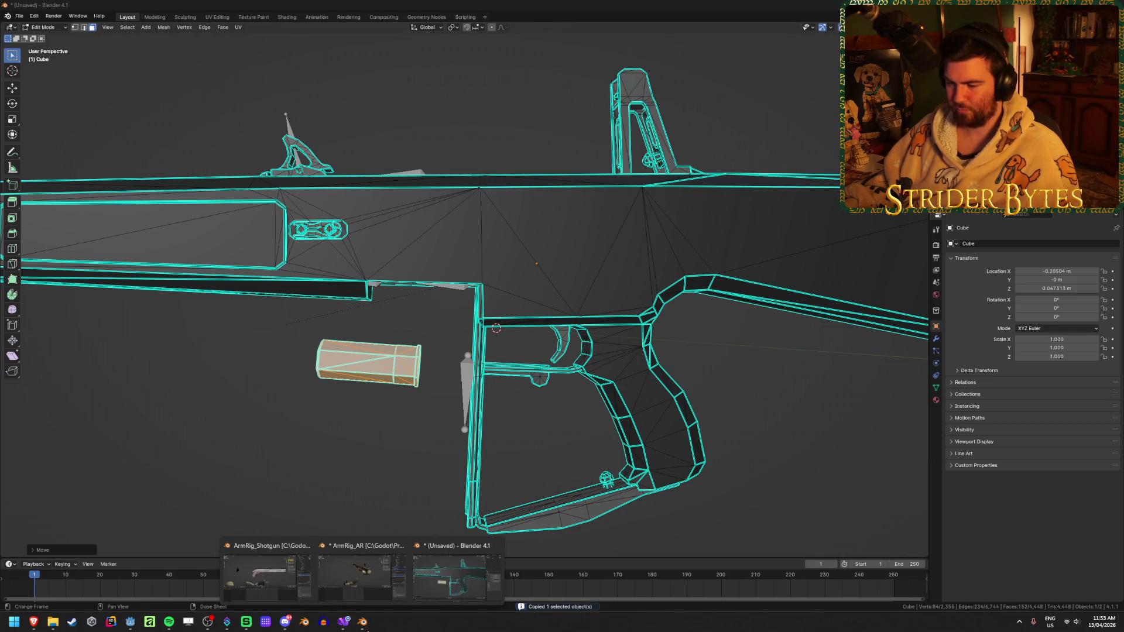
left_click(238, 579)
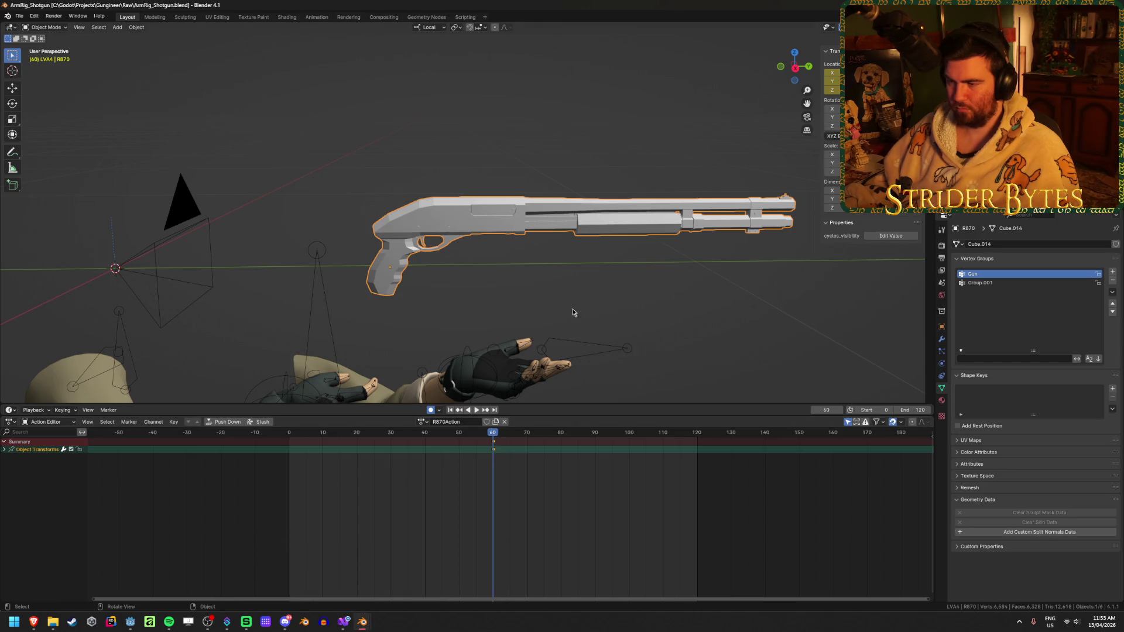
key("ctrl+v")
scroll(651, 275, "down", 3)
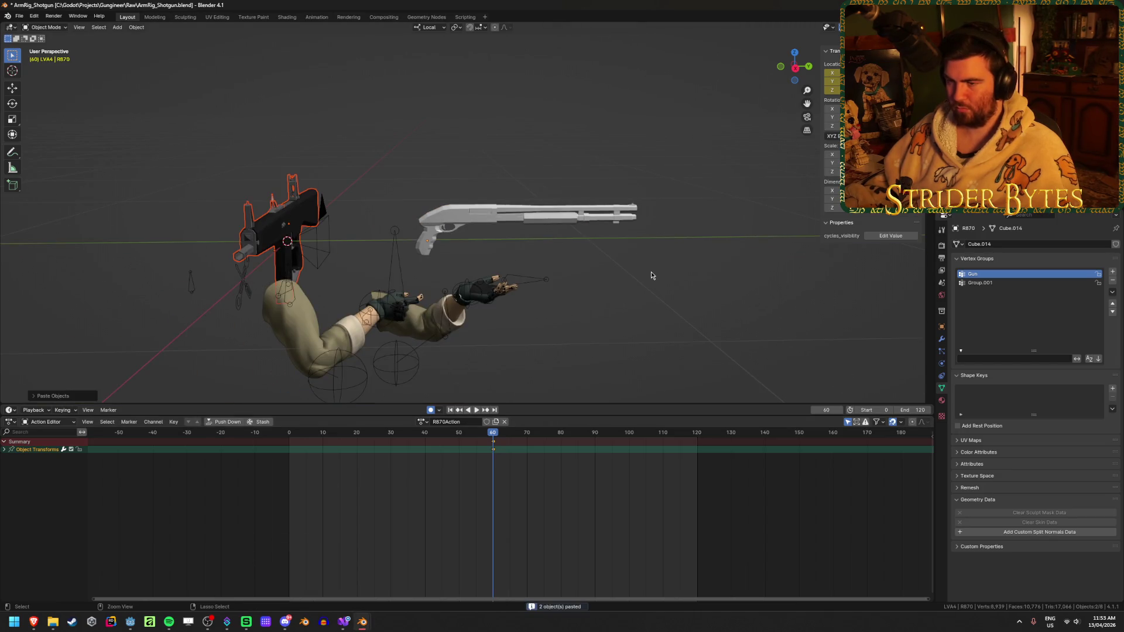
- Deselect the rig's transform keyframes and scrub the playhead back to frame 0
left_click(629, 218)
key("Tab")
key("ctrl+v")
key("ctrl+v")
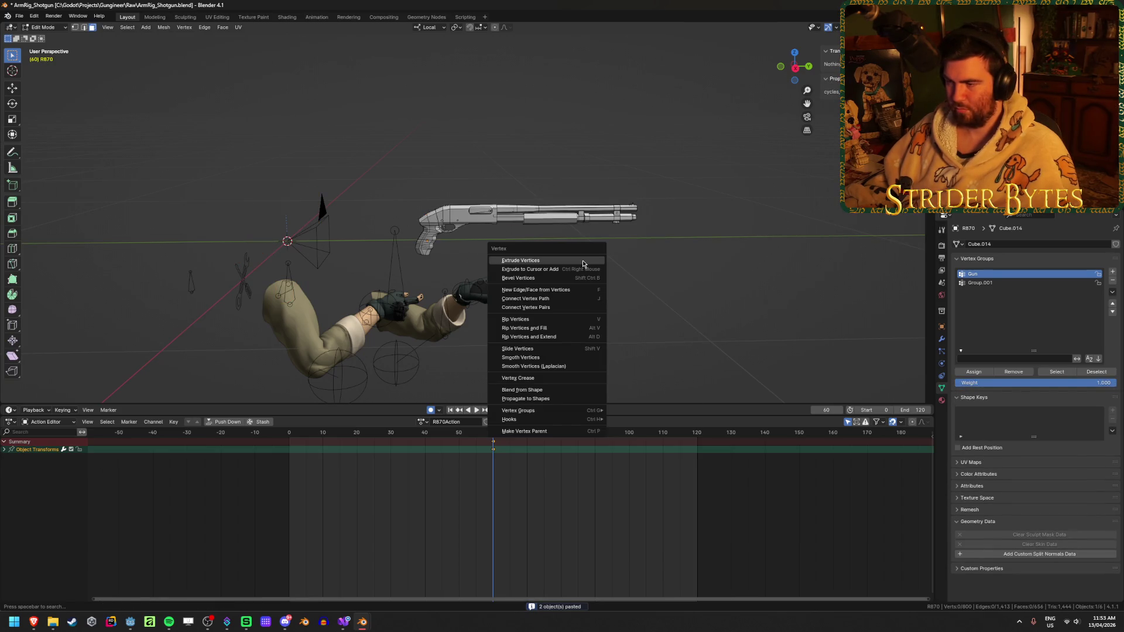
left_click(494, 448)
left_click(434, 423)
key("Escape")
left_click_drag(493, 432, 288, 432)
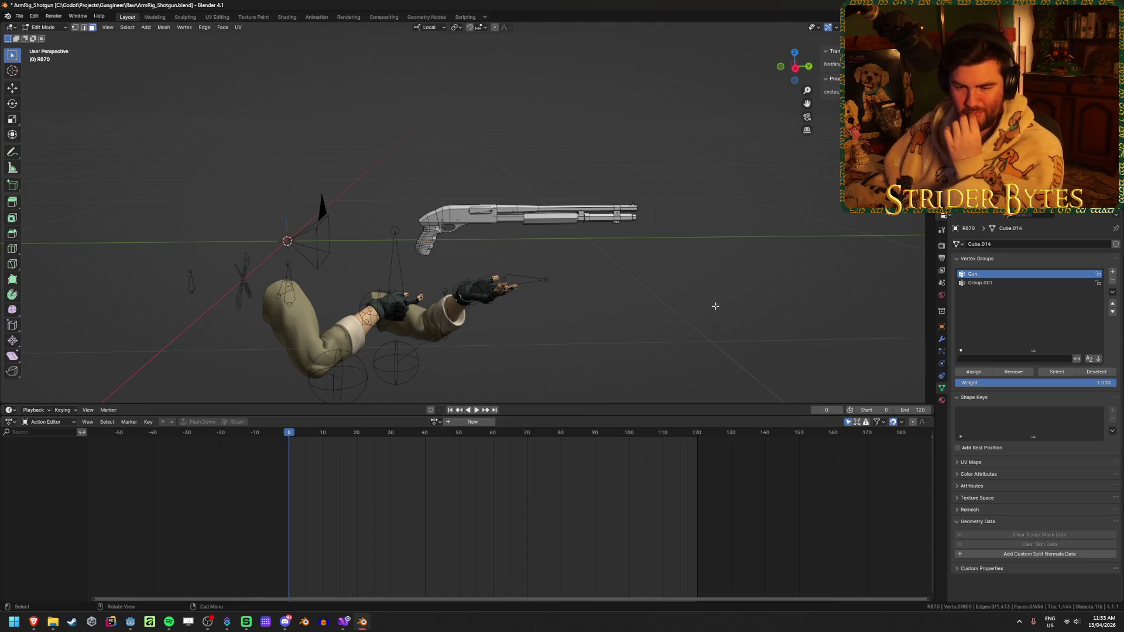
- Switch to the unsaved AA-12 window and enter Edit Mode on the gun mesh
mouse_move(482, 335)
middle_mouse_down()
mouse_move(527, 305)
mouse_move(440, 356)
middle_mouse_up()
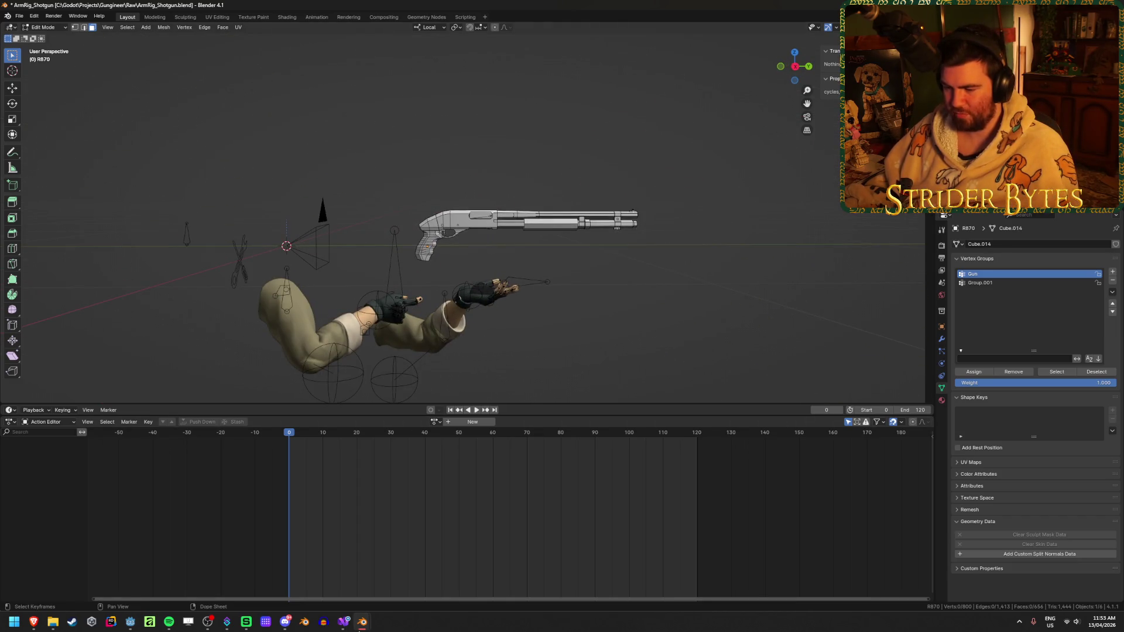
mouse_move(361, 622)
left_click(366, 561)
middle_click_drag(280, 434, 310, 422)
key("Tab")
key("Tab")
- Separate the shell cylinder into its own object, Cube.001, and select it
key("ctrl+l")
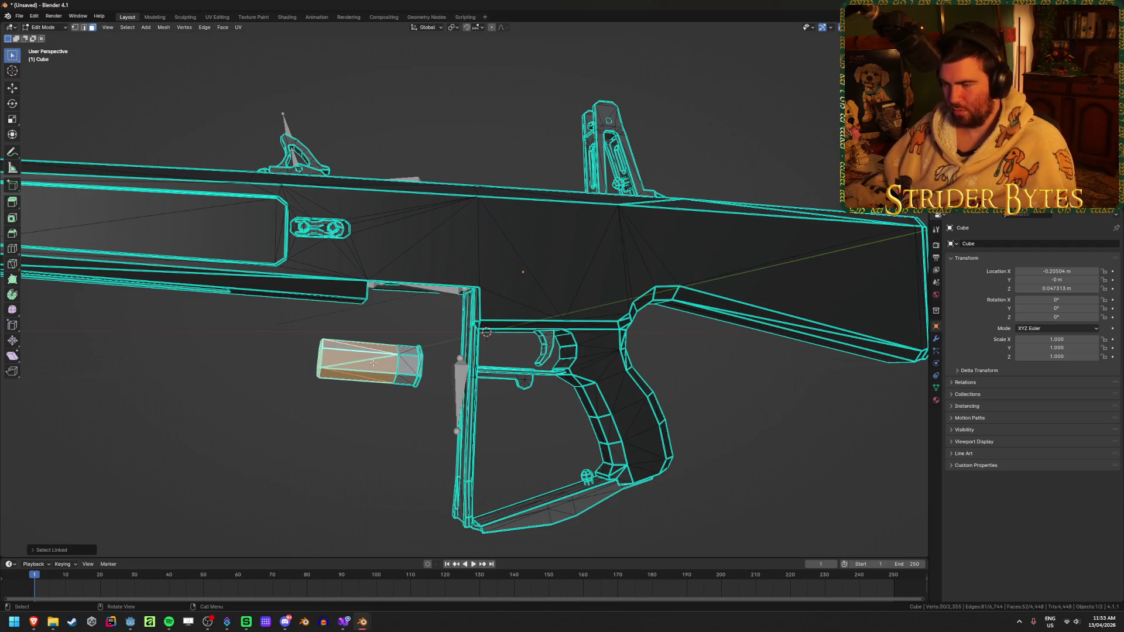
key("p")
left_click(380, 355)
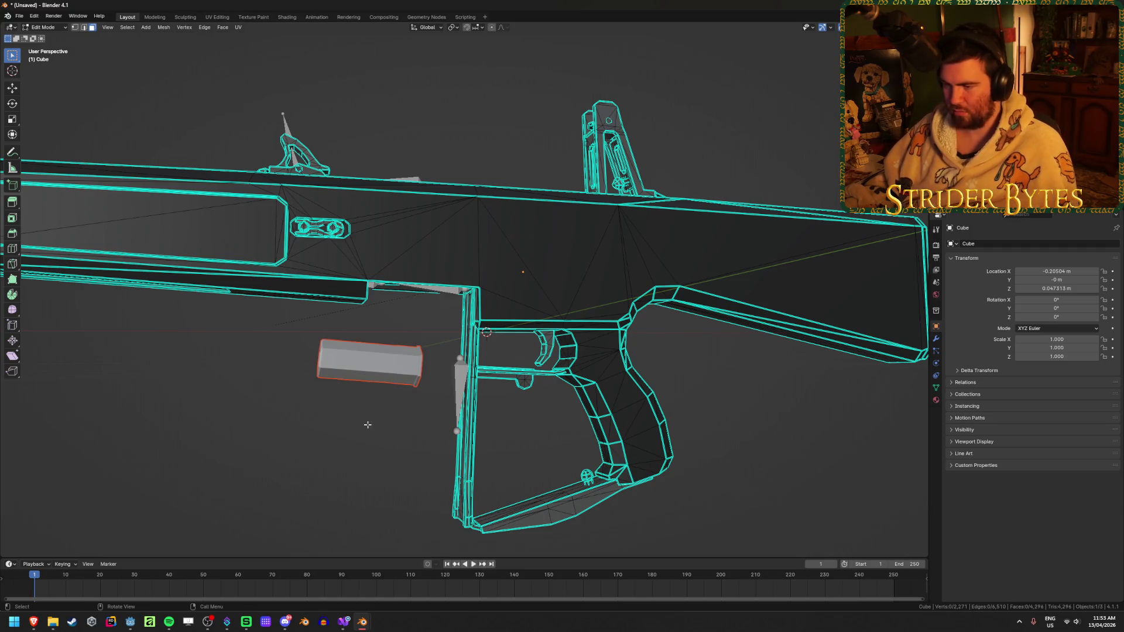
key("Tab")
left_click(375, 369)
mouse_move(375, 370)
middle_mouse_down()
mouse_move(410, 404)
mouse_move(459, 421)
middle_mouse_up()
- Copy the shell and paste it into the ArmRig_Shotgun file in Object Mode
key("ctrl+c")
mouse_move(363, 622)
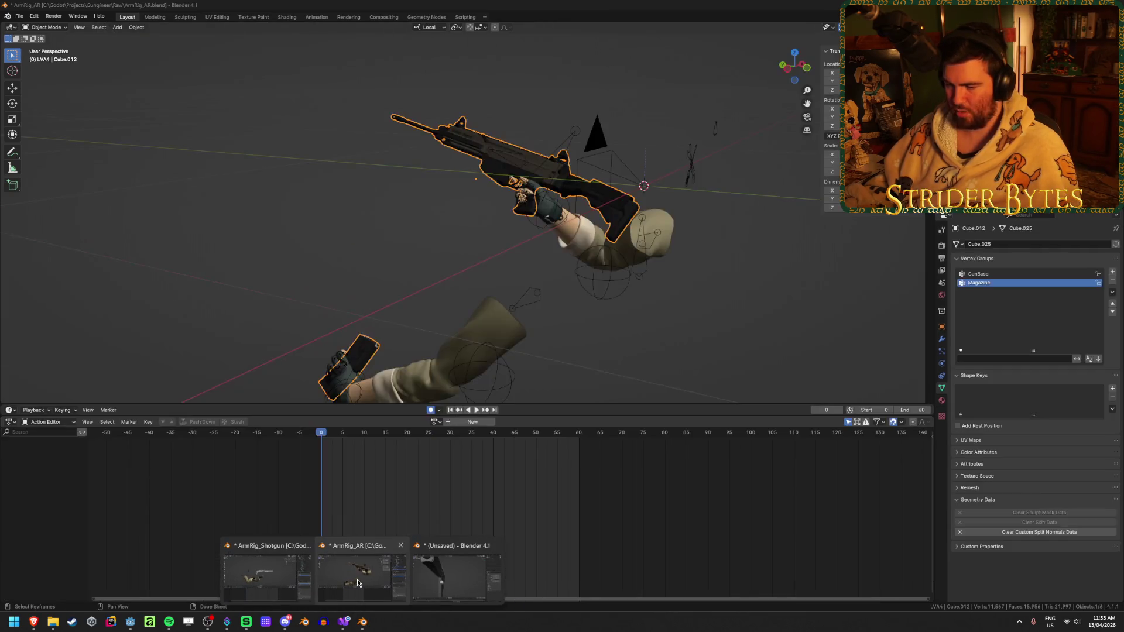
left_click(266, 571)
right_click(637, 323)
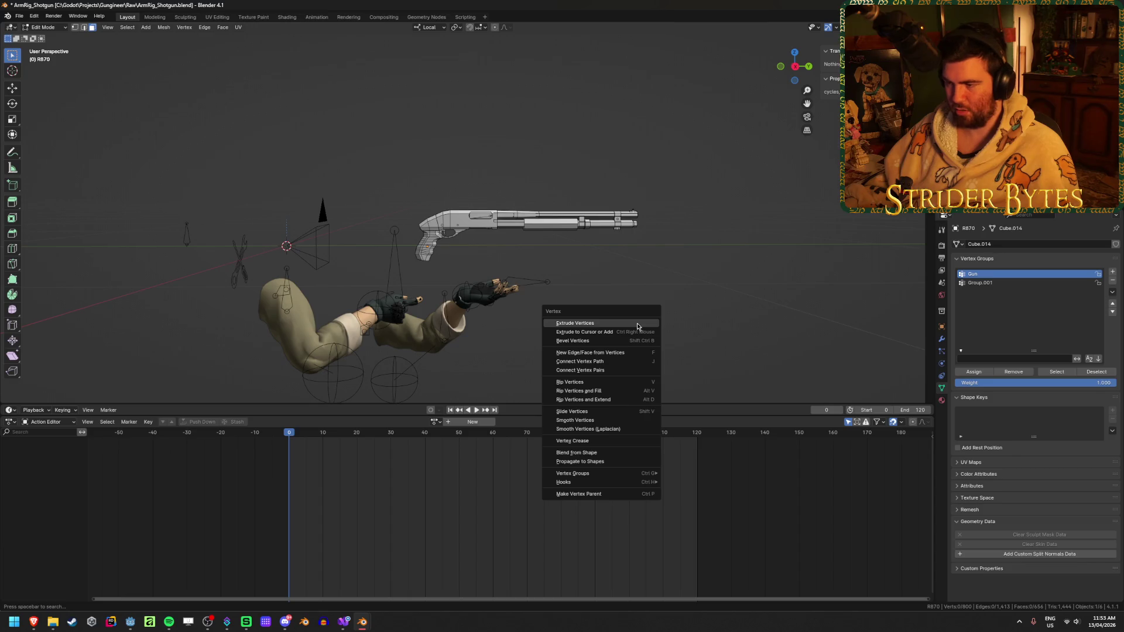
key("Tab")
key("ctrl+v")
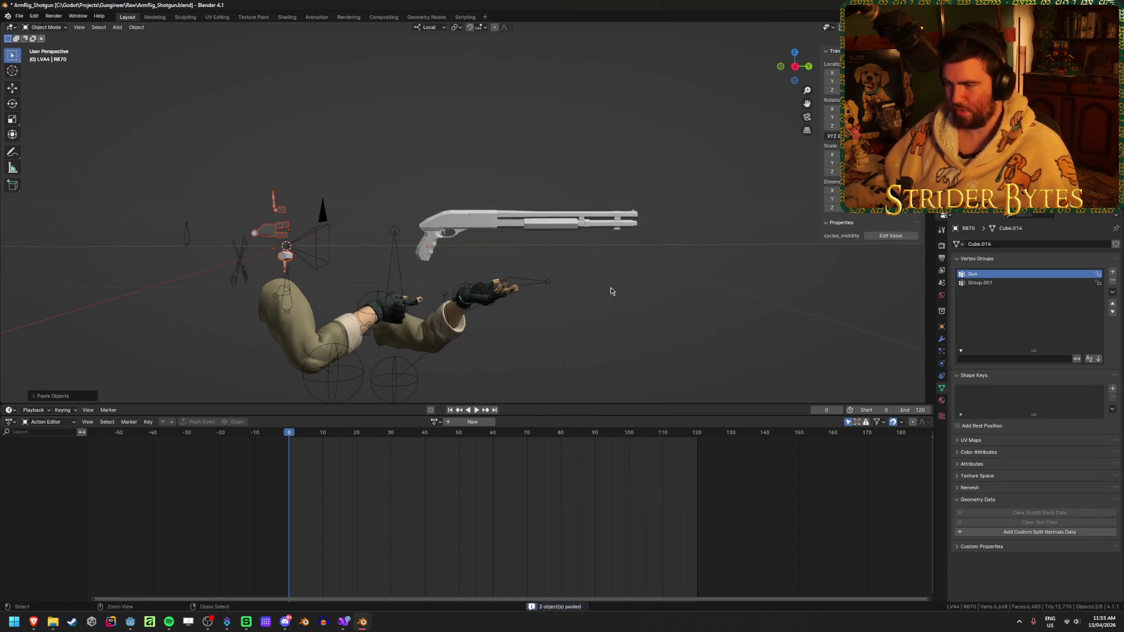
- Delete the extra pasted objects and select the pasted shell Cube.001
middle_click_drag(367, 277, 506, 269)
key("Delete")
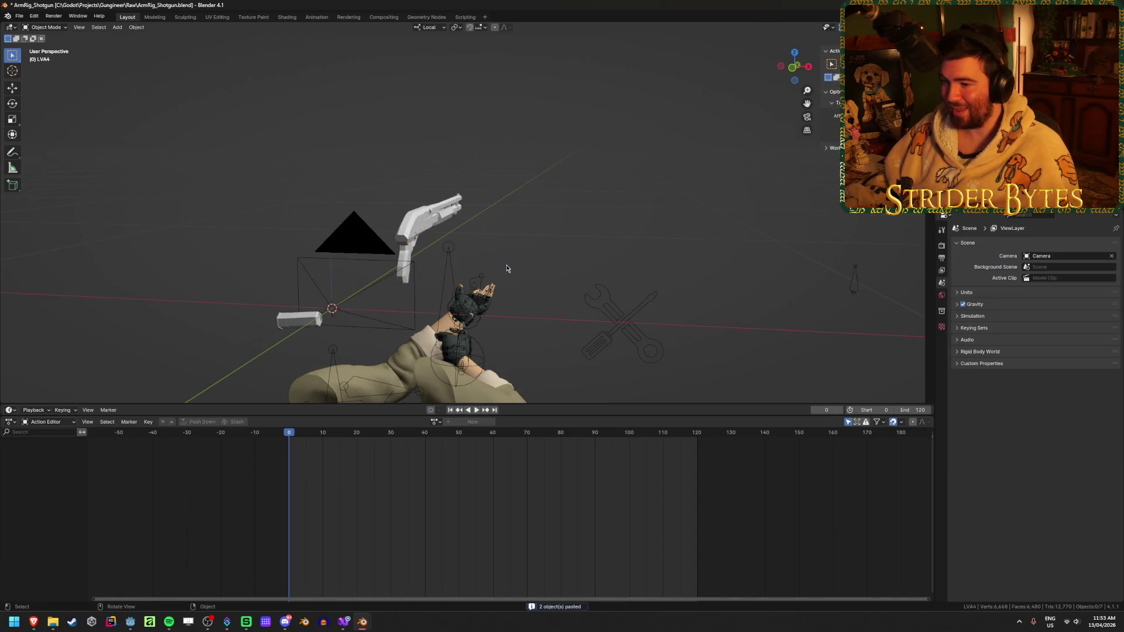
left_click(297, 320)
mouse_move(393, 325)
middle_mouse_down()
mouse_move(494, 288)
mouse_move(512, 244)
mouse_move(572, 237)
middle_mouse_up()
scroll(505, 281, "up", 6)
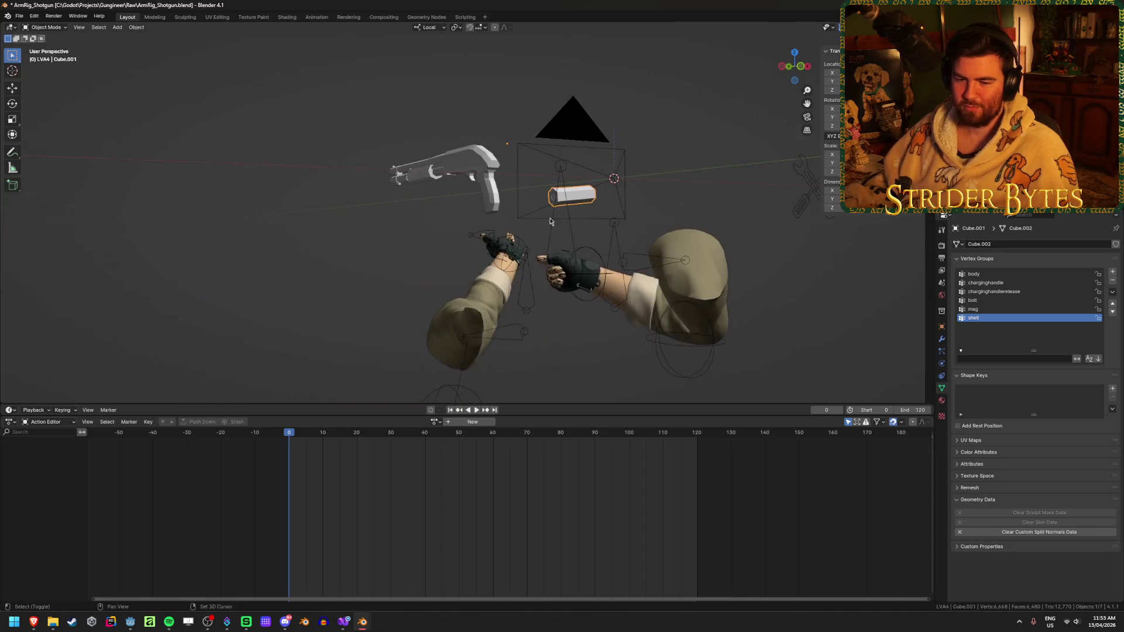
mouse_move(503, 299)
middle_mouse_down()
mouse_move(408, 191)
mouse_move(387, 222)
middle_mouse_up()
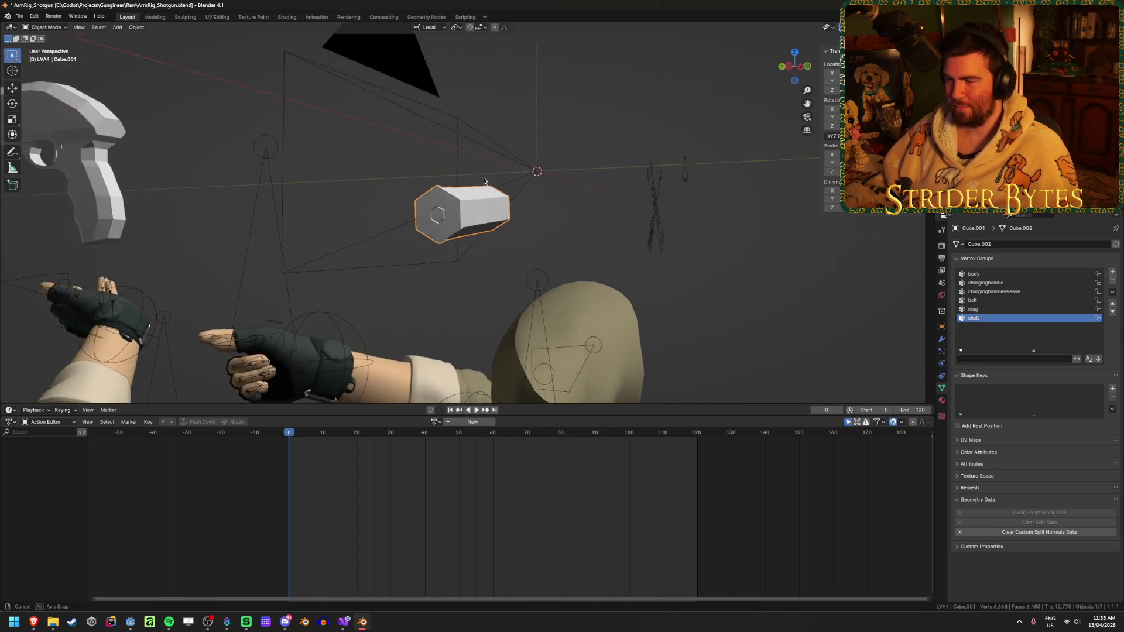
- In Edit Mode, front orthographic view with X-ray, box-select the shell's left-end vertices
key("Tab")
scroll(387, 223, "up", 4)
scroll(380, 217, "down", 5)
key("KP_3")
key("KP_1")
key("alt+z")
left_click_drag(292, 193, 325, 243)
mouse_move(259, 215)
middle_mouse_down()
mouse_move(247, 238)
mouse_move(381, 249)
middle_mouse_up()
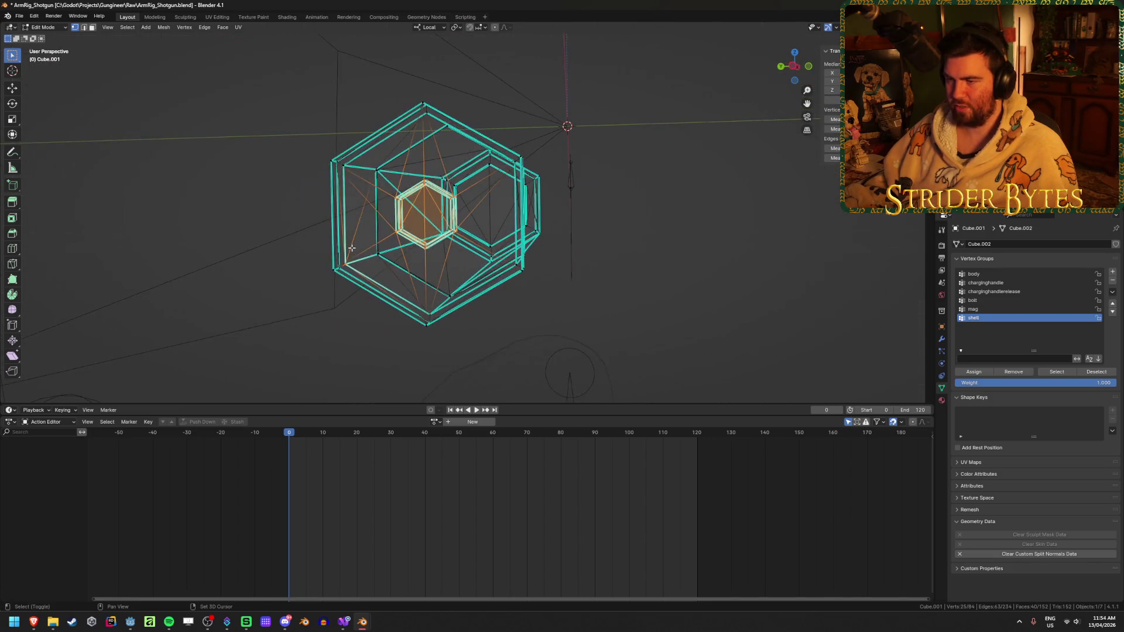
key("alt+z")
- Snap the 3D cursor to the selected hexagonal rim-end vertices
key("shift+s")
left_click(381, 283)
scroll(381, 251, "up", 5)
left_click(358, 155)
scroll(358, 156, "down", 3)
key("Tab")
right_click(410, 309)
- Set Cube.001's origin to the hexagonal rim end and check it from another angle
mouse_move(433, 309)
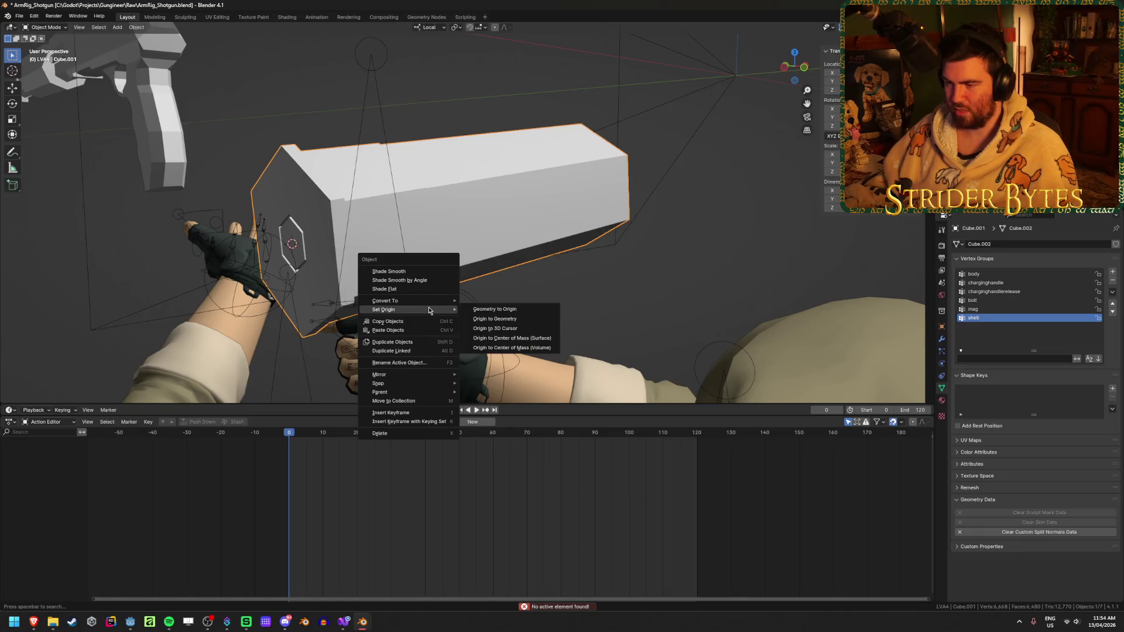
left_click(494, 328)
middle_click_drag(495, 328, 518, 276)
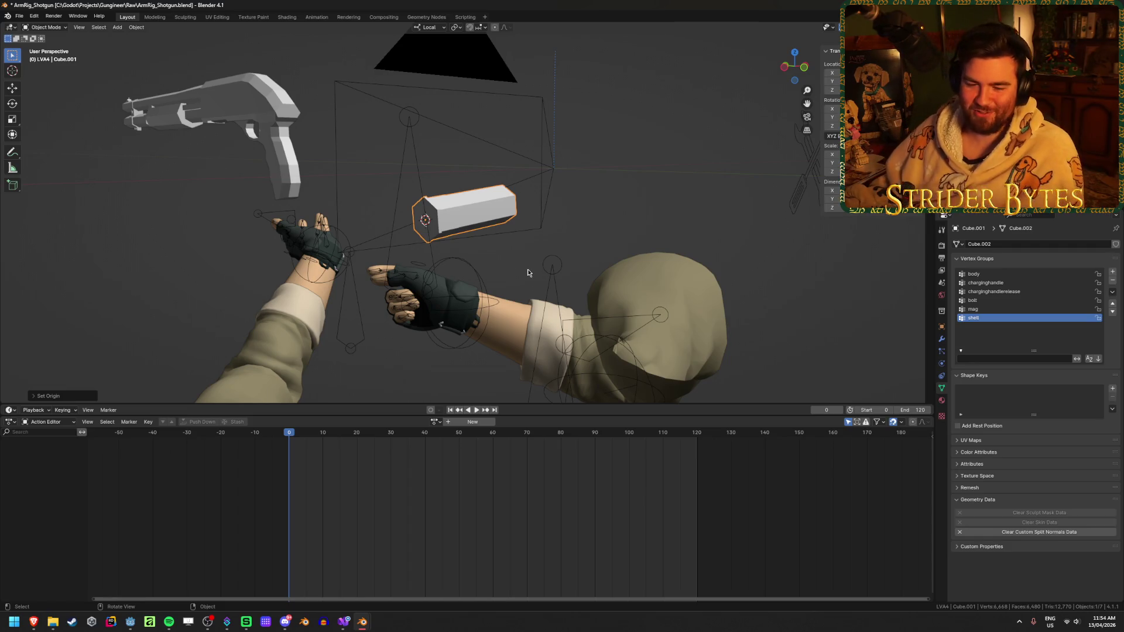
middle_click_drag(528, 270, 507, 250)
- Rotate the shell in front view, apply its transform, and slide it along X
key("KP_1")
key("r")
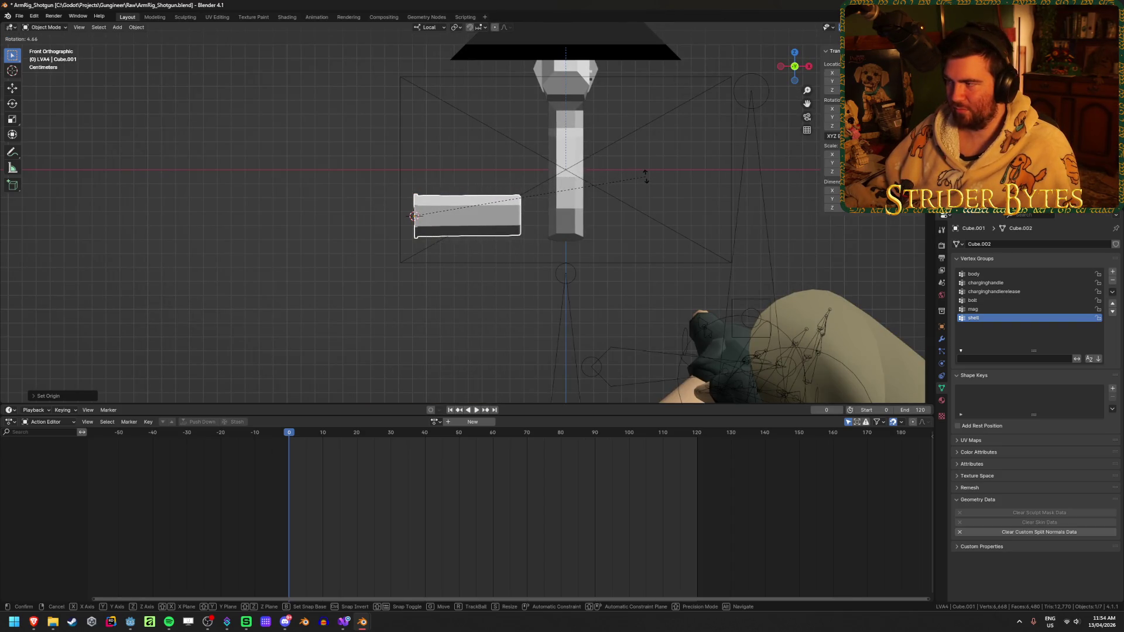
left_click(645, 176)
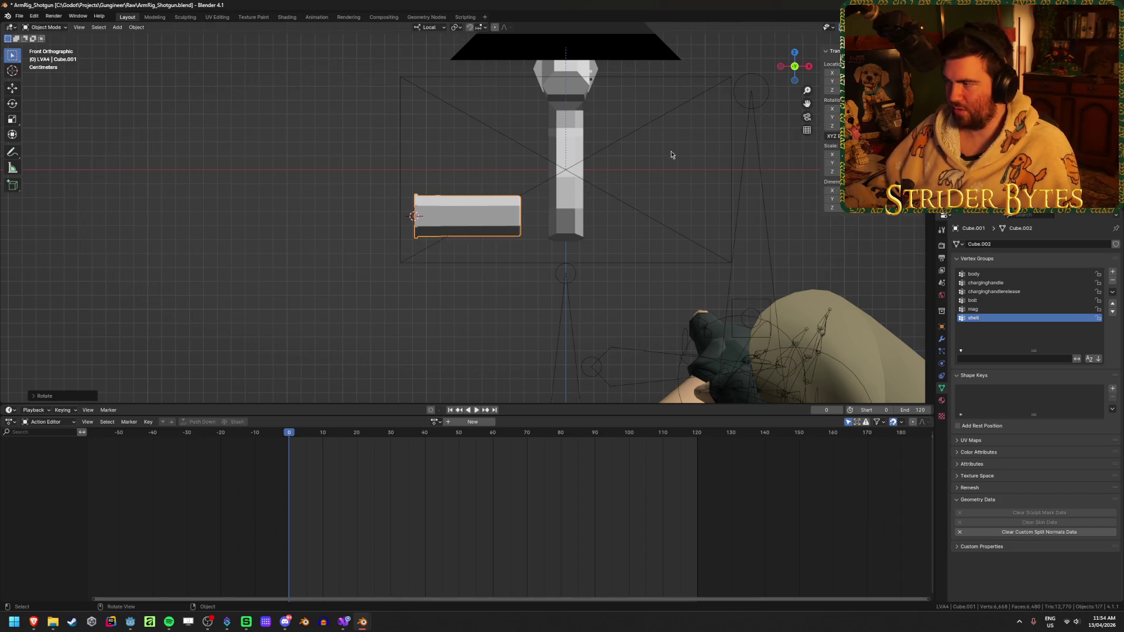
key("ctrl+a")
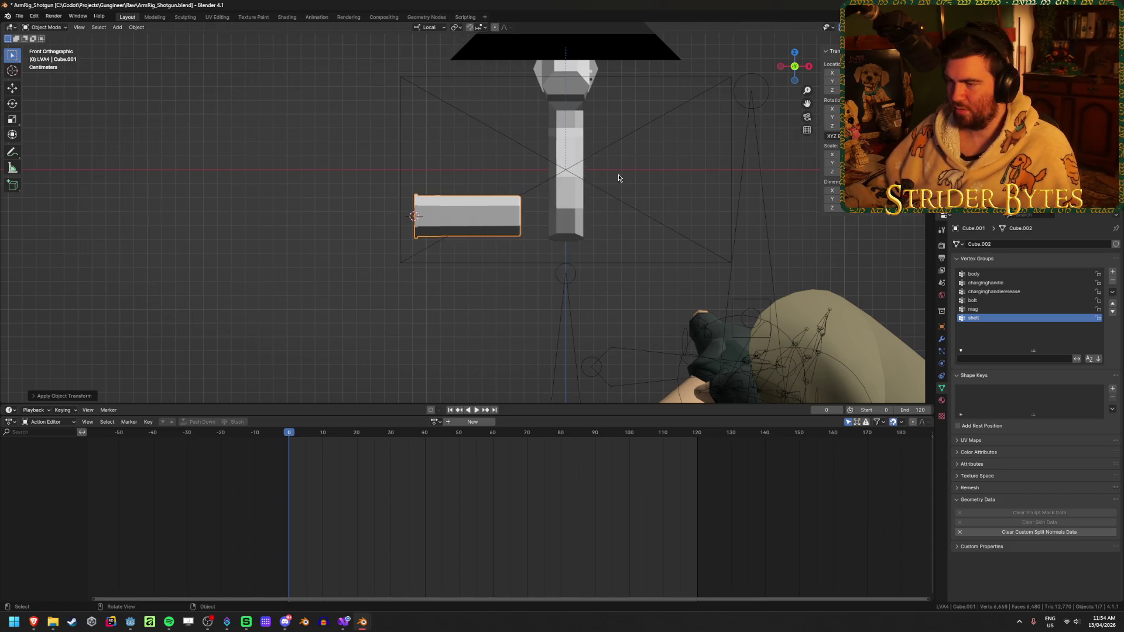
left_click(631, 173)
scroll(351, 279, "up", 8)
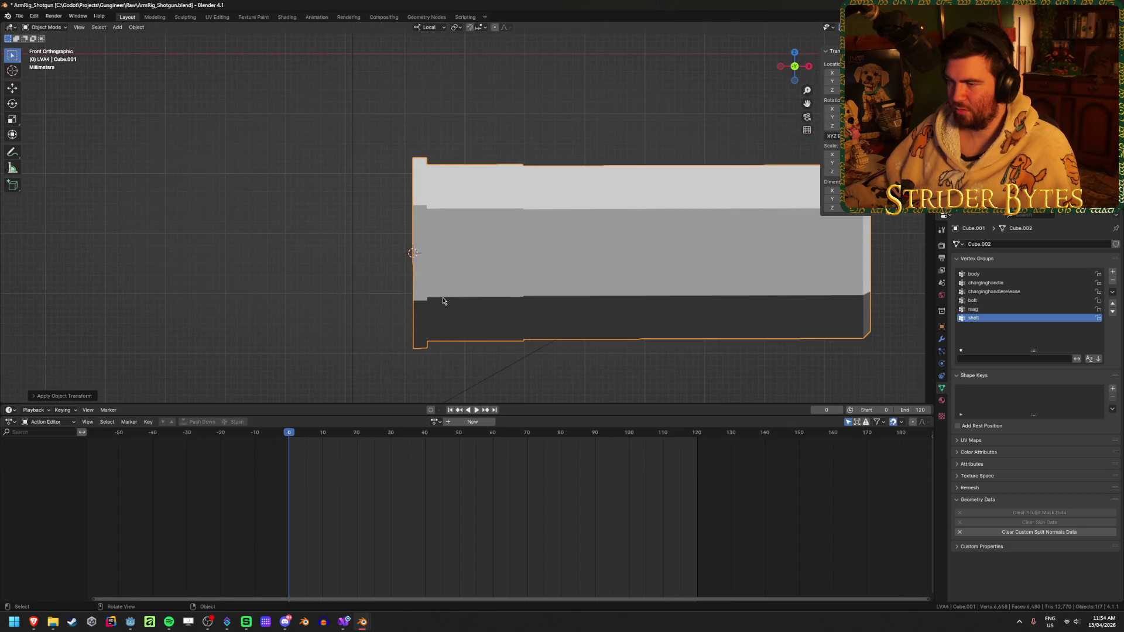
key("g")
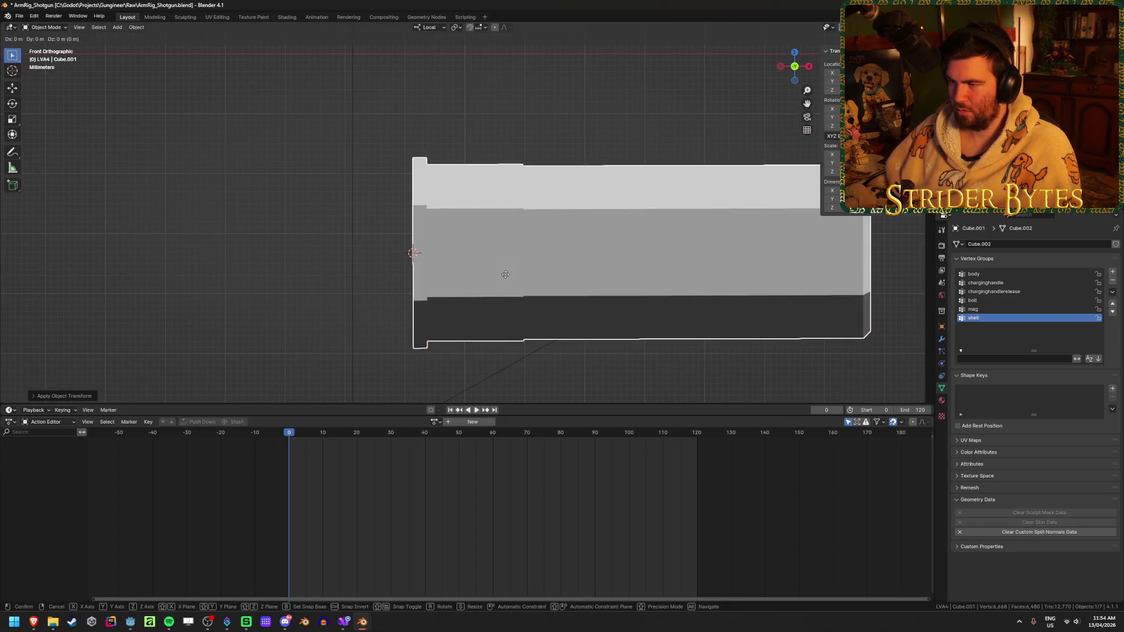
key("x")
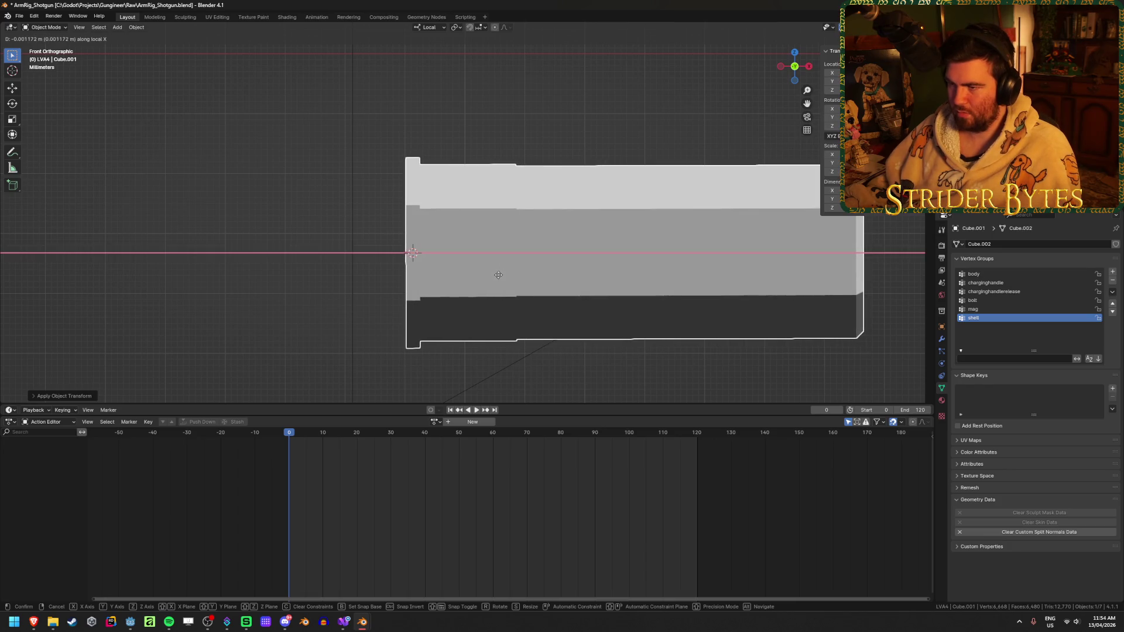
left_click(498, 275)
- Try typed rotation angles from 1° down to 0.1°, then cancel, leaving the shell unrotated
key("r")
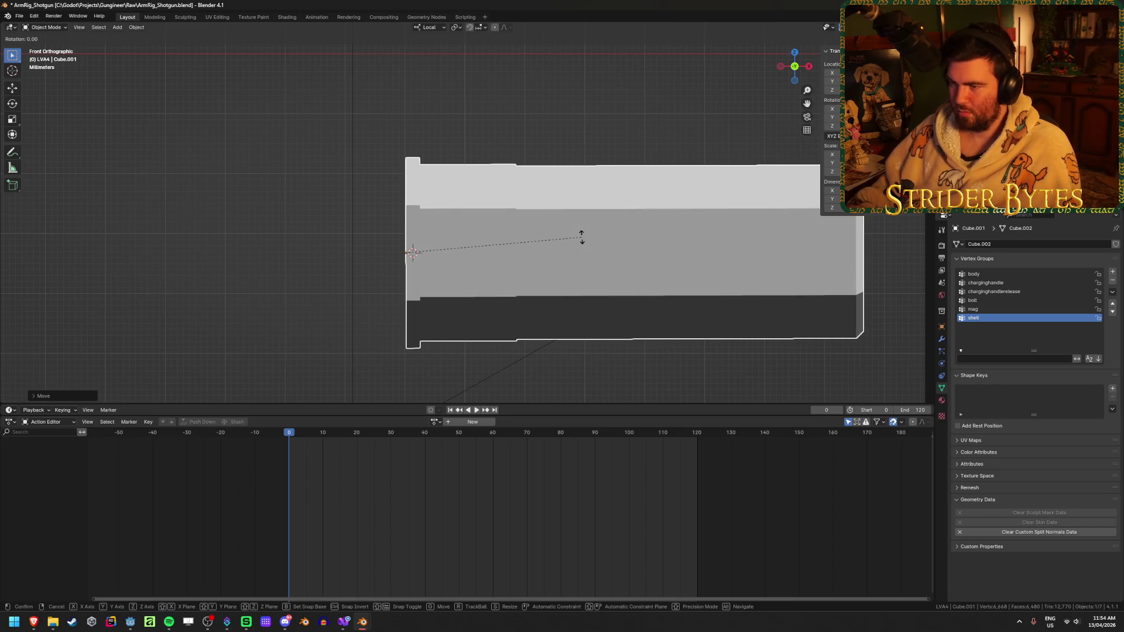
type("1")
key("BackSpace")
type(".5")
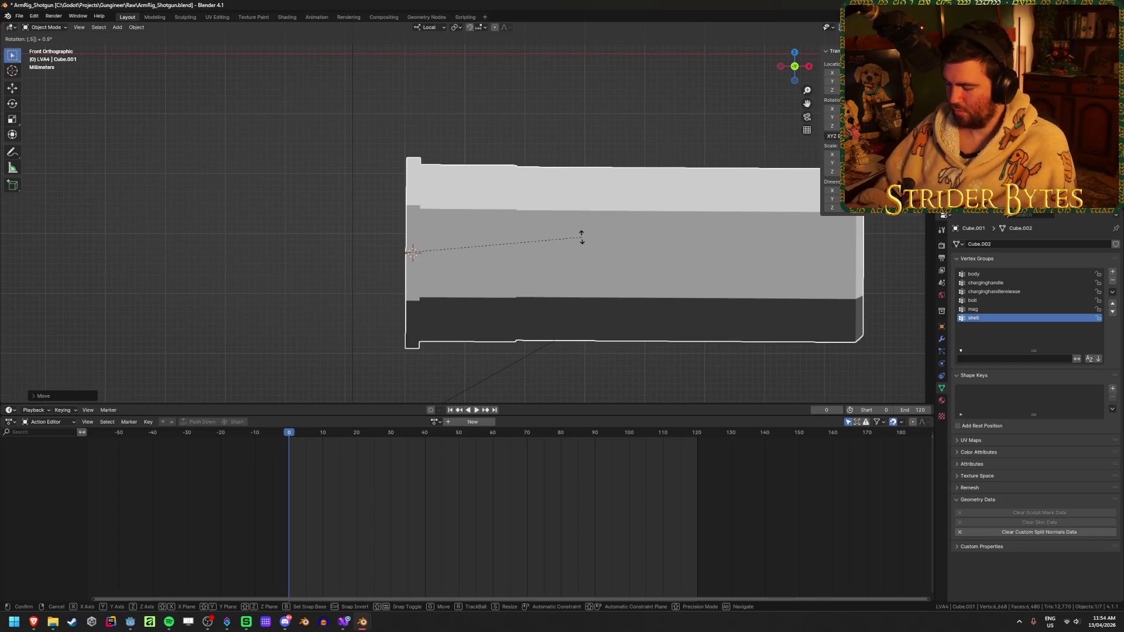
key("BackSpace")
type("25")
key("BackSpace")
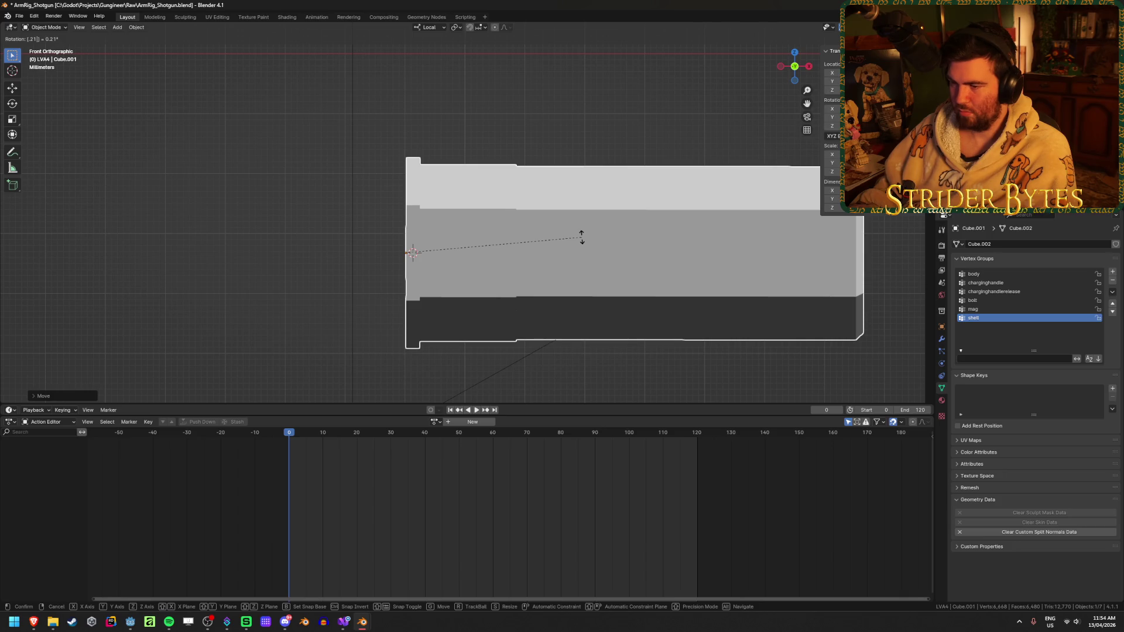
key("BackSpace")
key("BackSpace")
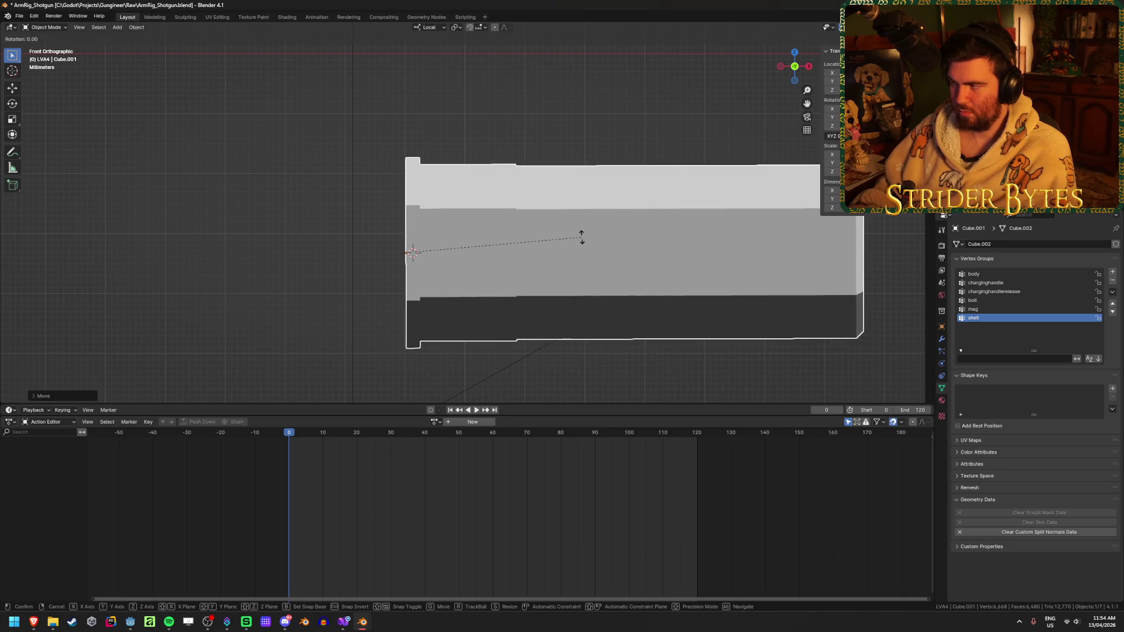
type(".1")
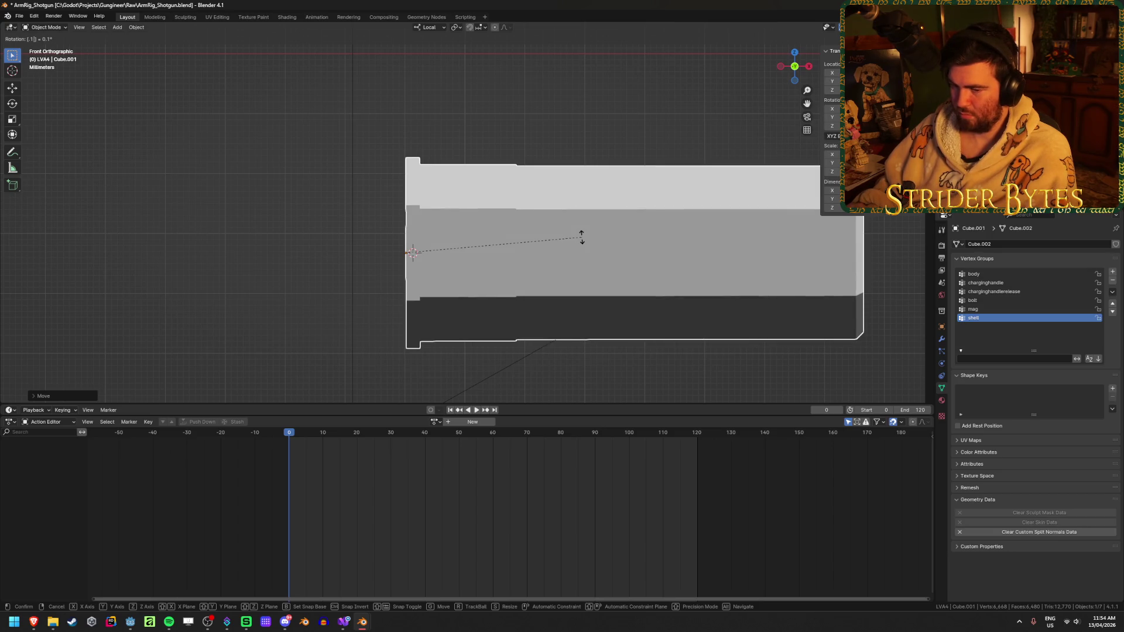
key("BackSpace")
type("2")
key("BackSpace")
type("3")
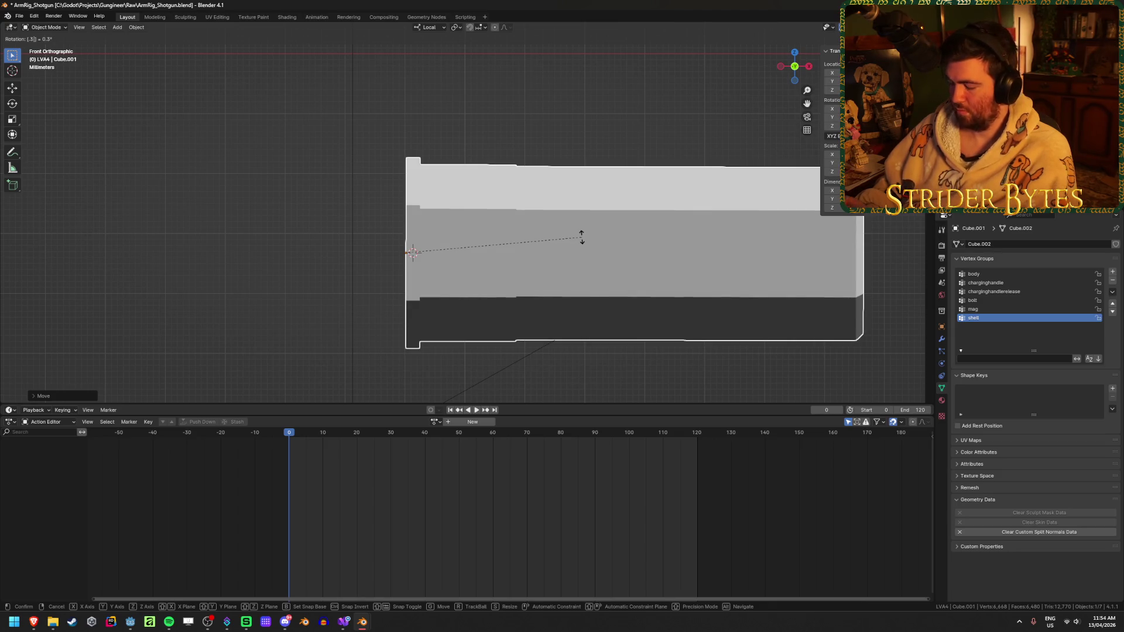
key("BackSpace")
type("1")
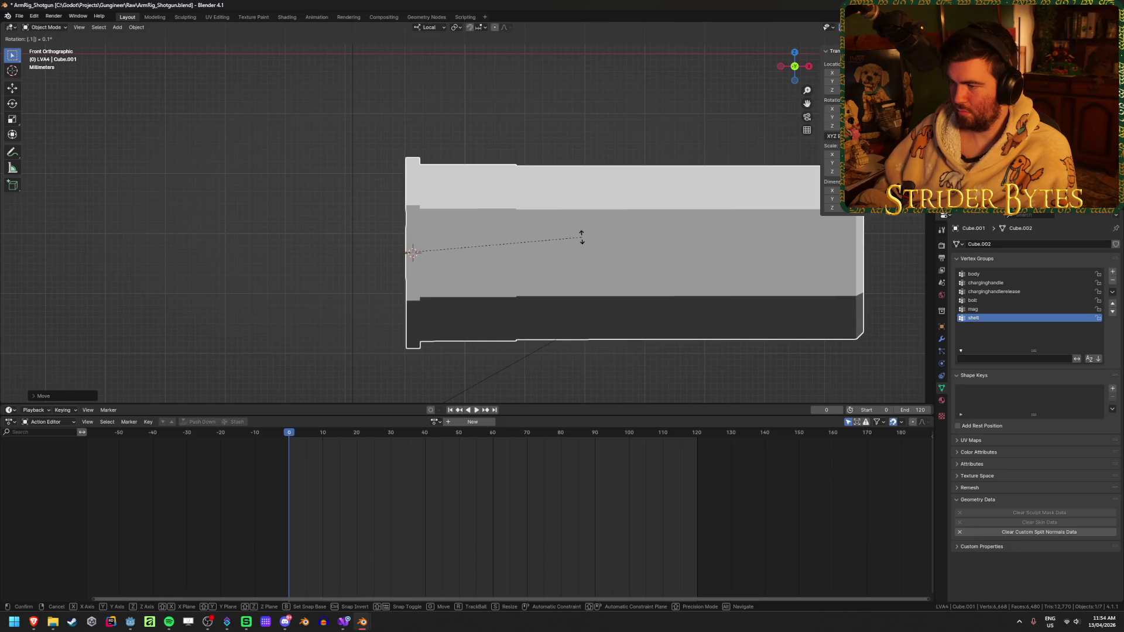
key("Escape")
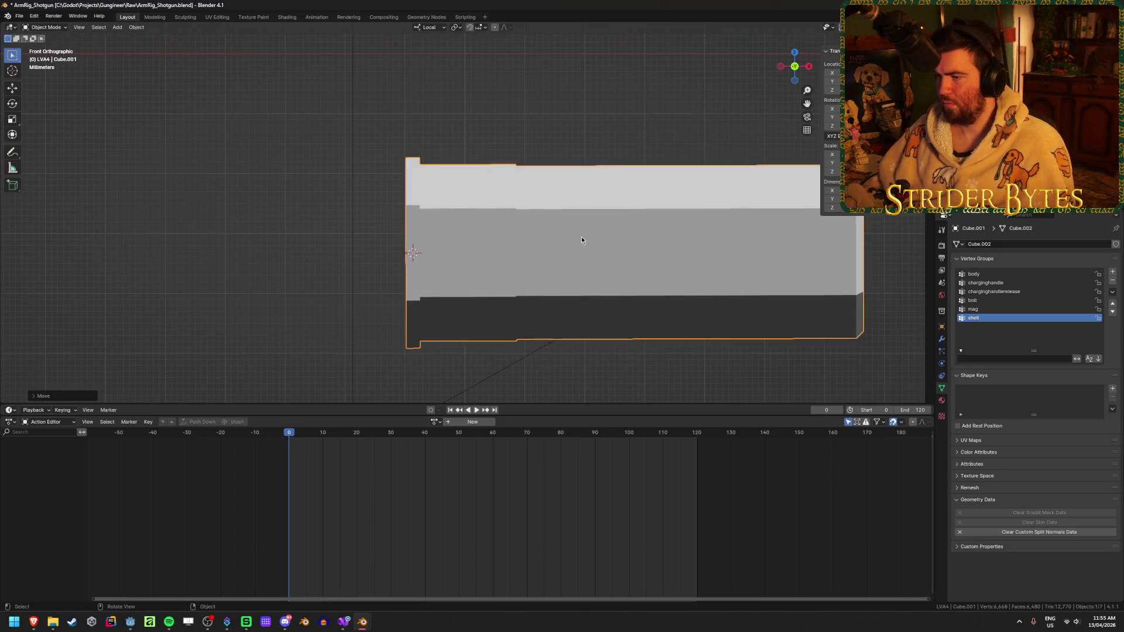
- Recentre the view on the shell and save the rig file
middle_click_drag(599, 227, 560, 229, "shift")
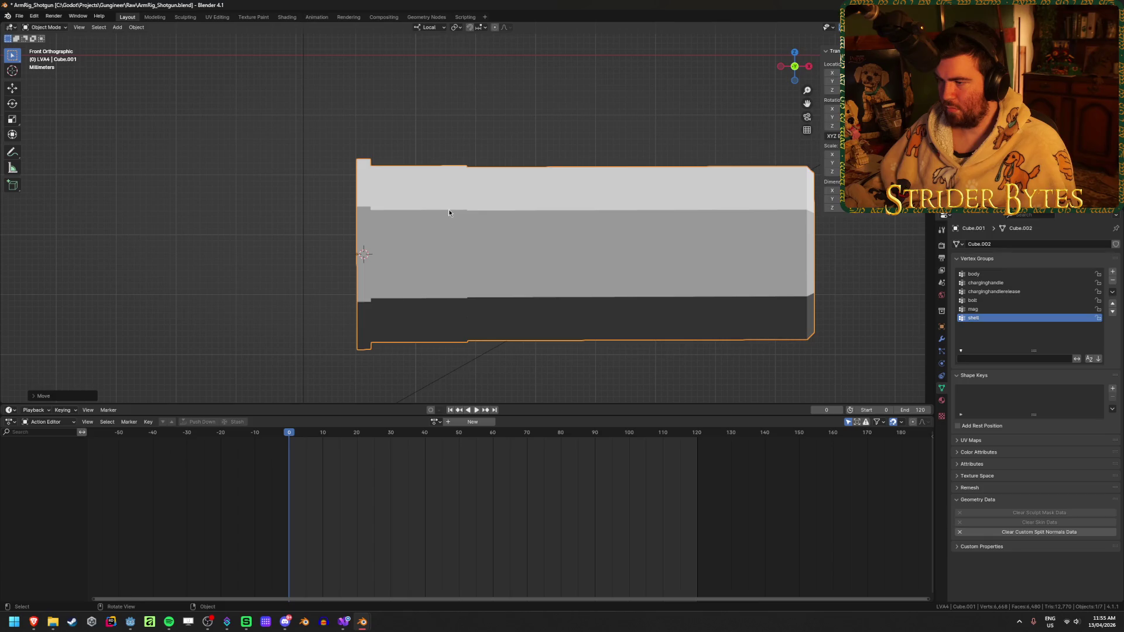
scroll(448, 212, "down", 2, "ctrl")
scroll(603, 242, "up", 2)
scroll(491, 270, "down", 2)
middle_click_drag(448, 270, 550, 275, "shift")
scroll(550, 275, "up", 1)
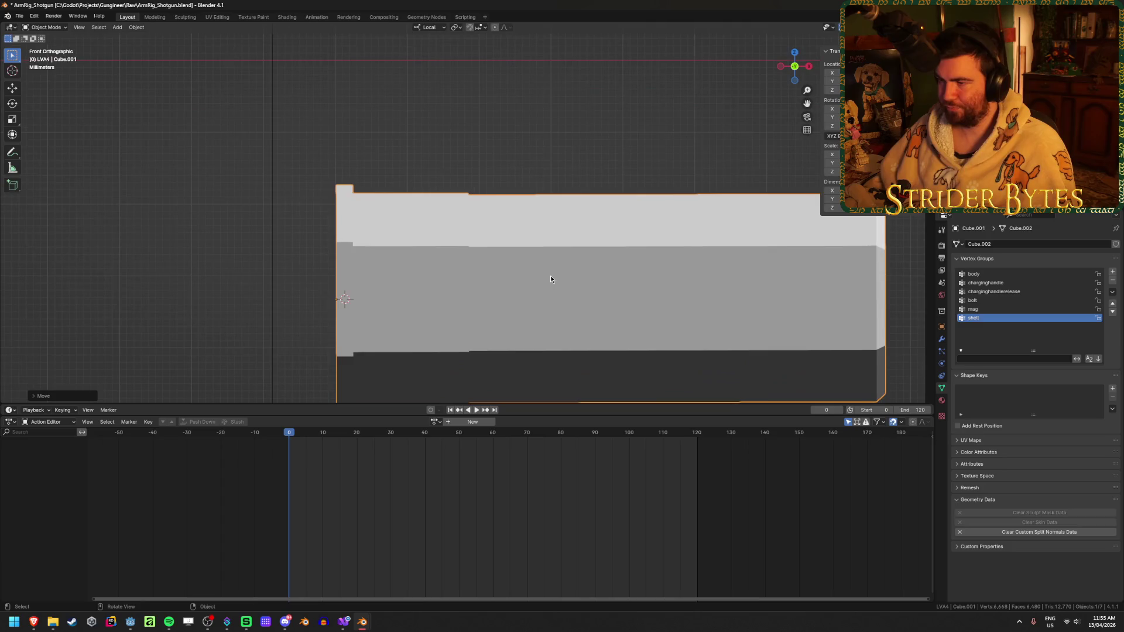
scroll(551, 279, "up", 4)
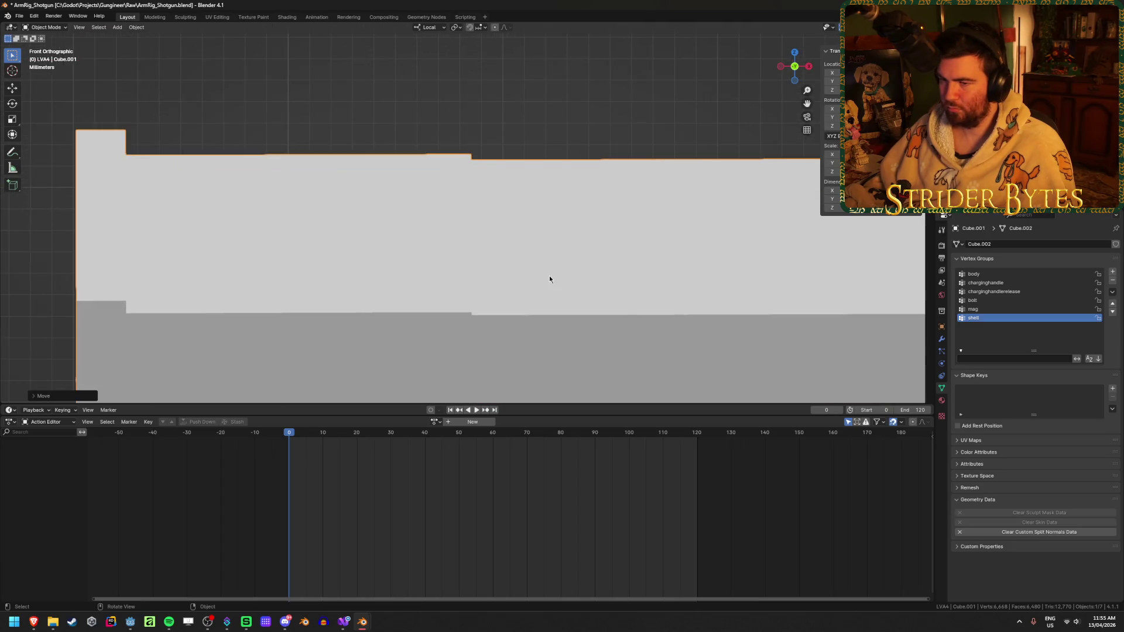
scroll(416, 273, "down", 6)
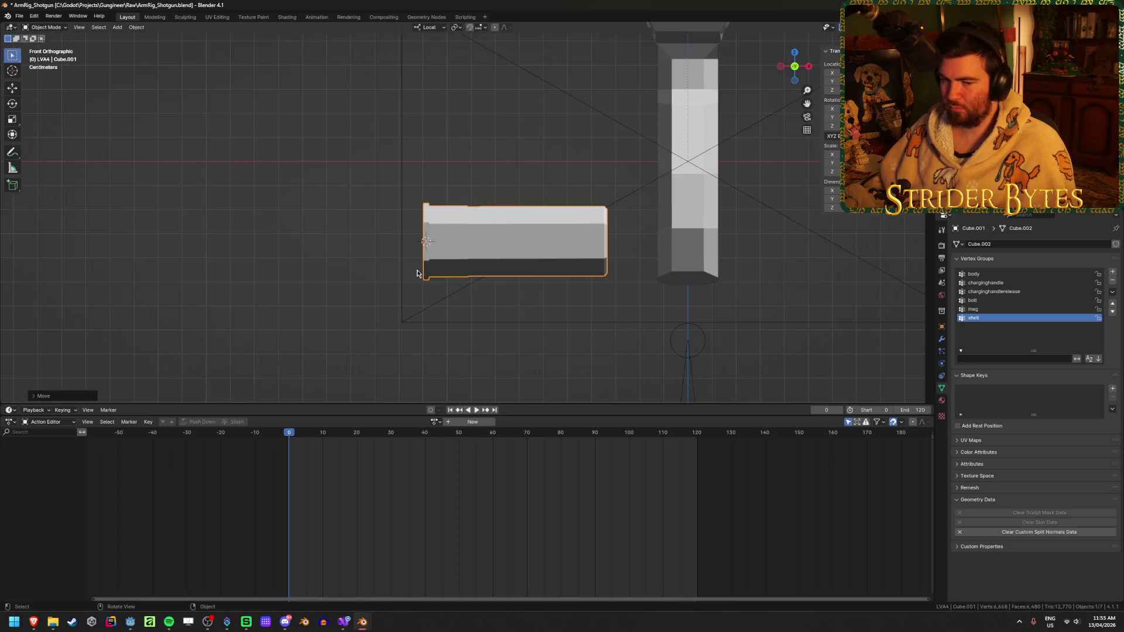
key("ctrl+s")
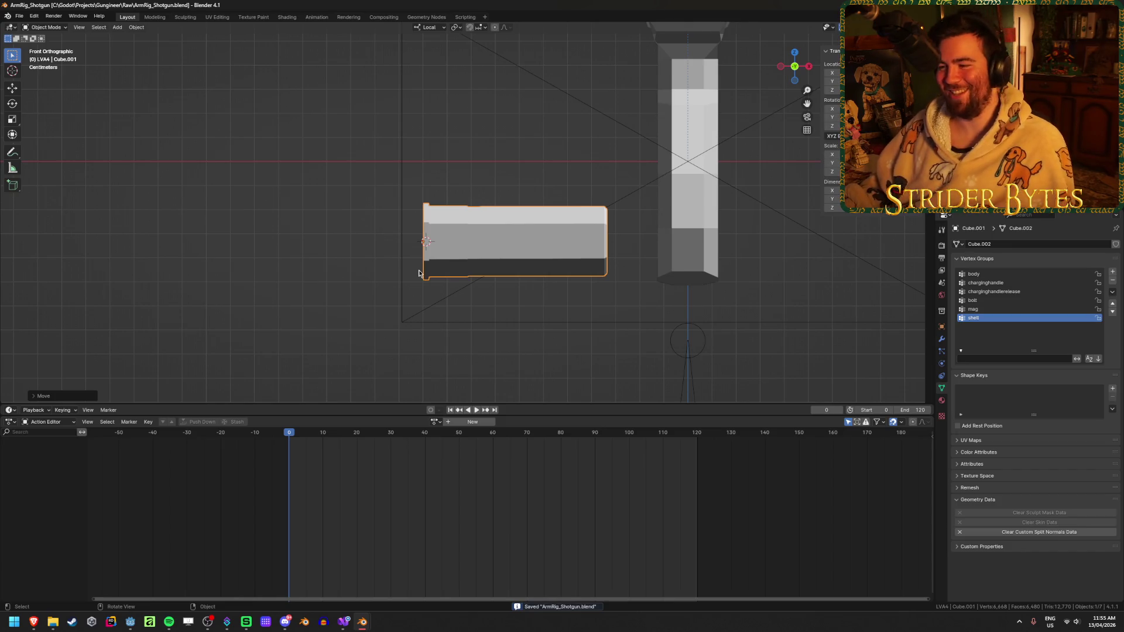
- Level the shell with a tiny rotation of about 0.18°
scroll(417, 247, "up", 7)
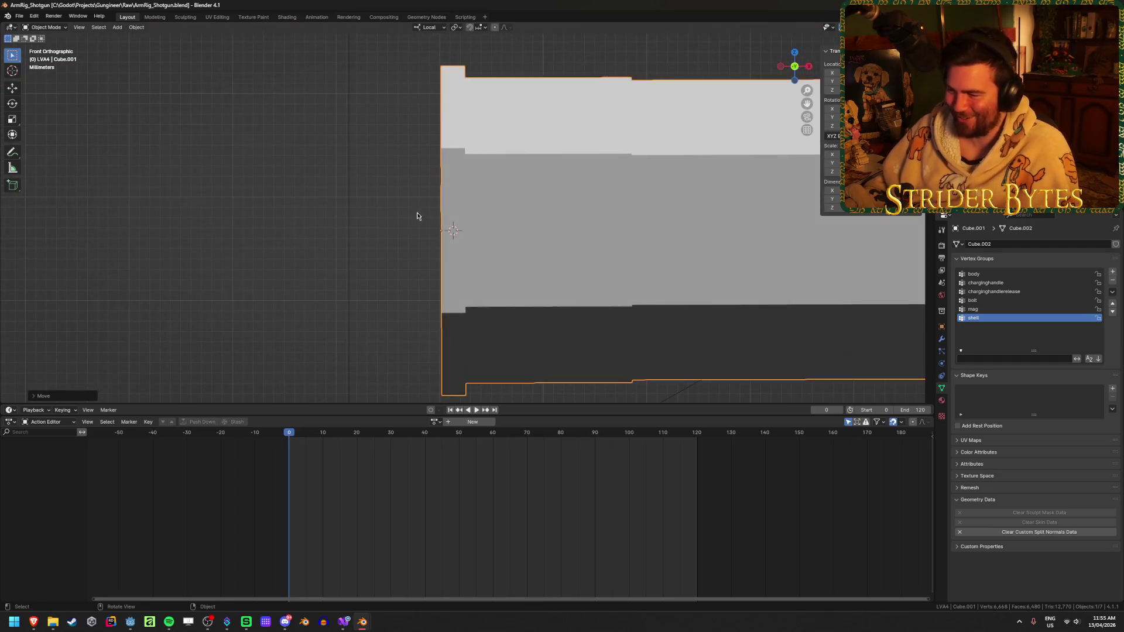
key("r")
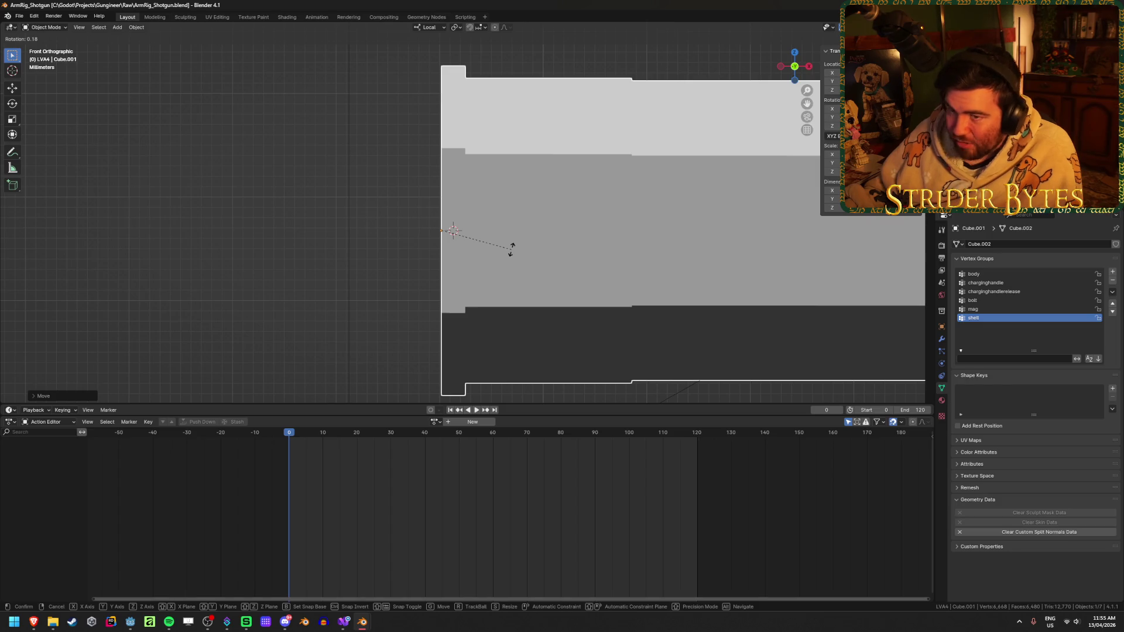
left_click(511, 249)
scroll(574, 257, "down", 4)
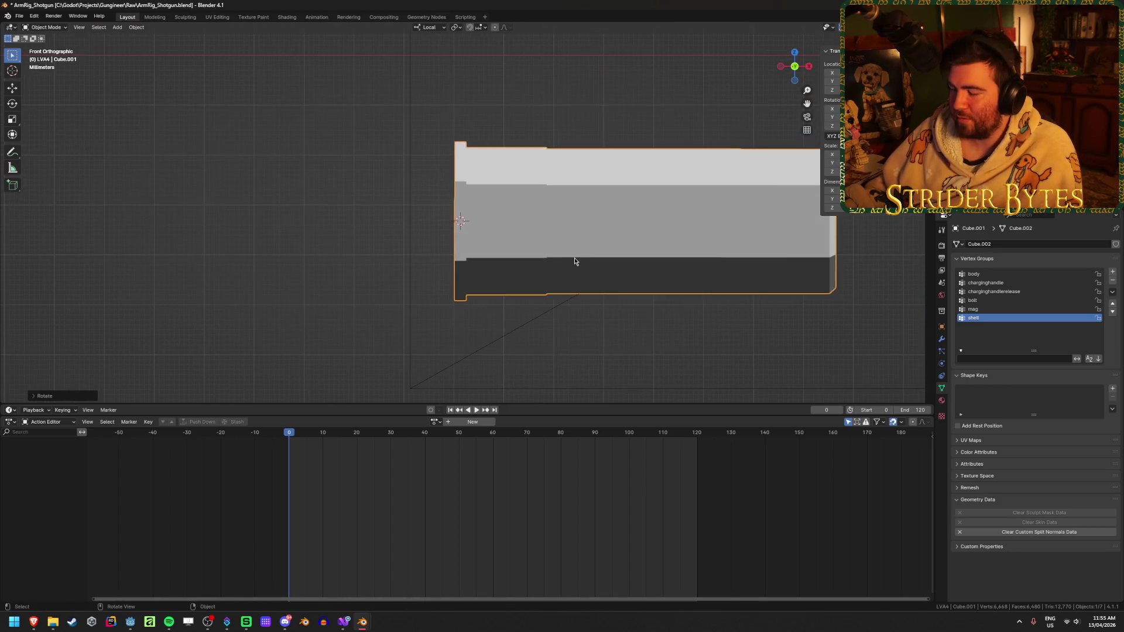
key("ctrl+a")
- Apply the shell's rotation, then select the cube in a wide view of the gun and arms
left_click(557, 248)
middle_click_drag(557, 248, 544, 308)
left_click(786, 268)
middle_click_drag(785, 267, 777, 265)
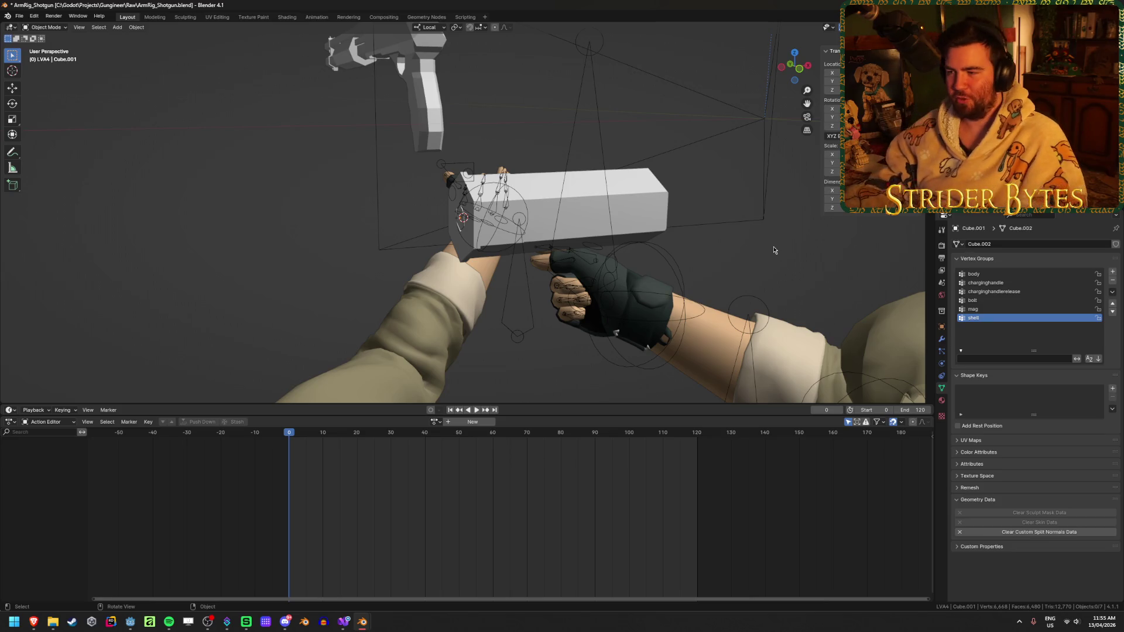
left_click(647, 201)
scroll(647, 201, "down", 3)
mouse_move(647, 201)
middle_mouse_down()
mouse_move(504, 243)
mouse_move(579, 243)
mouse_move(547, 289)
middle_mouse_up()
- Rotate the cube around its local Z axis and apply the rotation
key("r")
key("z")
key("z")
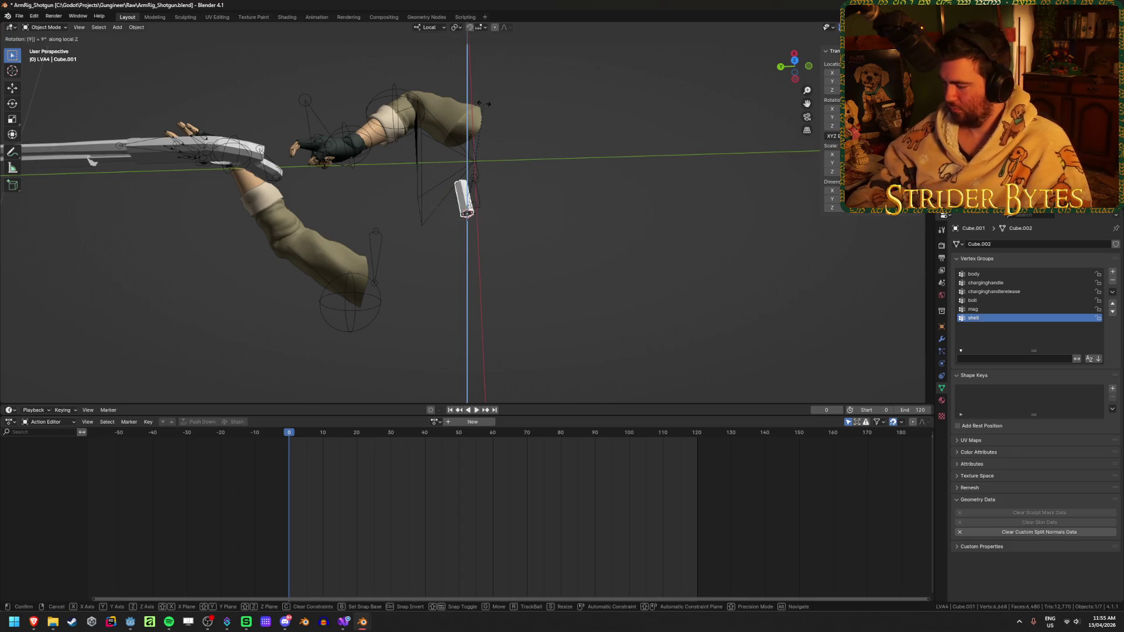
left_click(483, 104)
key("ctrl+a")
left_click(463, 103)
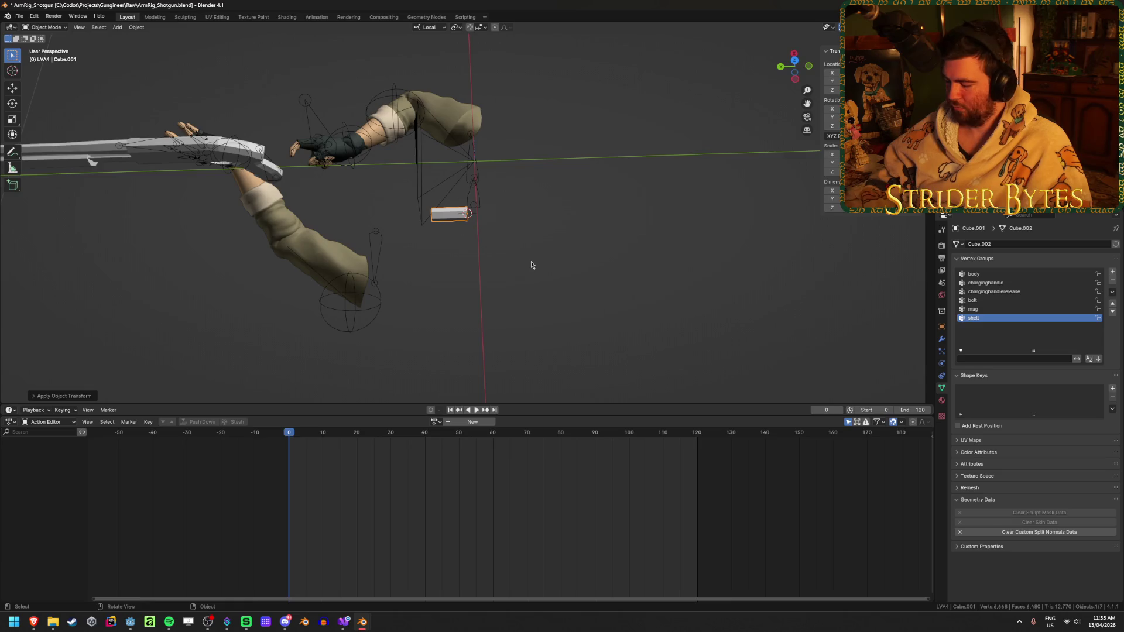
- In right side view, move the cube beside the shotgun and frame it
key("KP_3")
key("g")
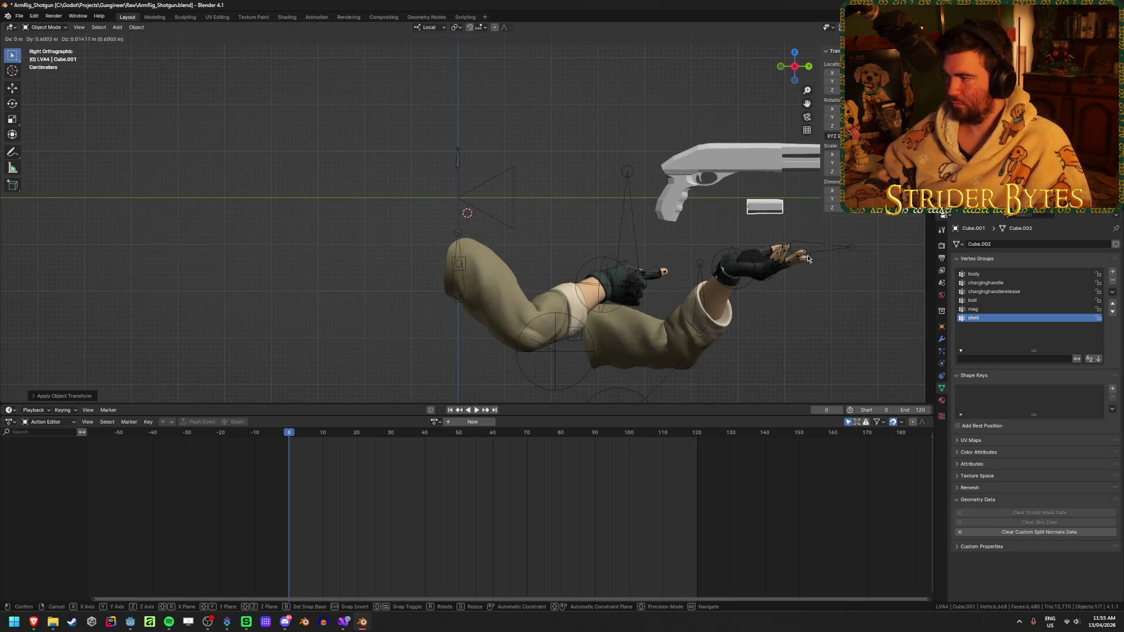
left_click(811, 258)
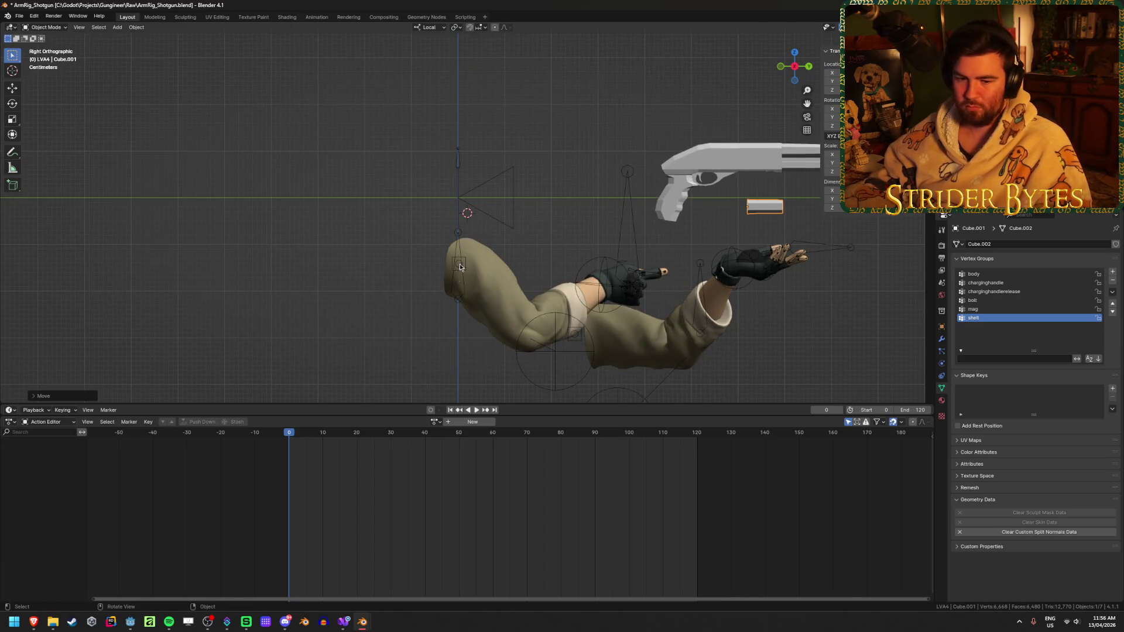
key("KP_Decimal")
scroll(476, 229, "down", 5)
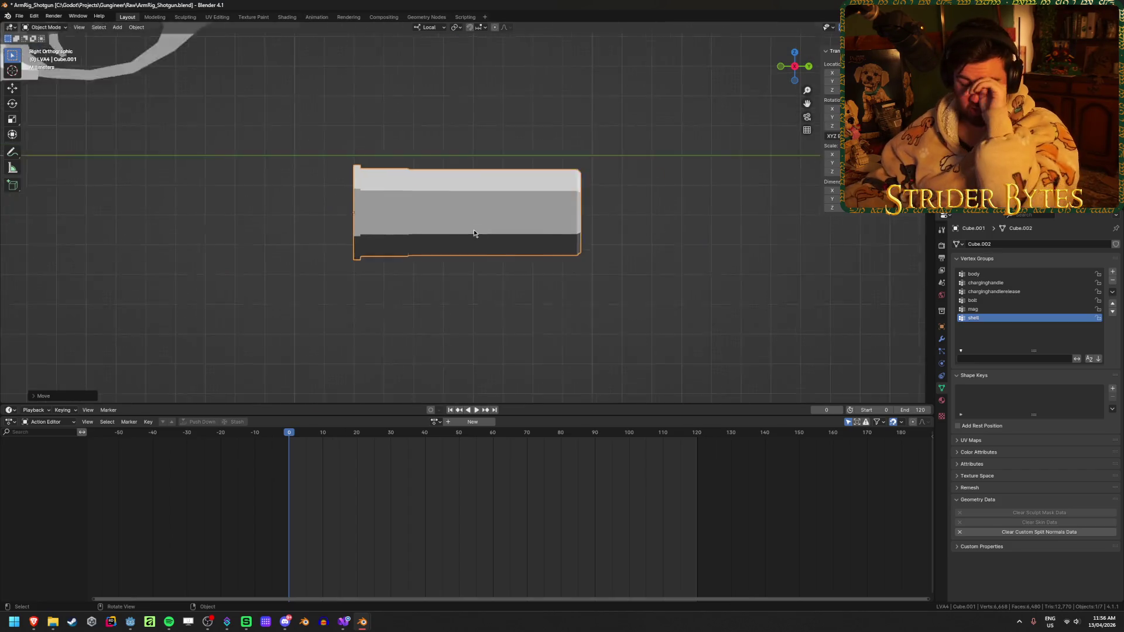
mouse_move(476, 230)
middle_mouse_down()
mouse_move(357, 177)
mouse_move(496, 228)
mouse_move(463, 210)
mouse_move(440, 240)
mouse_move(450, 228)
middle_mouse_up()
scroll(495, 228, "up", 4)
- Raise the shell on Z, slide it to the magazine tube, and resize it
key("g")
key("z")
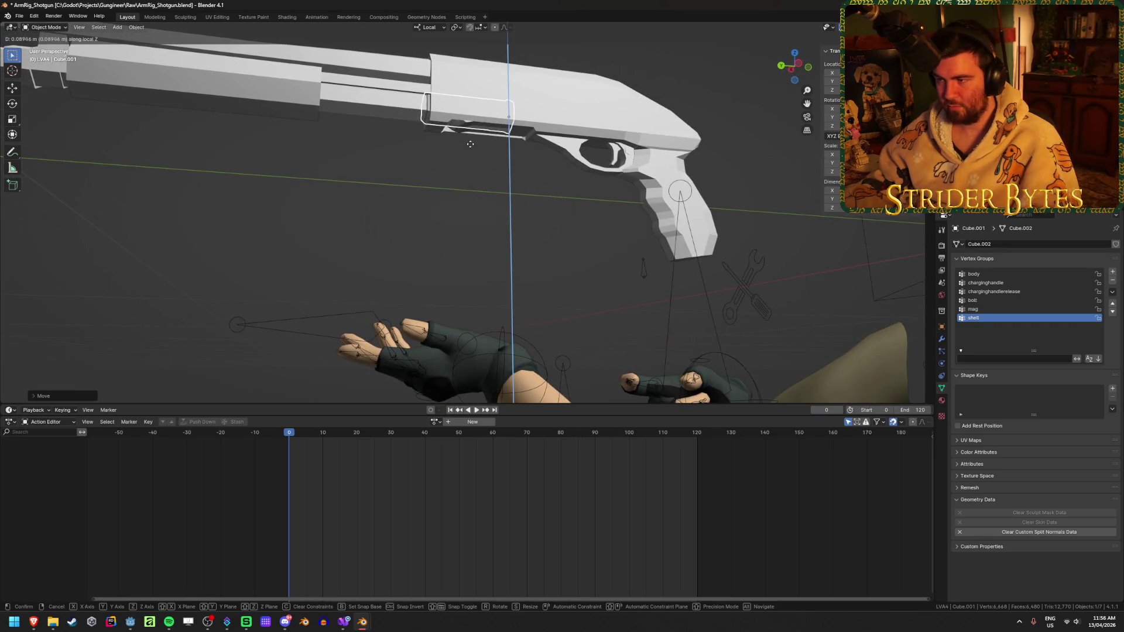
left_click(472, 147)
mouse_move(472, 147)
middle_mouse_down()
mouse_move(470, 188)
mouse_move(539, 394)
mouse_move(507, 321)
mouse_move(585, 327)
mouse_move(583, 278)
mouse_move(647, 281)
mouse_move(692, 316)
mouse_move(708, 310)
middle_mouse_up()
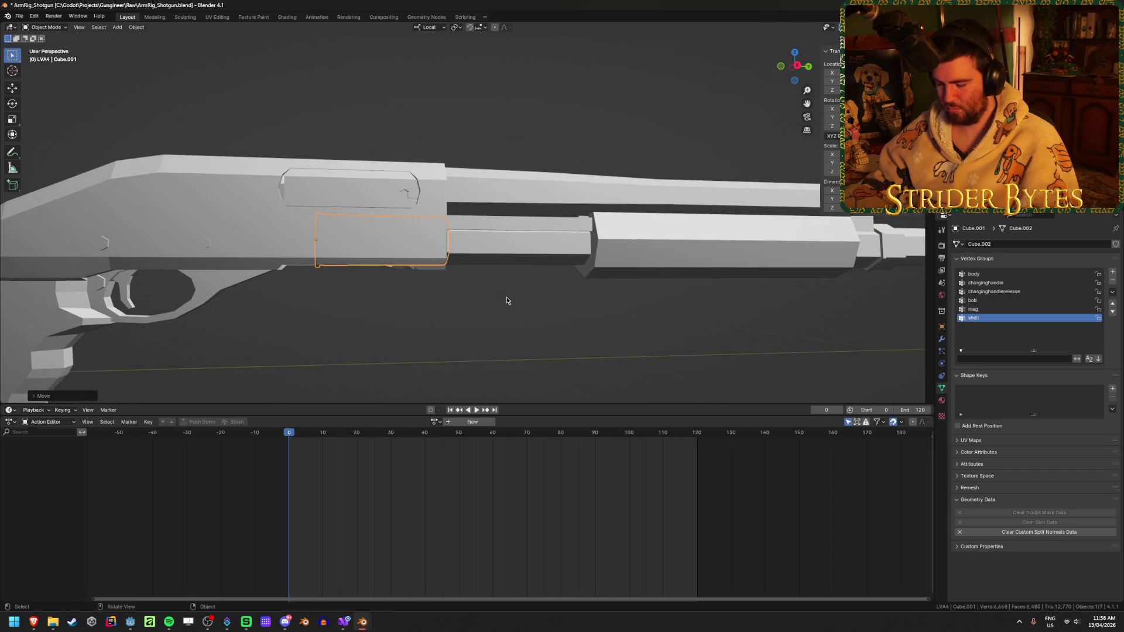
key("g")
left_click(645, 301)
mouse_move(645, 300)
middle_mouse_down()
mouse_move(660, 272)
mouse_move(740, 281)
mouse_move(780, 269)
mouse_move(835, 291)
middle_mouse_up()
key("s")
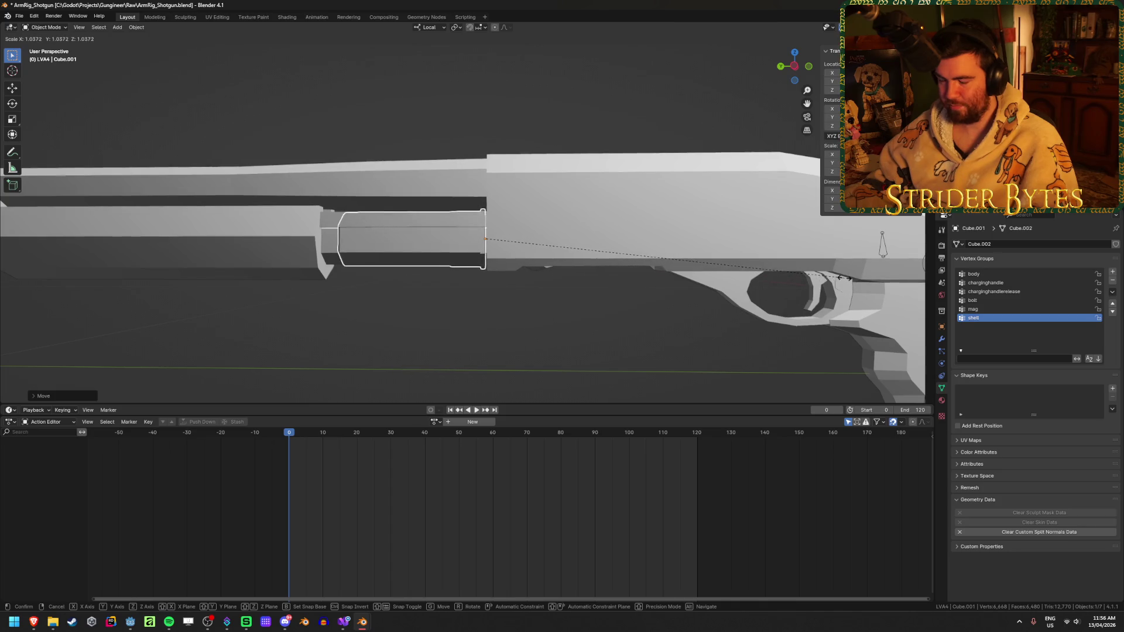
left_click(808, 285)
- Compare the shell against the gun in solid and material preview shading
key("z")
key("2")
key("z")
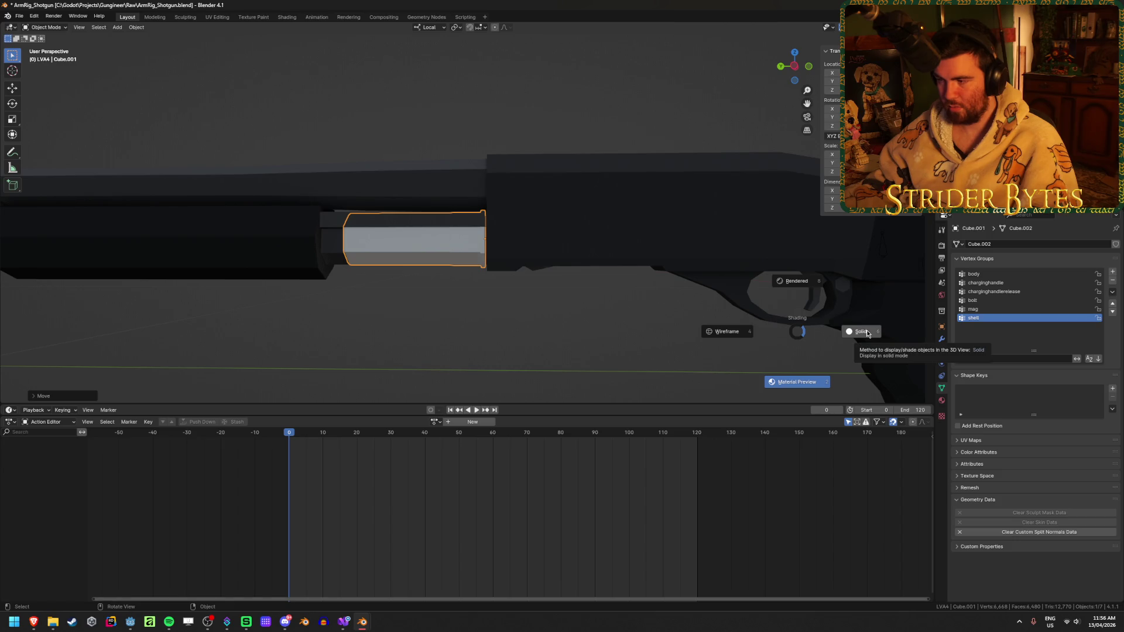
left_click(867, 333)
scroll(497, 319, "down", 5)
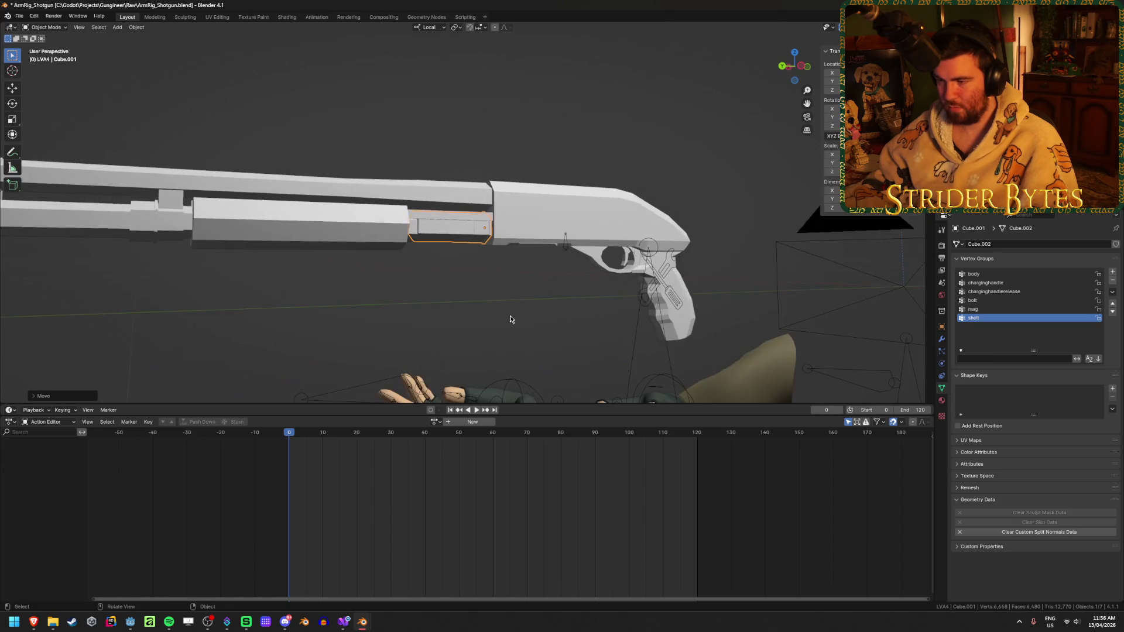
key("z")
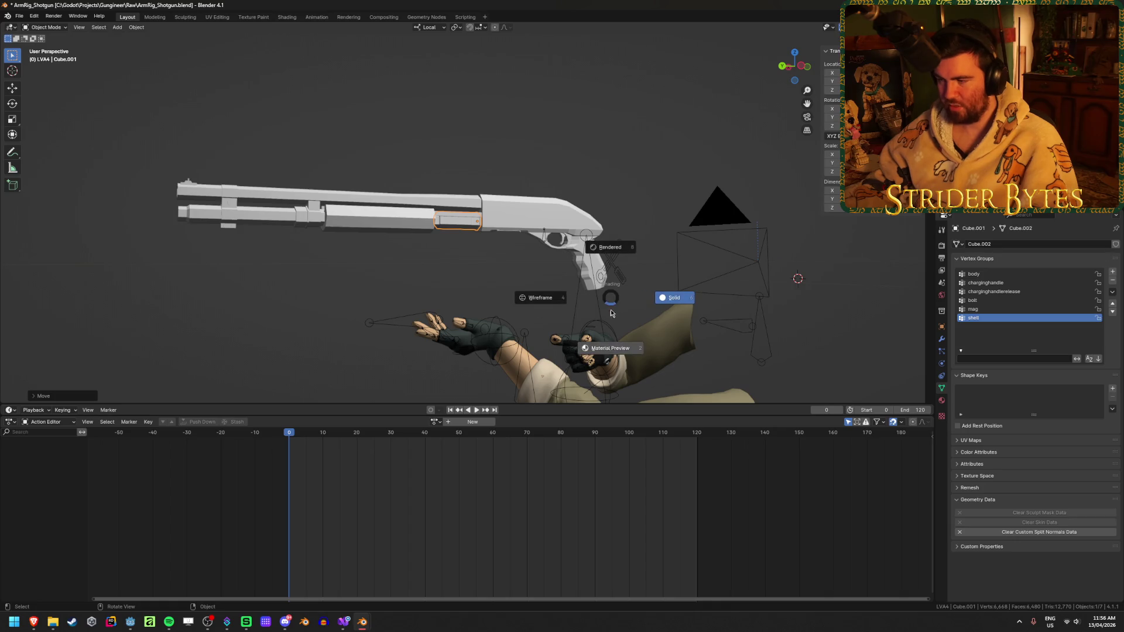
left_click(614, 355)
middle_click_drag(608, 345, 554, 294)
key("z")
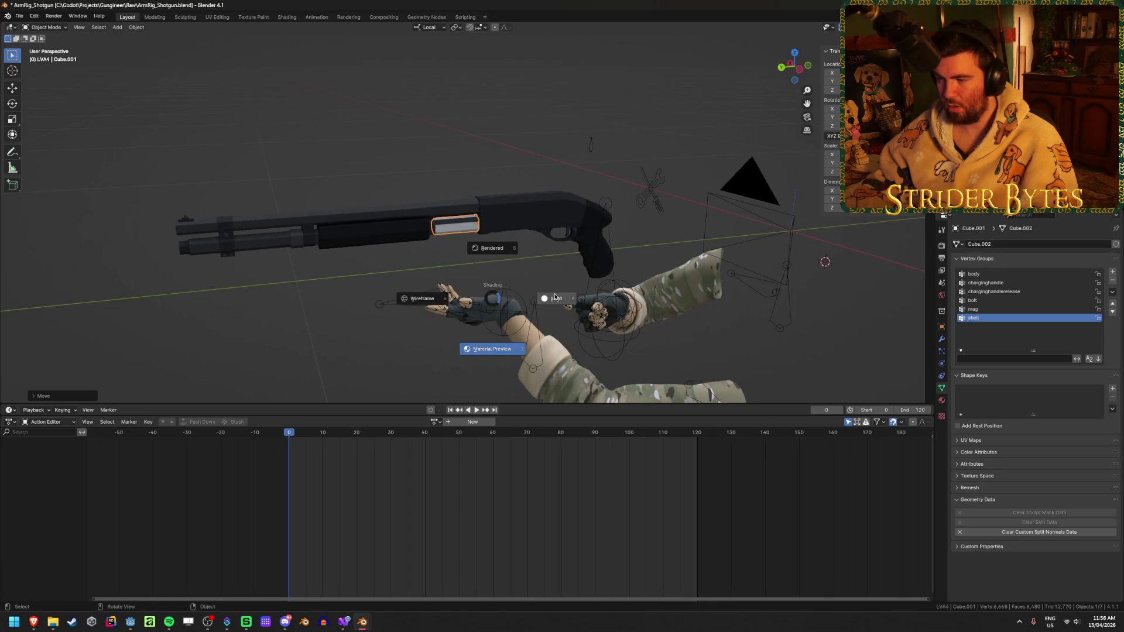
left_click(617, 293)
key("z")
left_click(554, 352)
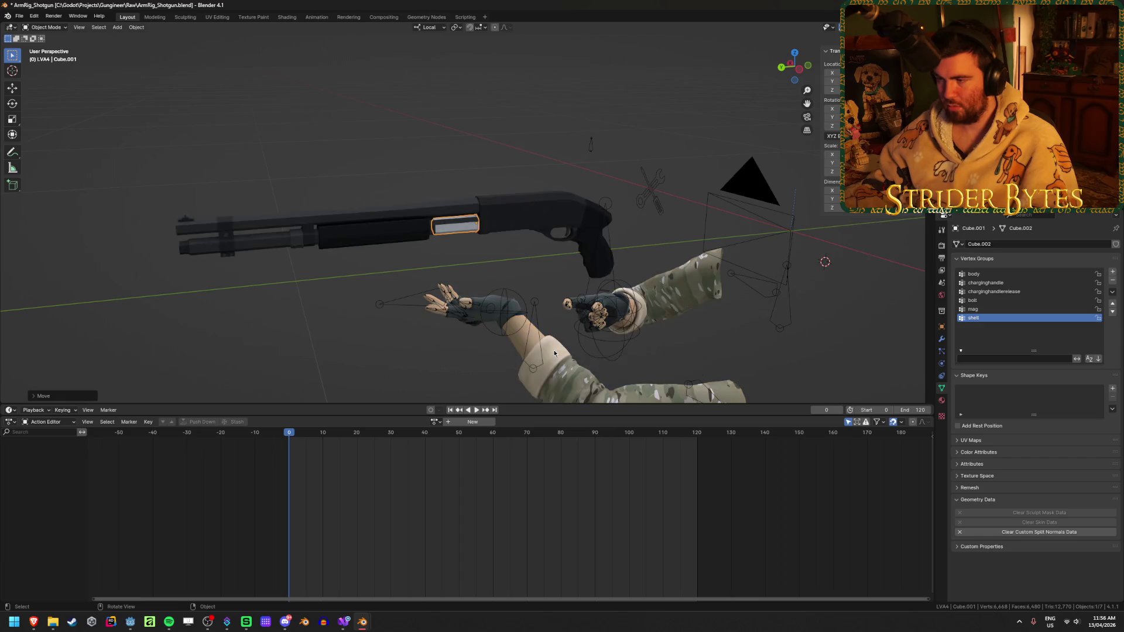
mouse_move(487, 255)
middle_mouse_down()
mouse_move(497, 284)
mouse_move(490, 326)
middle_mouse_up()
middle_click_drag(442, 178, 521, 258)
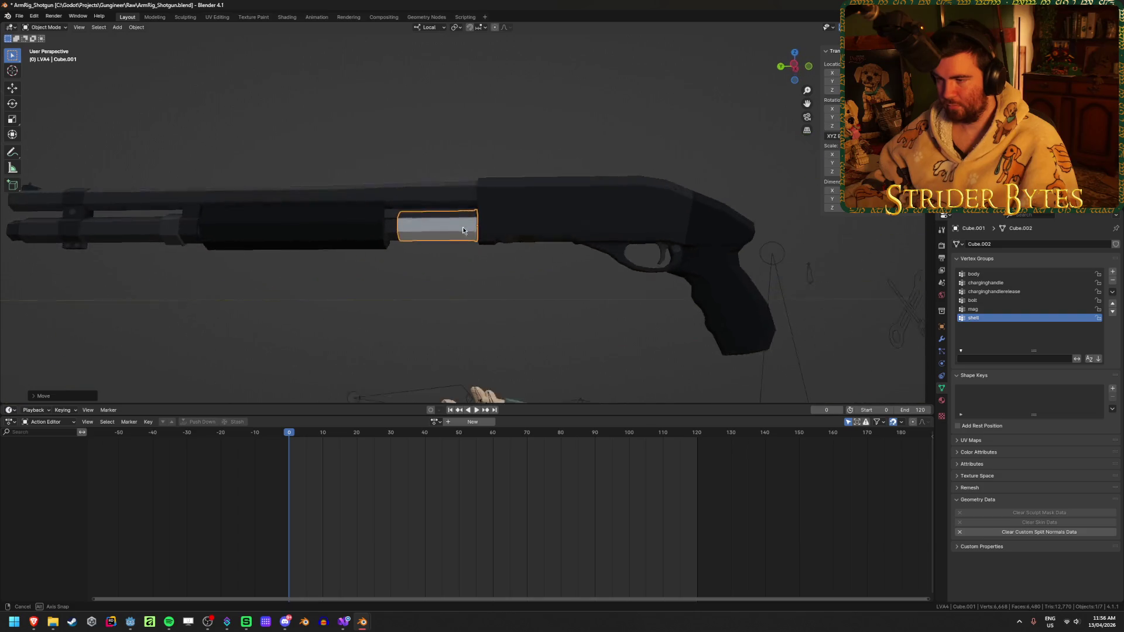
scroll(521, 257, "up", 5)
scroll(521, 257, "up", 3)
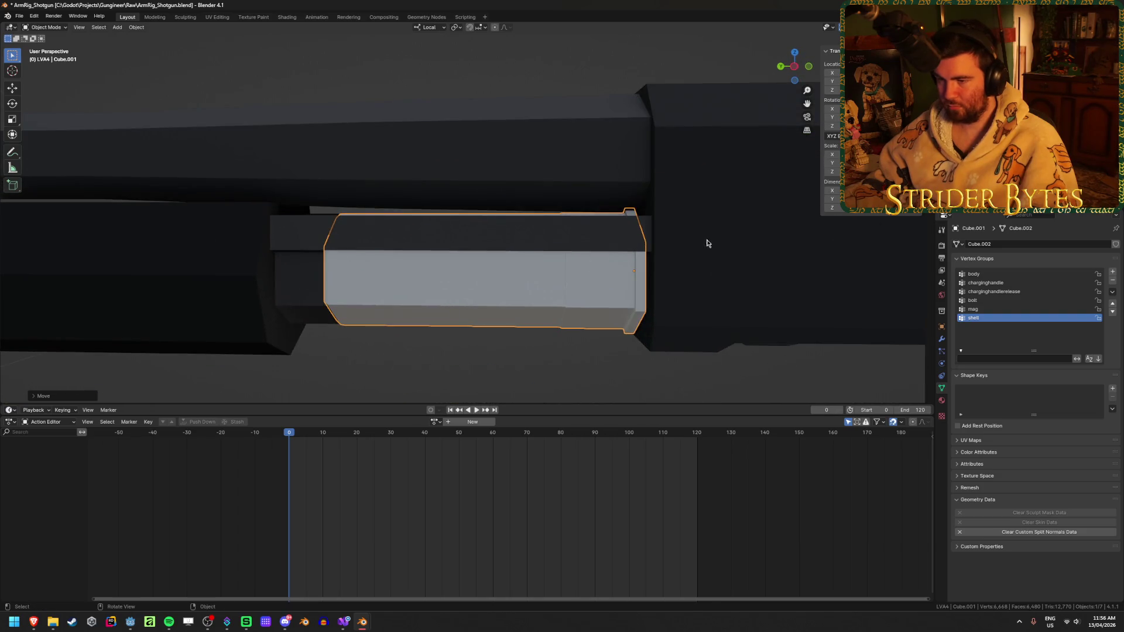
- Shrink the shell to scale 0.6829 and apply the scale
key("s")
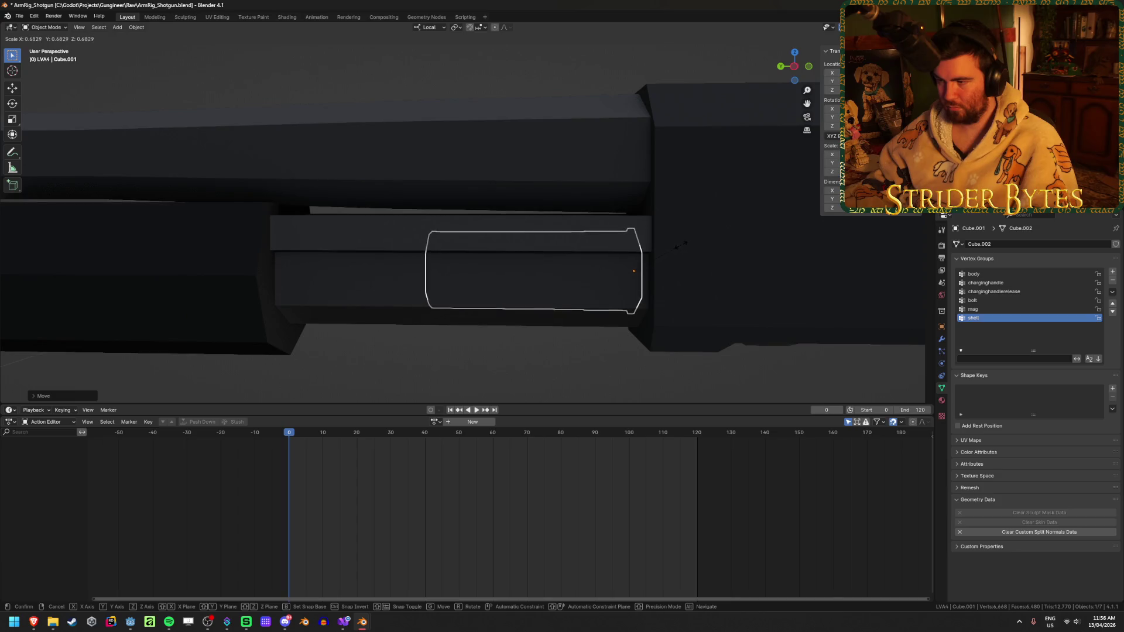
left_click(679, 247)
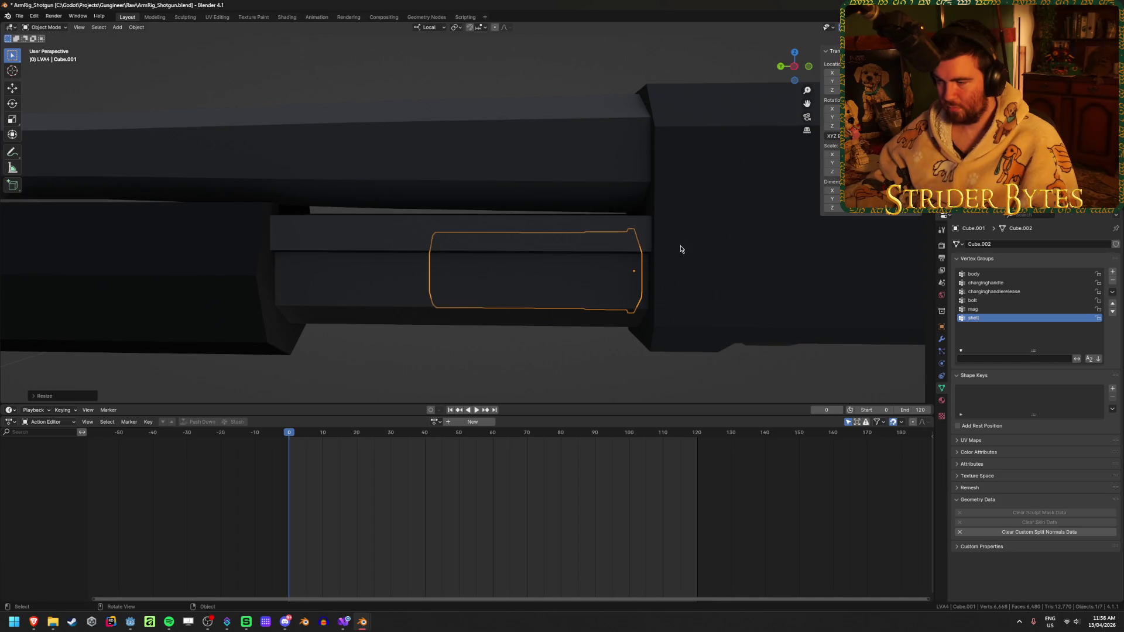
key("ctrl+a")
left_click(679, 253)
scroll(644, 304, "down", 4)
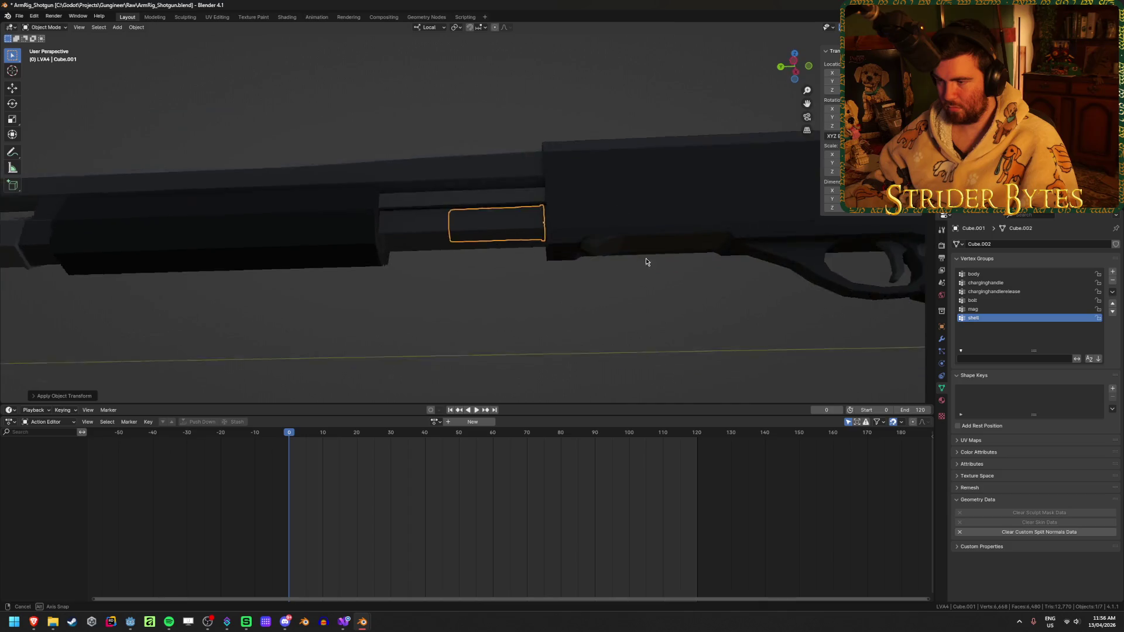
- Lower the shell along Z to sit below the gun, just above the fingers
key("g")
key("z")
left_click(655, 338)
mouse_move(655, 337)
middle_mouse_down()
mouse_move(598, 386)
mouse_move(584, 296)
mouse_move(577, 306)
mouse_move(601, 308)
middle_mouse_up()
scroll(601, 308, "up", 1)
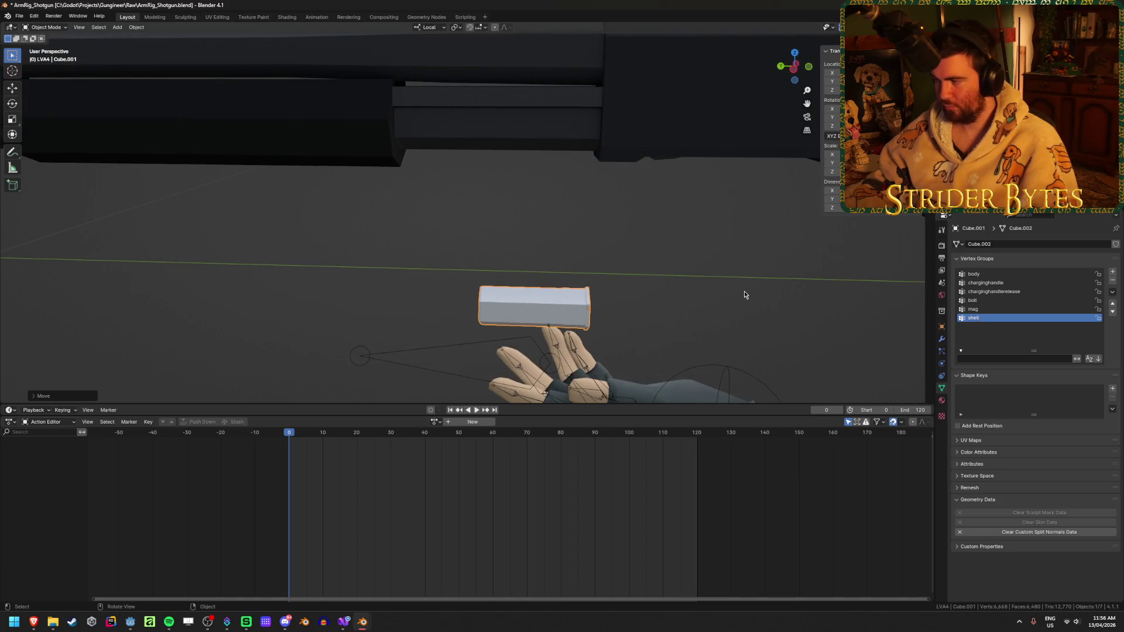
scroll(743, 296, "down", 3)
- Delete the shell's old vertex groups and enter Edit Mode
left_click(1113, 280)
left_click(1113, 281)
left_click(1113, 281)
left_click(1113, 281)
left_click(1113, 281)
left_click(1113, 280)
key("Tab")
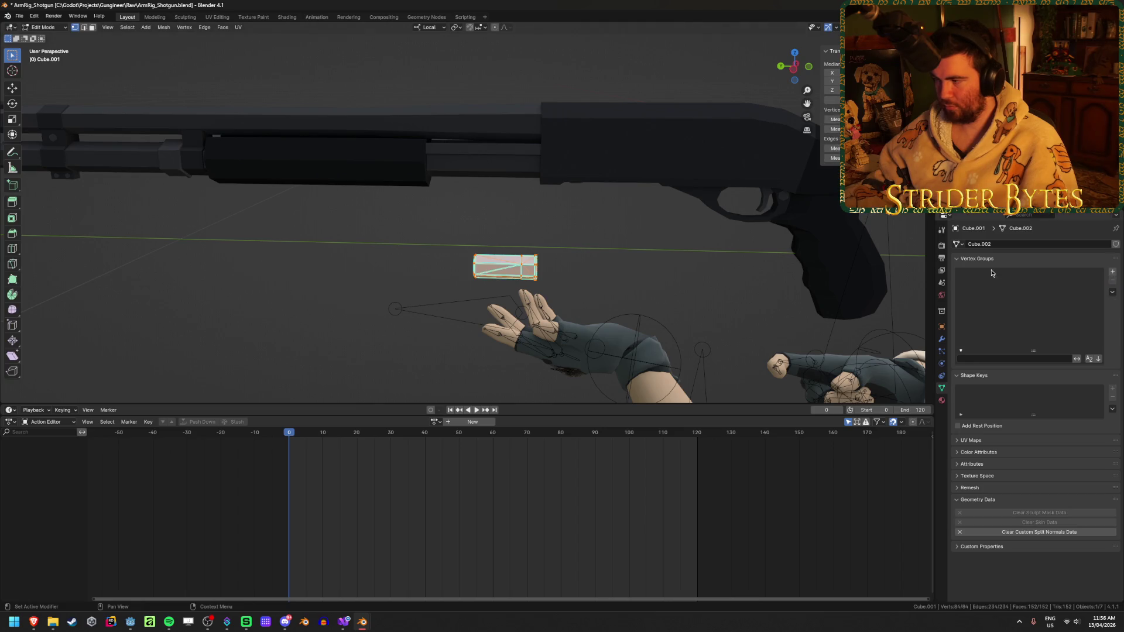
- Add a new vertex group named Magazine and return to Object Mode
left_click(1112, 272)
double_click(996, 274)
type("Ma")
key("BackSpace")
type("e")
key("Return")
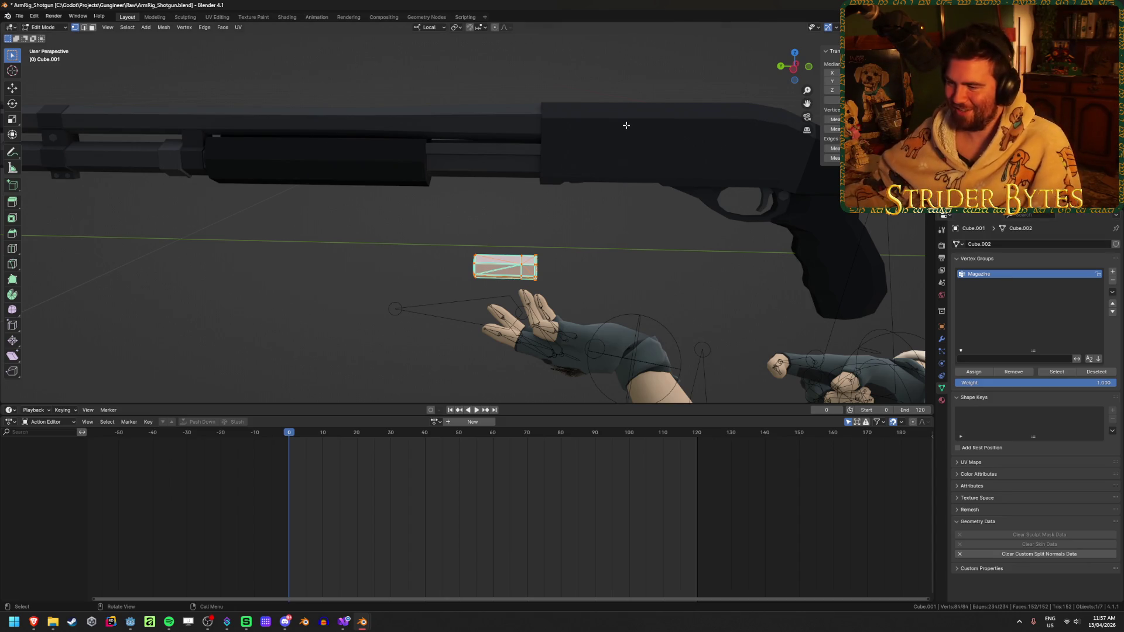
key("Tab")
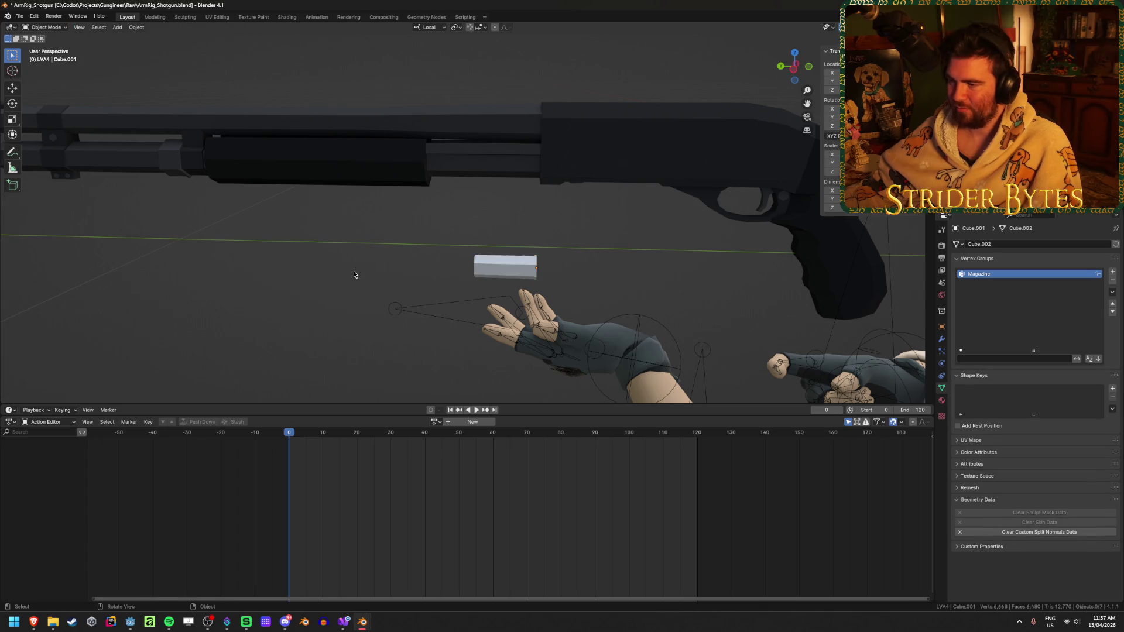
scroll(632, 130, "down", 4)
left_click(568, 165)
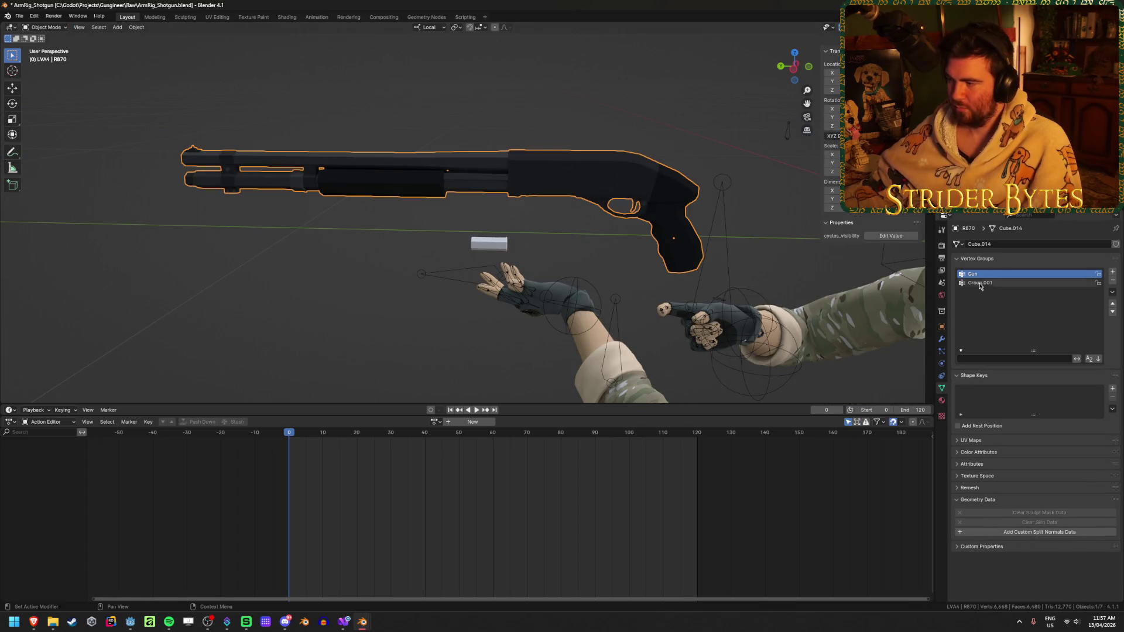
- Rename the shotgun's vertex groups to GunBase and Working
double_click(995, 274)
left_click(991, 281)
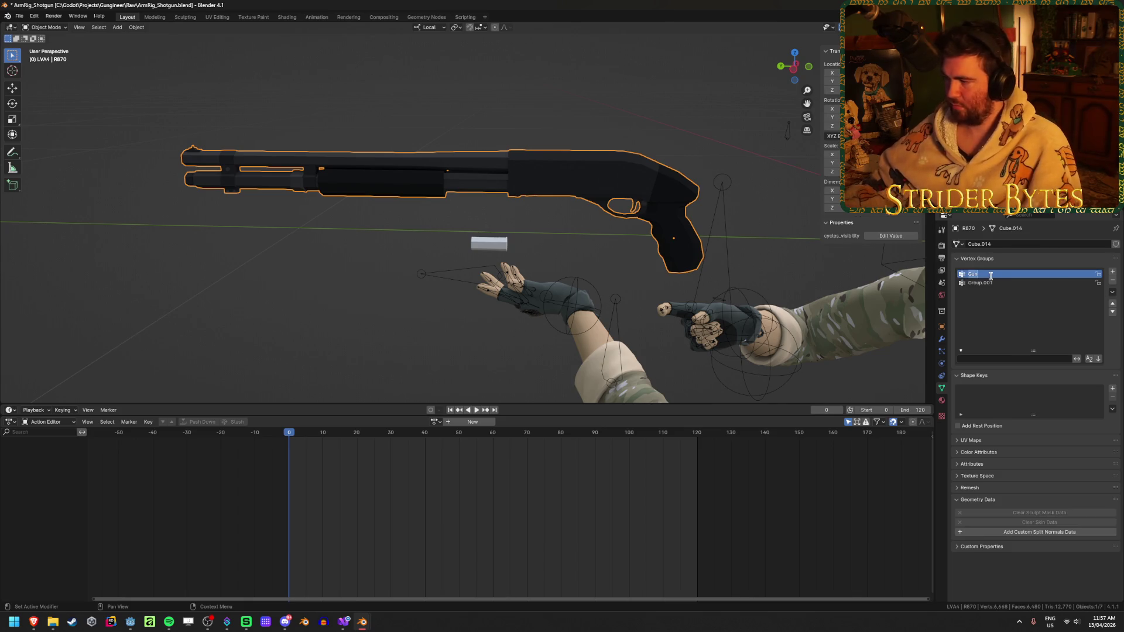
type("GunBase")
key("Return")
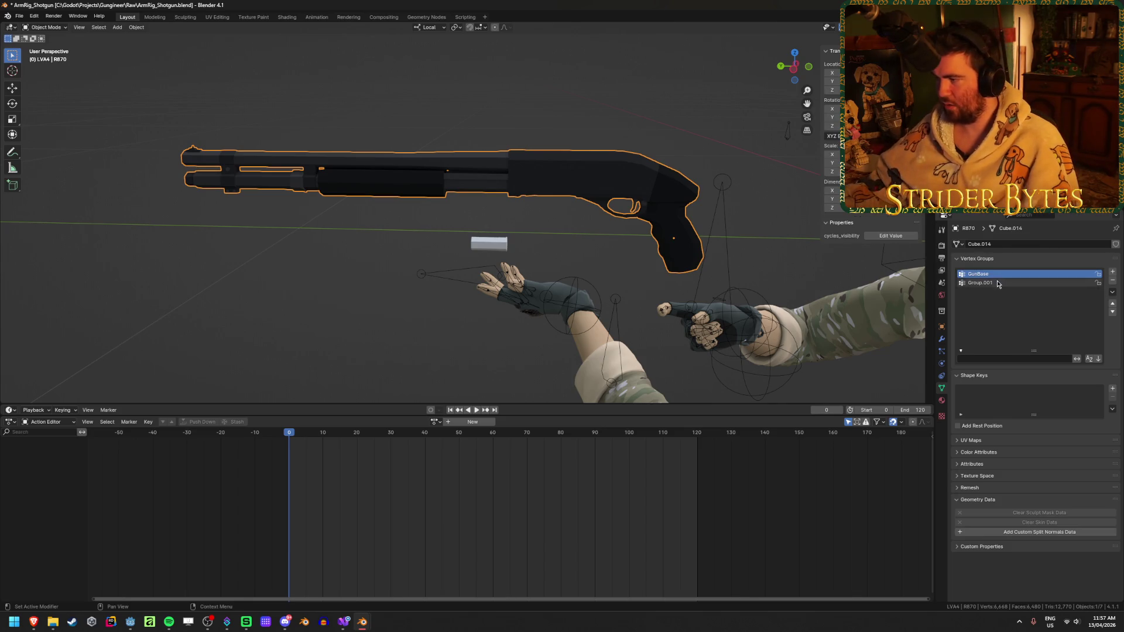
double_click(998, 283)
type("Working")
key("Return")
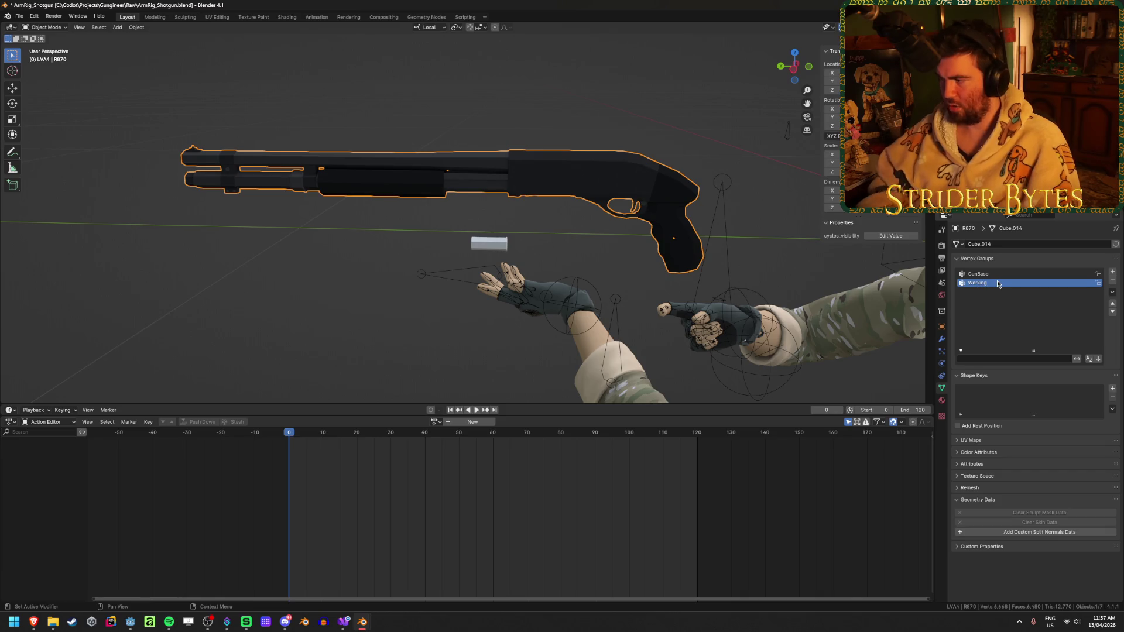
- Check the arm rig's bone names near the gun, then reselect the R870 shotgun
left_click(710, 240)
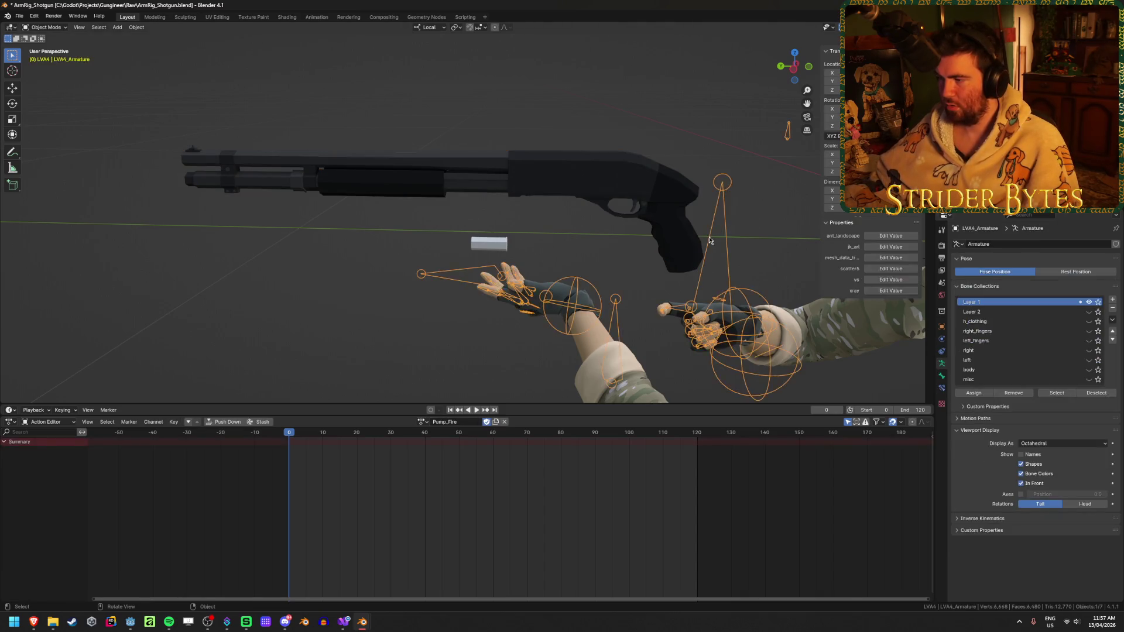
key("Tab")
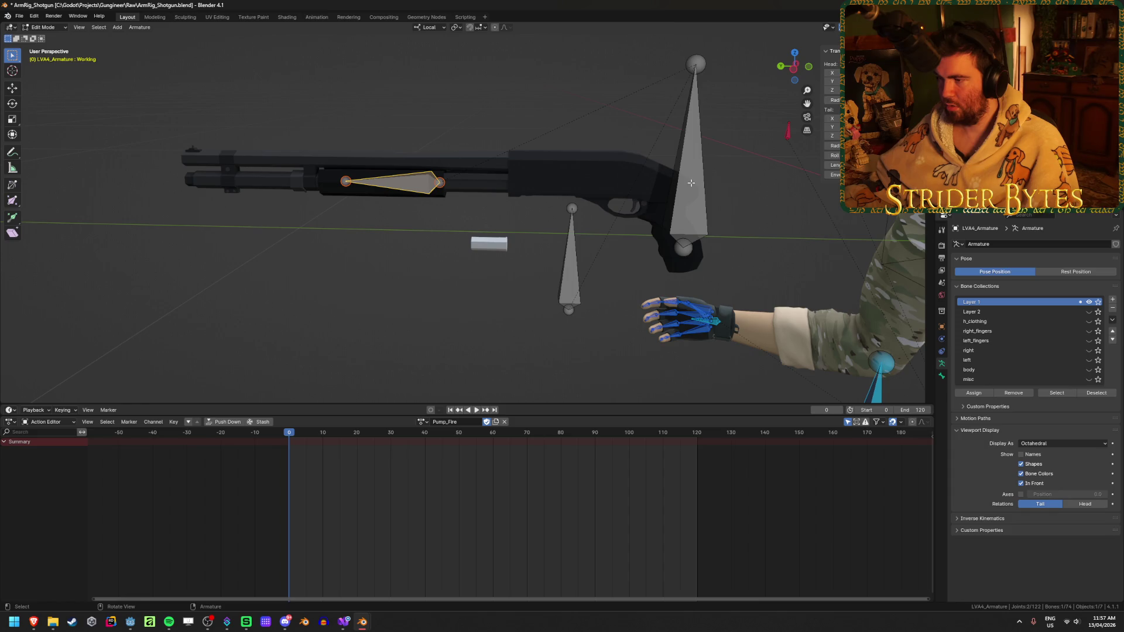
left_click(691, 183)
left_click(569, 261)
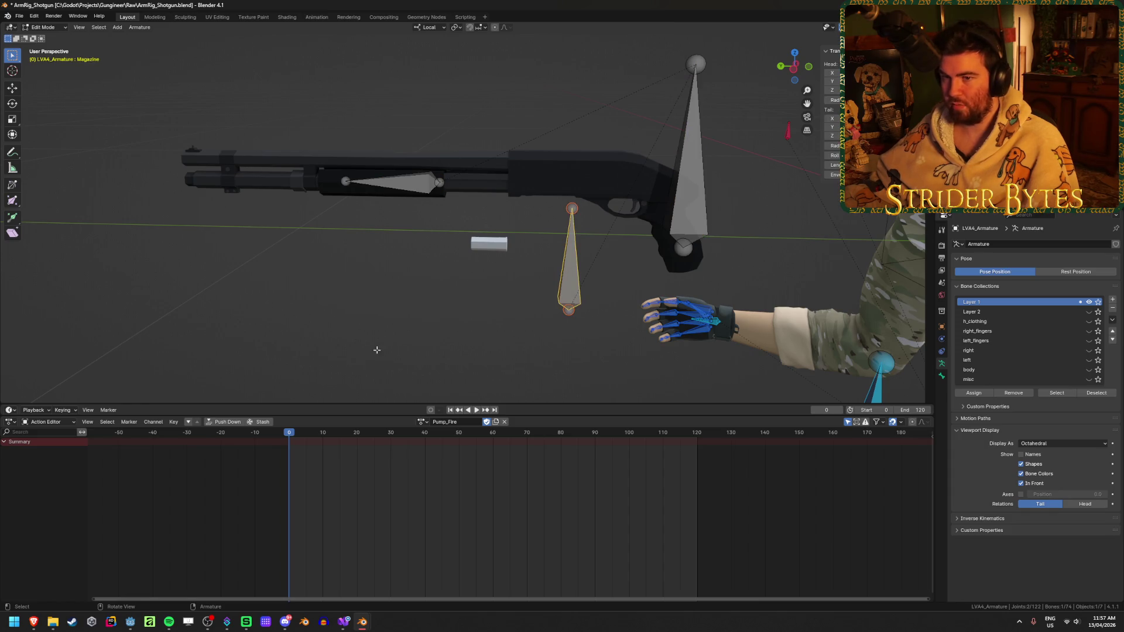
key("Tab")
scroll(494, 316, "down", 3)
left_click(469, 261)
scroll(487, 258, "up", 4)
left_click(706, 173)
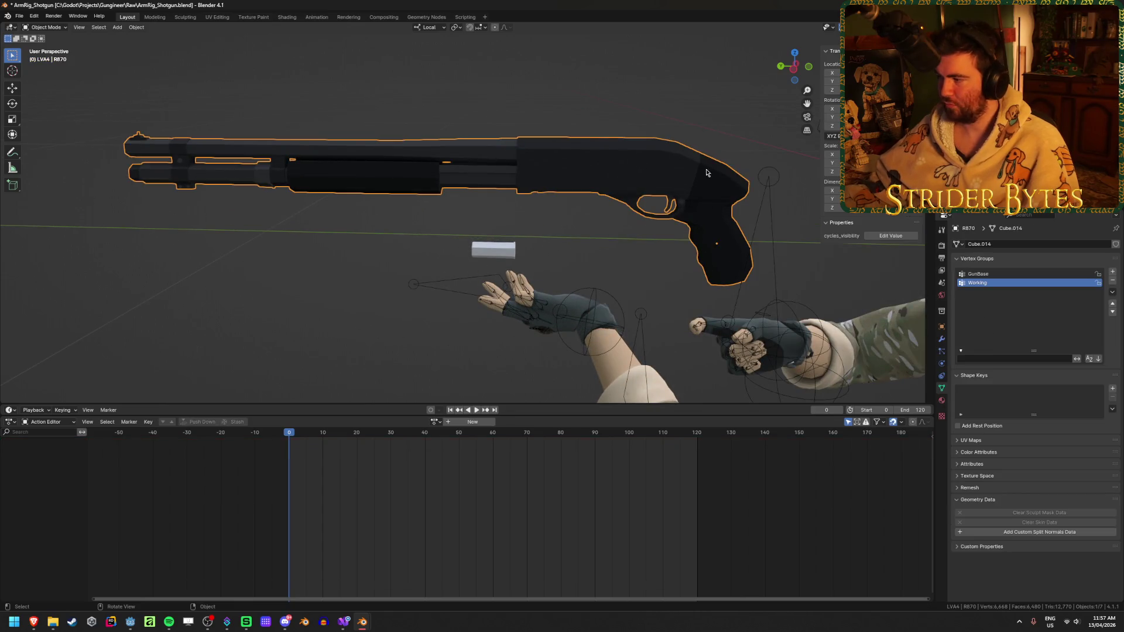
- Add an Armature modifier to the shotgun targeting LVA4_Armature, leaving its vertex group empty
left_click(941, 339)
left_click(1076, 247)
type("arm")
key("Return")
left_click(1053, 272)
left_click(1050, 285)
left_click(1083, 284)
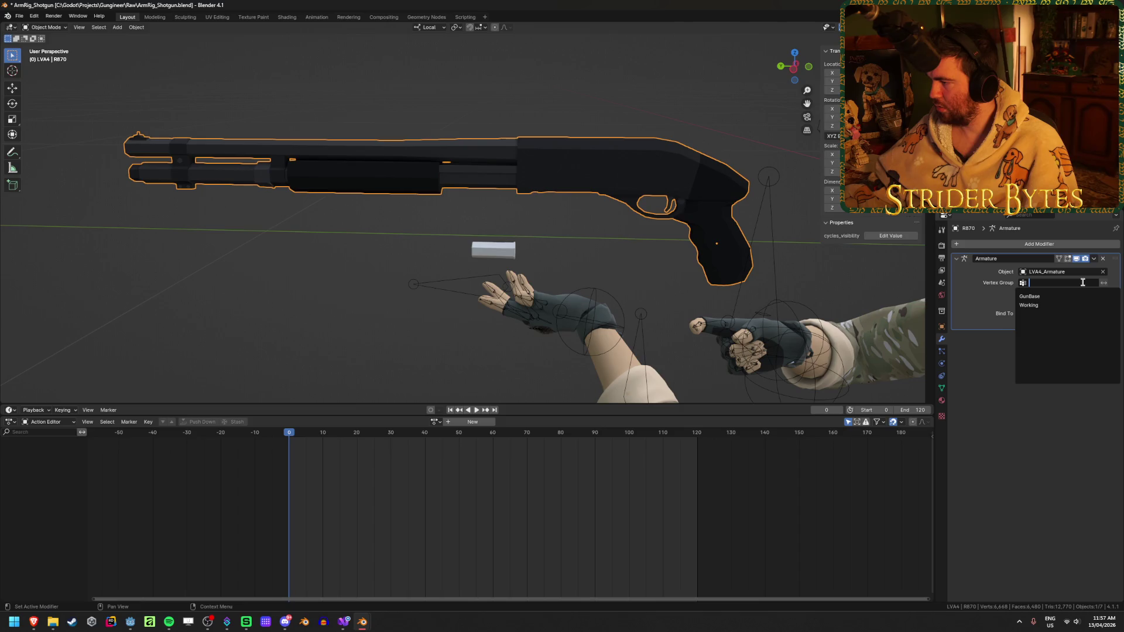
key("Escape")
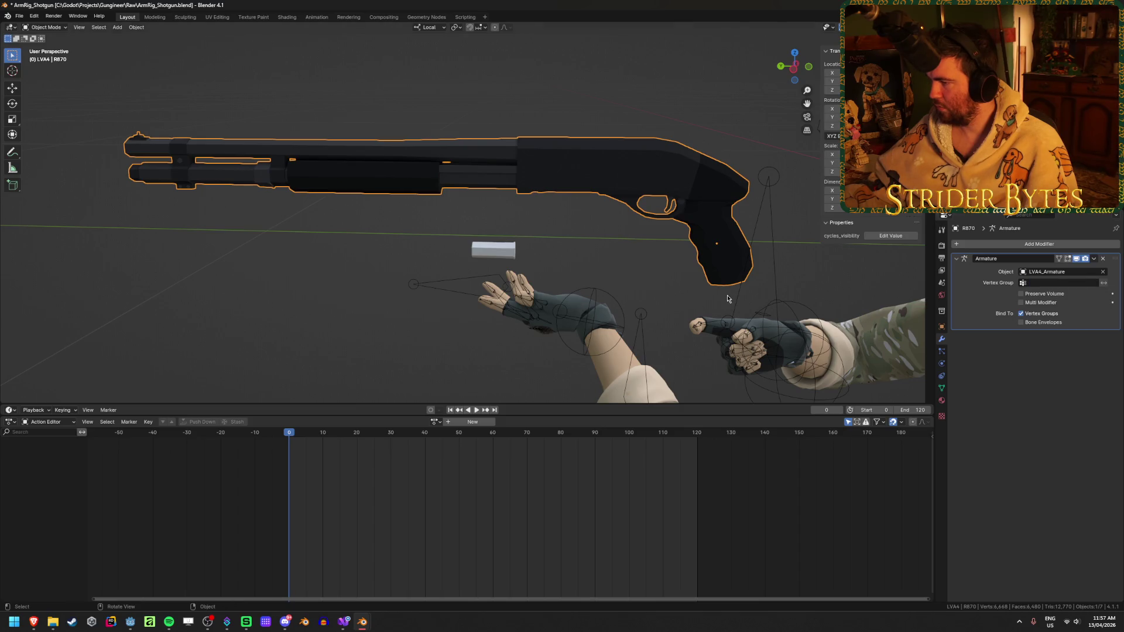
- Switch the arm rig armature into Pose Mode
scroll(728, 298, "down", 4)
left_click(649, 212)
key("ctrl+Tab")
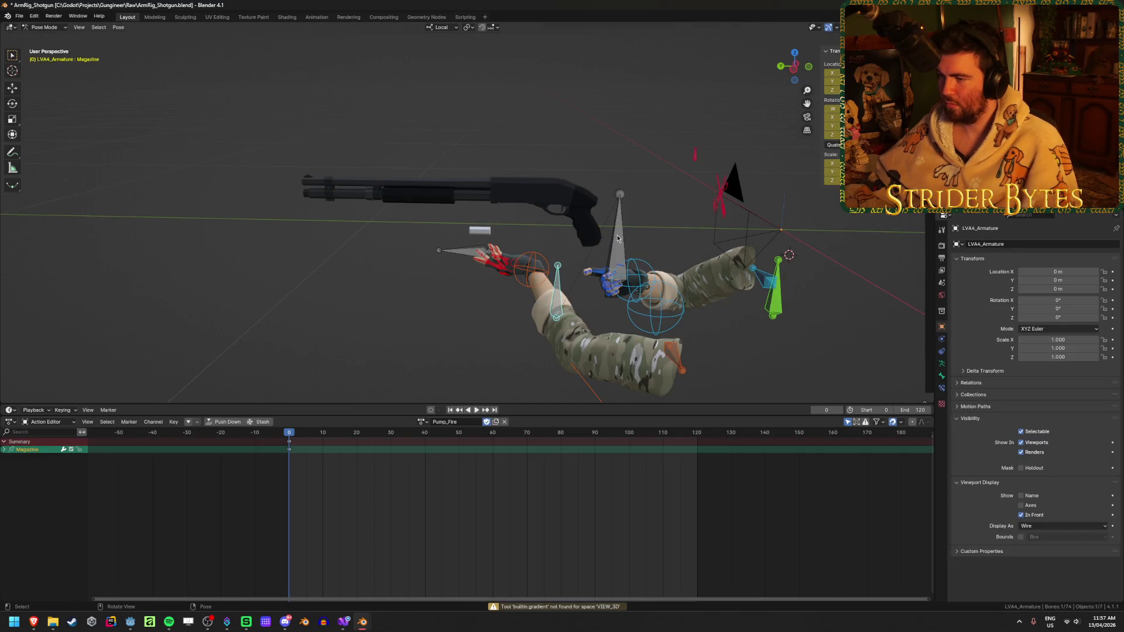
- Move the Pump_Fire action to frame 60 and compare the rig's rest and posed states
left_click(617, 238)
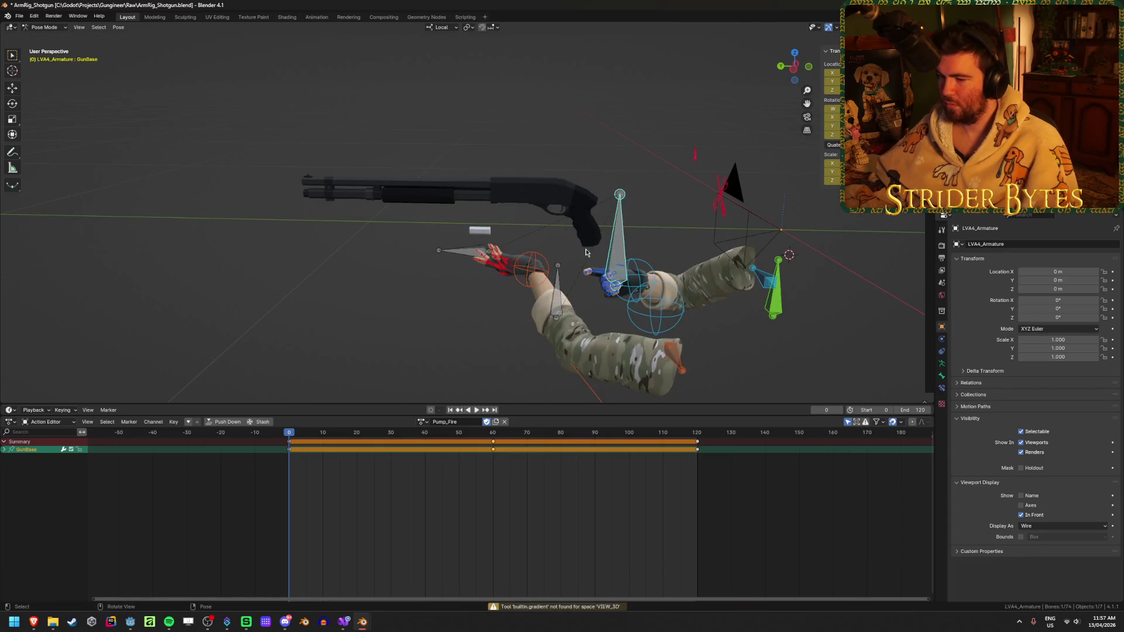
left_click(501, 474)
left_click_drag(460, 437, 494, 436)
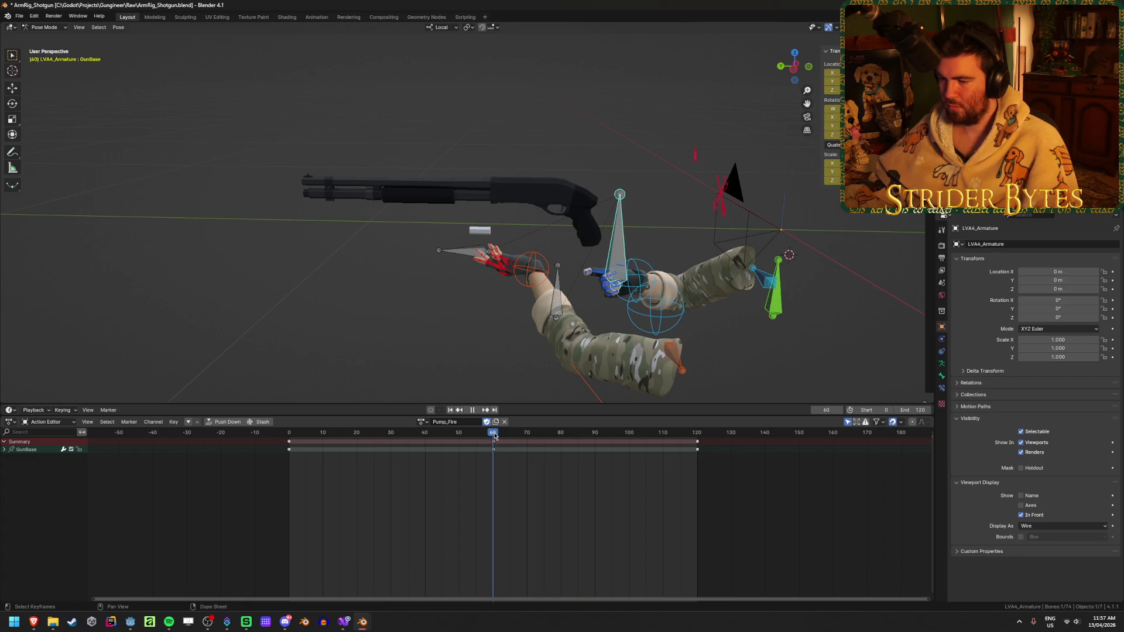
key("Tab")
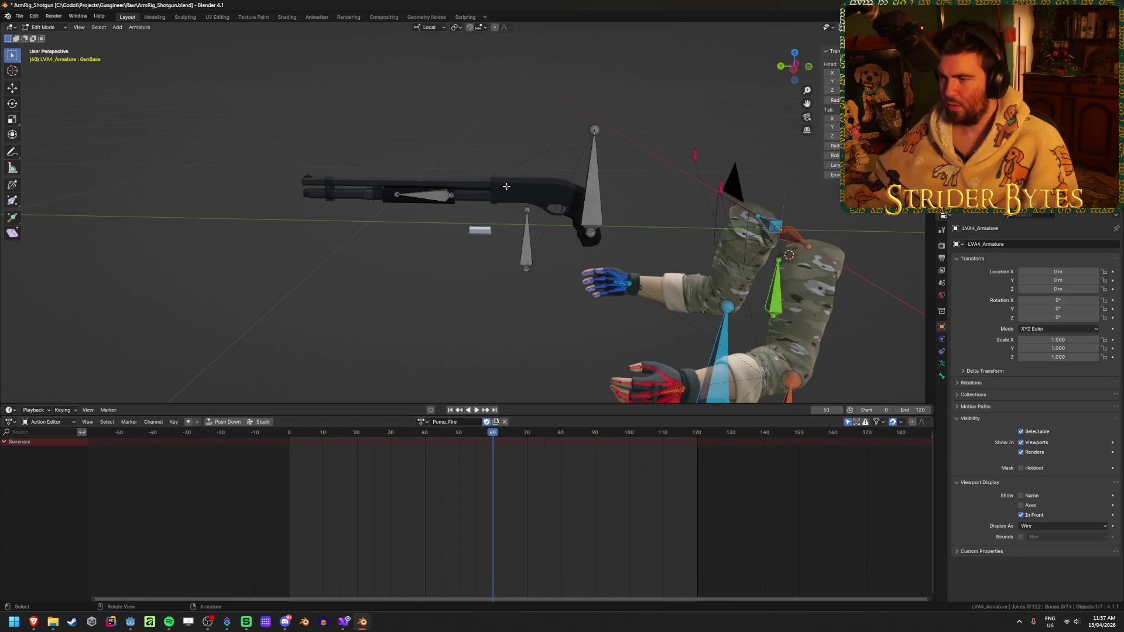
key("Tab")
key("Tab")
key("Tab")
left_click(519, 190)
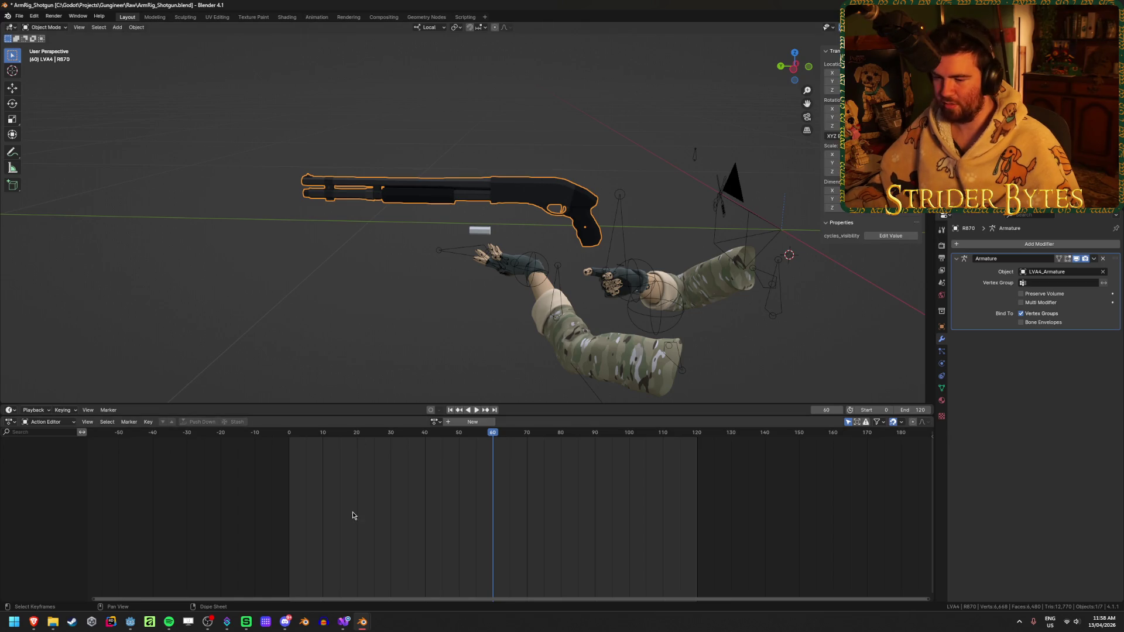
- Check the ArmRig_AR gun's armature modifier, then return to the ArmRig_Shotgun window
mouse_move(359, 624)
left_click(378, 574)
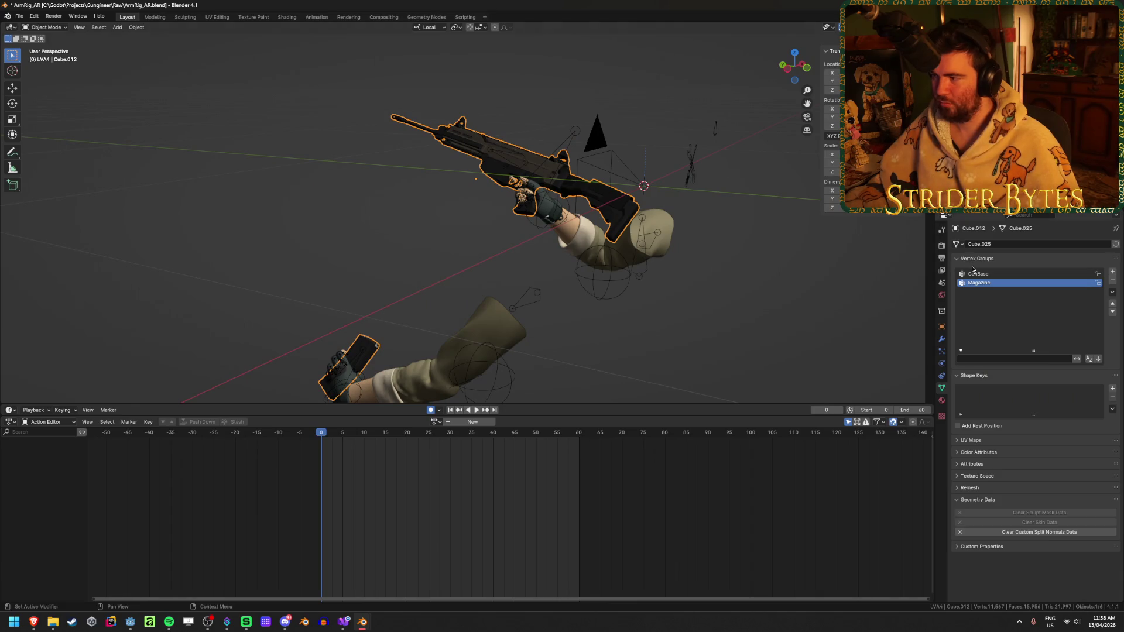
left_click(942, 340)
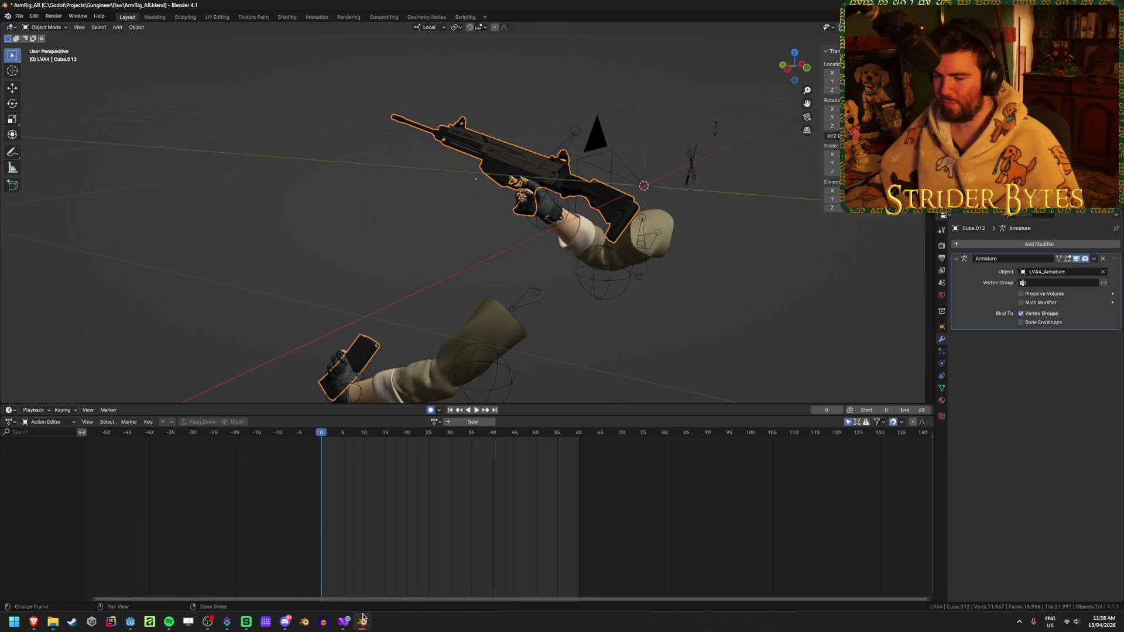
mouse_move(362, 622)
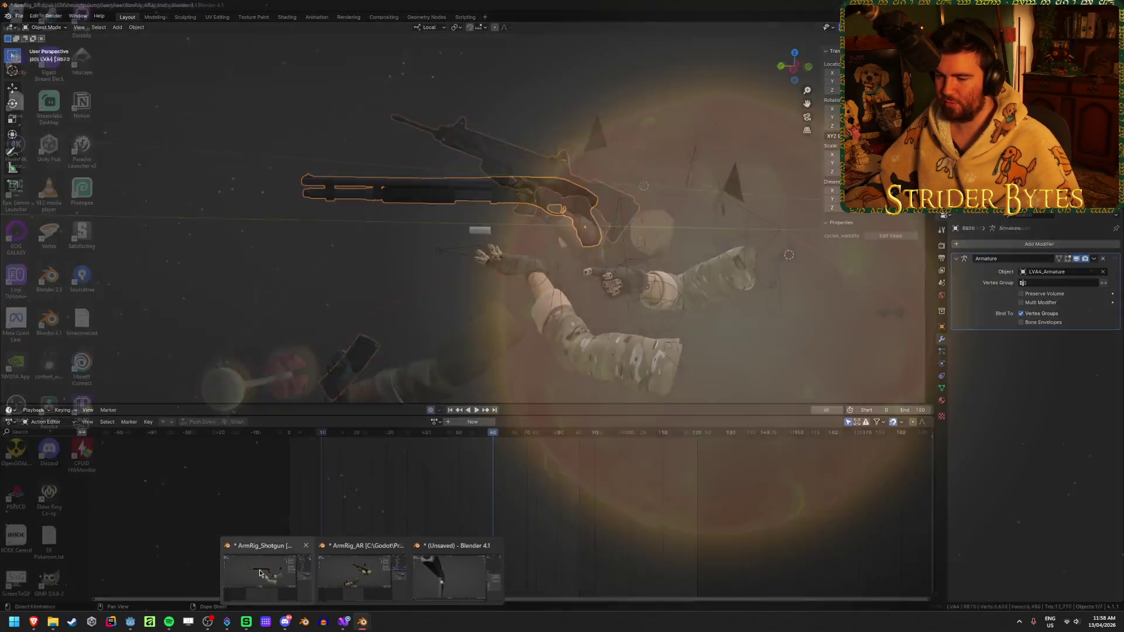
left_click(260, 573)
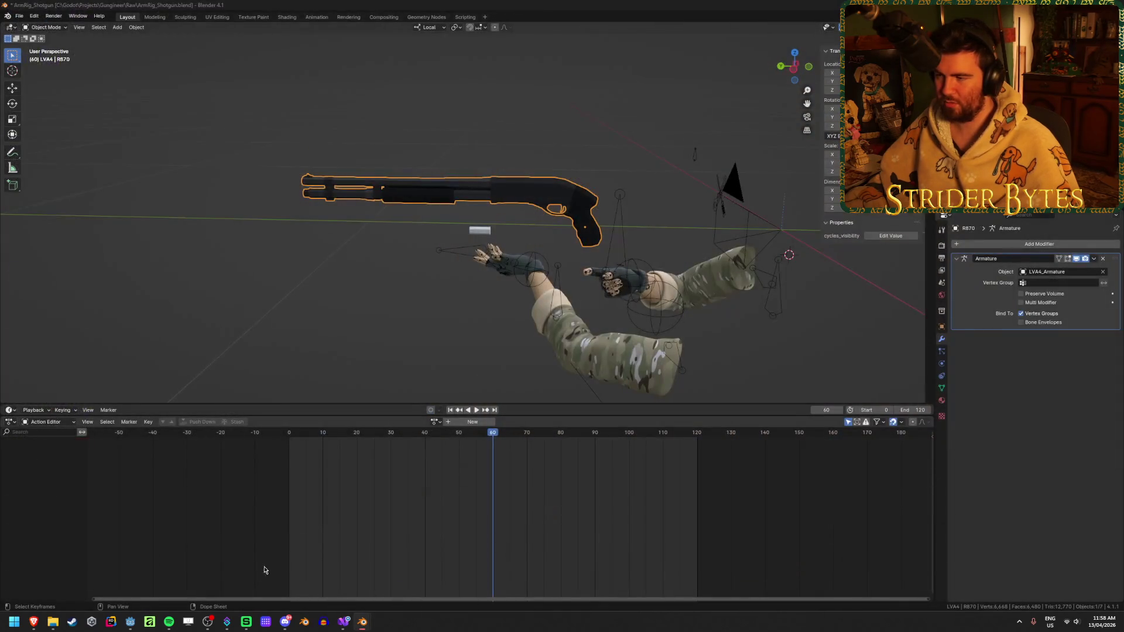
scroll(534, 216, "up", 3)
- Move the shotgun's forend out of GunBase and into the Working vertex group
middle_click_drag(523, 214, 522, 244, "shift")
key("Tab")
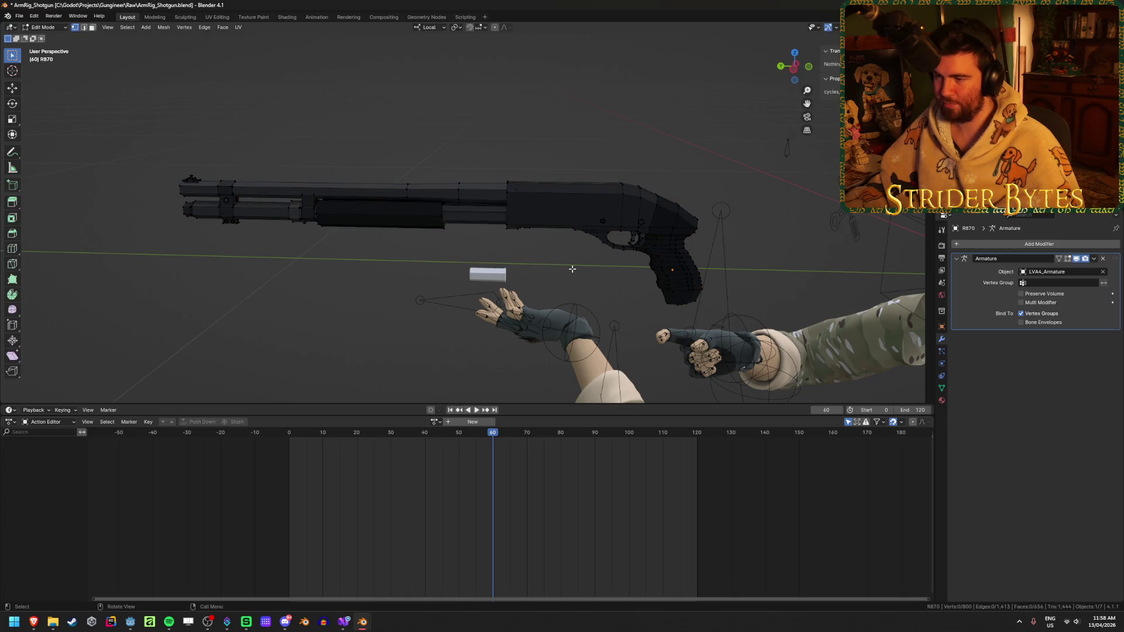
key("3")
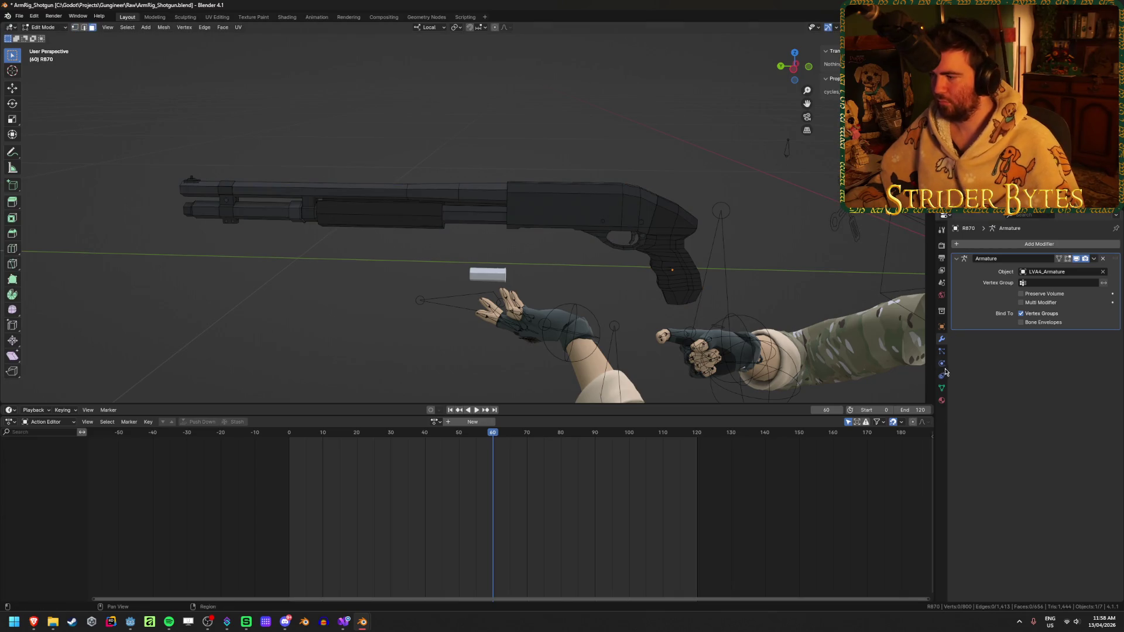
left_click(941, 388)
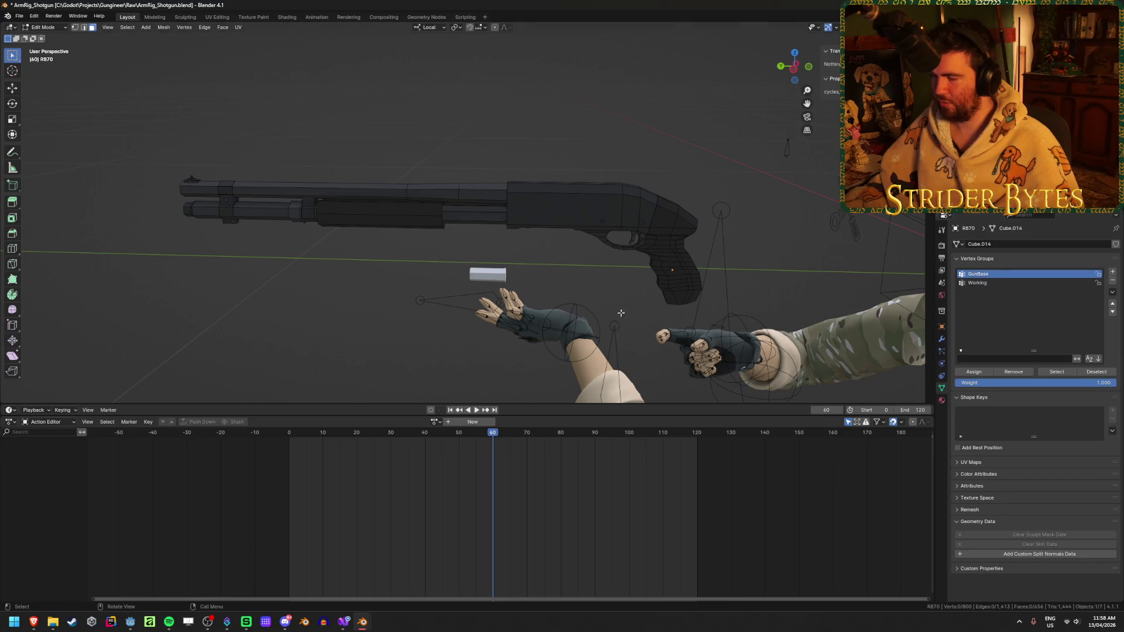
key("a")
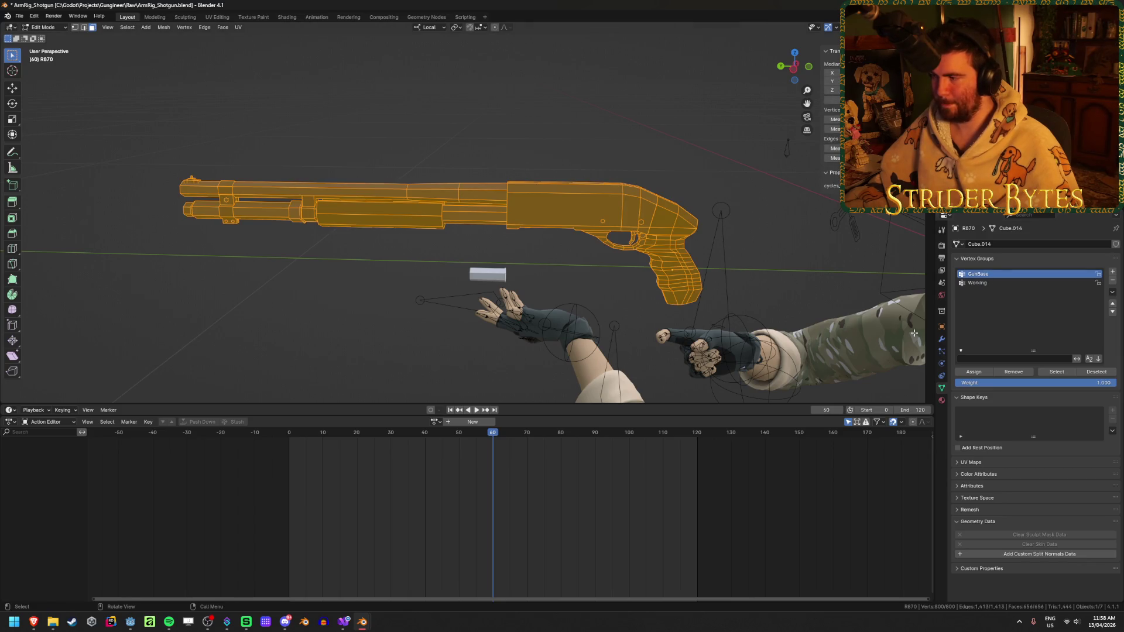
left_click(292, 299)
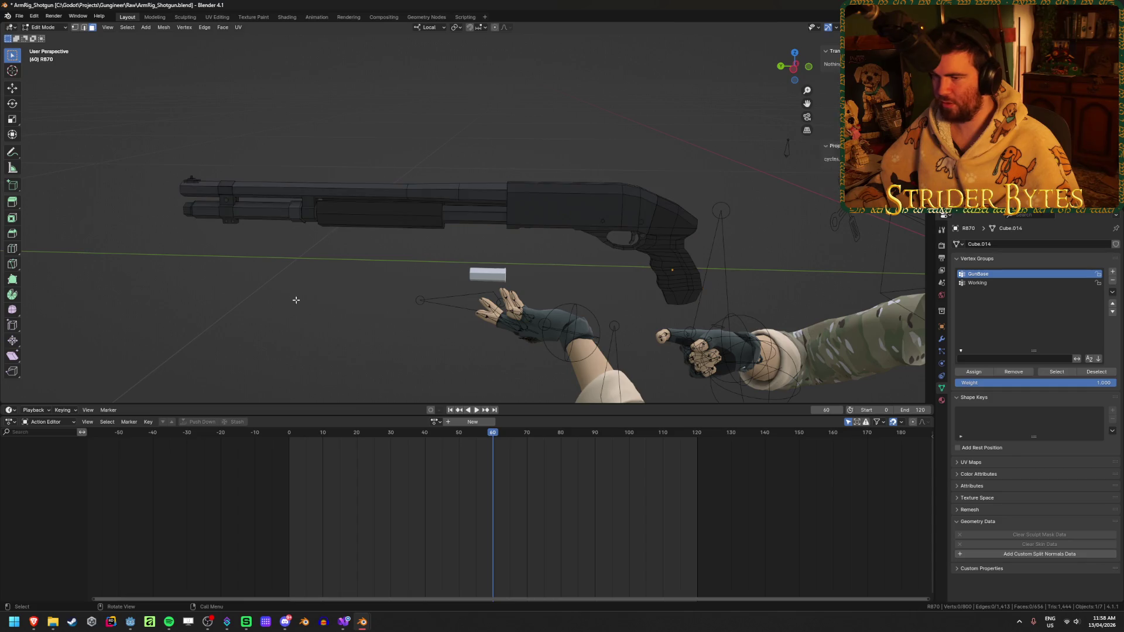
key("l")
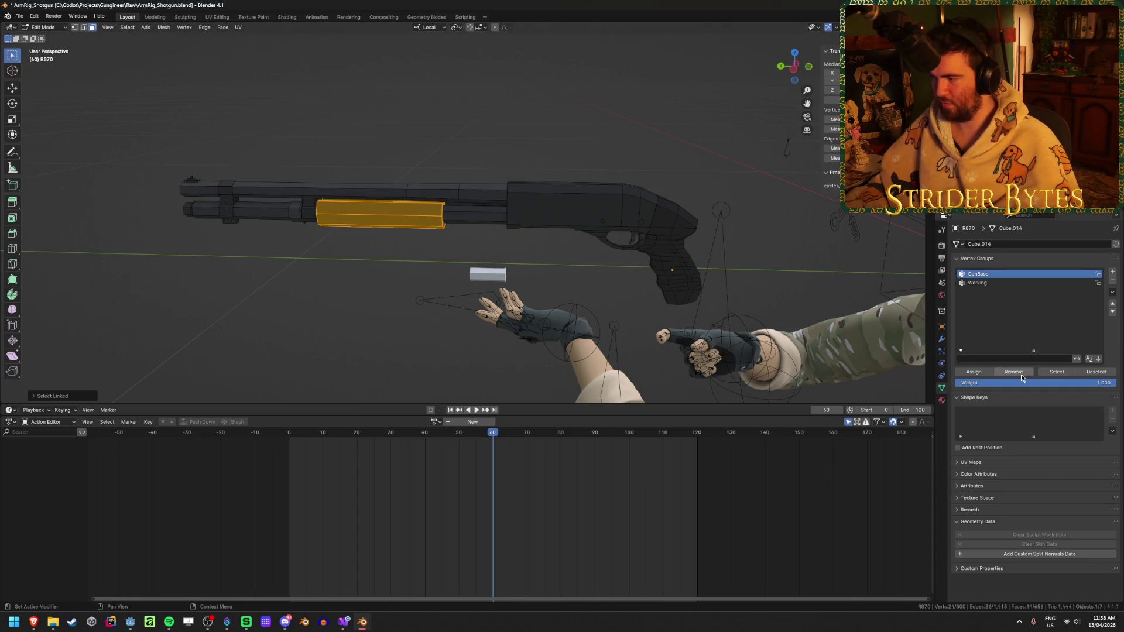
left_click(1018, 375)
left_click(994, 285)
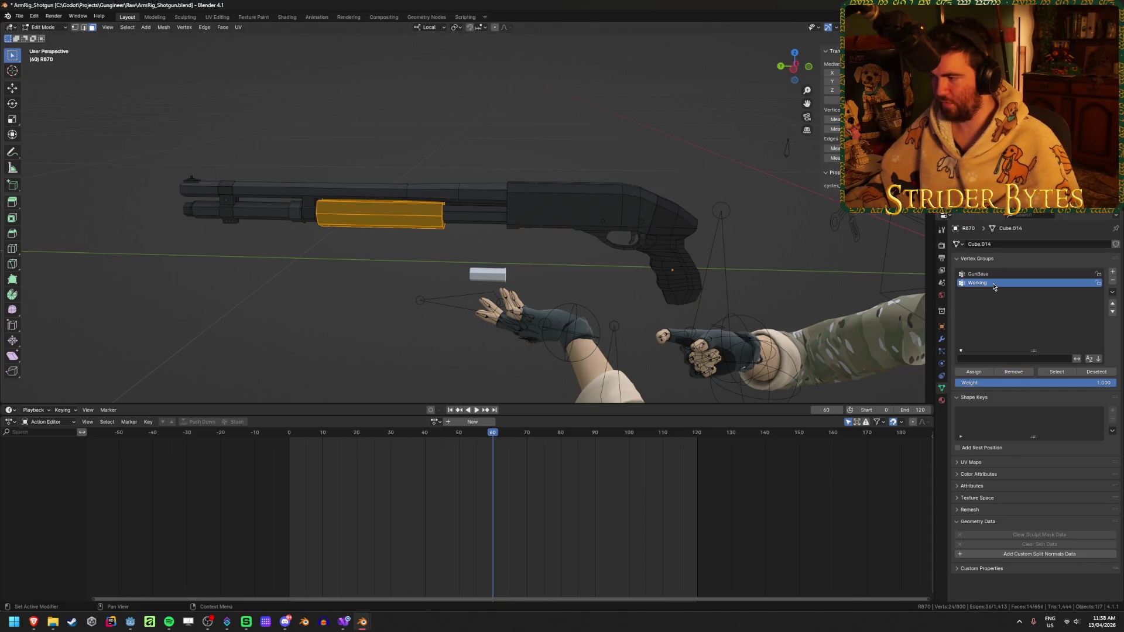
left_click(974, 373)
left_click(376, 308)
key("Tab")
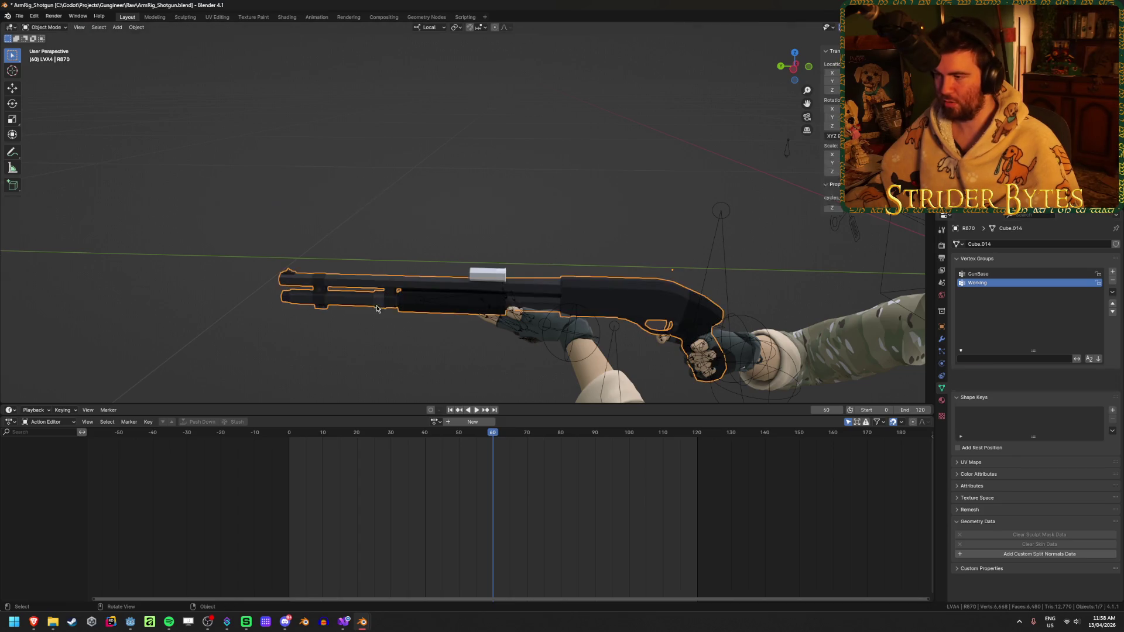
- Assign the entire magazine block mesh to its Magazine vertex group
left_click(462, 192)
left_click(484, 264)
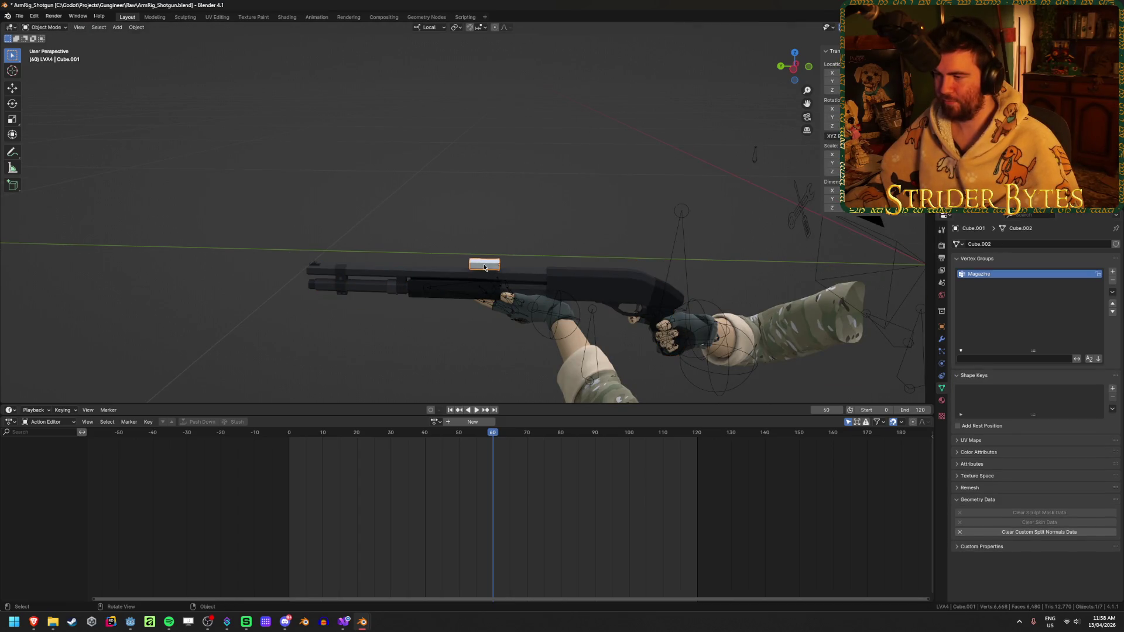
key("Tab")
key("alt+a")
key("a")
key("Tab")
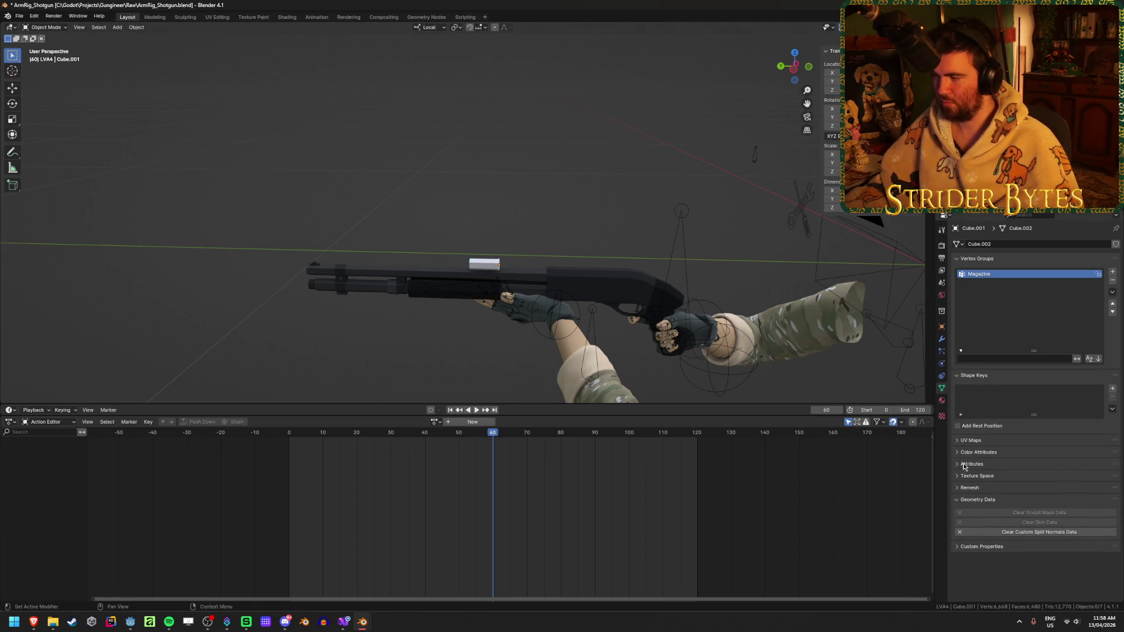
- Set the magazine block's Armature modifier object to LVA4_Armature
left_click(940, 340)
left_click(1059, 272)
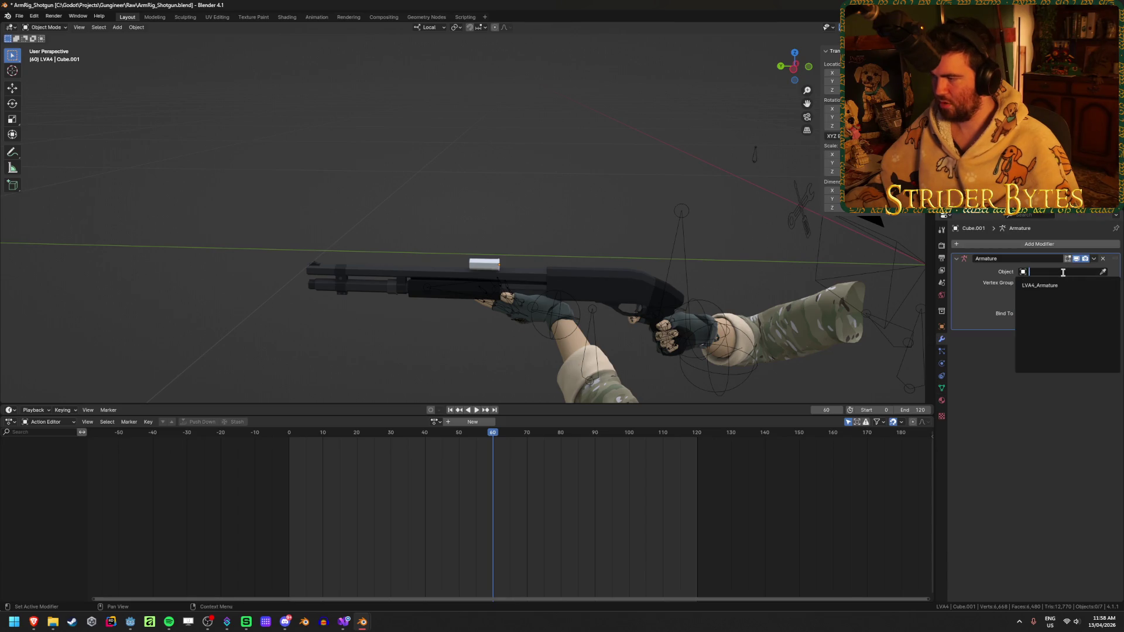
left_click(1048, 287)
middle_click_drag(548, 276, 508, 212)
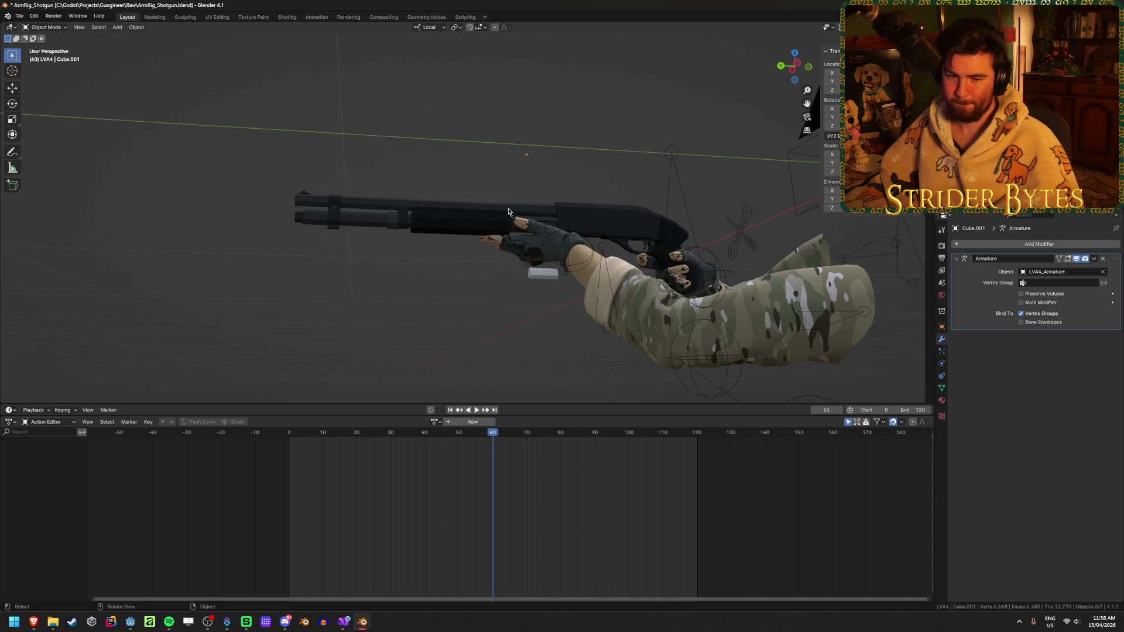
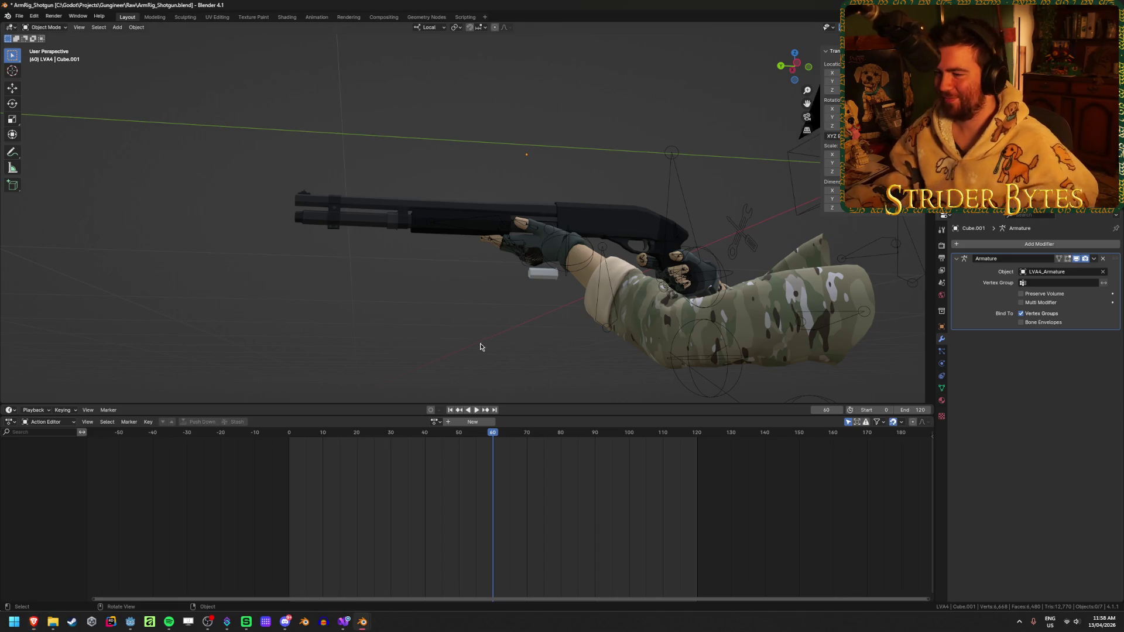
- Select the arms armature and launch a recent blend file in a new window
left_click(542, 275)
left_click(608, 288)
middle_click_drag(607, 288, 515, 328)
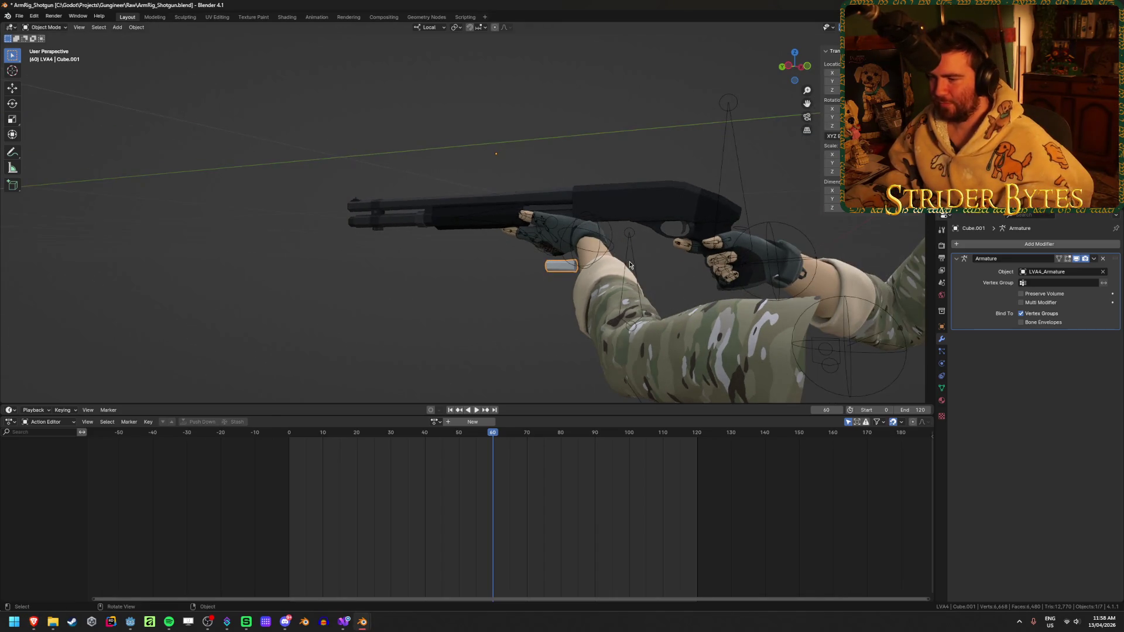
left_click(420, 422)
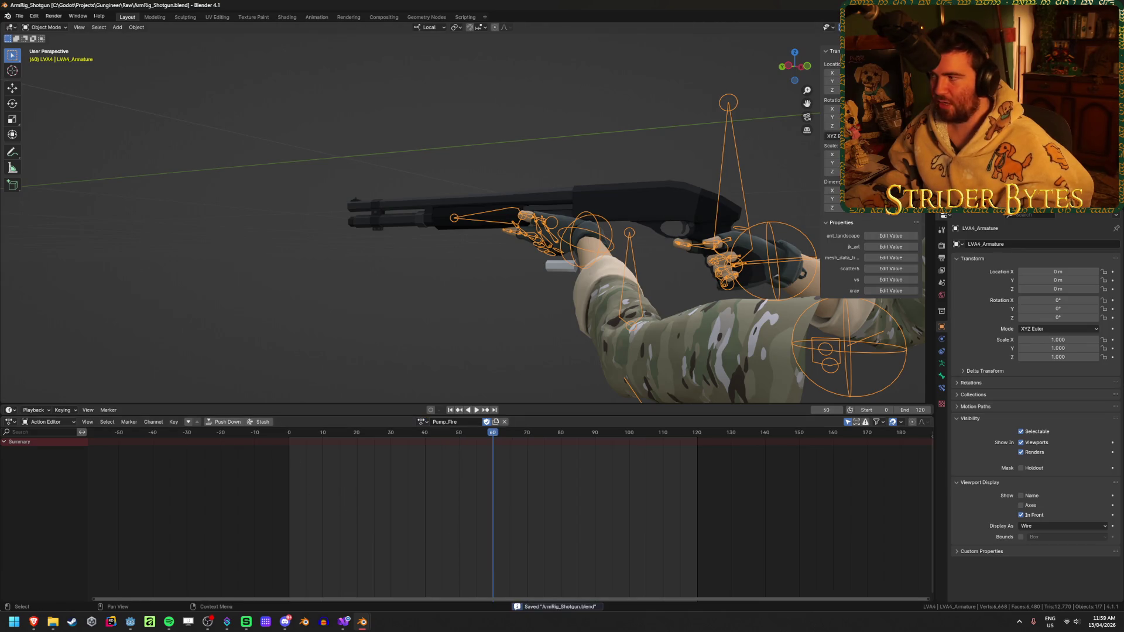
right_click(362, 622)
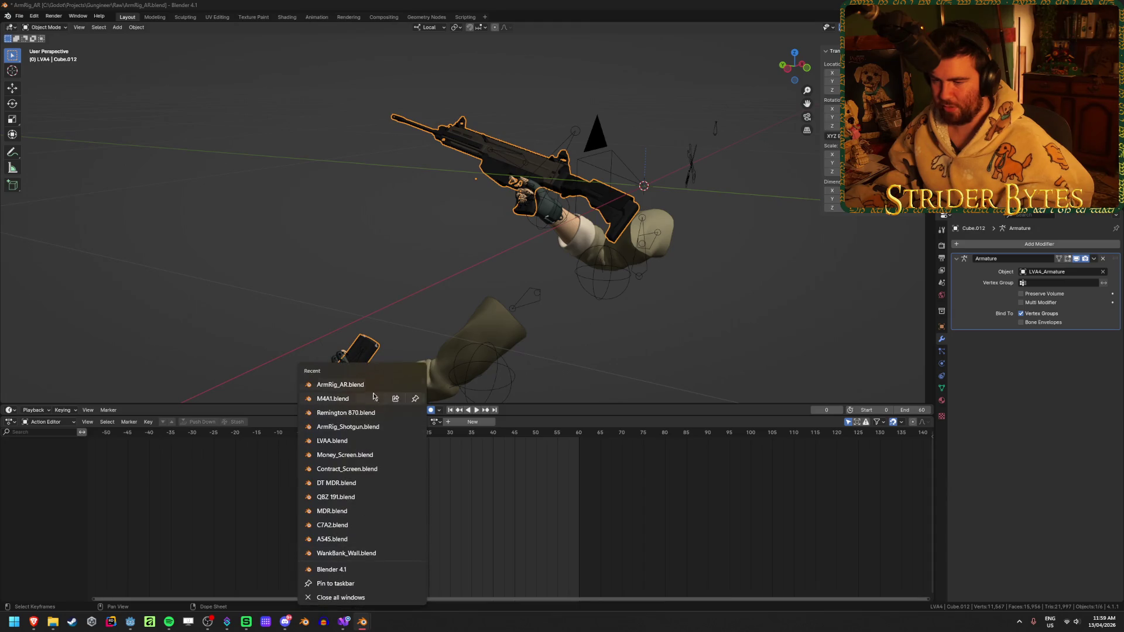
left_click(352, 427)
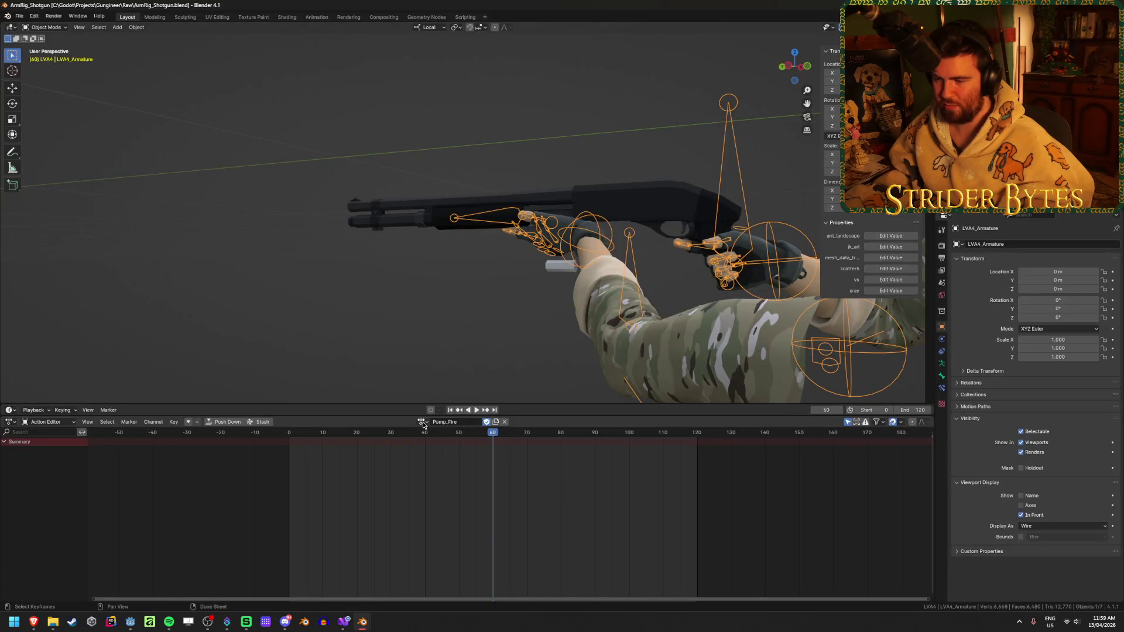
- Try the AR_Stage1, AR_Stage4_Normal, AR_Stage3_Normal and Drop actions on the armature, ending on AR_Stage1
left_click(421, 422)
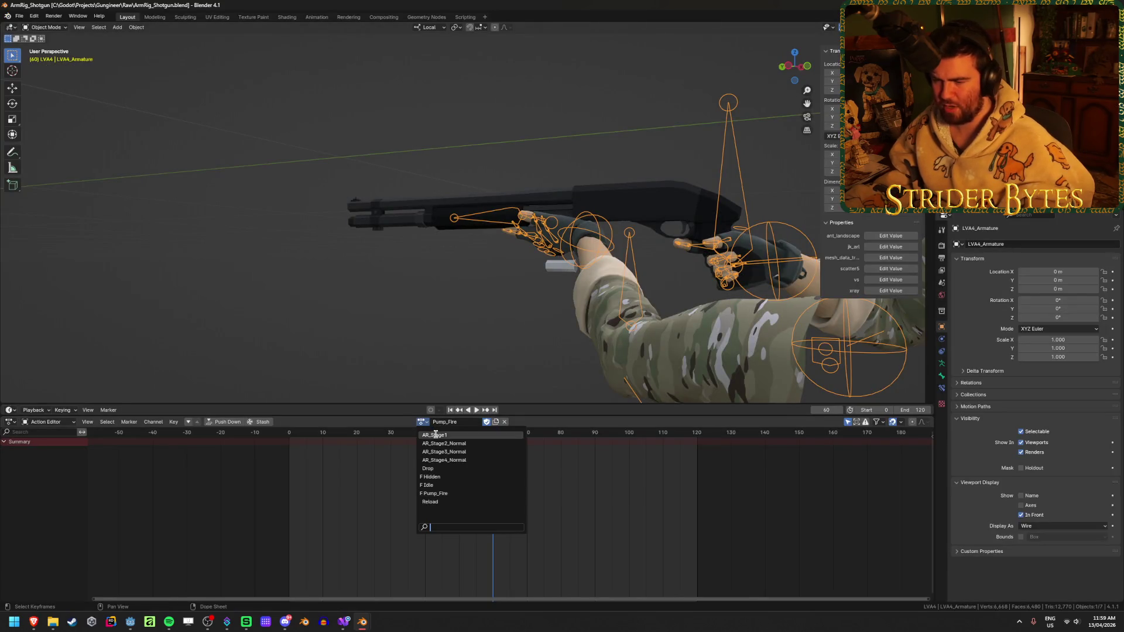
left_click(436, 435)
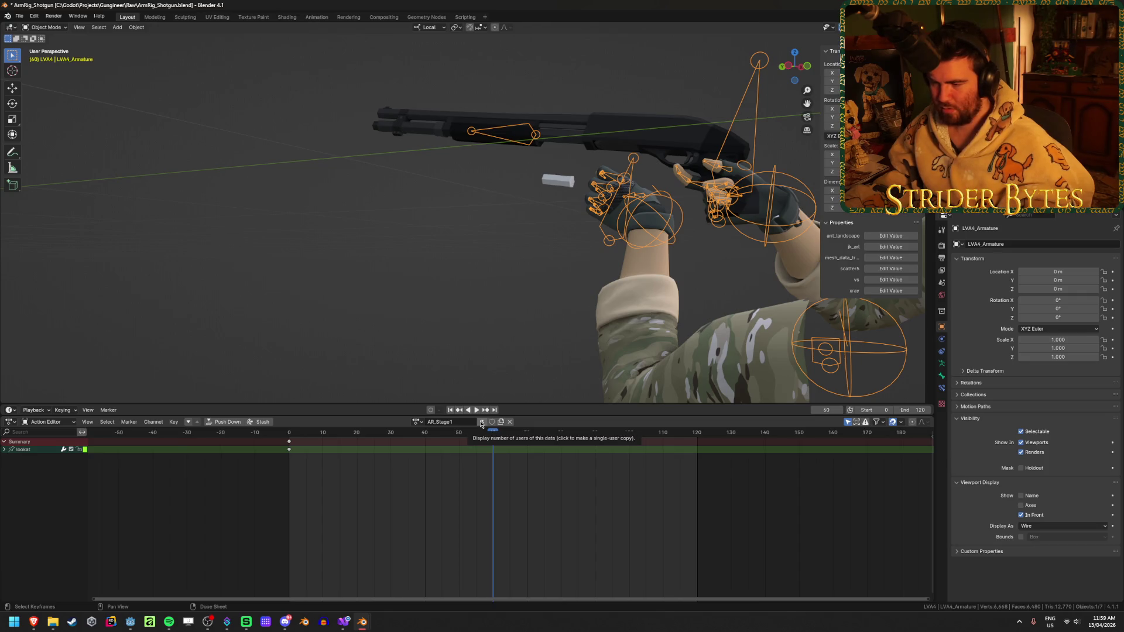
left_click(417, 422)
left_click(440, 456)
left_click(413, 422)
left_click(439, 451)
left_click(415, 422)
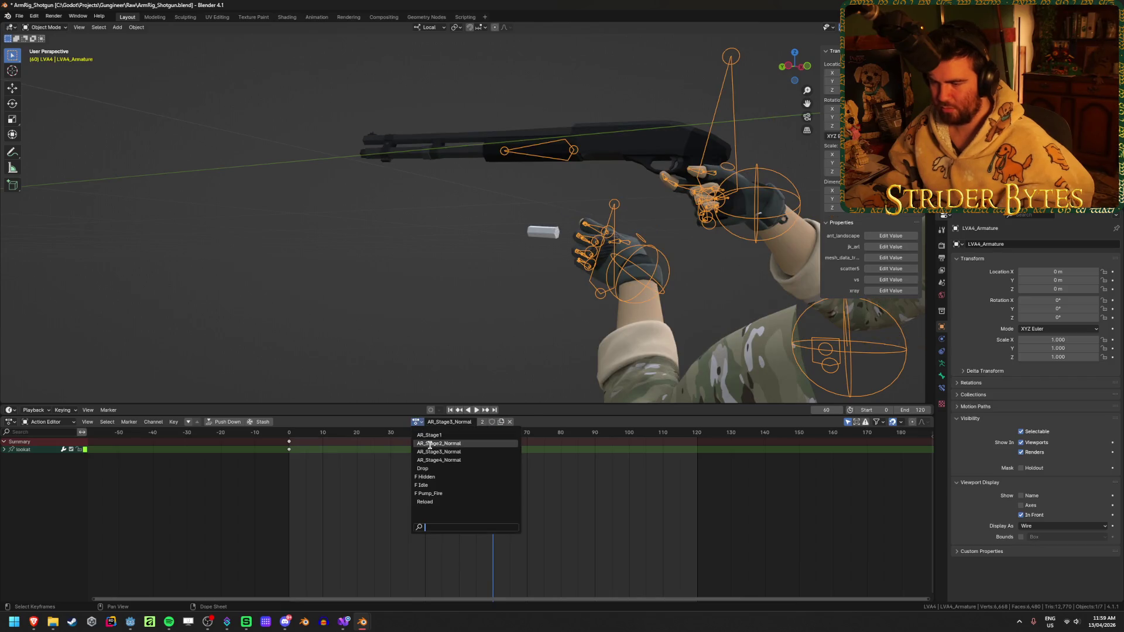
left_click(423, 468)
left_click(417, 422)
left_click(430, 435)
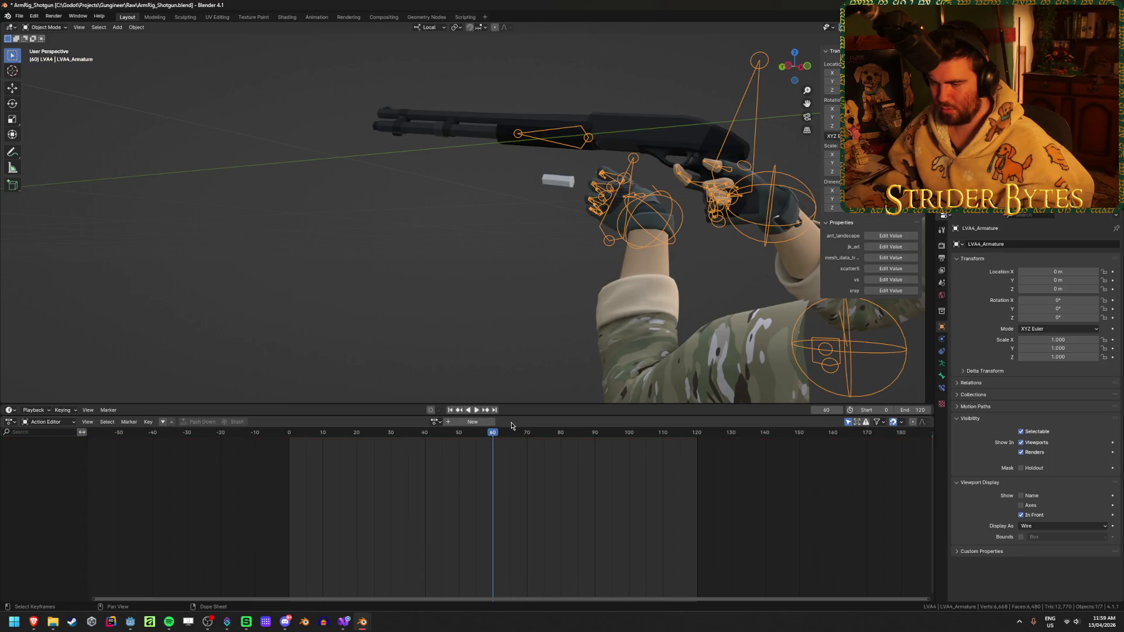
- Try AR_Stage2_Normal, then assign the Idle action and play it from the first frame
left_click(417, 422)
left_click(447, 444)
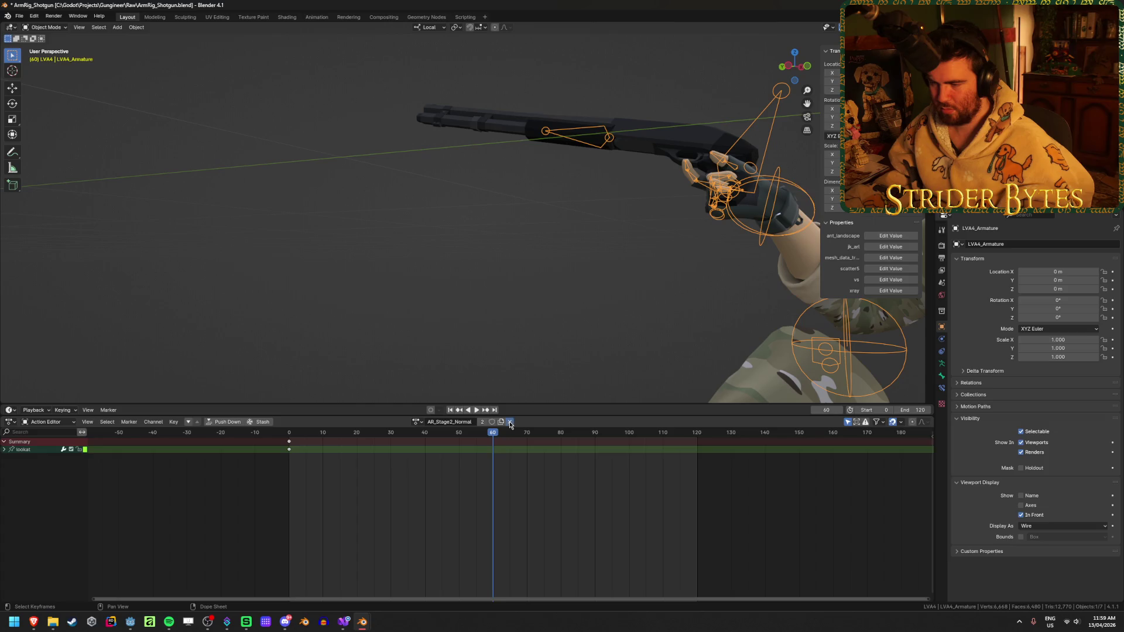
left_click(510, 422)
left_click(434, 422)
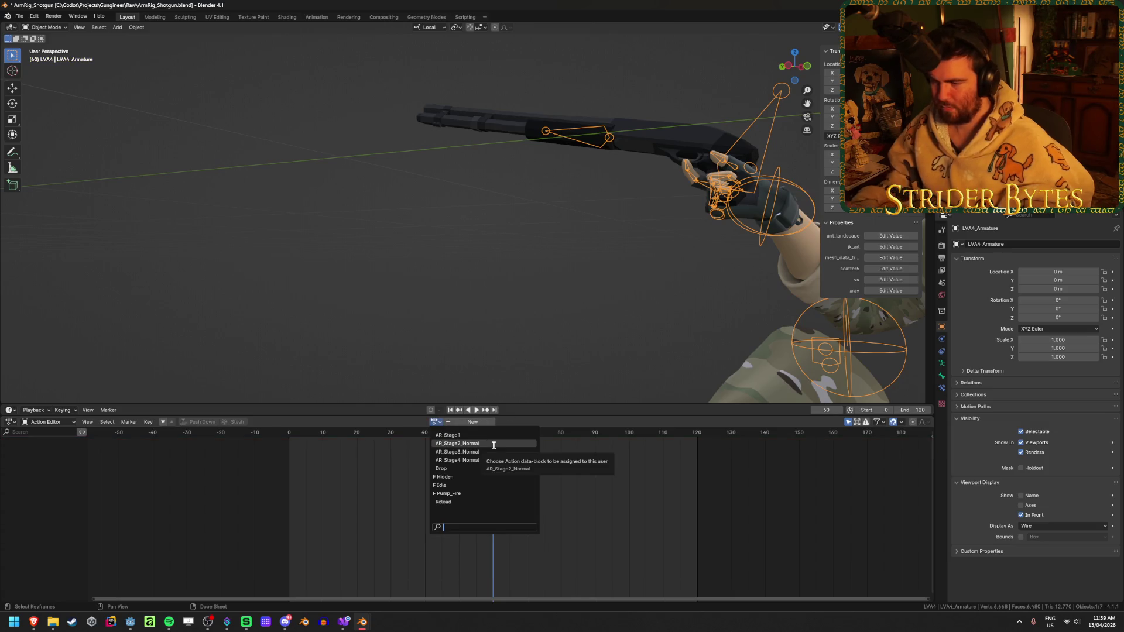
left_click(493, 445)
left_click(435, 422)
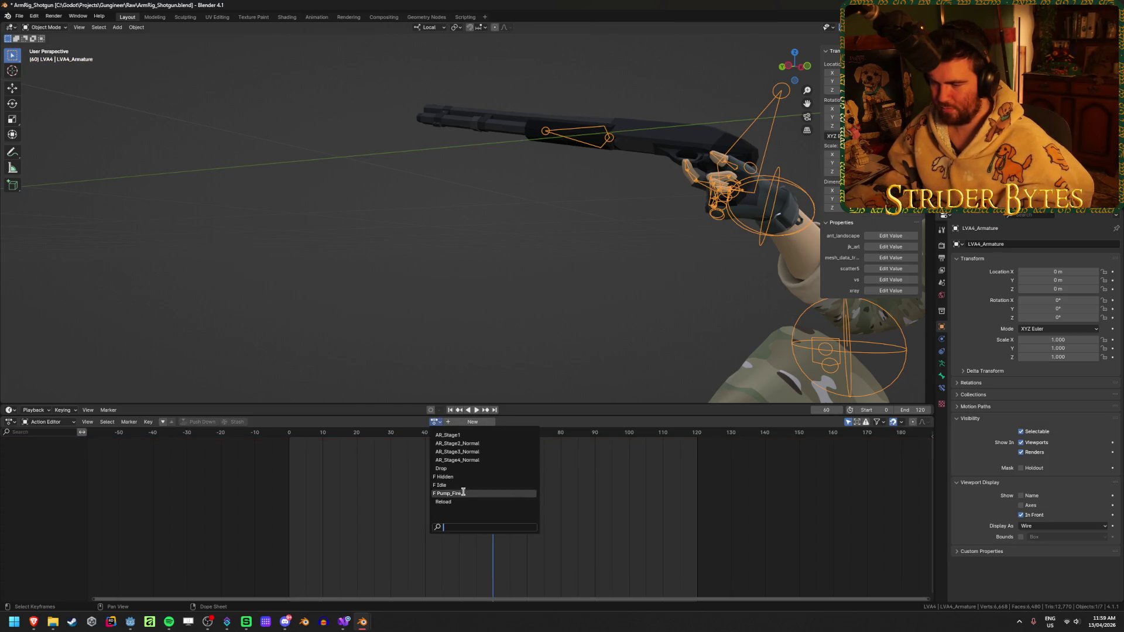
left_click(462, 486)
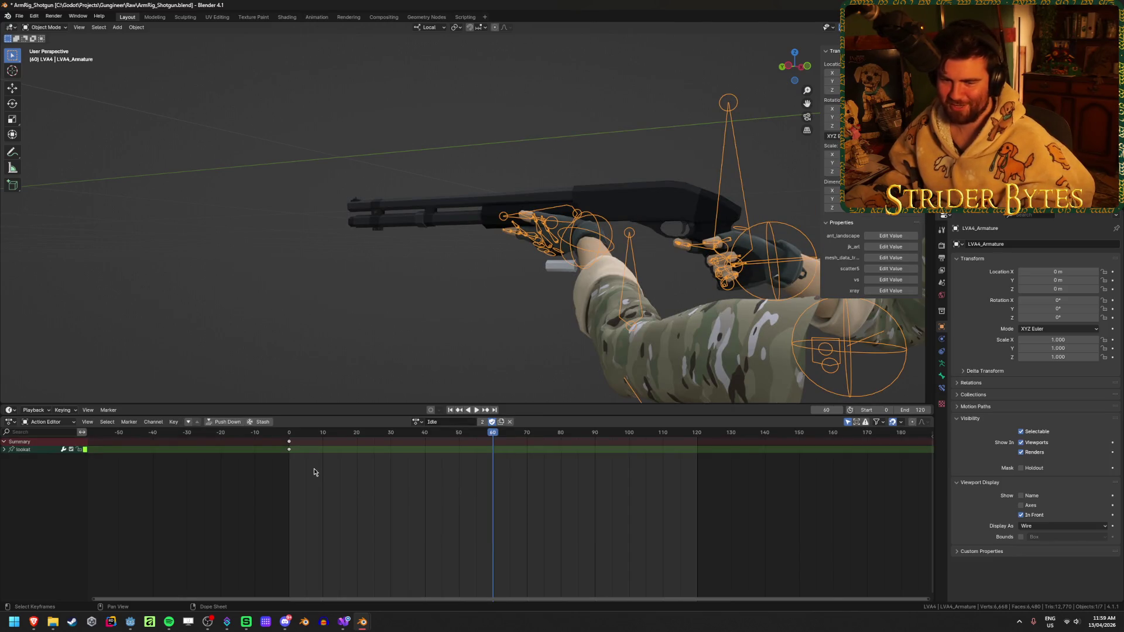
key("shift+Left")
key("space")
key("space")
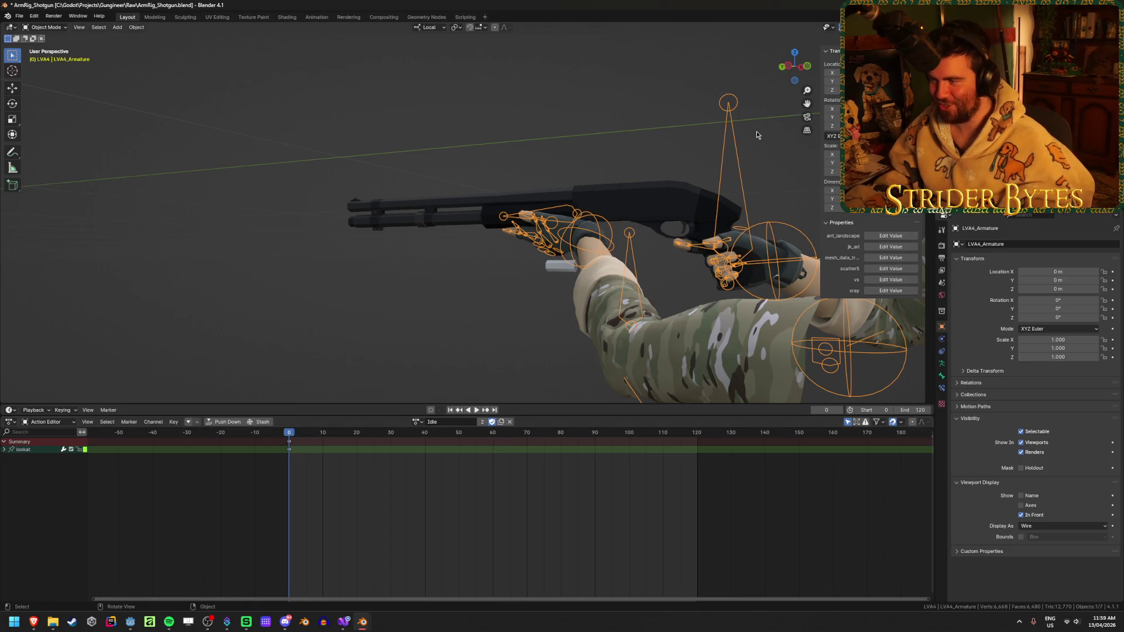
- Enter Pose Mode, select the left hand IK bone and delete the lookat channel from the action
key("h")
key("alt+h")
key("ctrl+Tab")
scroll(683, 145, "up", 3)
middle_click_drag(621, 175, 560, 201)
left_click(529, 218)
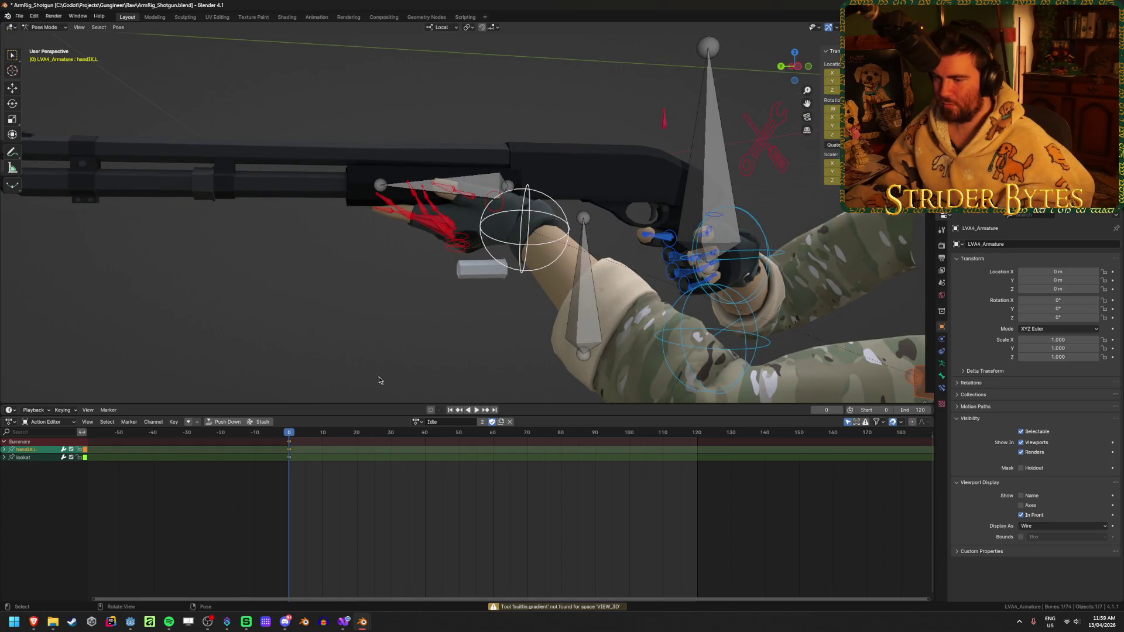
left_click(31, 458)
key("Delete")
- Move the handIK.L control slightly along the global Y axis
middle_click_drag(398, 305, 424, 266)
left_click(424, 267)
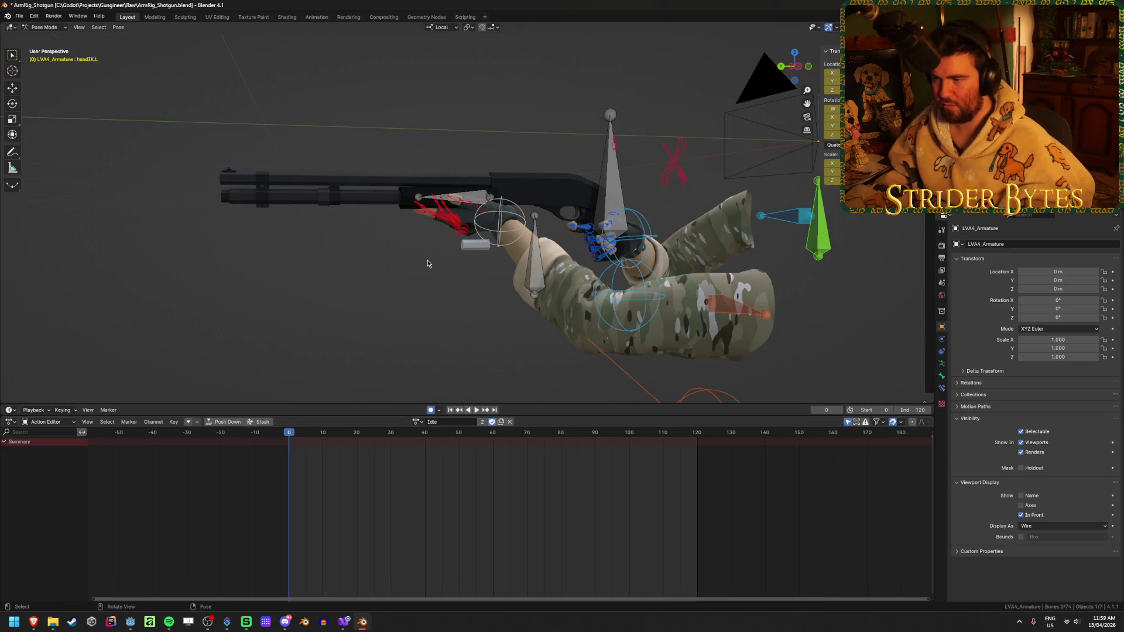
left_click(501, 227)
middle_click_drag(520, 243, 575, 242)
key("g")
key("y")
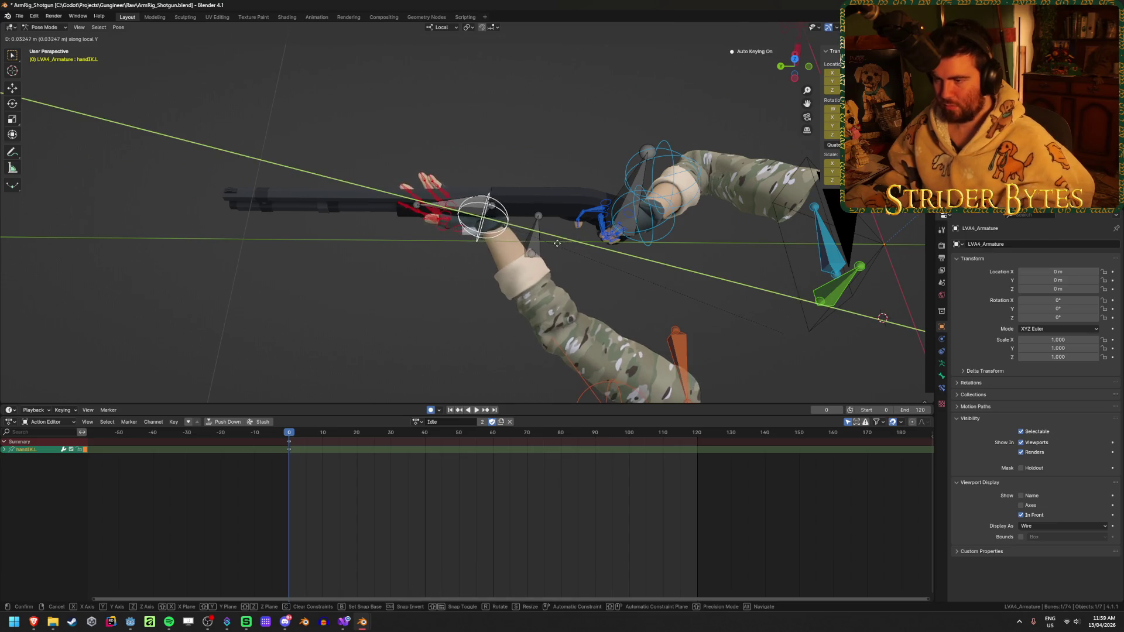
key("y")
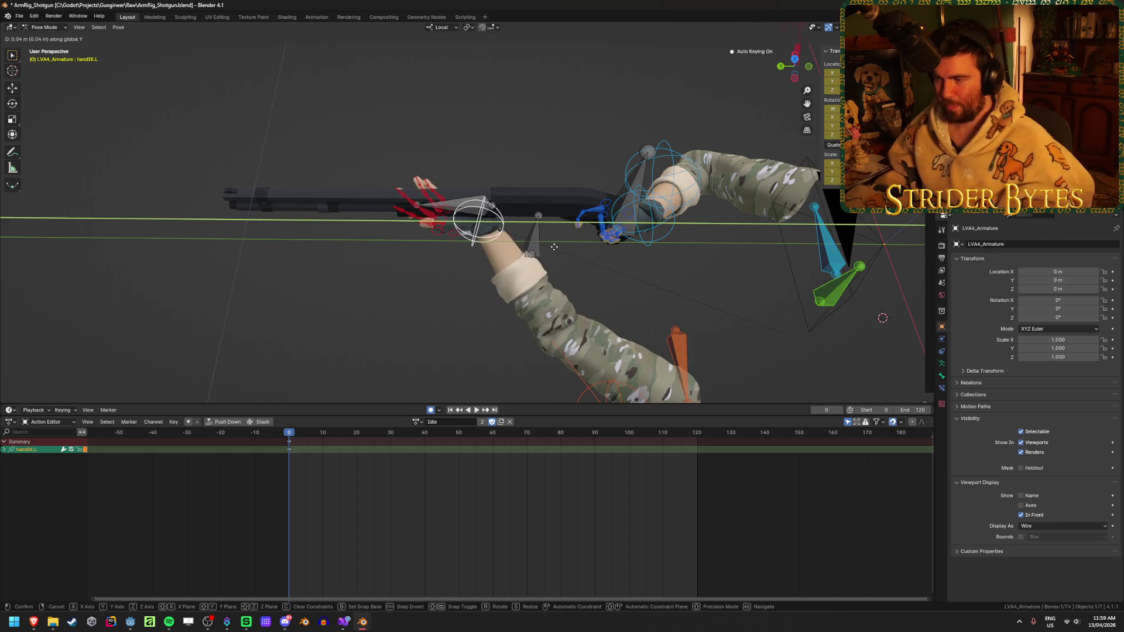
left_click(562, 246)
- Split the 3D view side by side and show the camera view in the right one
middle_click_drag(562, 246, 466, 208)
key("KP_0")
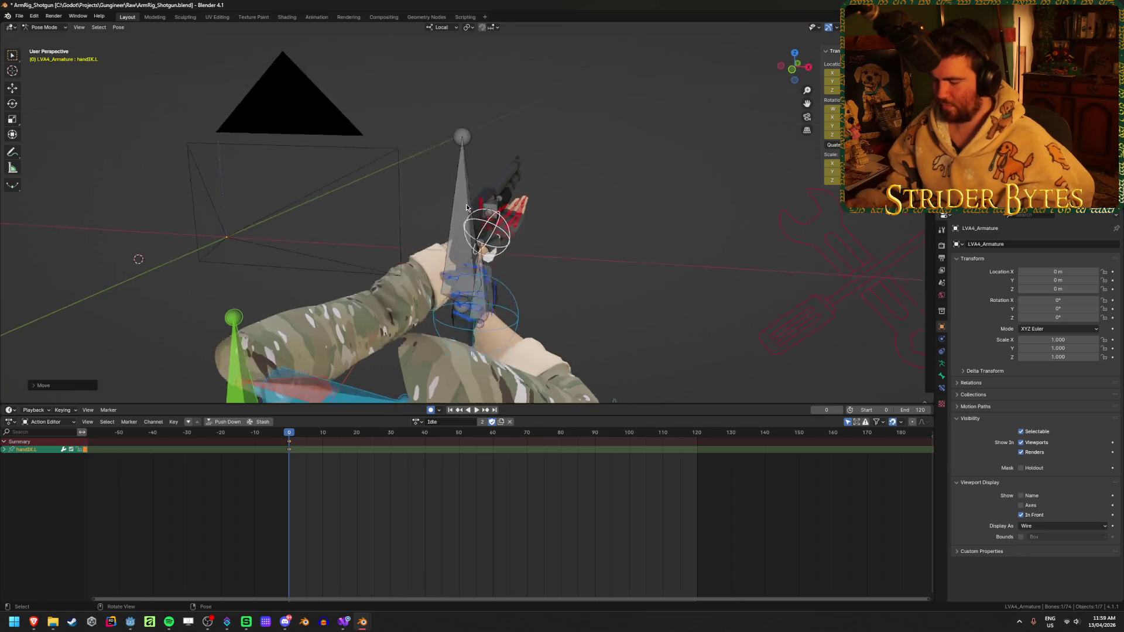
key("KP_0")
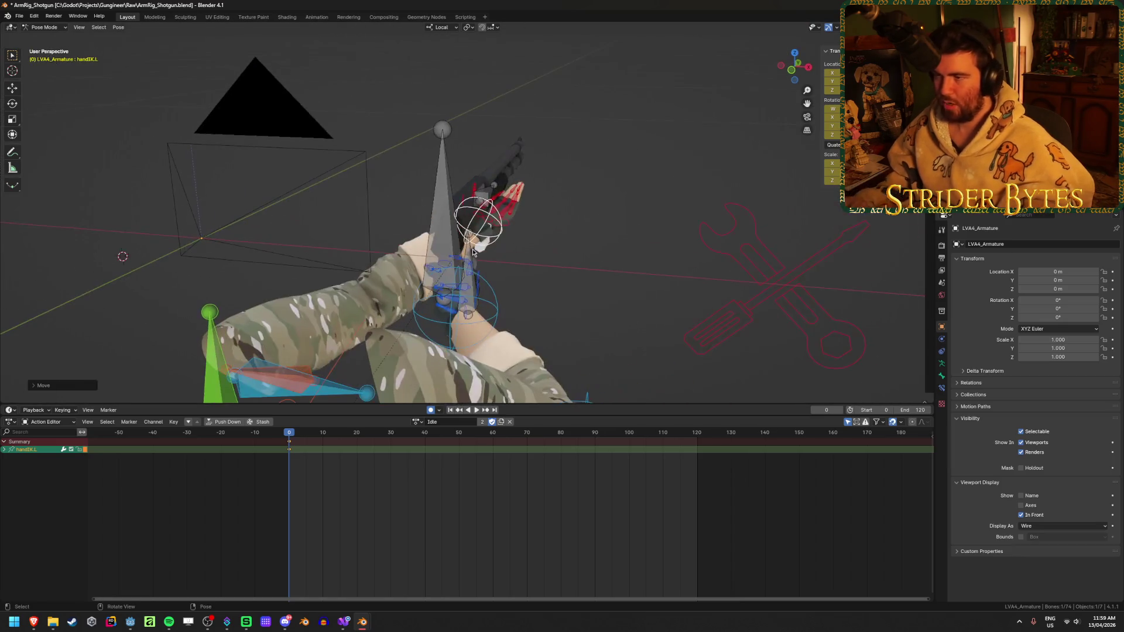
mouse_move(933, 402)
left_mouse_down()
mouse_move(752, 263)
mouse_move(471, 234)
left_mouse_up()
key("KP_0")
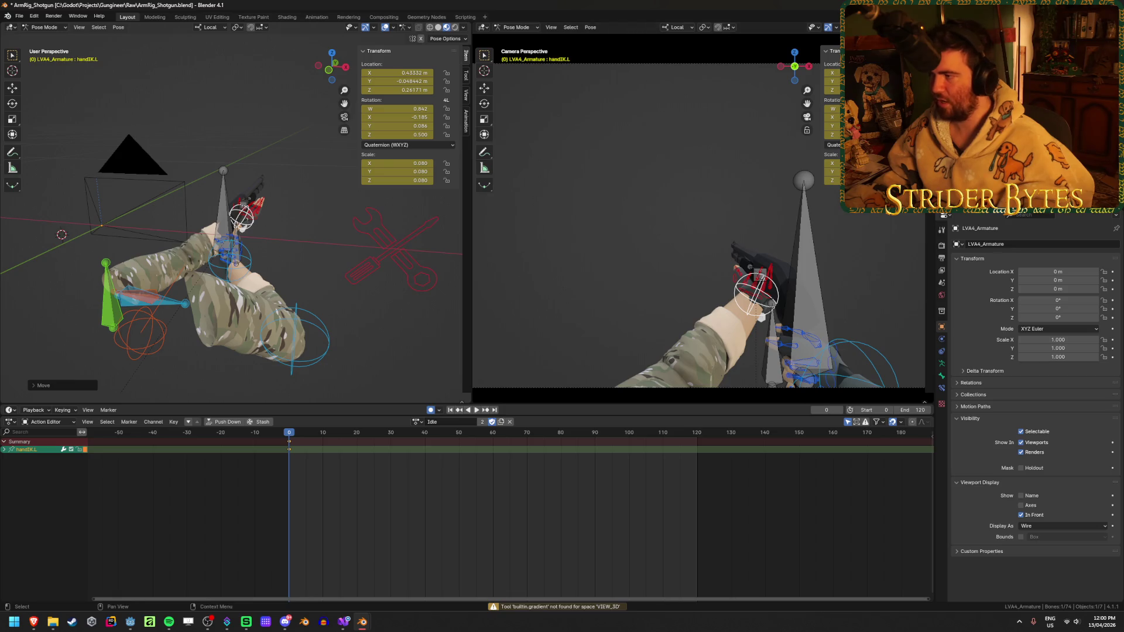
- Hide the right view's side panel and tool column, fit the camera frame, and enlarge the timeline
key("n")
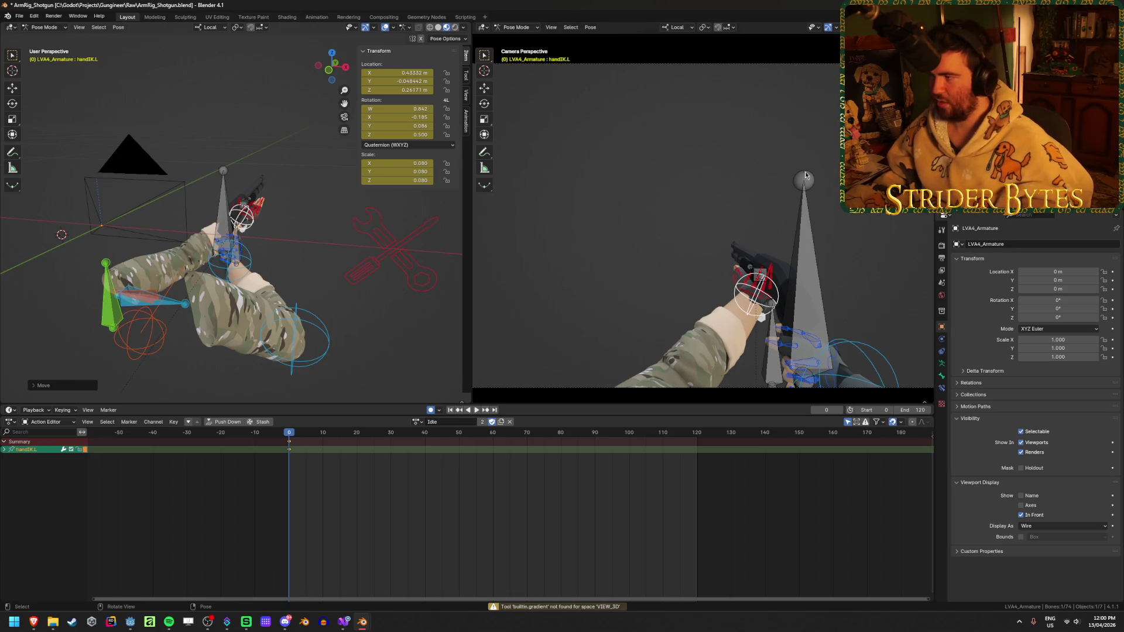
mouse_move(717, 405)
left_mouse_down()
mouse_move(725, 343)
mouse_move(725, 368)
left_mouse_up()
key("Home")
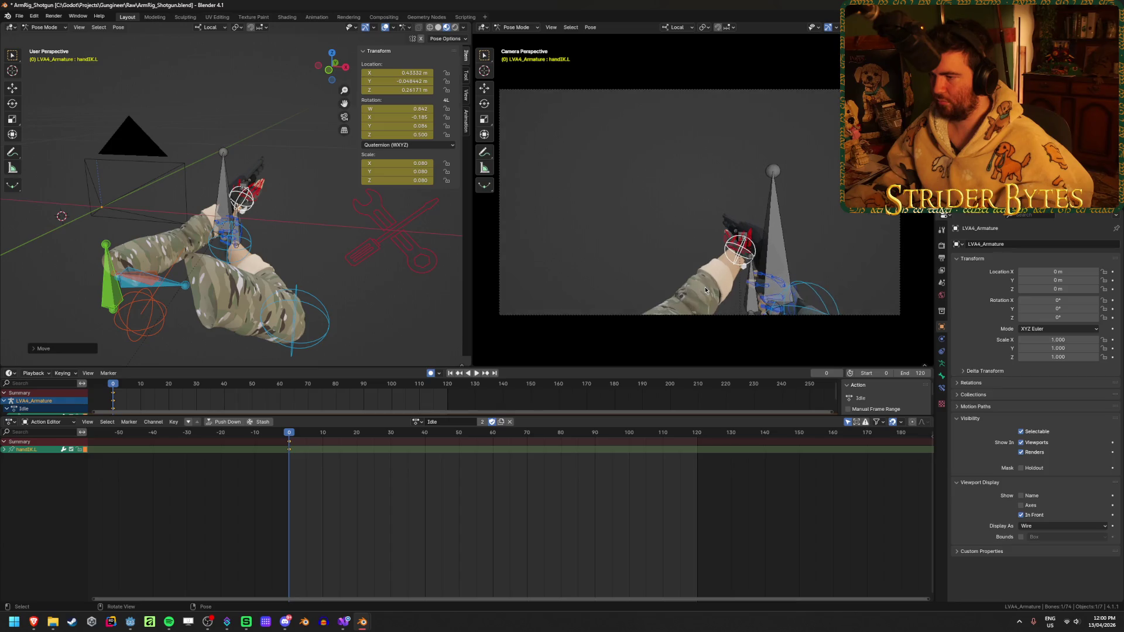
key("Home")
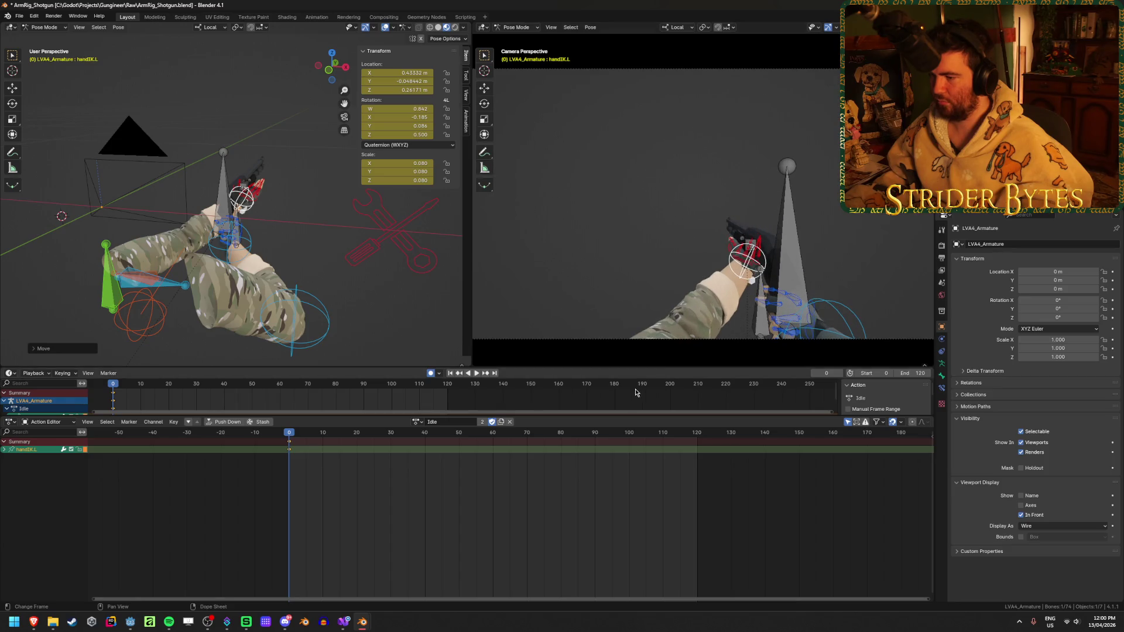
scroll(654, 343, "down", 1)
scroll(654, 343, "up", 1)
scroll(654, 345, "down", 1)
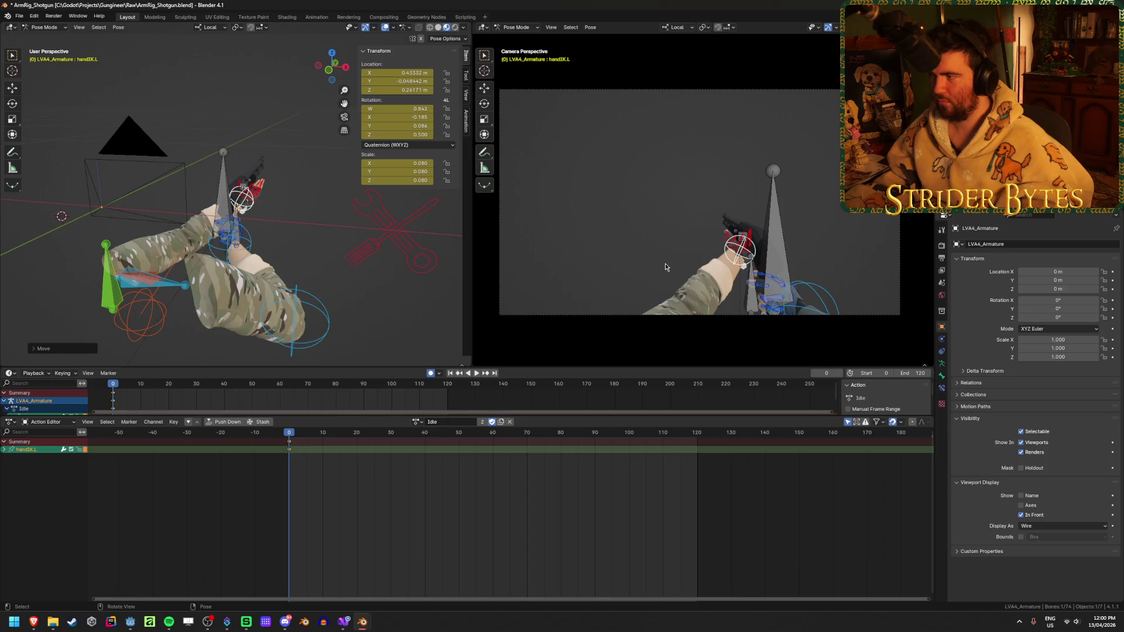
scroll(665, 267, "up", 1)
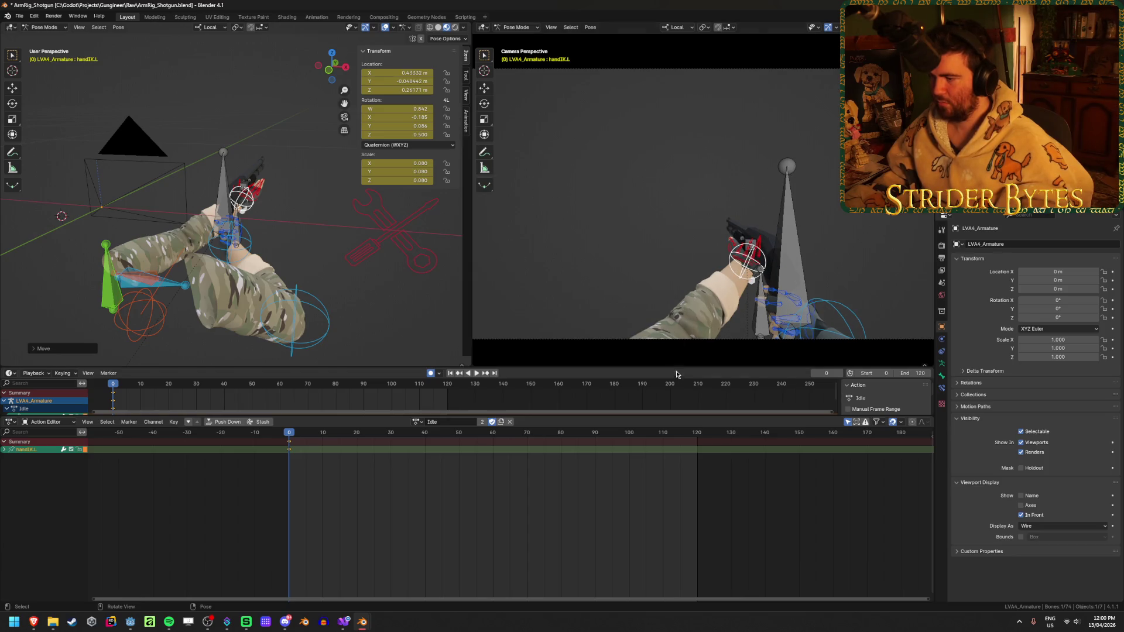
mouse_move(675, 366)
left_mouse_down()
mouse_move(680, 309)
mouse_move(675, 360)
left_mouse_up()
scroll(693, 311, "down", 1)
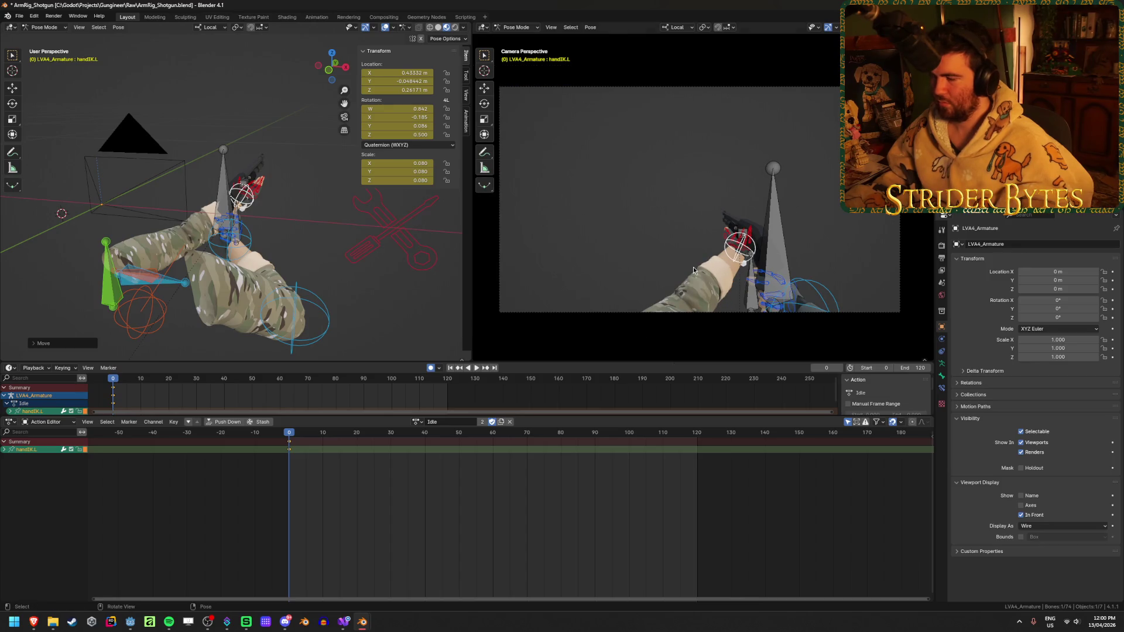
key("t")
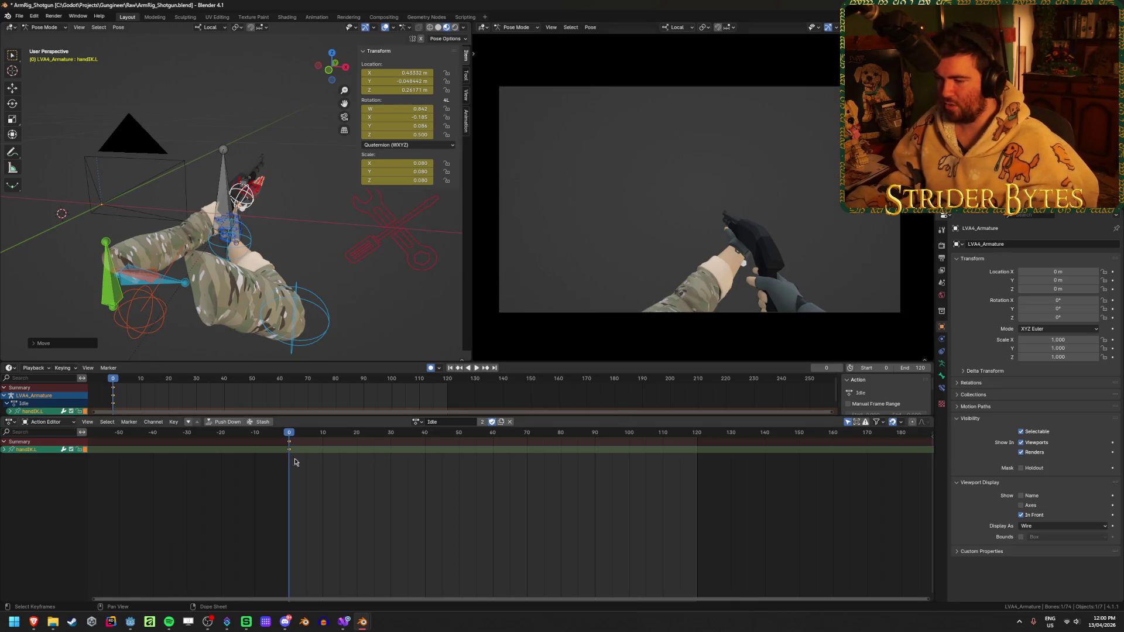
- Scrub the Idle animation, enlarge the action editor, and deselect the left hand IK control
mouse_move(298, 434)
left_mouse_down()
mouse_move(414, 434)
mouse_move(289, 434)
left_mouse_up()
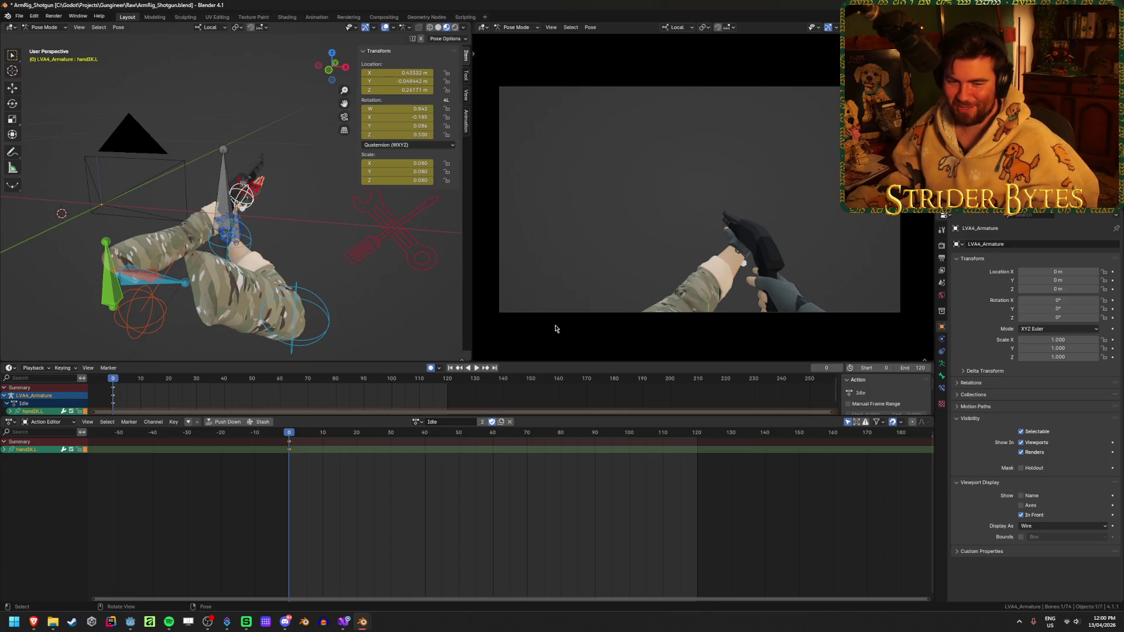
mouse_move(523, 361)
left_mouse_down()
mouse_move(522, 394)
mouse_move(528, 373)
left_mouse_up()
left_click_drag(537, 417, 547, 373)
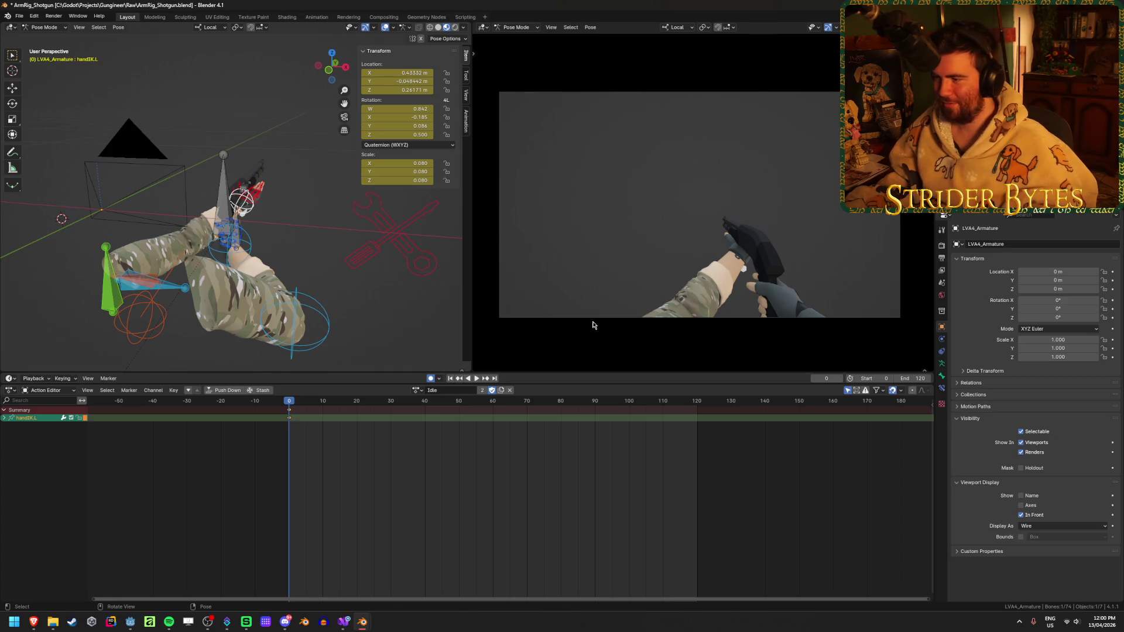
scroll(651, 305, "up", 1)
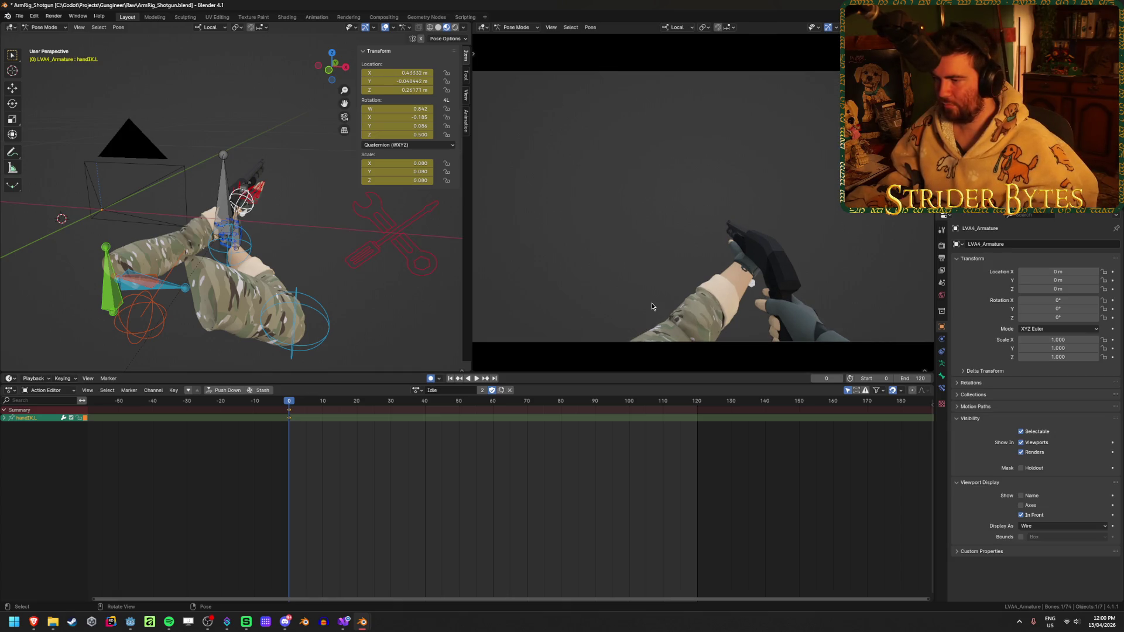
left_click(594, 347)
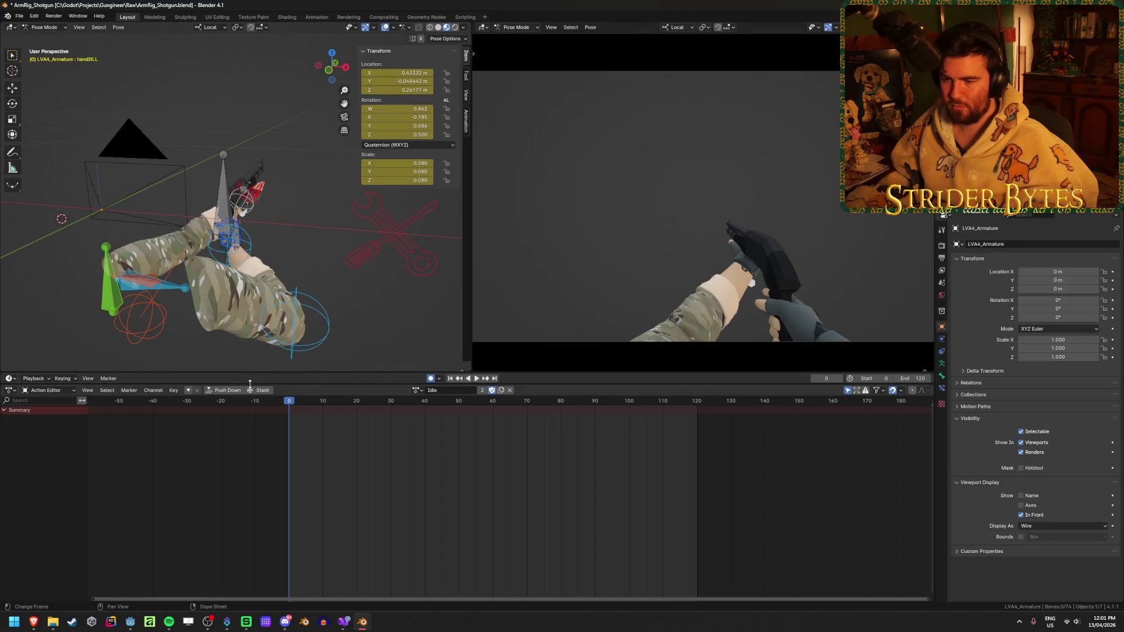
mouse_move(277, 241)
middle_mouse_down()
mouse_move(321, 287)
mouse_move(255, 364)
middle_mouse_up()
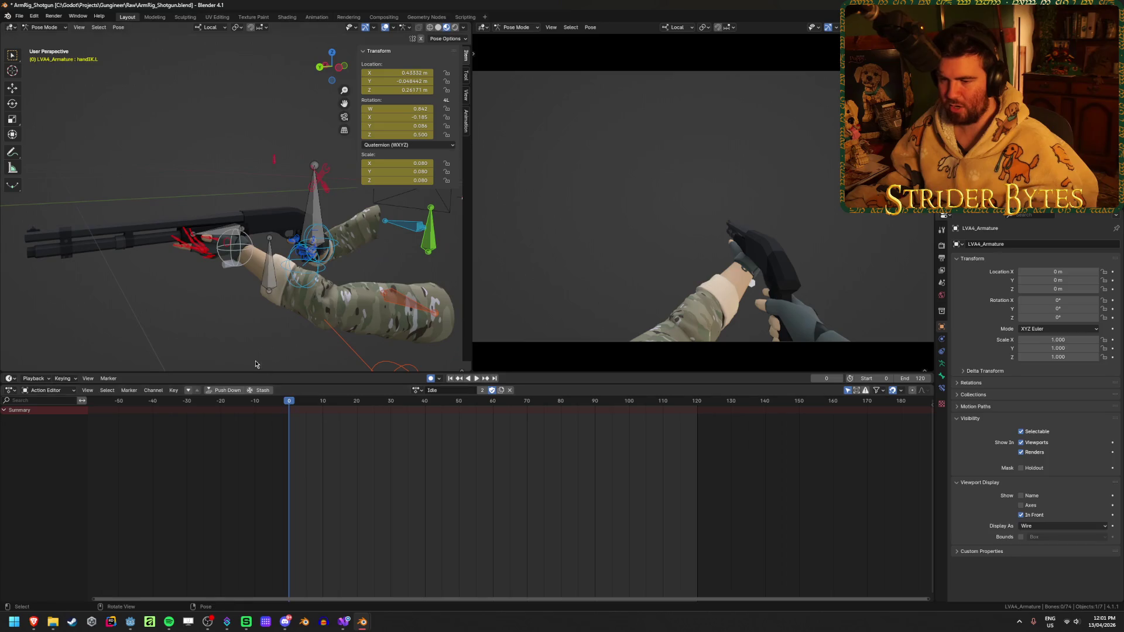
- Show all bone channels in the action editor, then select the GunBase bone
left_click(417, 391)
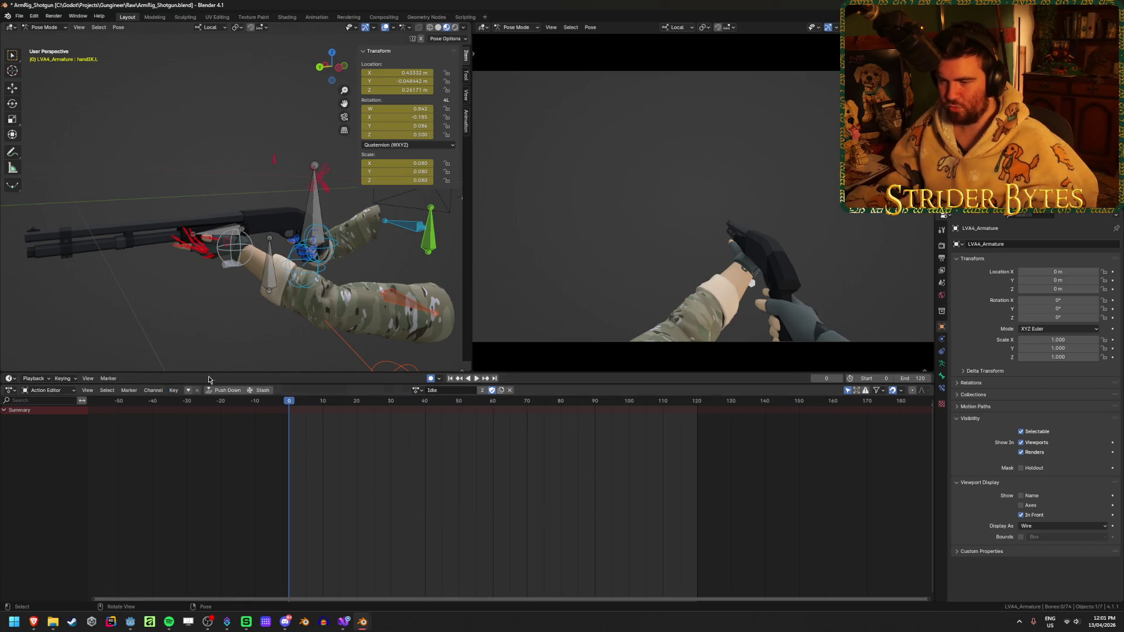
left_click(313, 199)
middle_click_drag(313, 199, 347, 285)
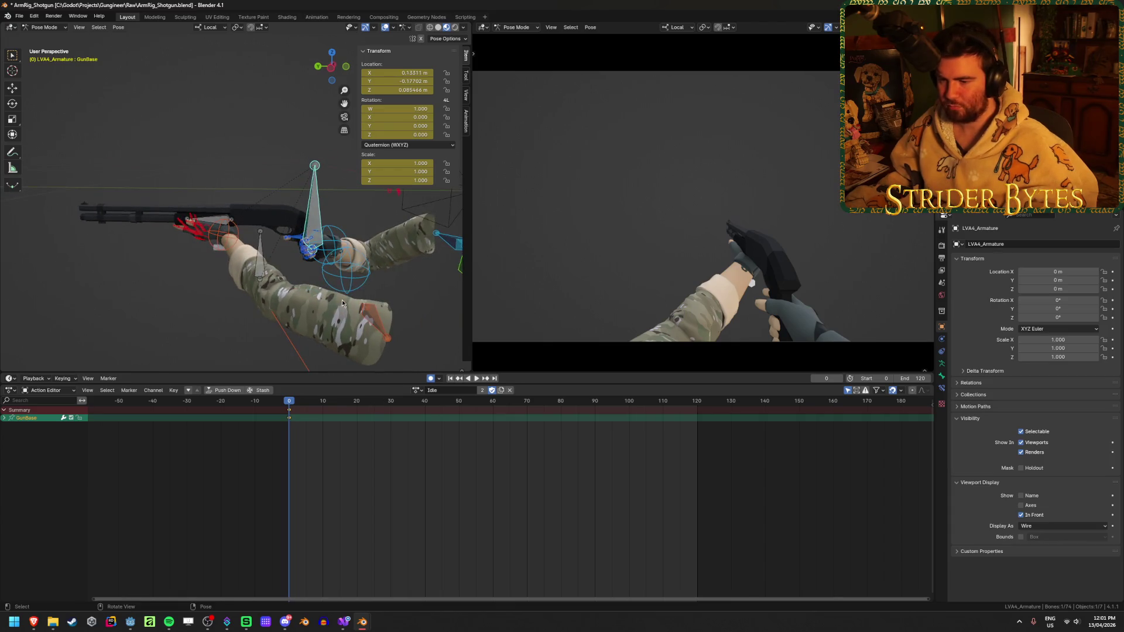
key("a")
scroll(411, 504, "up", 3)
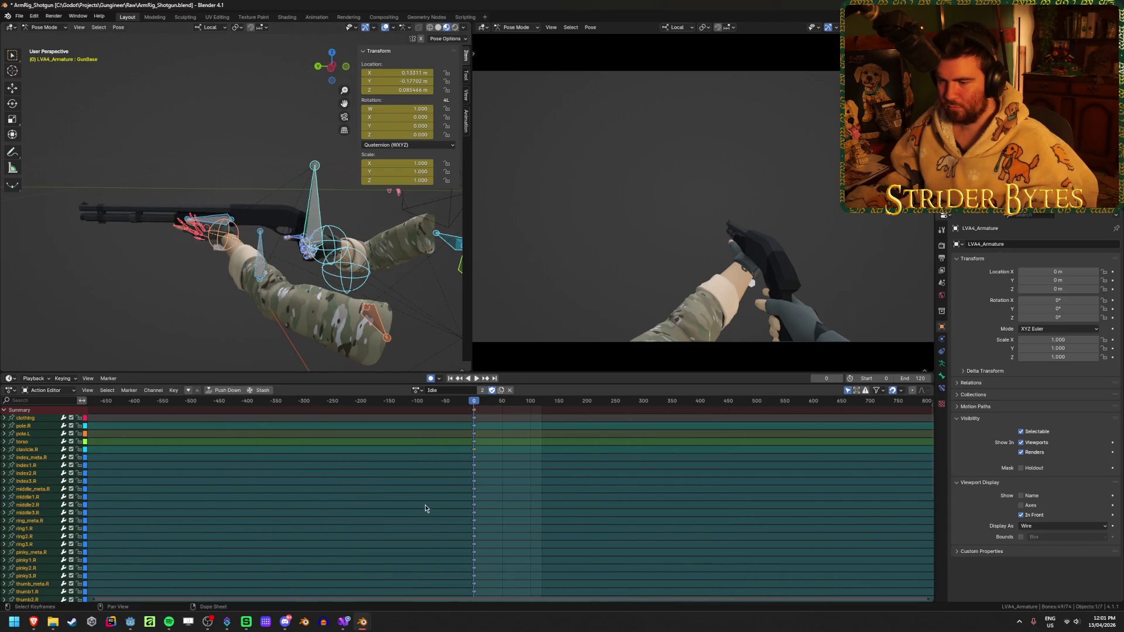
scroll(479, 515, "down", 2)
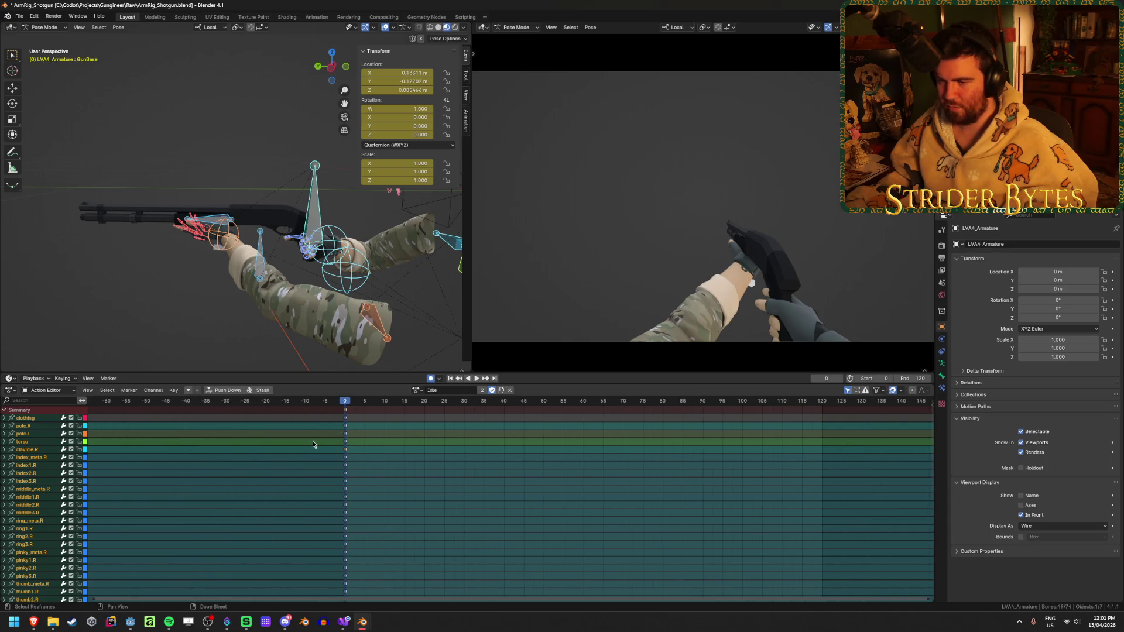
key("alt+a")
middle_click_drag(150, 306, 213, 287)
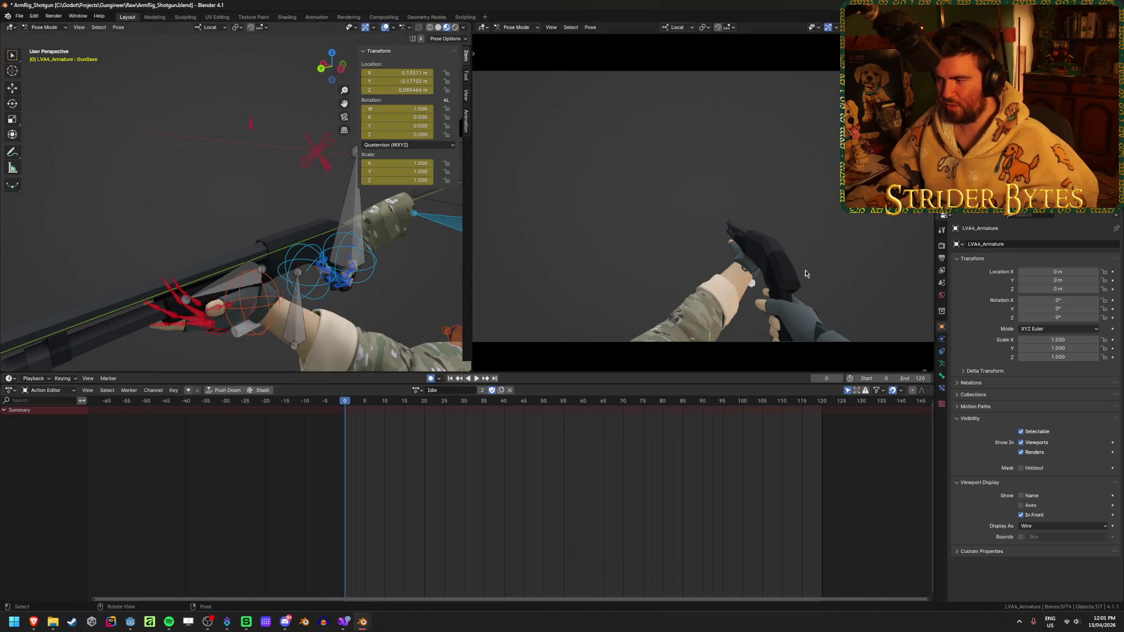
left_click(345, 219)
middle_click_drag(373, 272, 422, 275)
- Move GunBase along its local Y axis and try rotating the Magazine bone, cancelling it
key("g")
key("y")
key("x")
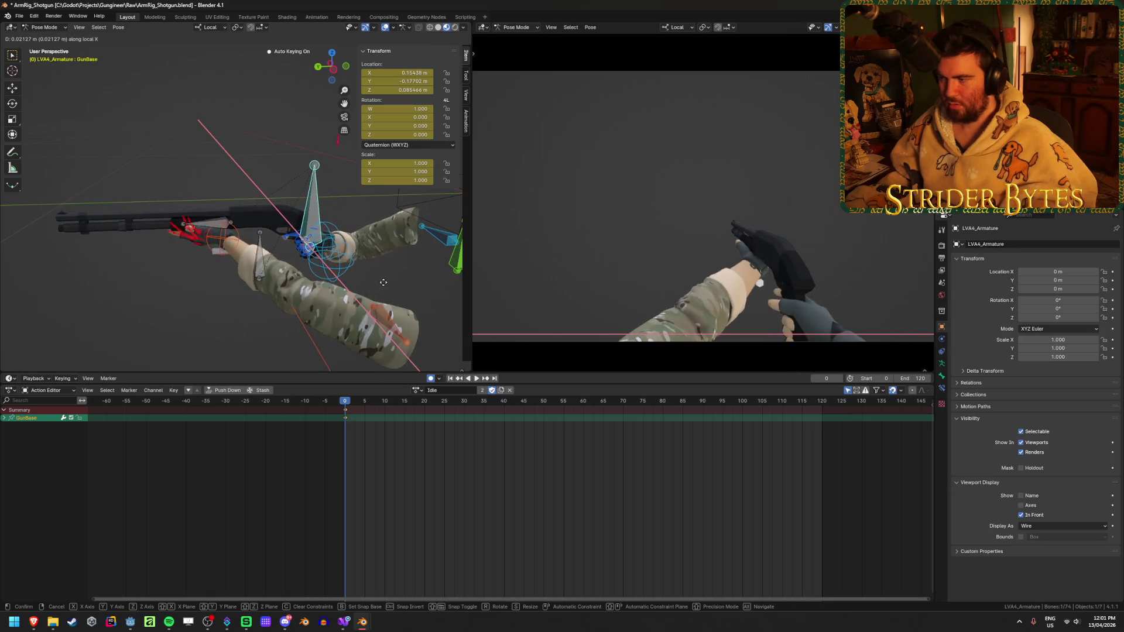
key("y")
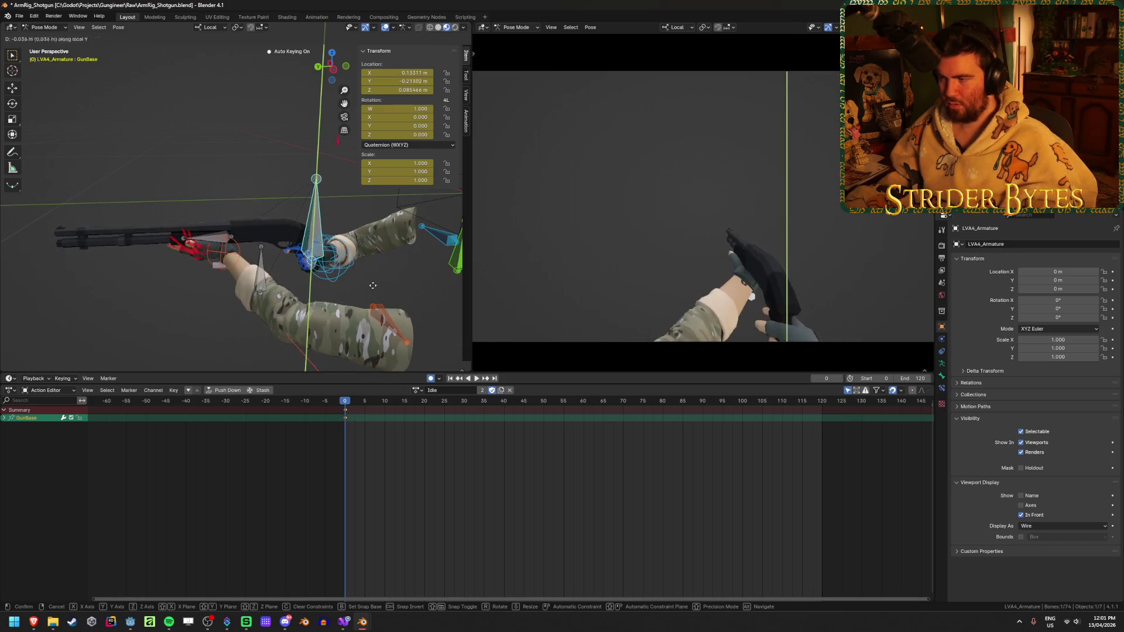
left_click(362, 286)
left_click(259, 270)
scroll(344, 295, "down", 2)
key("r")
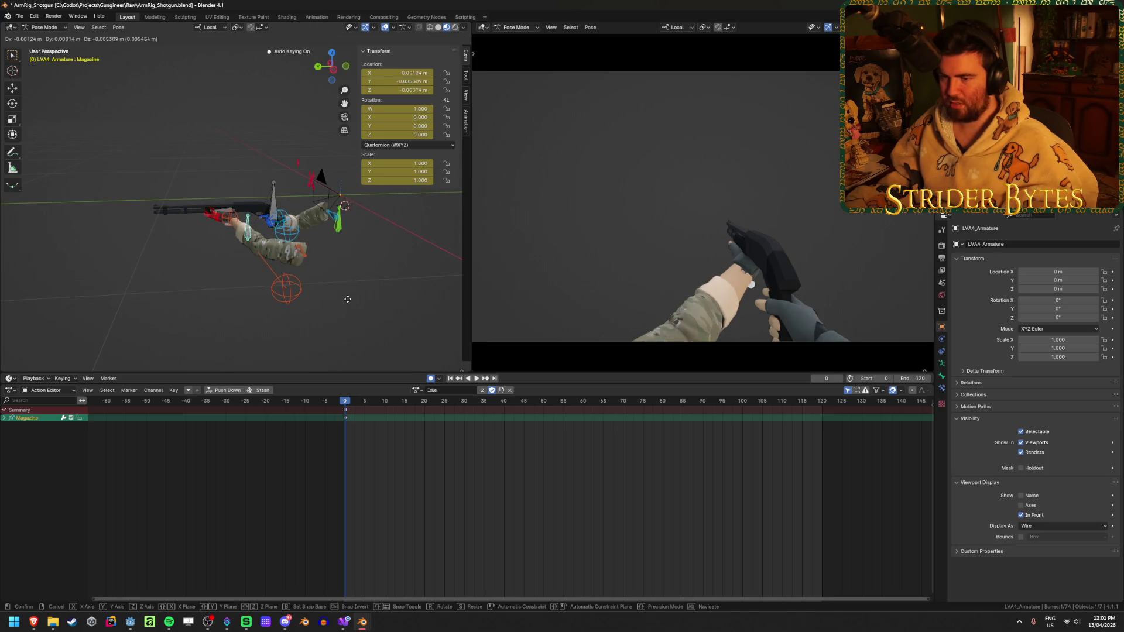
right_click(348, 320)
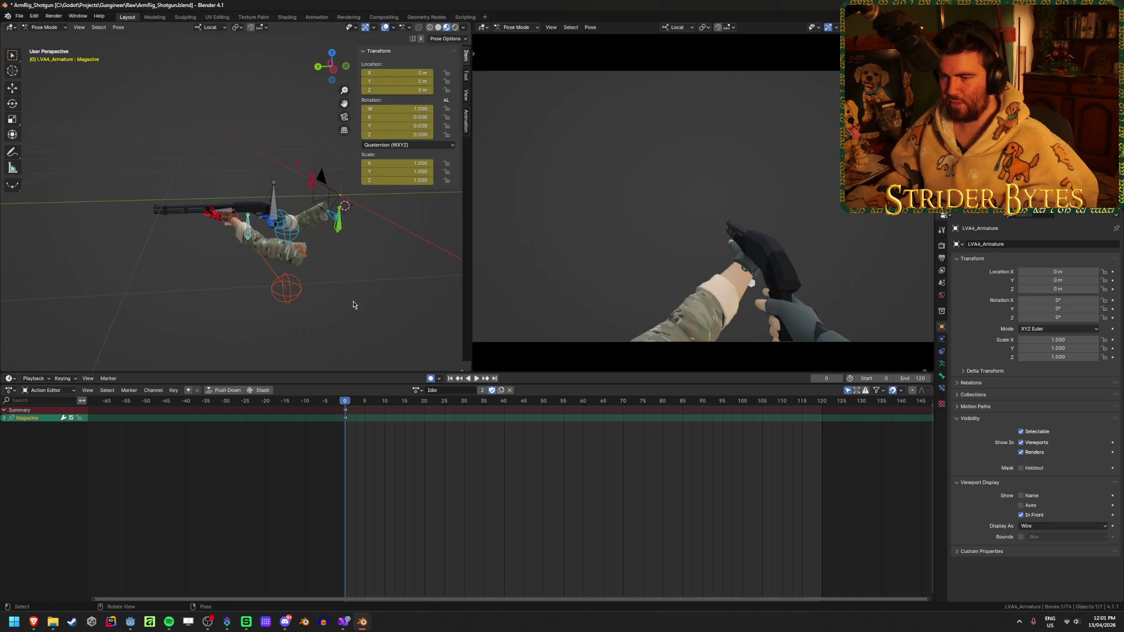
scroll(353, 304, "up", 3)
mouse_move(348, 304)
middle_mouse_down()
mouse_move(387, 280)
mouse_move(424, 286)
mouse_move(343, 301)
mouse_move(385, 299)
middle_mouse_up()
key("Tab")
key("Tab")
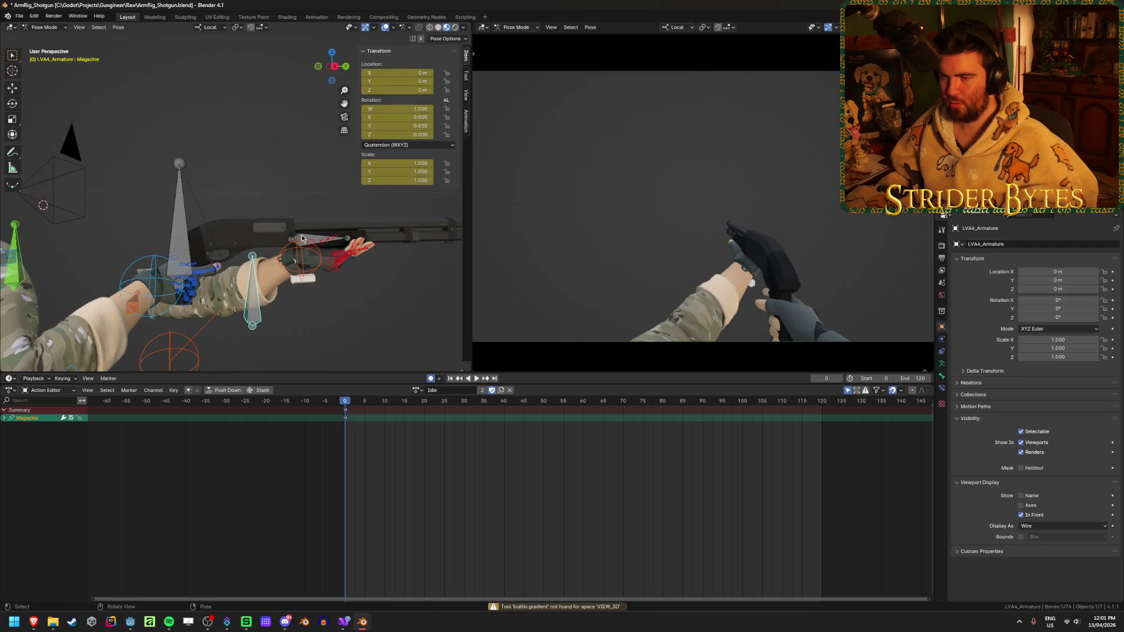
- Set the Working bone's Location Y to 0 m and insert a keyframe
left_click(302, 238)
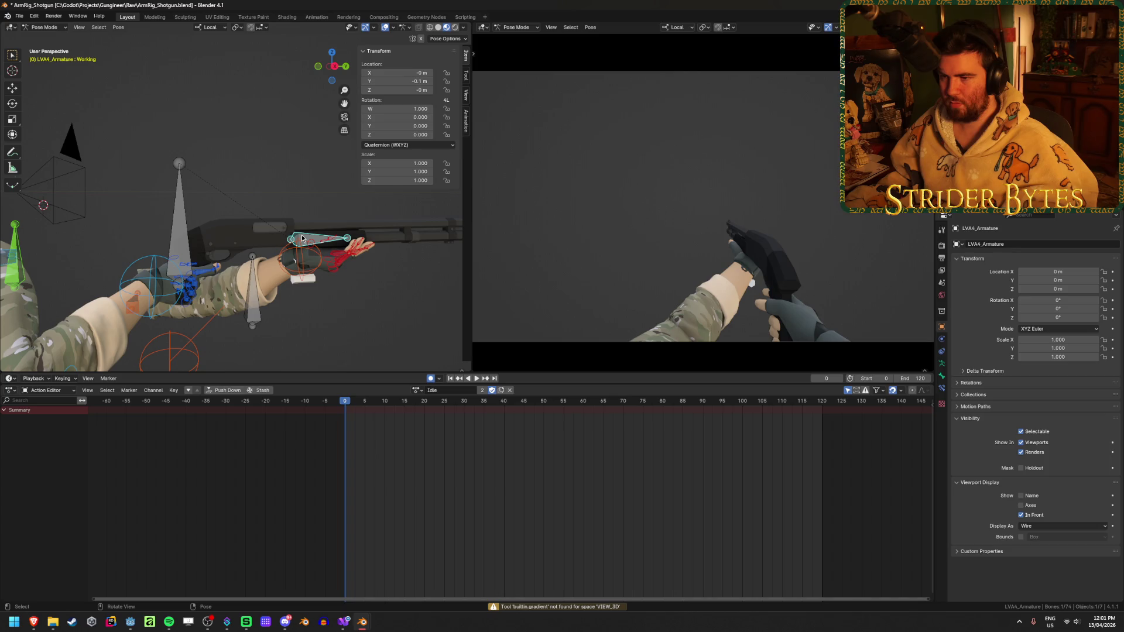
left_click(389, 81)
type("0")
key("Return")
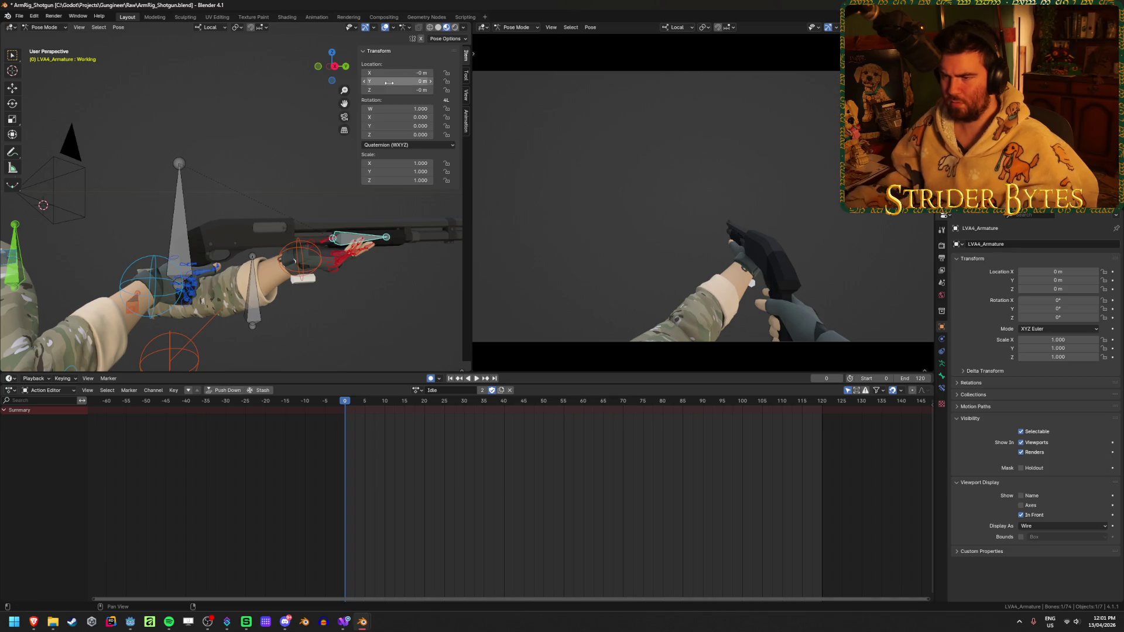
left_click(373, 312)
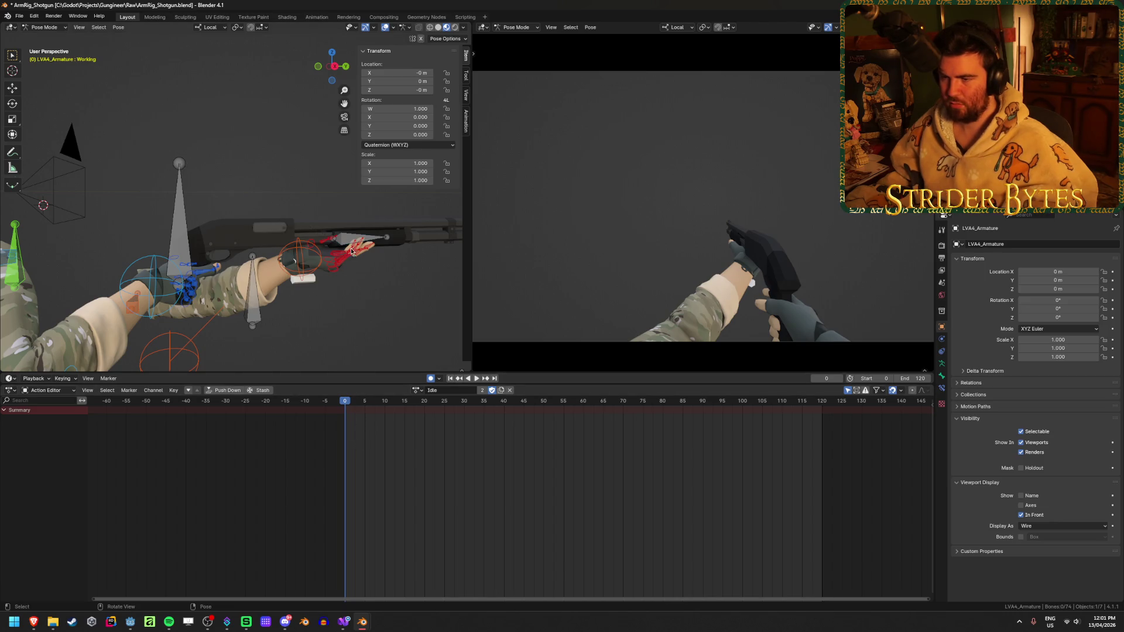
left_click_drag(349, 238, 396, 273)
key("ctrl+z")
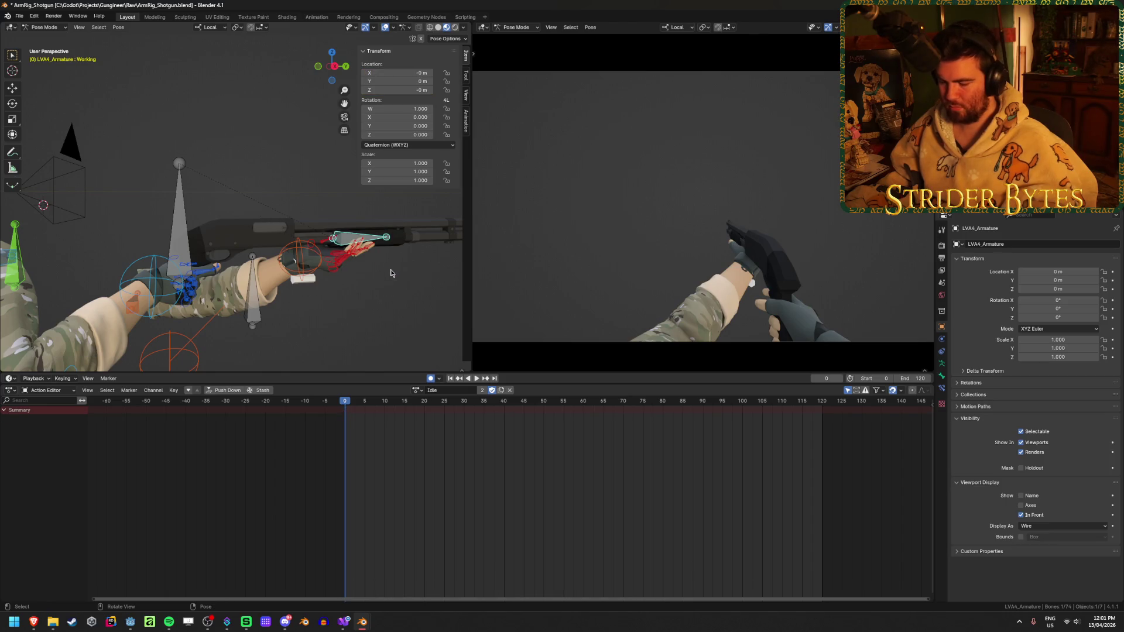
key("i")
- Move the GunBase bone along local X, then switch the armature into Edit Mode
scroll(409, 290, "up", 2)
mouse_move(409, 289)
middle_mouse_down()
mouse_move(318, 283)
mouse_move(402, 289)
middle_mouse_up()
left_click(179, 233)
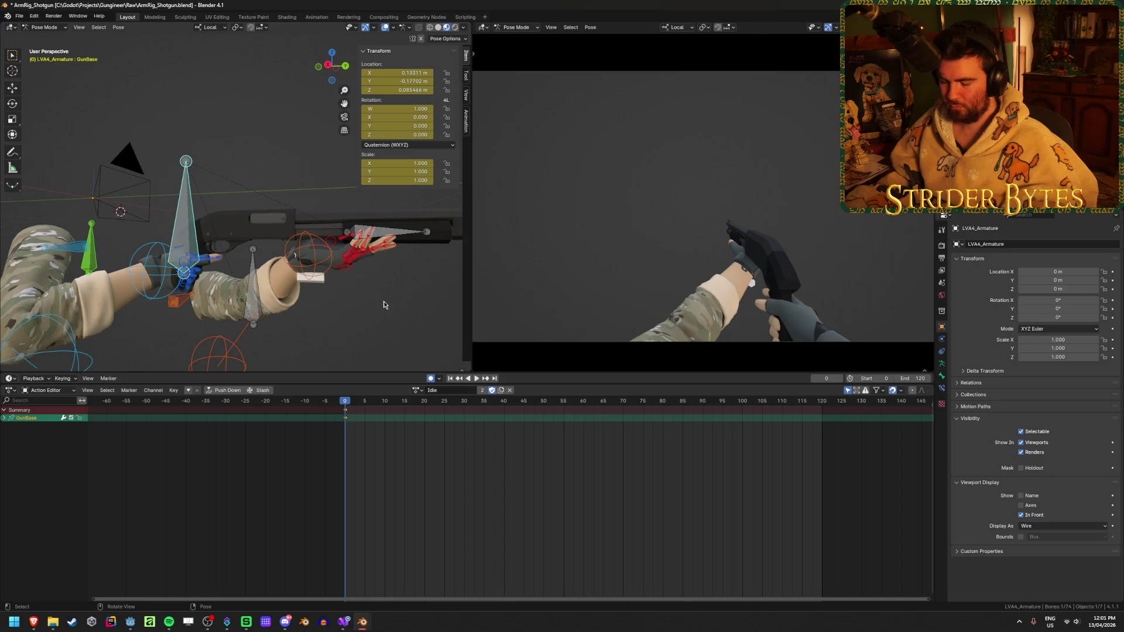
key("g")
key("x")
key("x")
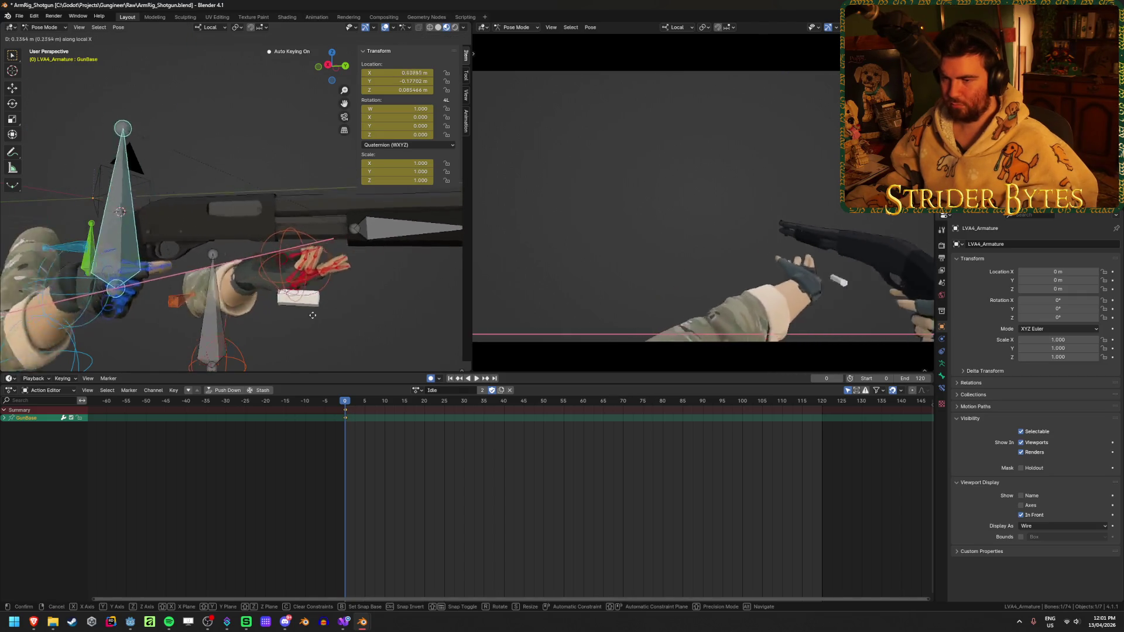
left_click(342, 317)
key("KP_4")
key("KP_4")
key("KP_4")
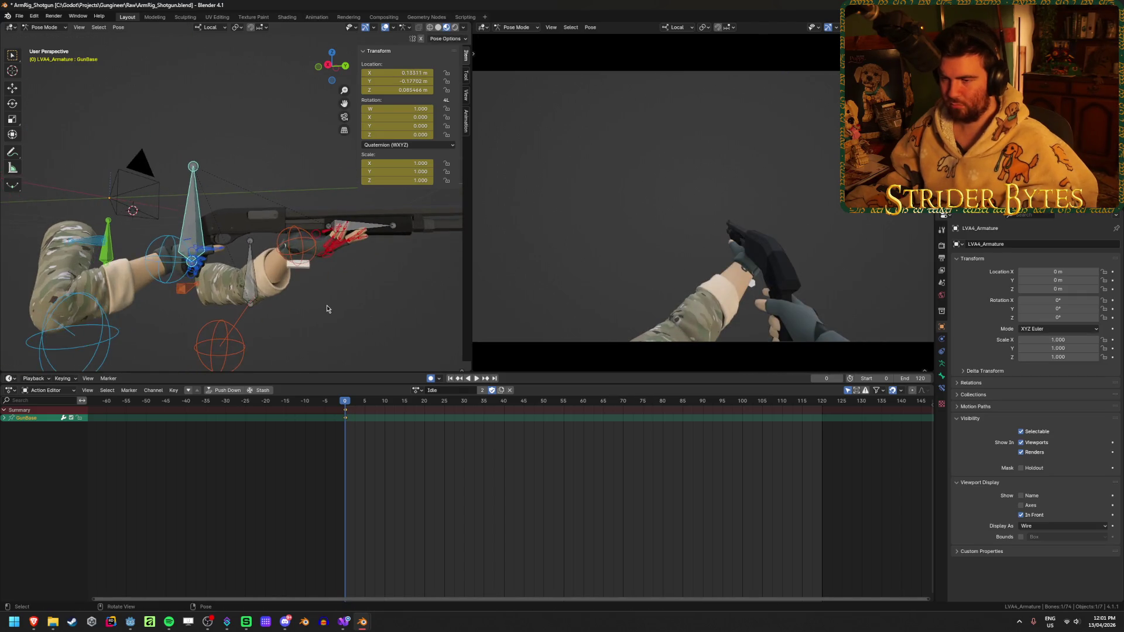
key("Tab")
key("KP_4")
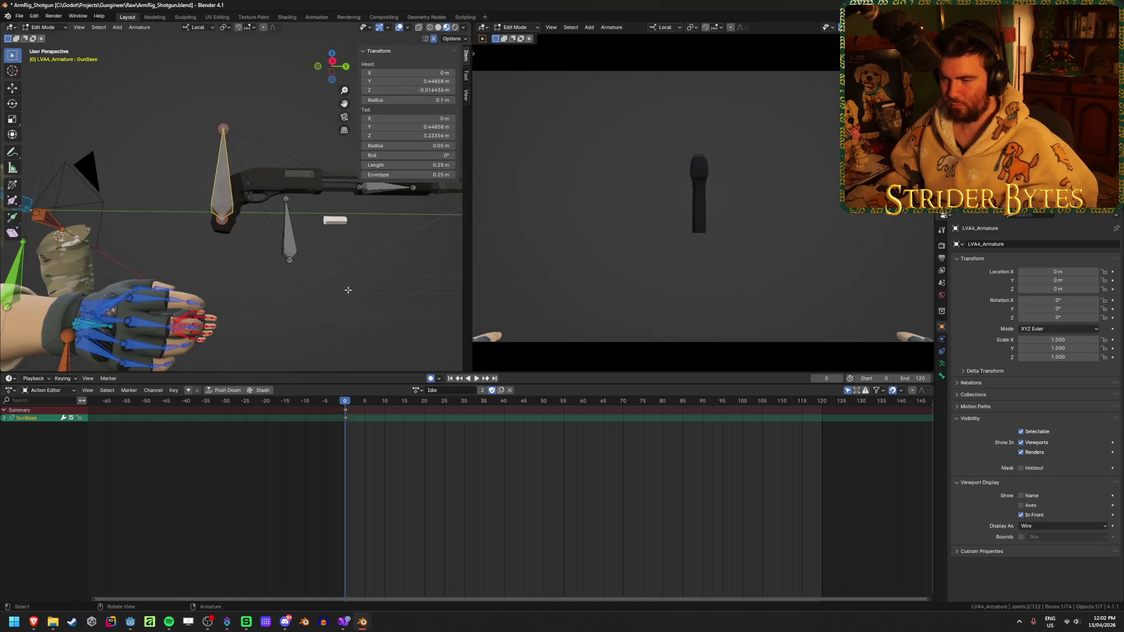
key("Tab")
key("Tab")
key("ctrl+Tab")
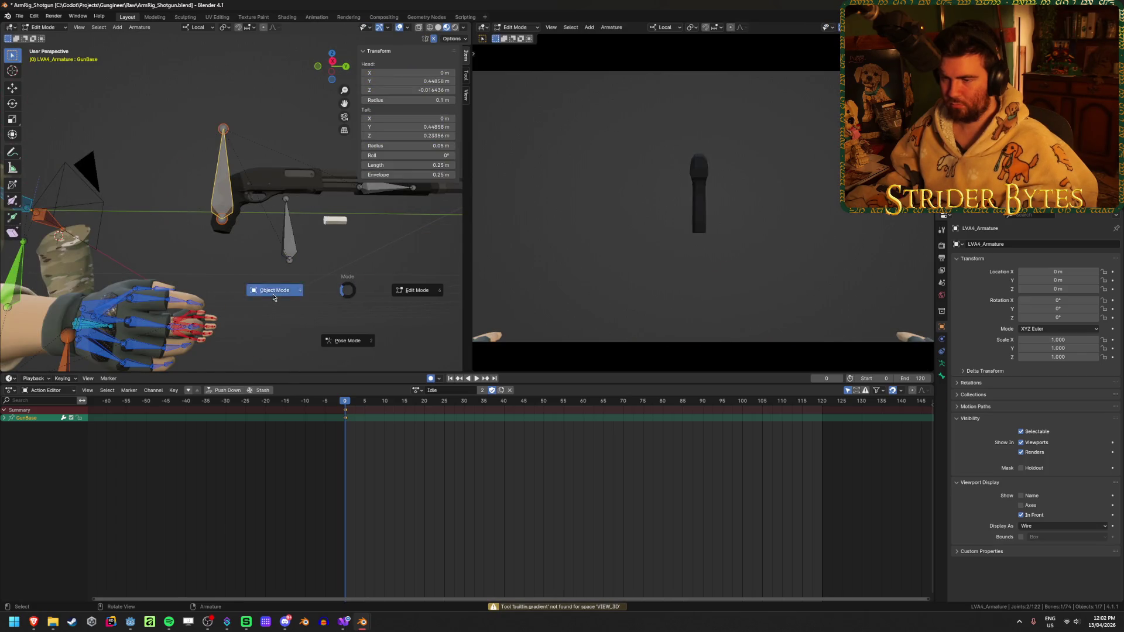
left_click(272, 297)
left_click(320, 298)
key("Tab")
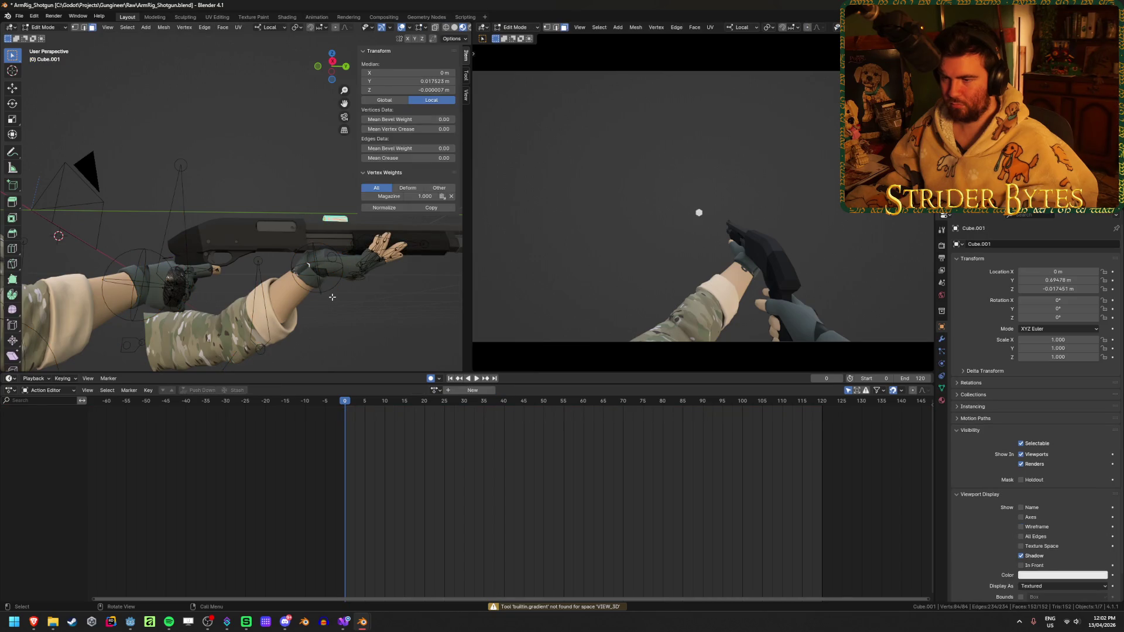
key("Tab")
mouse_move(333, 300)
middle_mouse_down()
mouse_move(259, 322)
mouse_move(140, 321)
mouse_move(258, 314)
mouse_move(310, 326)
middle_mouse_up()
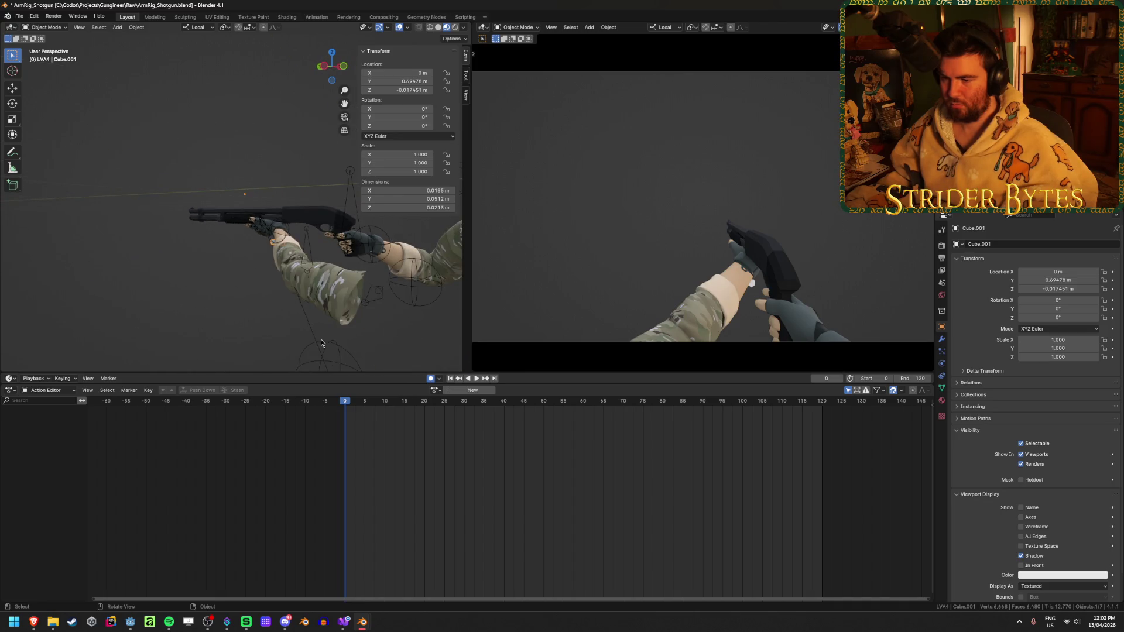
left_click(433, 391)
left_click(455, 449)
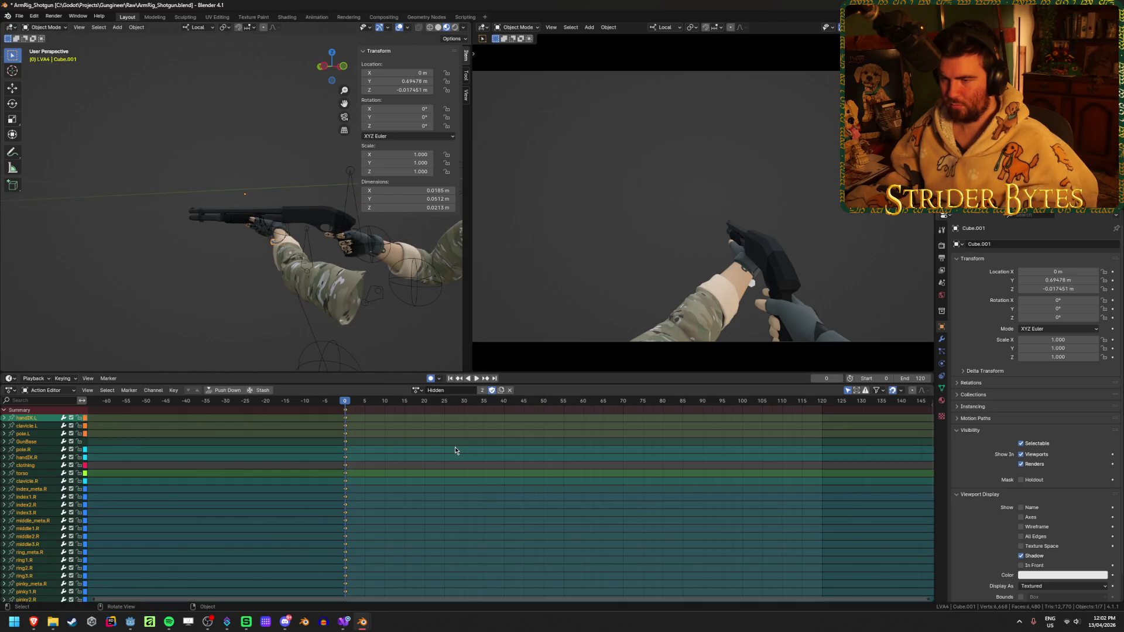
left_click(418, 390)
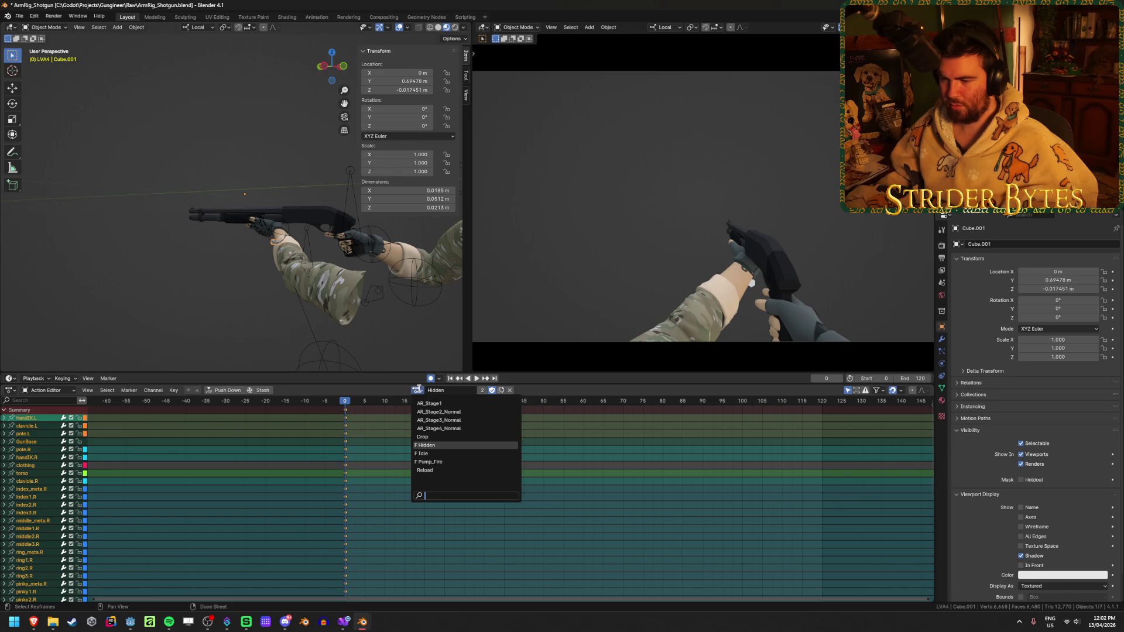
left_click(422, 436)
left_click(417, 389)
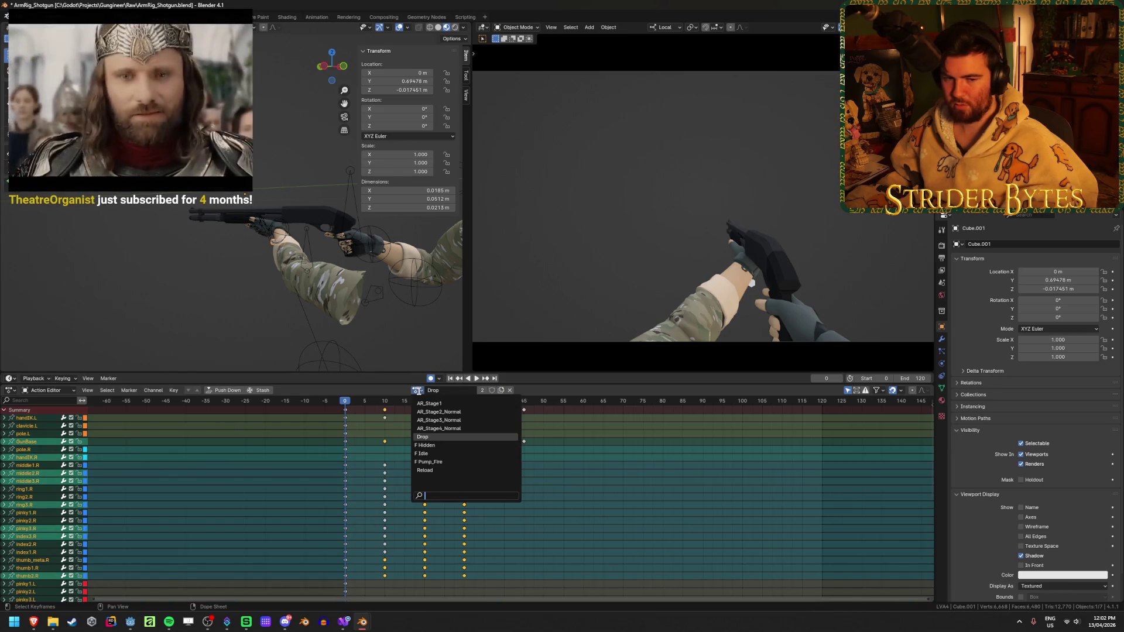
left_click(436, 454)
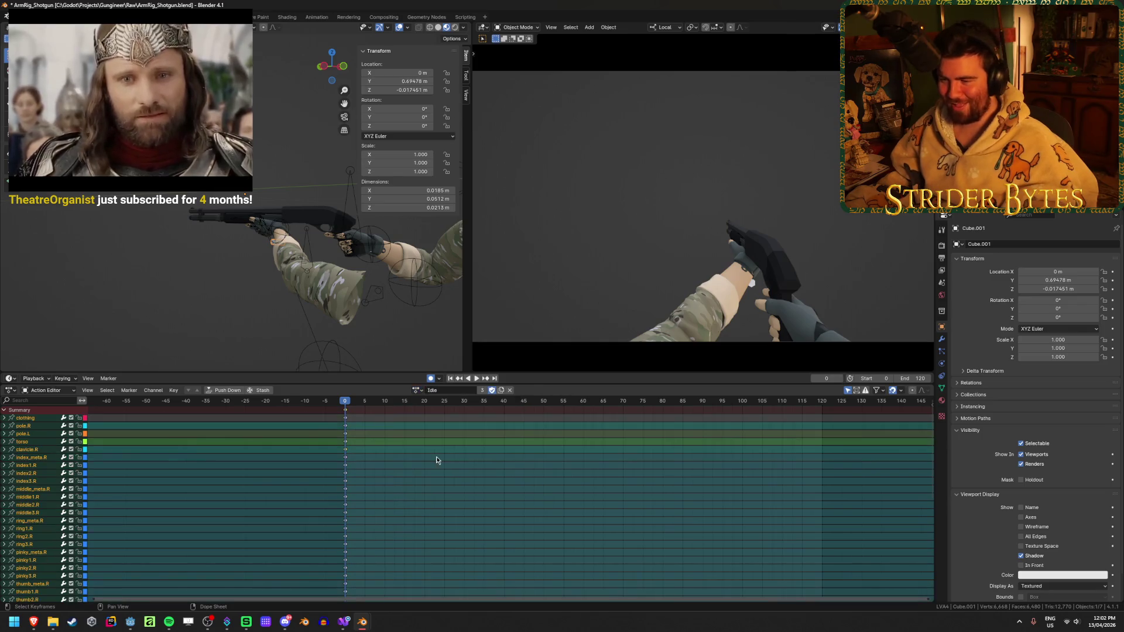
left_click(339, 188)
key("Tab")
left_click(260, 209)
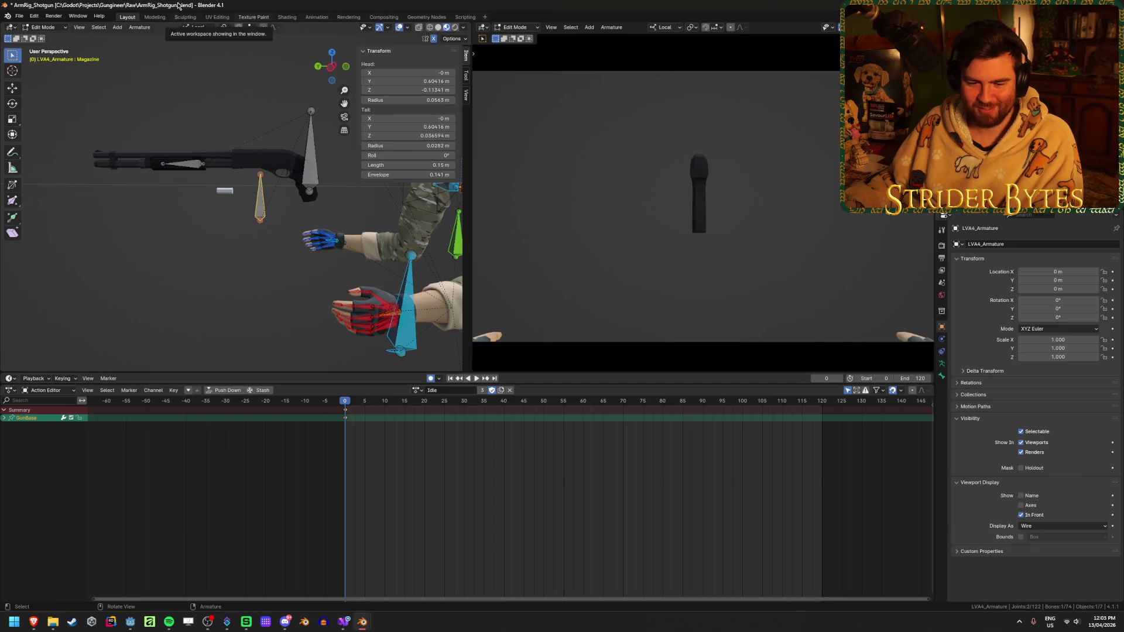
key("ctrl+s")
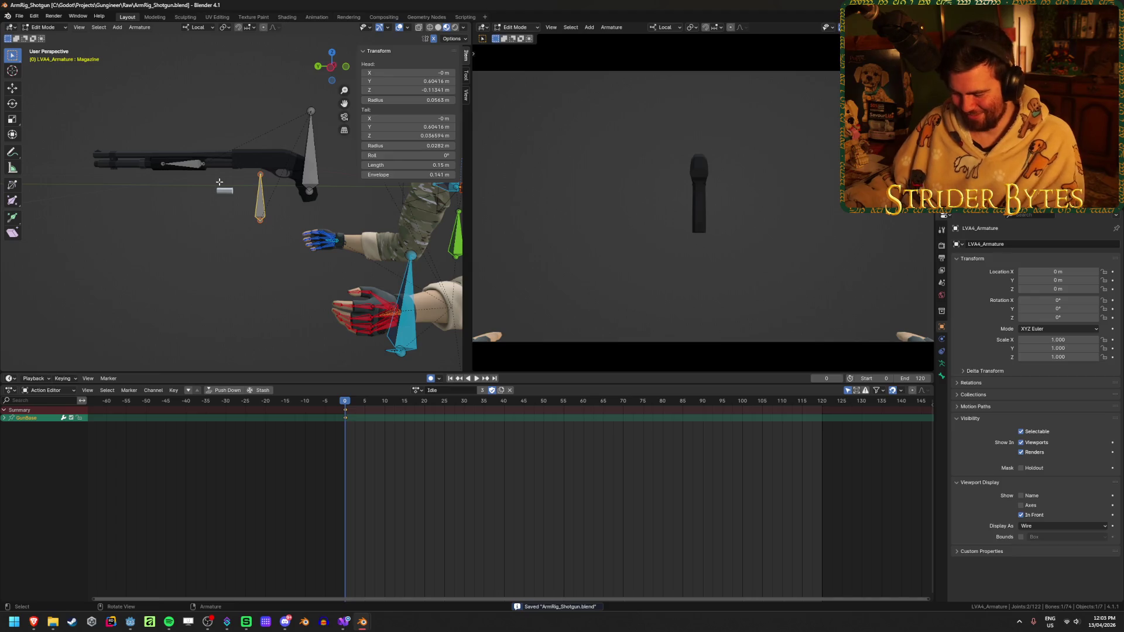
- Cancel a Magazine bone move and toggle Cube.001 into and out of Edit Mode
key("g")
key("z")
key("Escape")
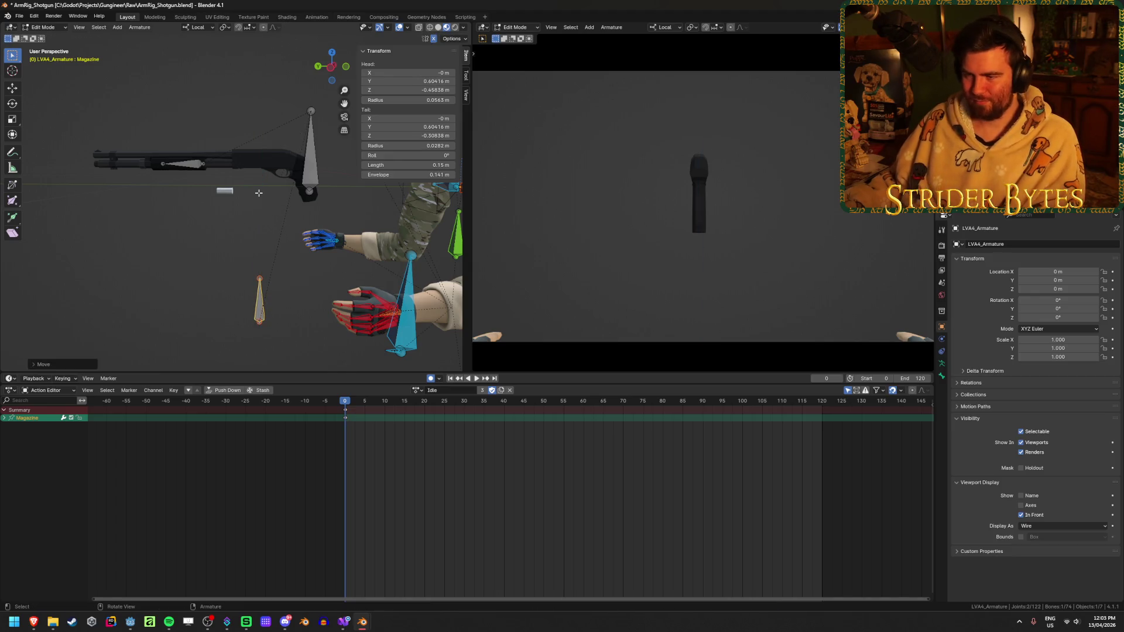
key("ctrl+z")
key("ctrl+z")
key("ctrl+z")
key("ctrl+z")
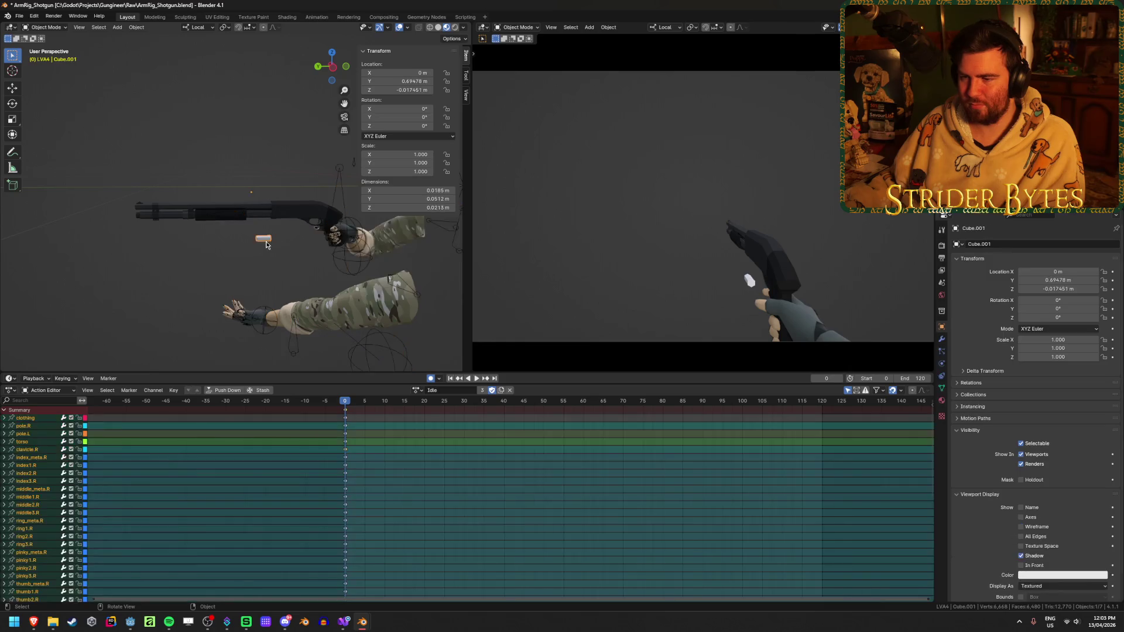
mouse_move(289, 277)
middle_mouse_down()
mouse_move(304, 269)
mouse_move(280, 252)
mouse_move(268, 290)
middle_mouse_up()
key("Tab")
scroll(257, 281, "up", 5)
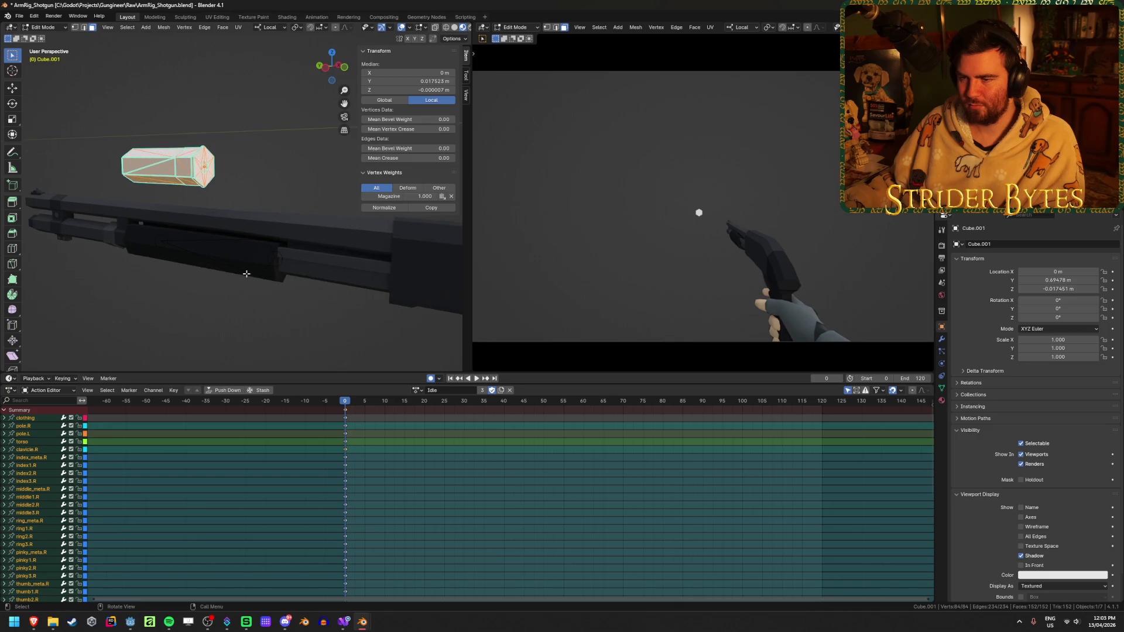
key("Tab")
scroll(246, 273, "down", 3)
mouse_move(247, 273)
middle_mouse_down()
mouse_move(192, 286)
mouse_move(286, 250)
middle_mouse_up()
- Set Cube.001's Location X, Y and Z to 0 m and return to Edit Mode
key("Tab")
type("0")
key("Tab")
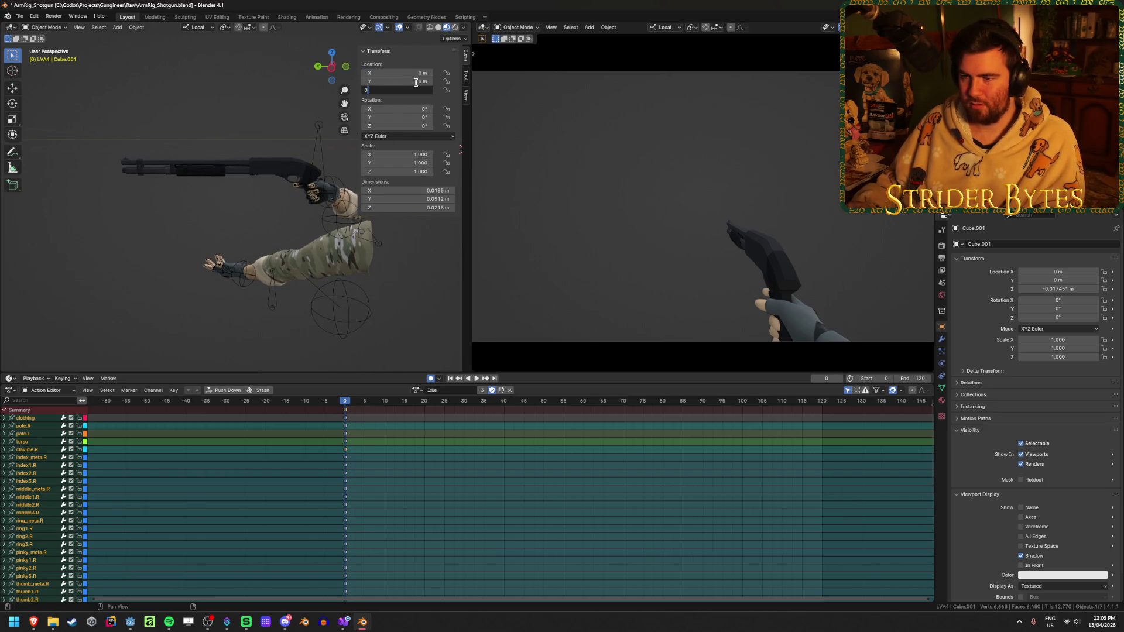
key("Return")
scroll(351, 223, "down", 3)
mouse_move(351, 223)
middle_mouse_down()
mouse_move(252, 305)
mouse_move(306, 220)
mouse_move(340, 199)
mouse_move(319, 225)
mouse_move(287, 238)
mouse_move(314, 233)
mouse_move(306, 201)
mouse_move(316, 234)
middle_mouse_up()
scroll(280, 264, "up", 3)
key("Tab")
key("Tab")
left_click(941, 398)
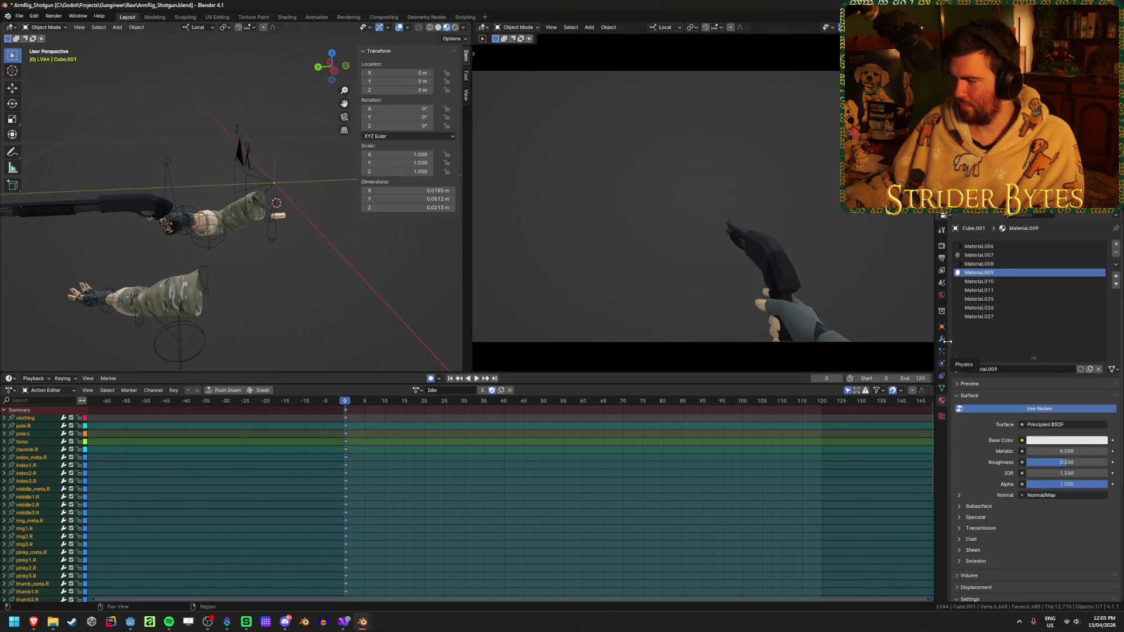
- Check Cube.001's Armature modifier and vertex groups, then select the LVA4_Armature rig
left_click(942, 343)
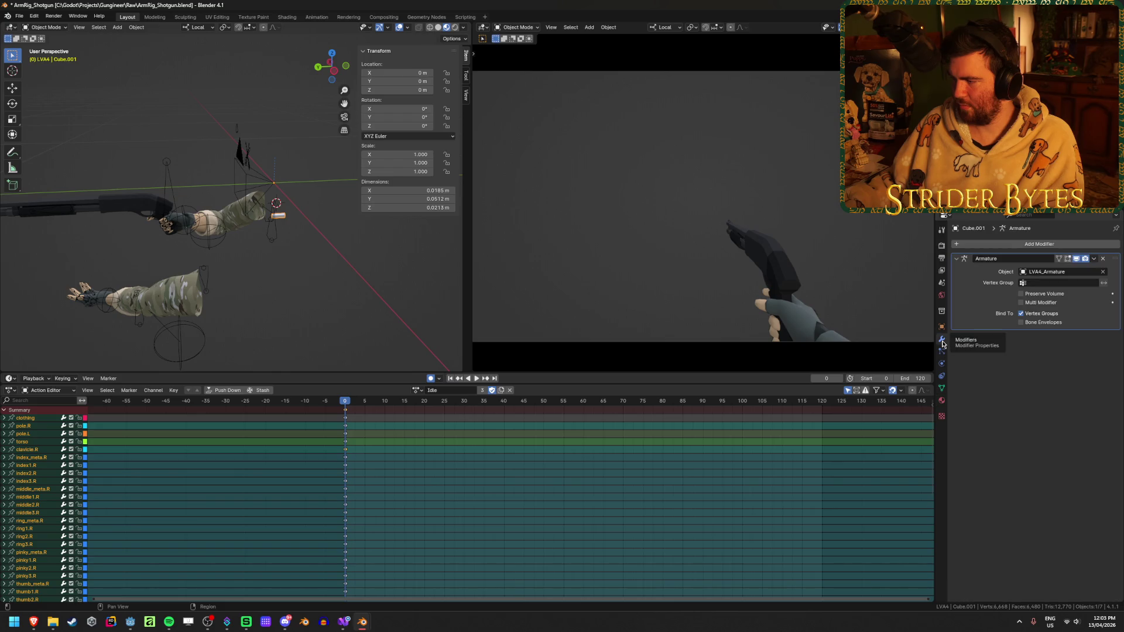
left_click(944, 389)
left_click(941, 339)
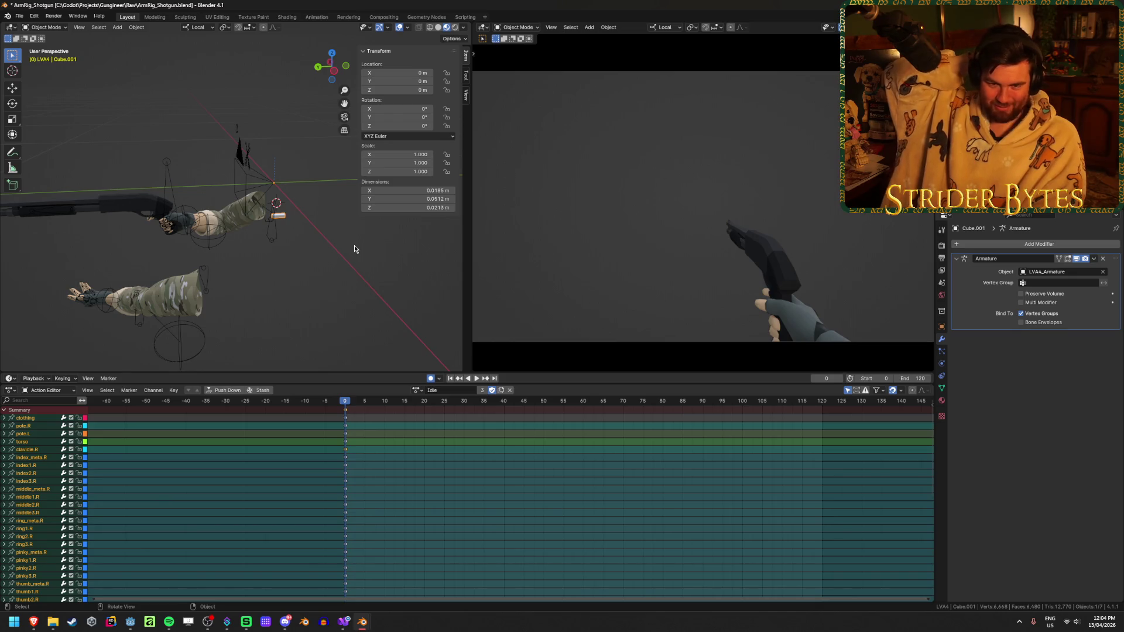
scroll(322, 264, "up", 3)
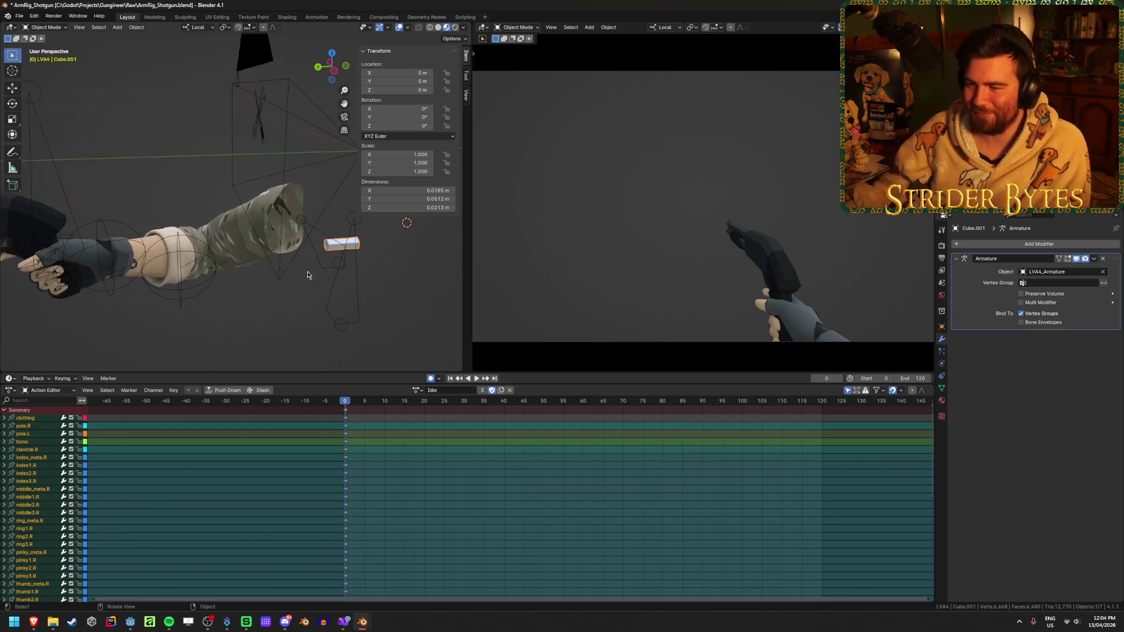
mouse_move(313, 301)
middle_mouse_down()
mouse_move(217, 303)
mouse_move(308, 281)
mouse_move(310, 251)
middle_mouse_up()
scroll(315, 260, "down", 2)
scroll(310, 245, "down", 2)
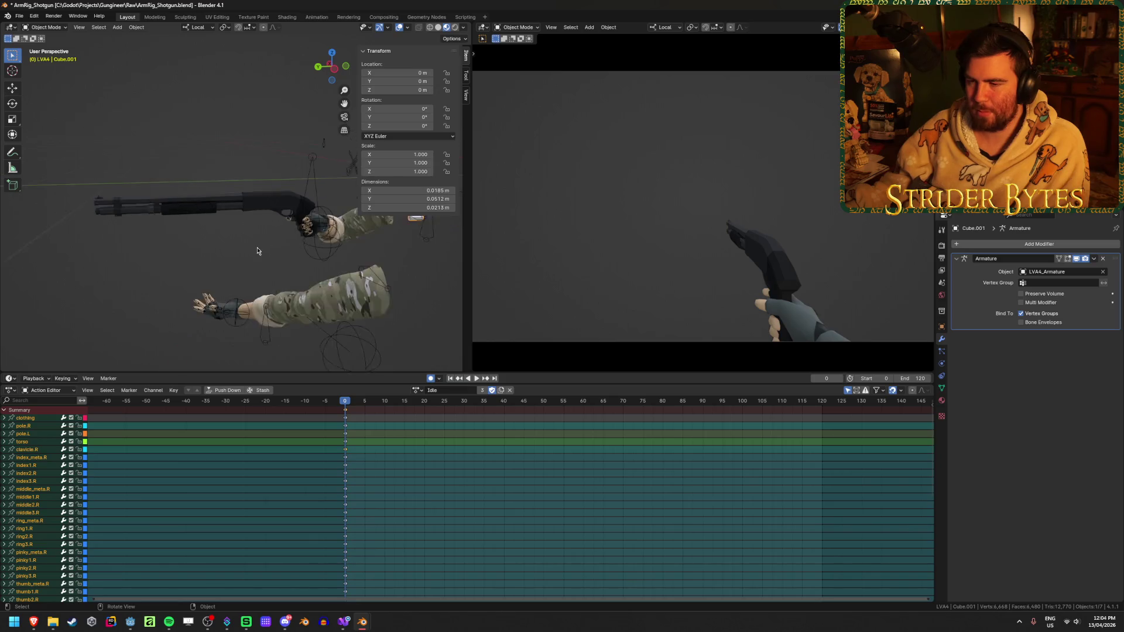
left_click(299, 216)
scroll(298, 215, "up", 3)
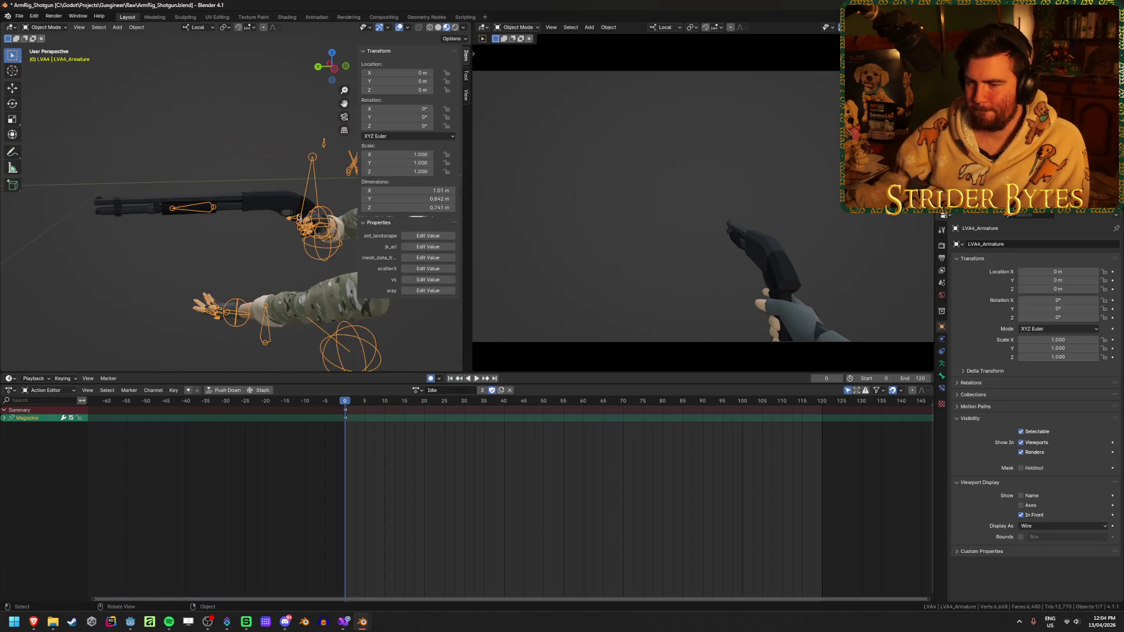
- Lift the Magazine bone straight up along Z in Edit Mode, head to about −0.177 m
key("Tab")
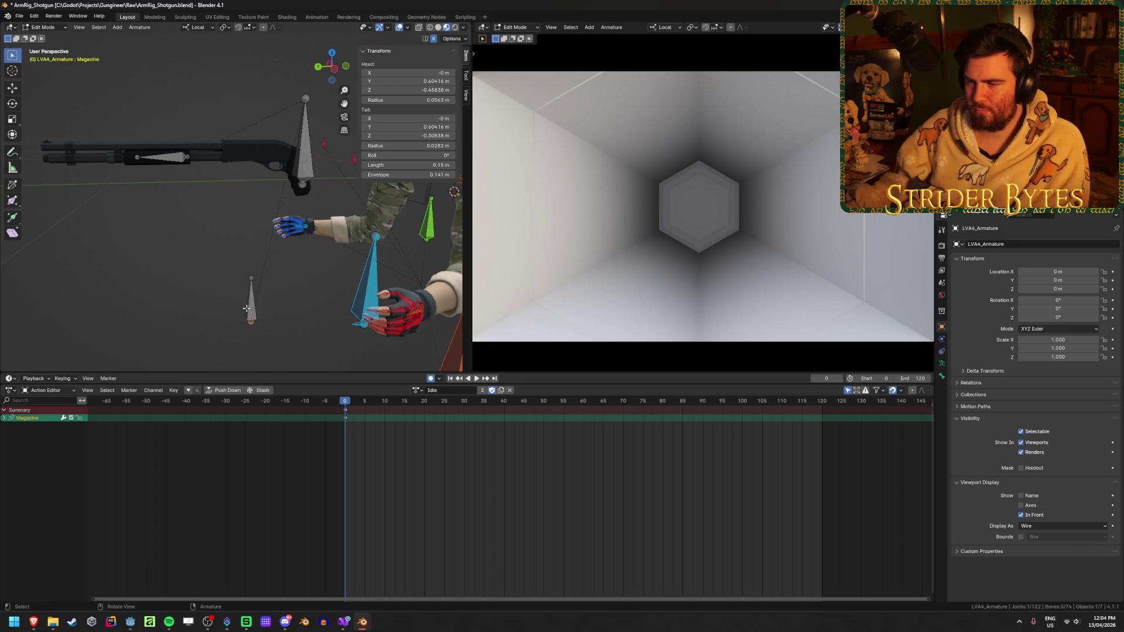
key("g")
key("z")
left_click(296, 227)
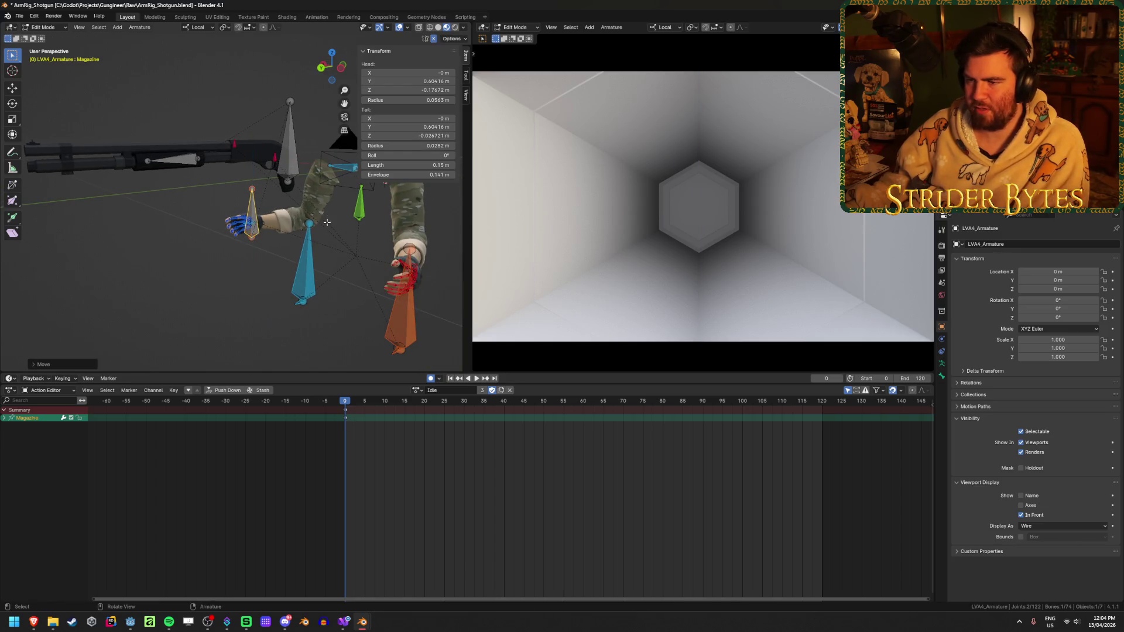
key("Tab")
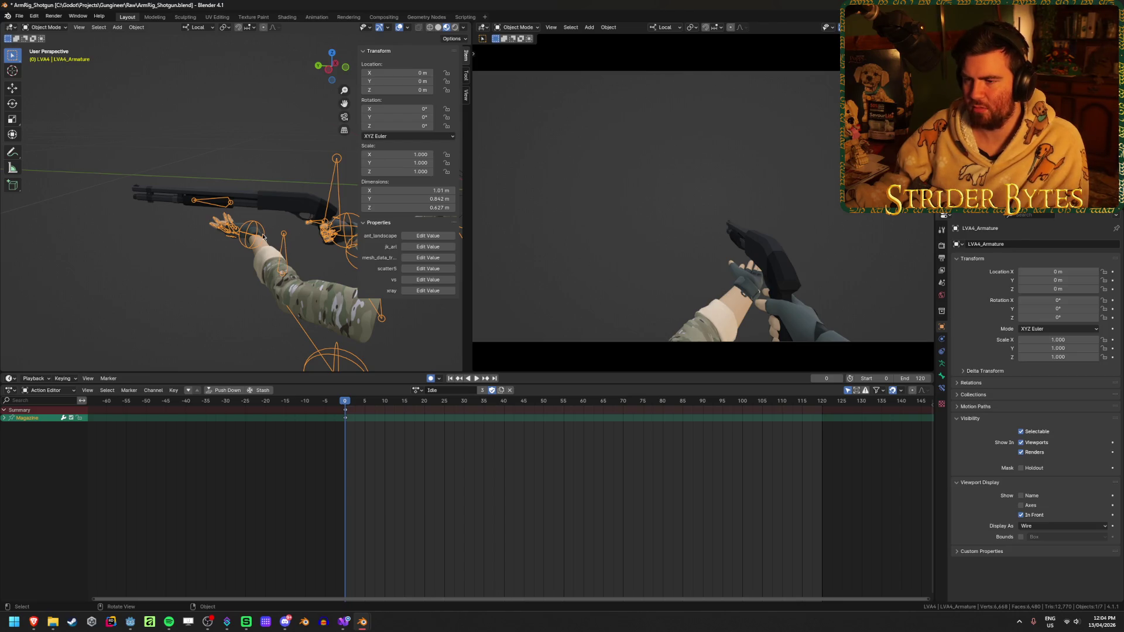
- Reselect the armature in Pose Mode and try moving the Magazine bone, cancelling the move
left_click(277, 202)
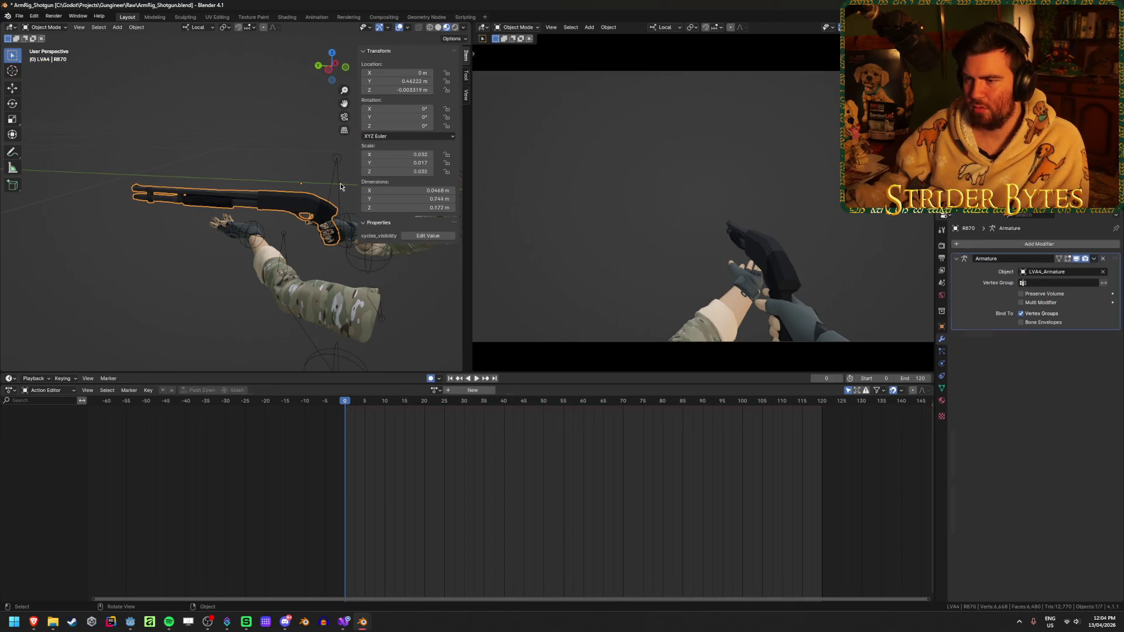
left_click(340, 187)
key("ctrl+Tab")
key("g")
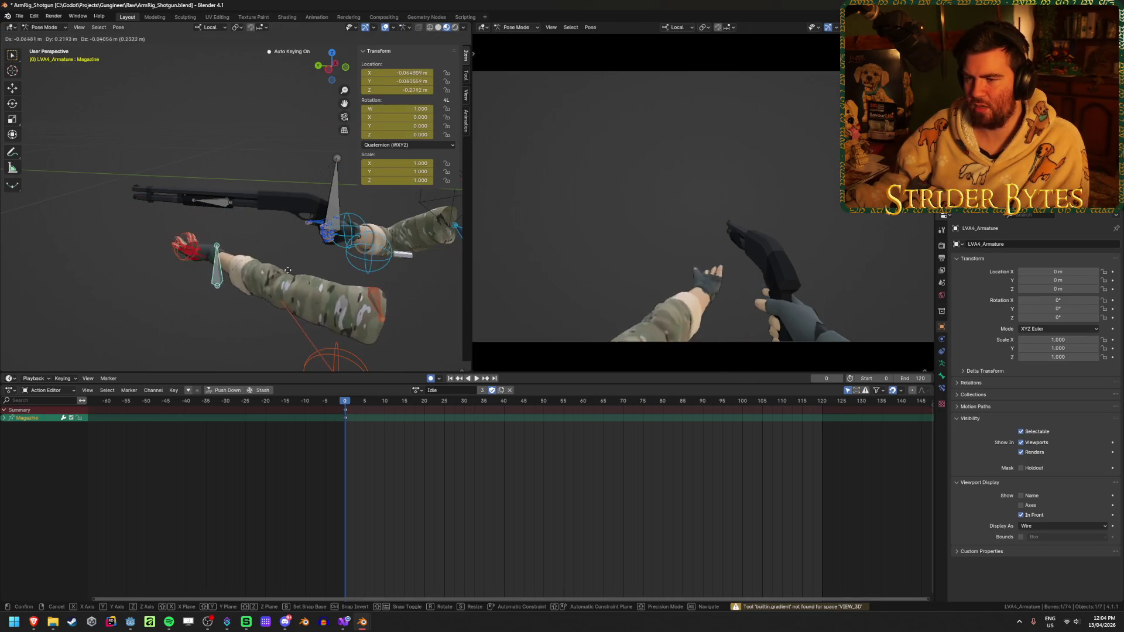
right_click(361, 261)
mouse_move(361, 261)
middle_mouse_down()
mouse_move(326, 265)
mouse_move(380, 285)
mouse_move(283, 281)
middle_mouse_up()
- Return the armature to Object Mode and select Cube.001 to view its Armature modifier
key("Tab")
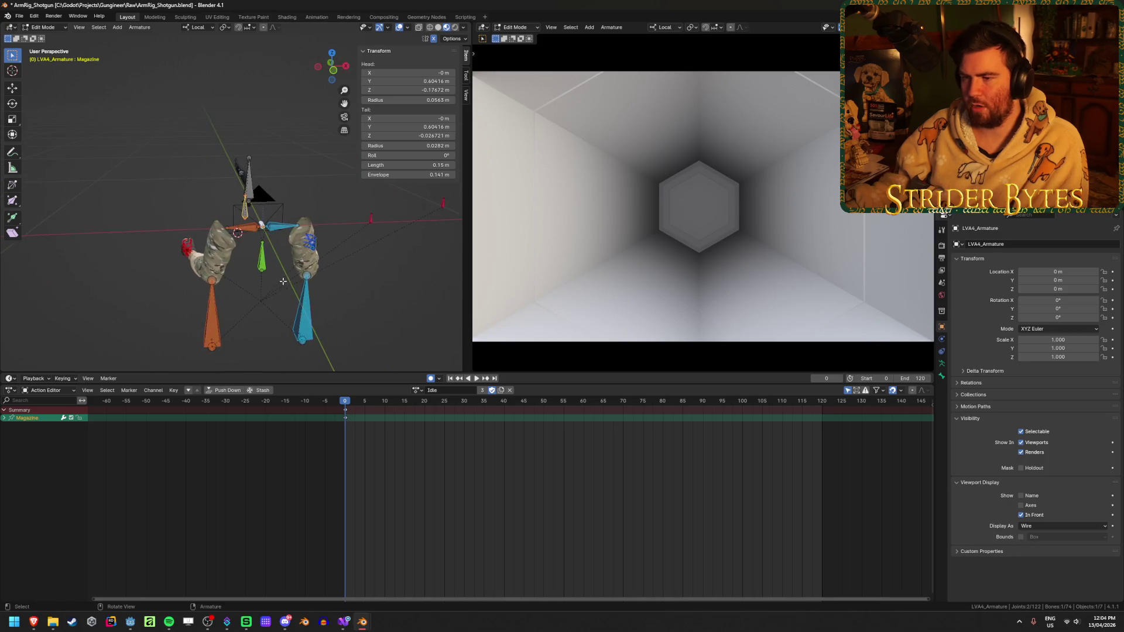
key("ctrl+Tab")
left_click(217, 285)
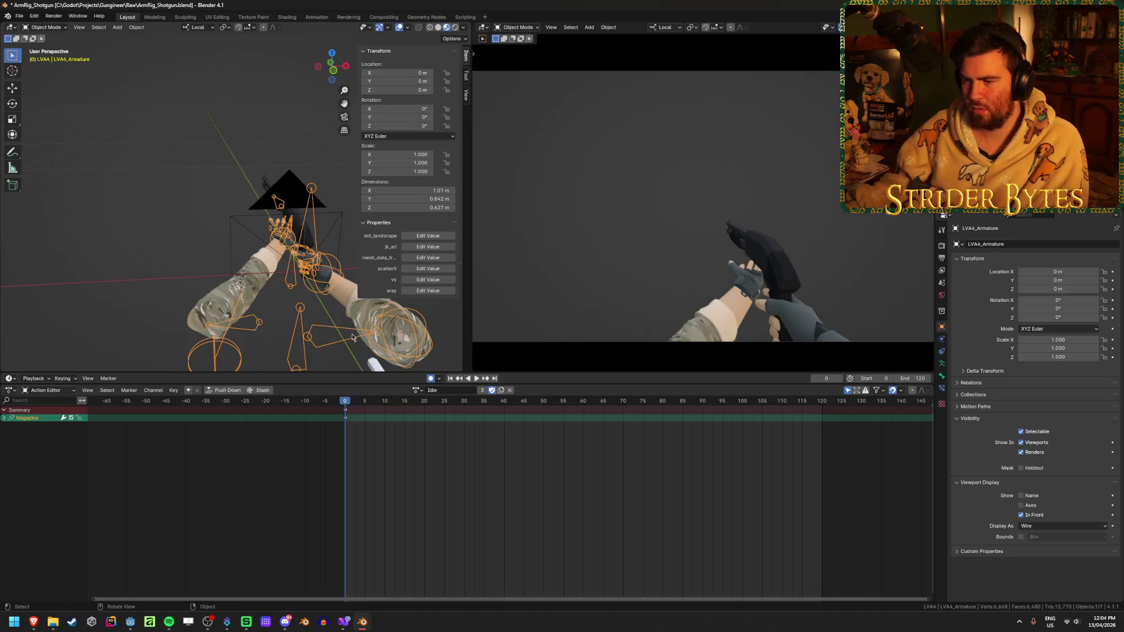
left_click(308, 283)
mouse_move(308, 283)
middle_mouse_down()
mouse_move(230, 351)
mouse_move(320, 252)
middle_mouse_up()
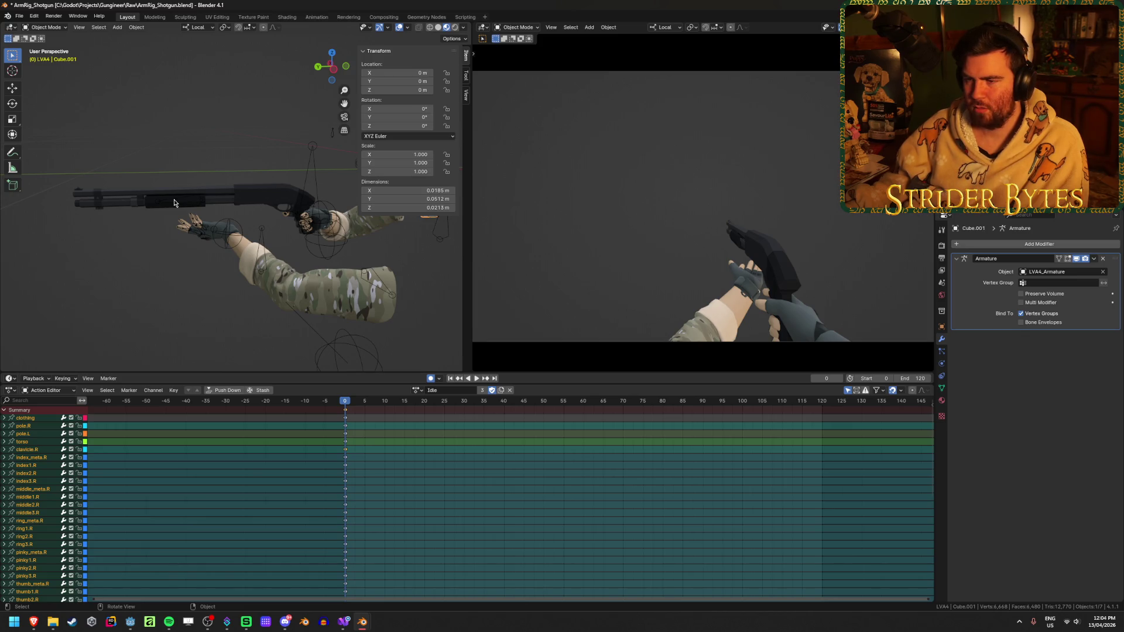
scroll(174, 203, "down", 2)
middle_click_drag(382, 255, 339, 260)
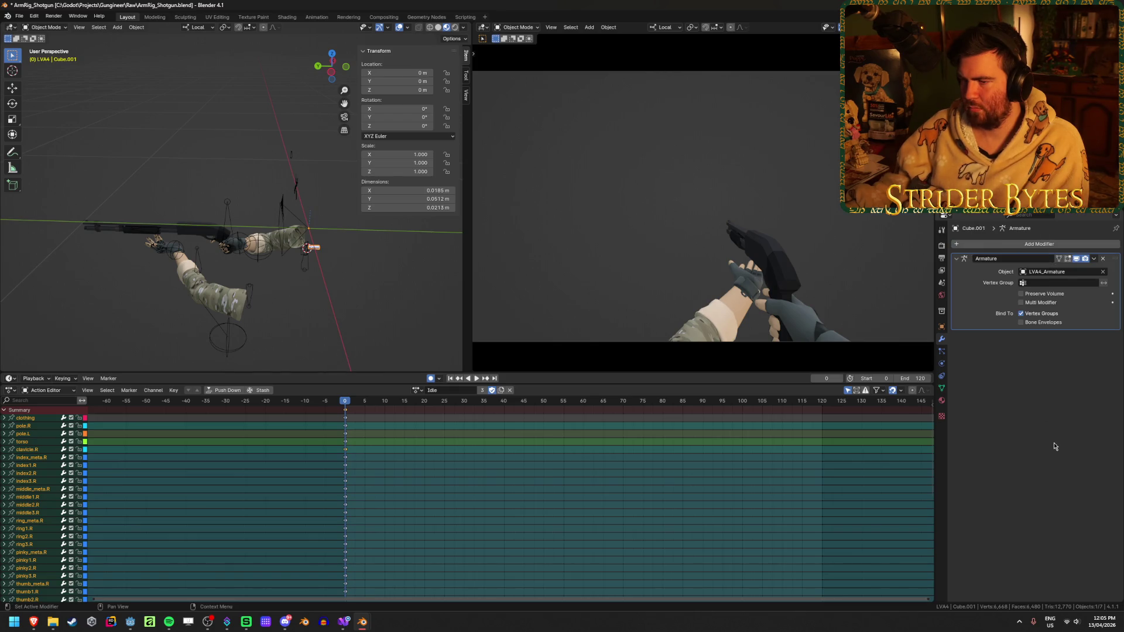
- Toggle Cube.001's Armature modifier viewport display off and on to confirm it follows the rig
middle_click_drag(410, 316, 232, 290)
key("Tab")
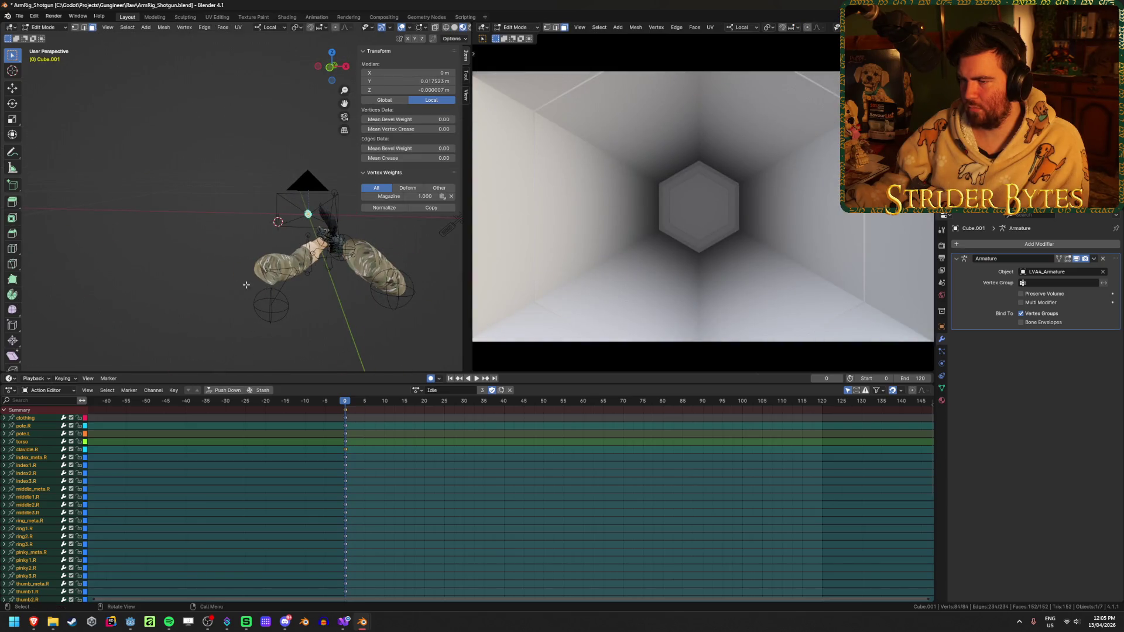
scroll(235, 285, "up", 5)
key("Tab")
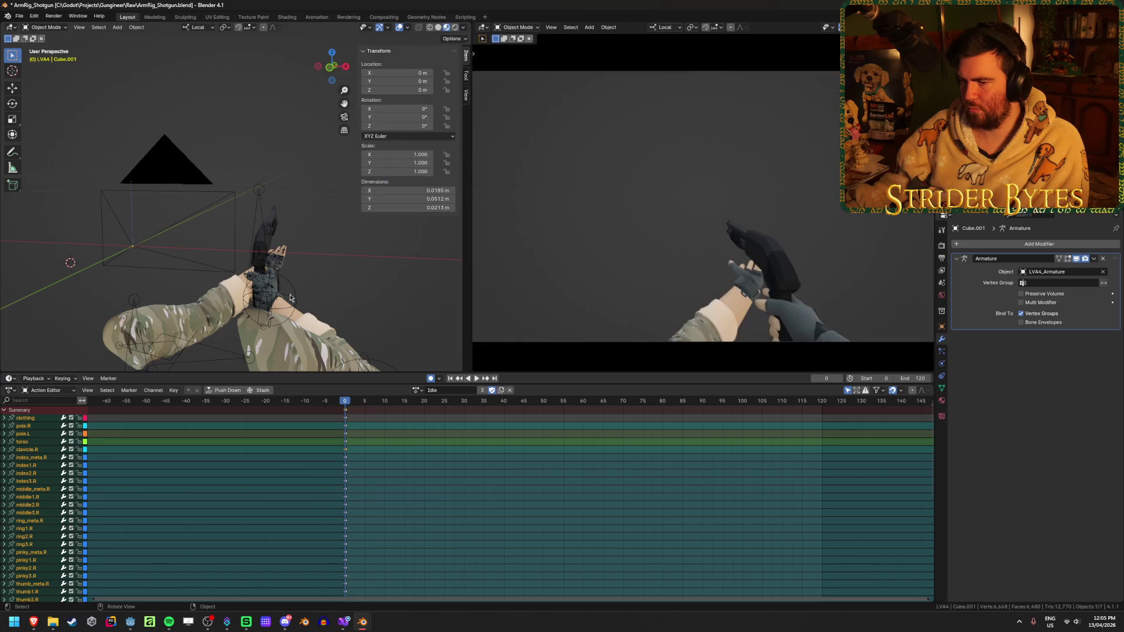
scroll(291, 297, "down", 3)
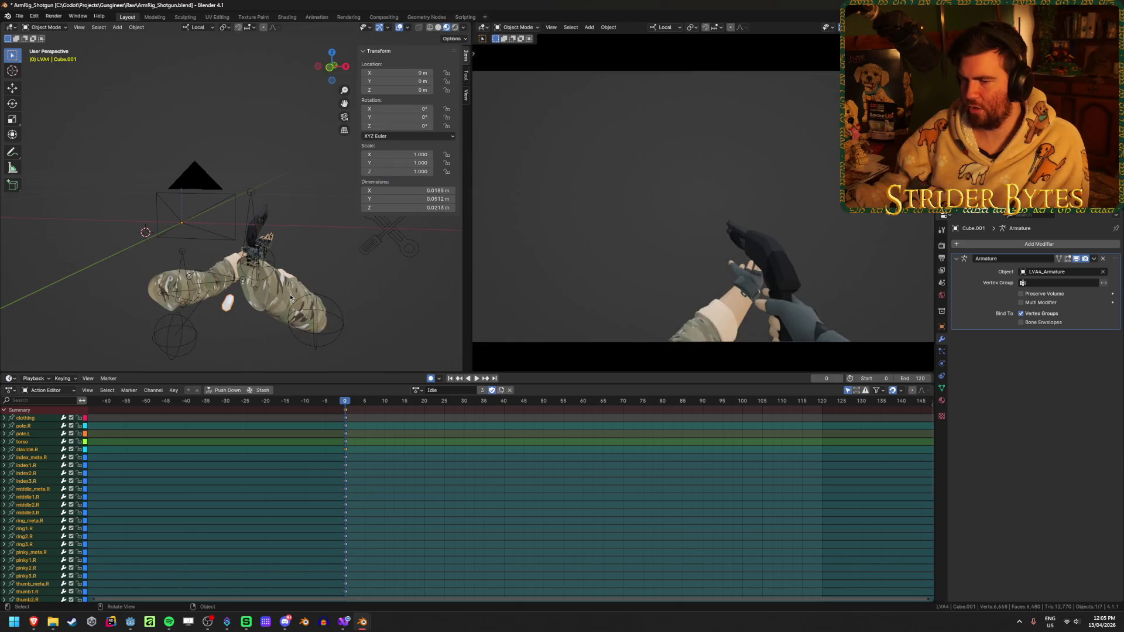
left_click(1077, 260)
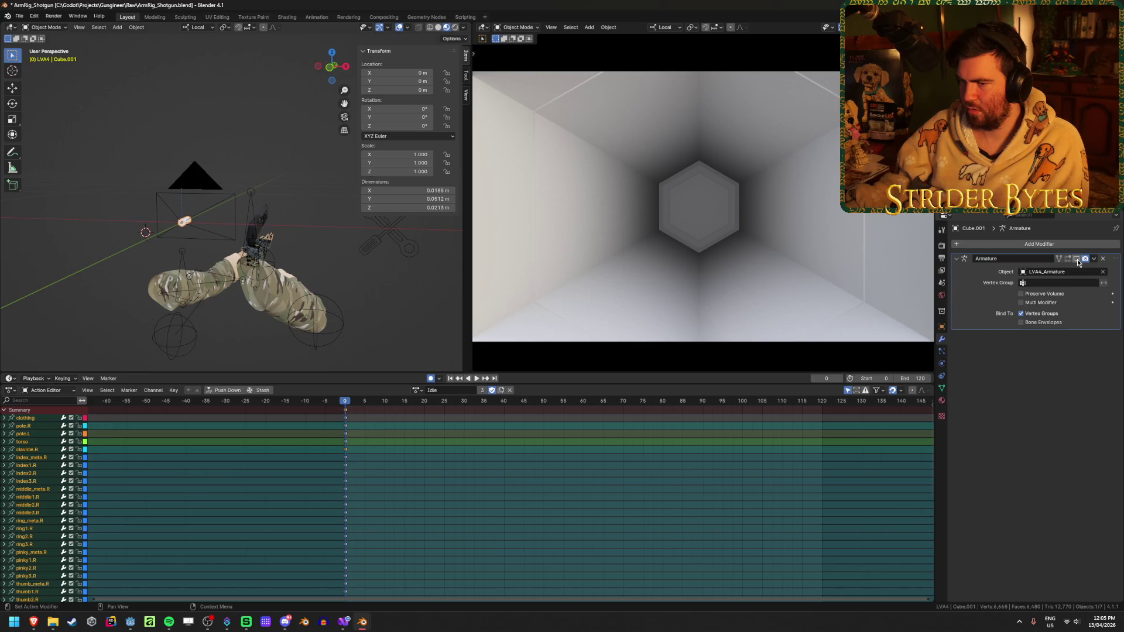
left_click(1077, 259)
mouse_move(239, 294)
middle_mouse_down()
mouse_move(339, 296)
mouse_move(219, 288)
mouse_move(308, 310)
middle_mouse_up()
- Inspect Cube.001's mesh, then select LVA4_Armature and get it back into Edit Mode
key("Tab")
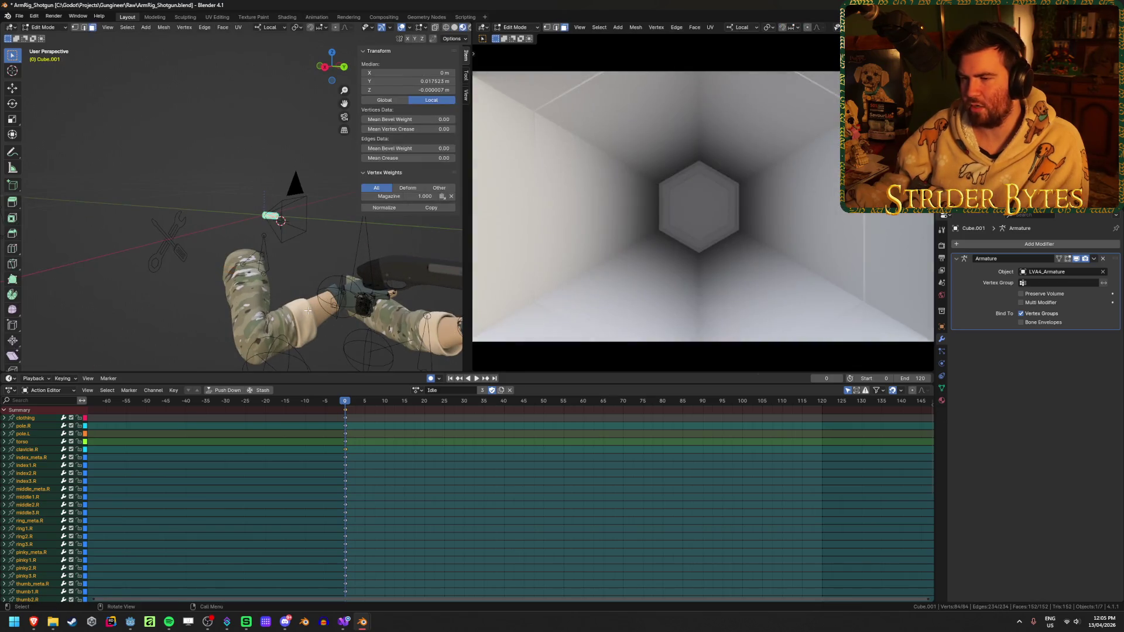
scroll(308, 310, "down", 4)
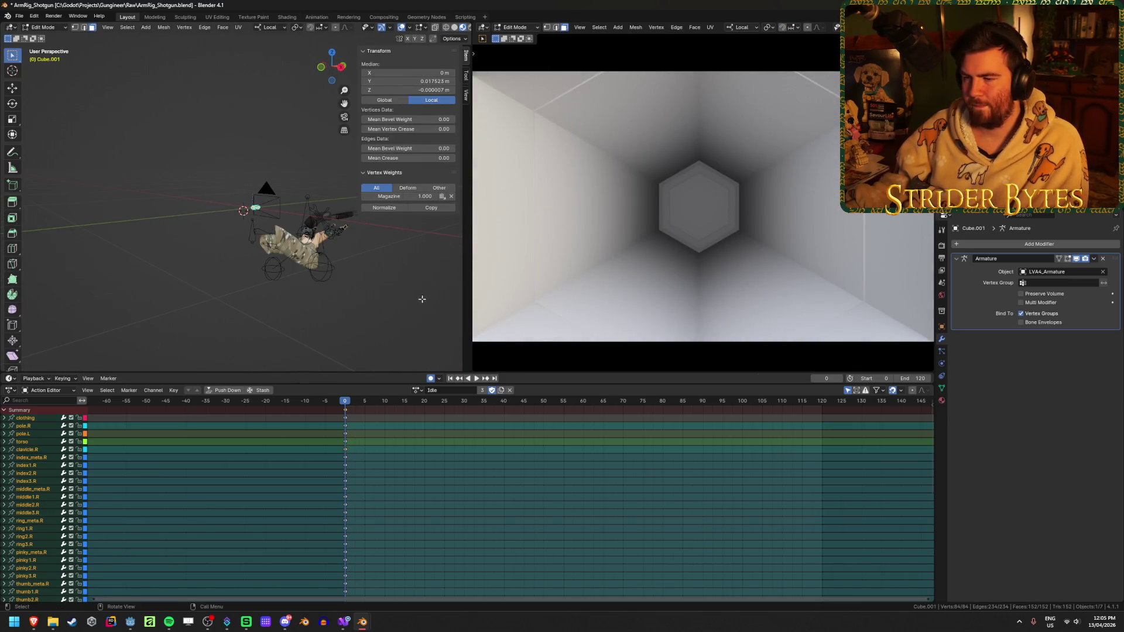
middle_click_drag(327, 304, 367, 299)
key("Tab")
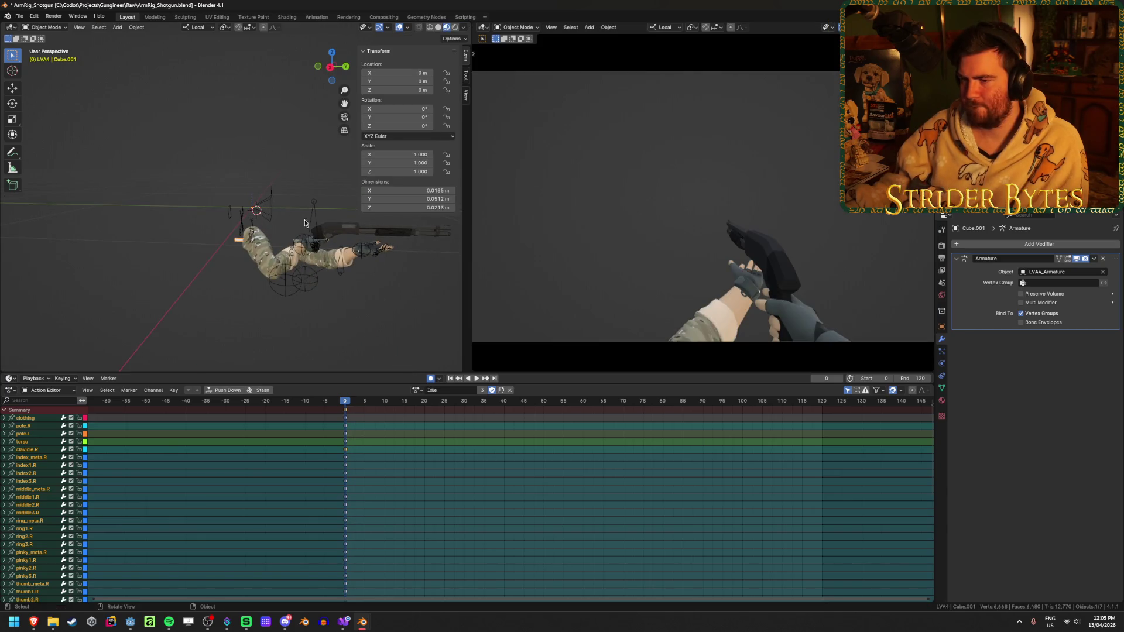
left_click(315, 220)
key("ctrl+z")
key("ctrl+z")
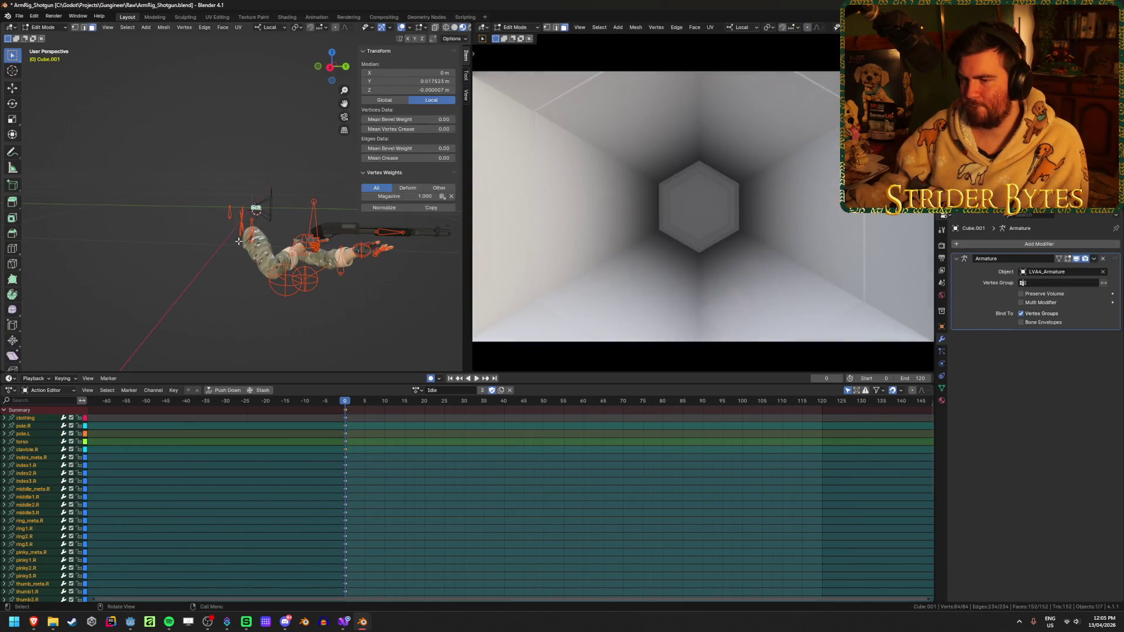
key("ctrl+z")
key("ctrl+z")
key("ctrl+z")
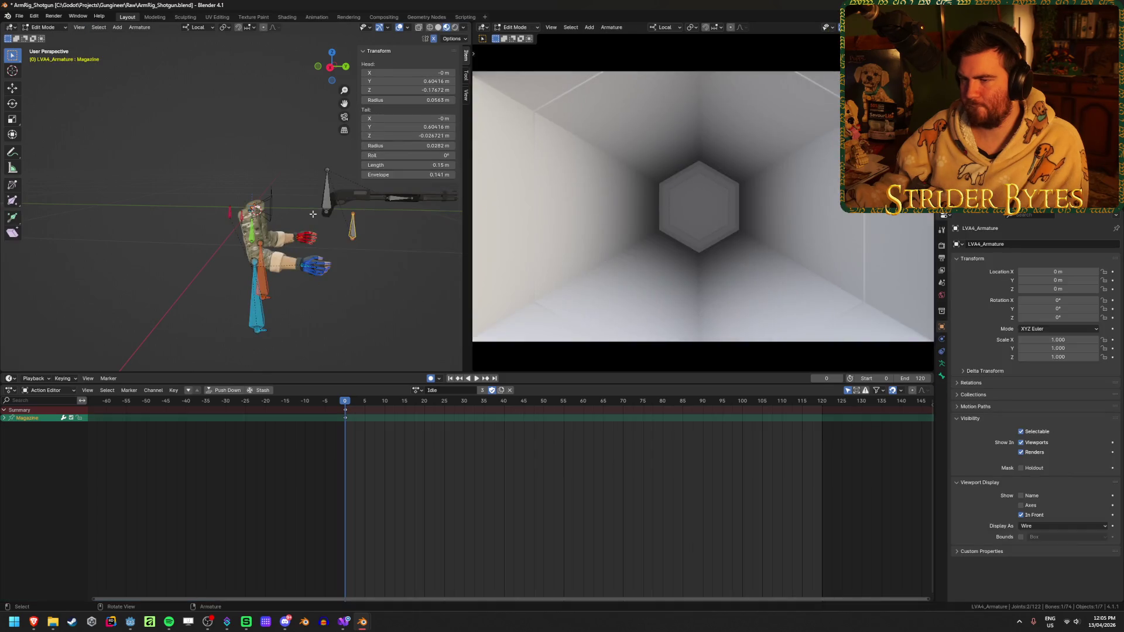
- Set the Magazine bone's head to Y 0.6 m and Z −0.15 m in the N-panel
mouse_move(352, 251)
middle_mouse_down()
mouse_move(328, 257)
mouse_move(374, 264)
mouse_move(337, 287)
mouse_move(364, 284)
middle_mouse_up()
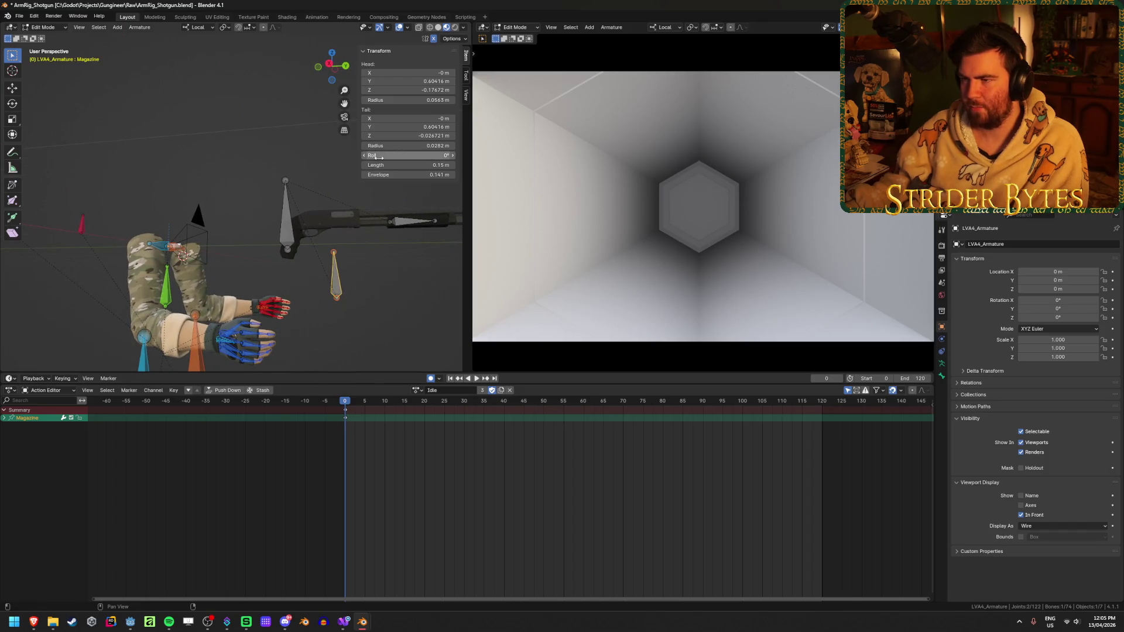
middle_click_drag(337, 283, 338, 297)
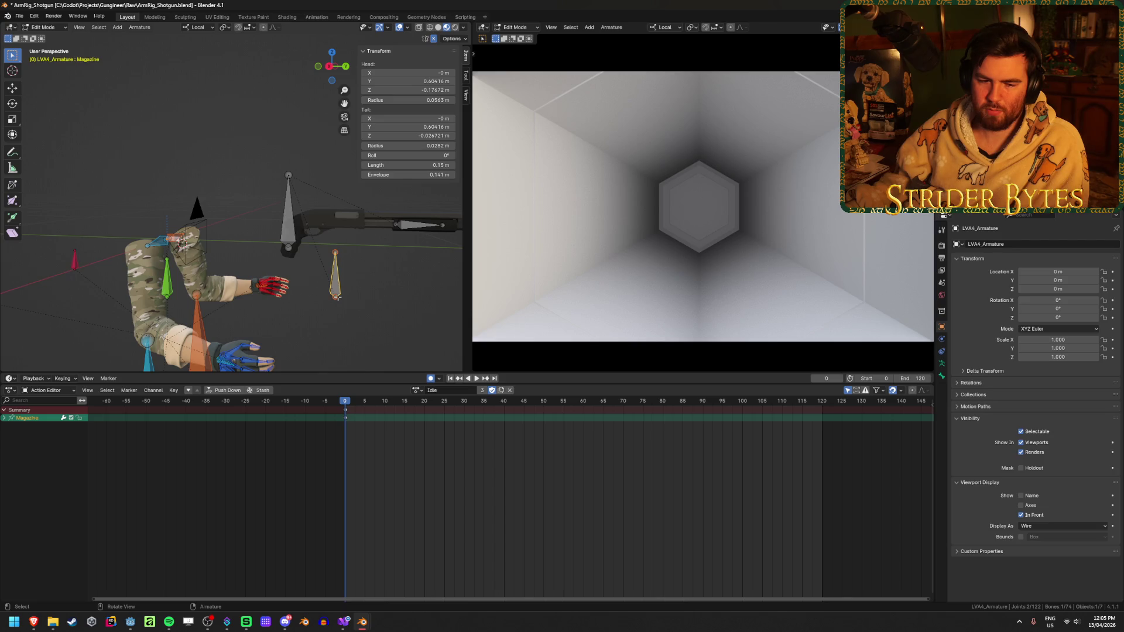
double_click(421, 82)
key("Return")
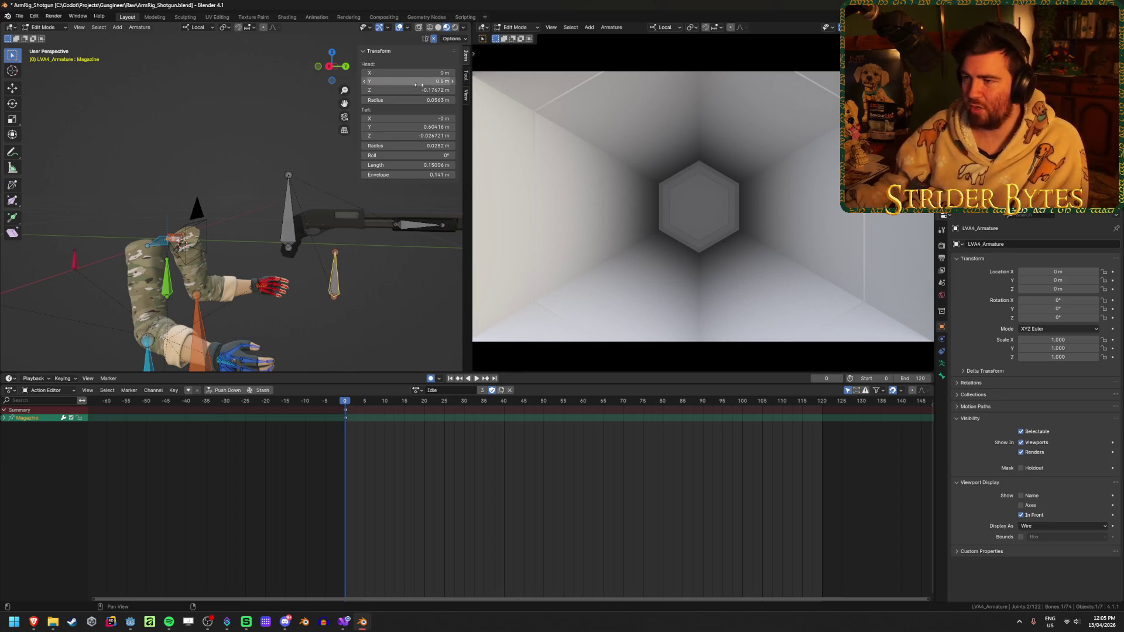
left_click(416, 90)
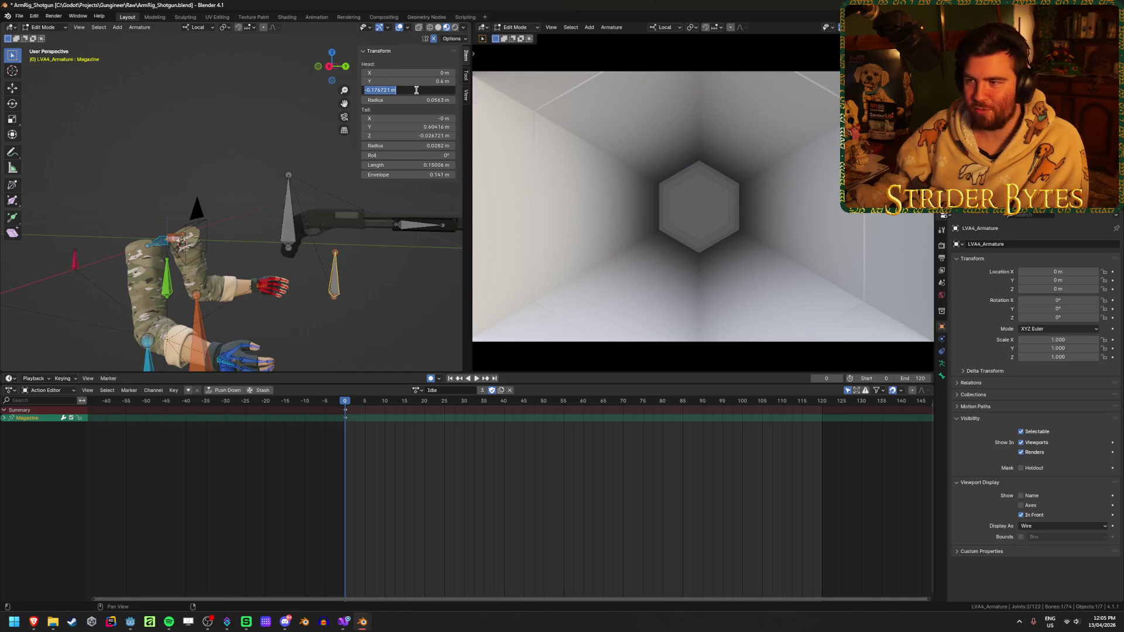
type("-0.15")
key("Return")
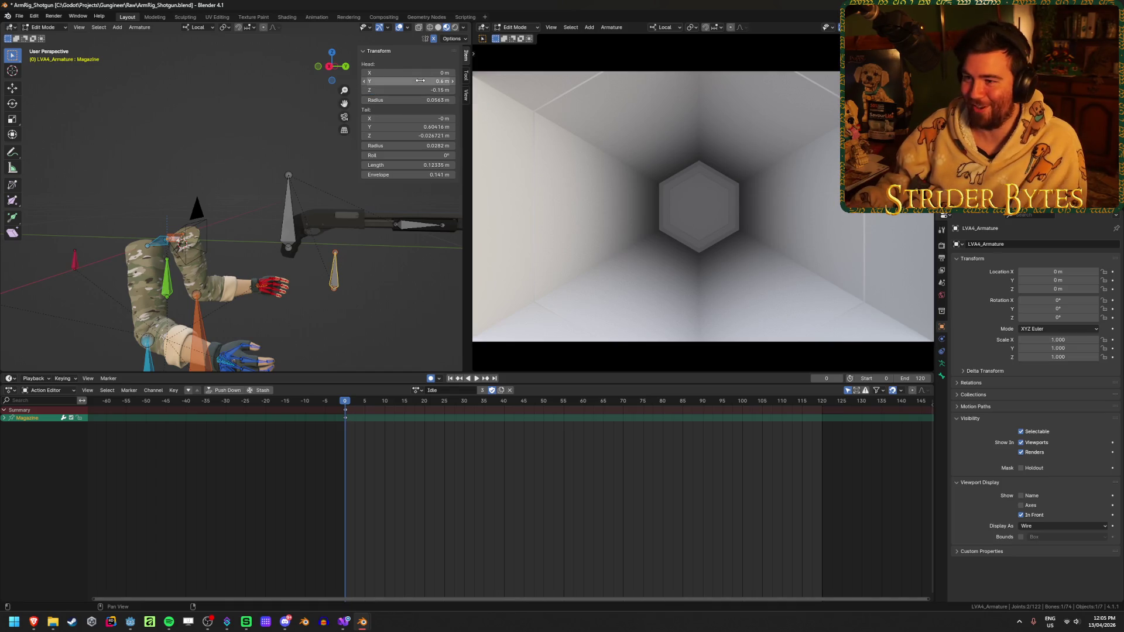
- Go back to Object Mode and select the magazine cube Cube.001
mouse_move(222, 227)
middle_mouse_down()
mouse_move(329, 239)
mouse_move(282, 226)
middle_mouse_up()
key("Tab")
key("Tab")
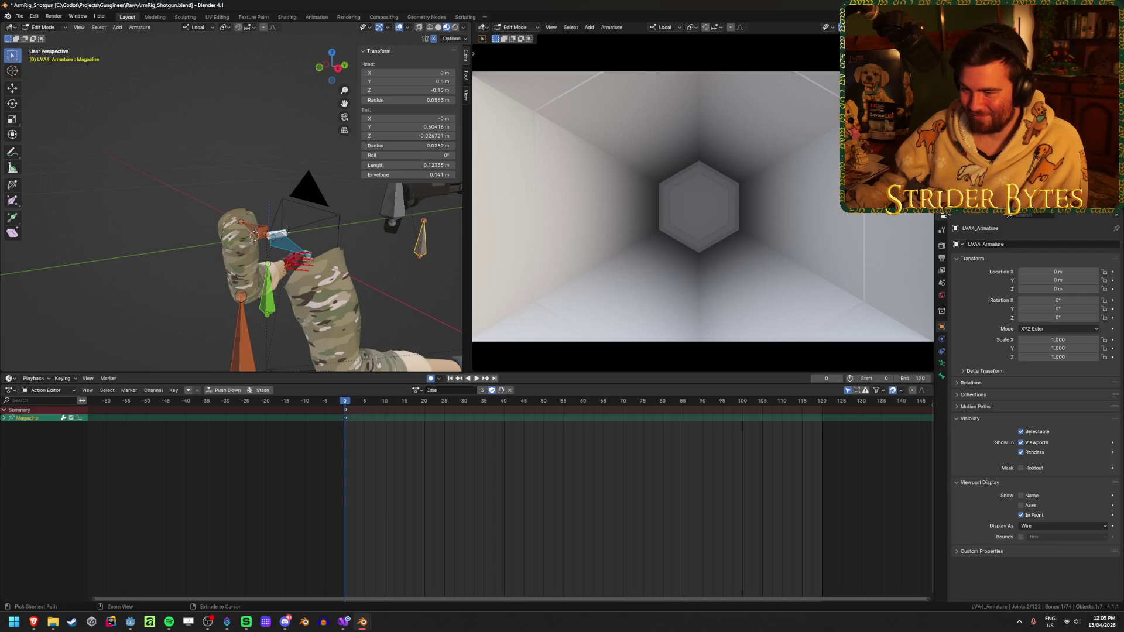
key("Tab")
left_click(275, 334)
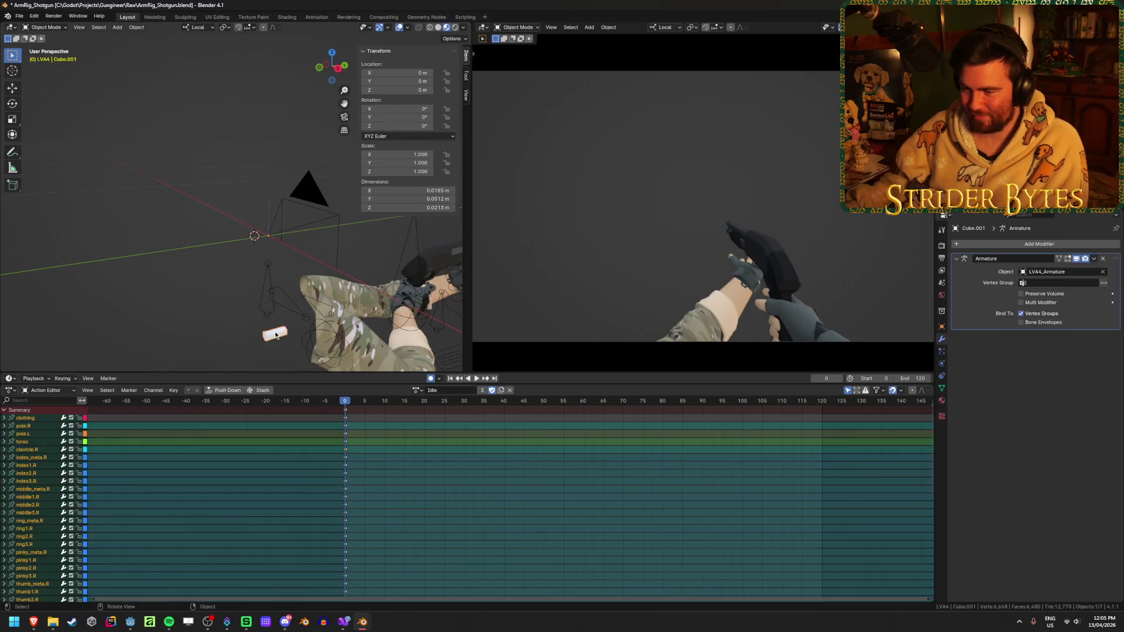
- Zero the cube mesh's median Y and select the hexagonal cylinder's centre vertex
key("Tab")
middle_click_drag(275, 335, 264, 211)
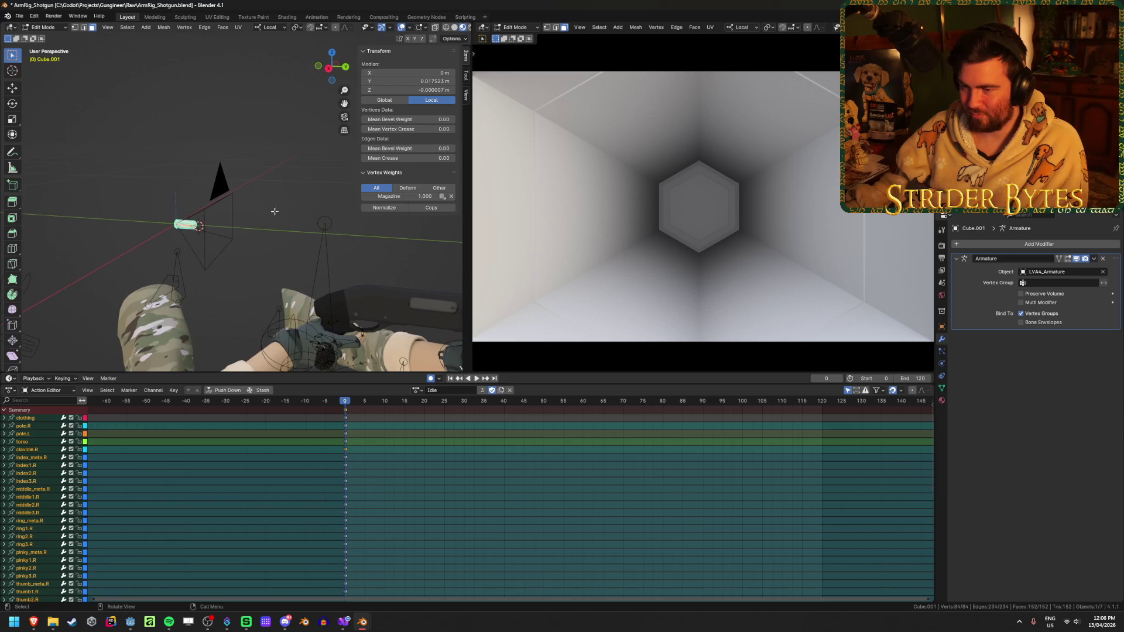
left_click(406, 81)
type("0")
key("Return")
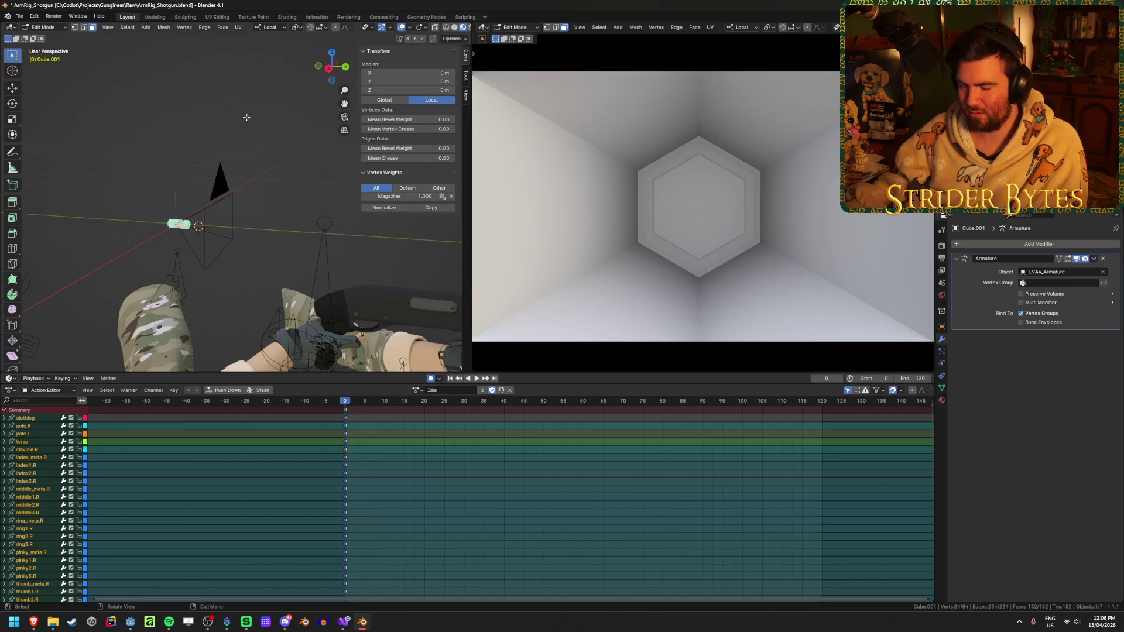
scroll(183, 207, "up", 4)
key("KP_Decimal")
middle_click_drag(183, 208, 263, 206)
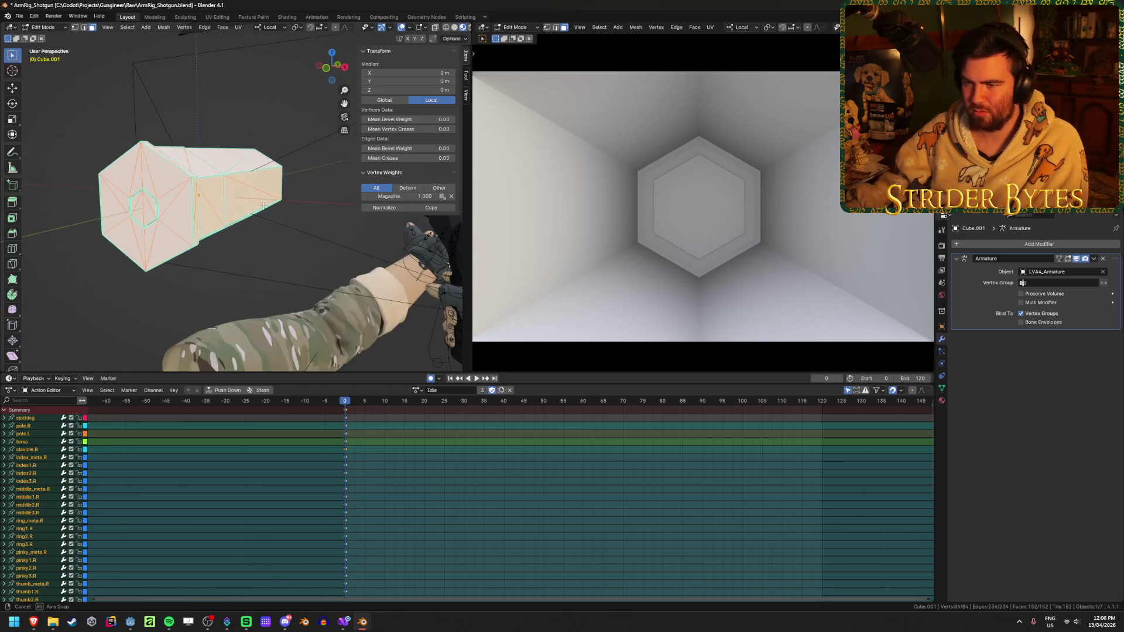
middle_click_drag(200, 250, 168, 188)
left_click(167, 189)
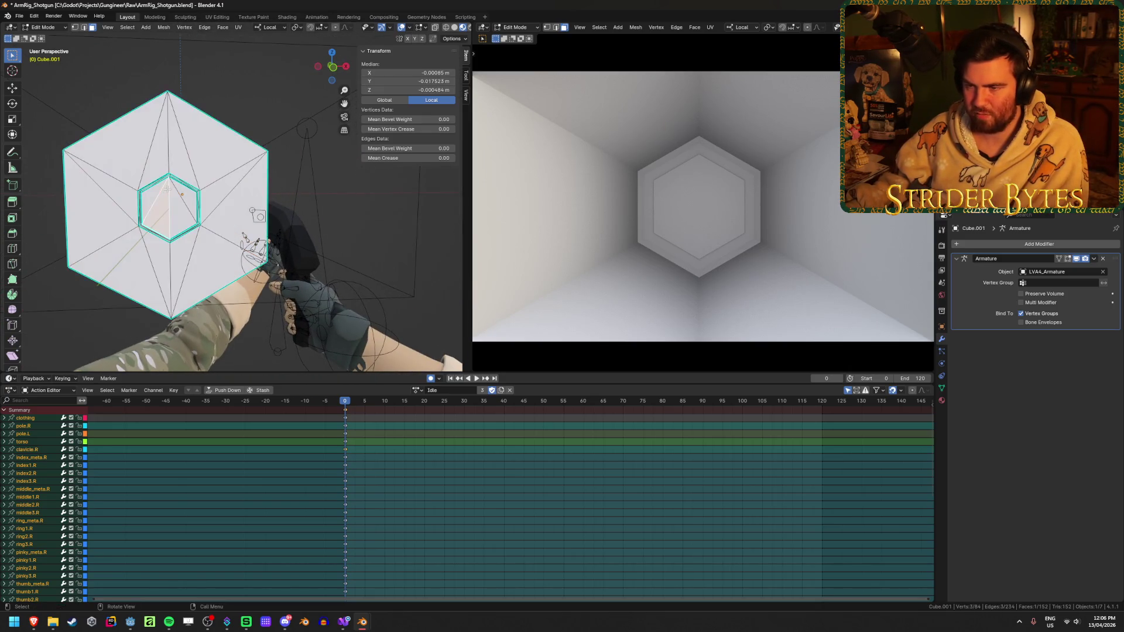
key("1")
left_click(170, 189)
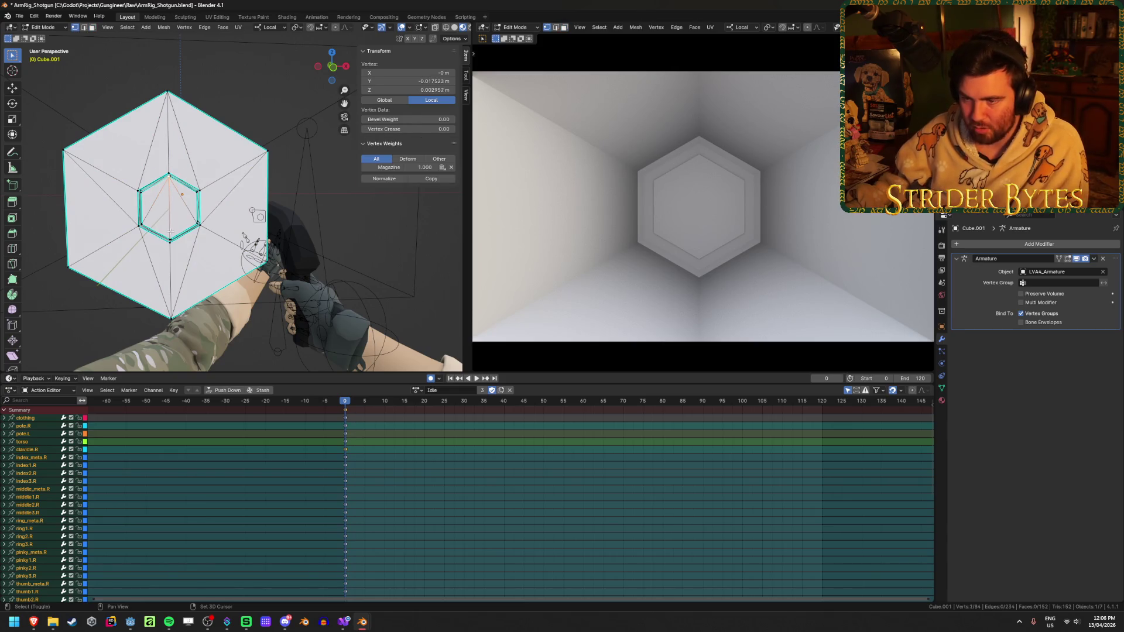
- Set Cube.001's origin to the 3D cursor via Set Origin > Origin to 3D Cursor
key("Tab")
right_click(322, 241)
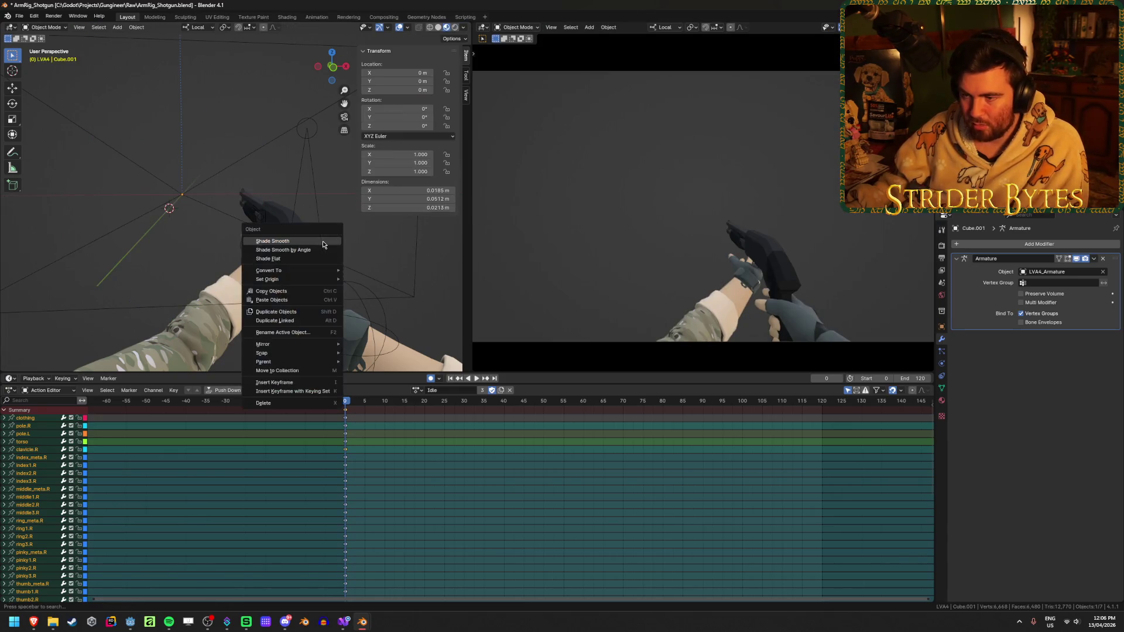
mouse_move(316, 279)
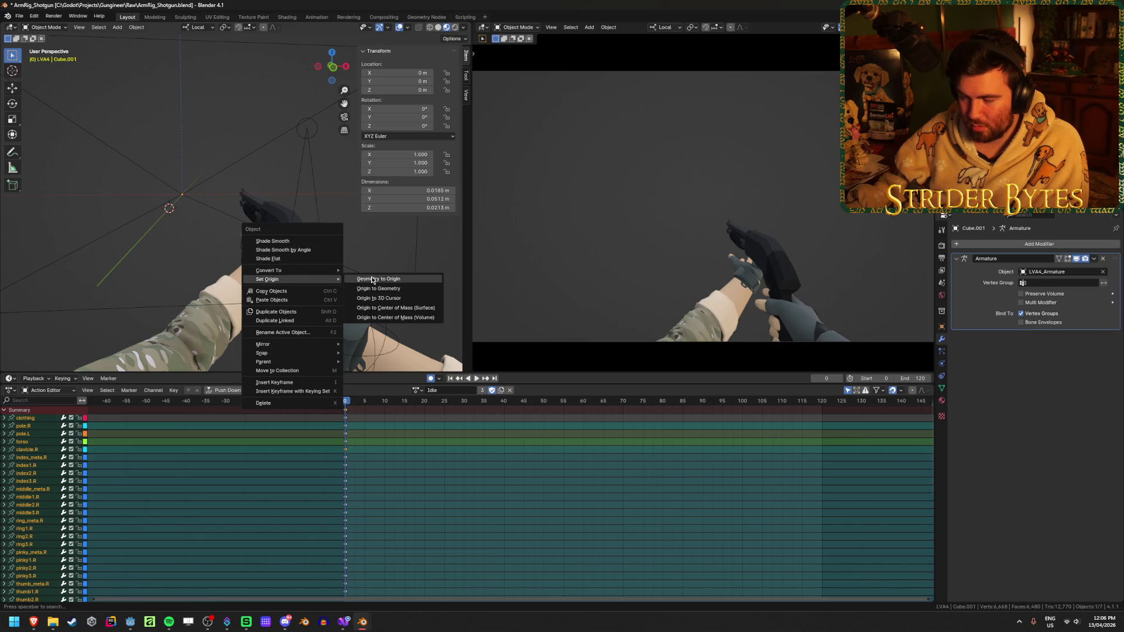
left_click(377, 298)
mouse_move(292, 246)
middle_mouse_down()
mouse_move(221, 176)
mouse_move(290, 223)
mouse_move(261, 223)
middle_mouse_up()
right_click(261, 223)
mouse_move(258, 260)
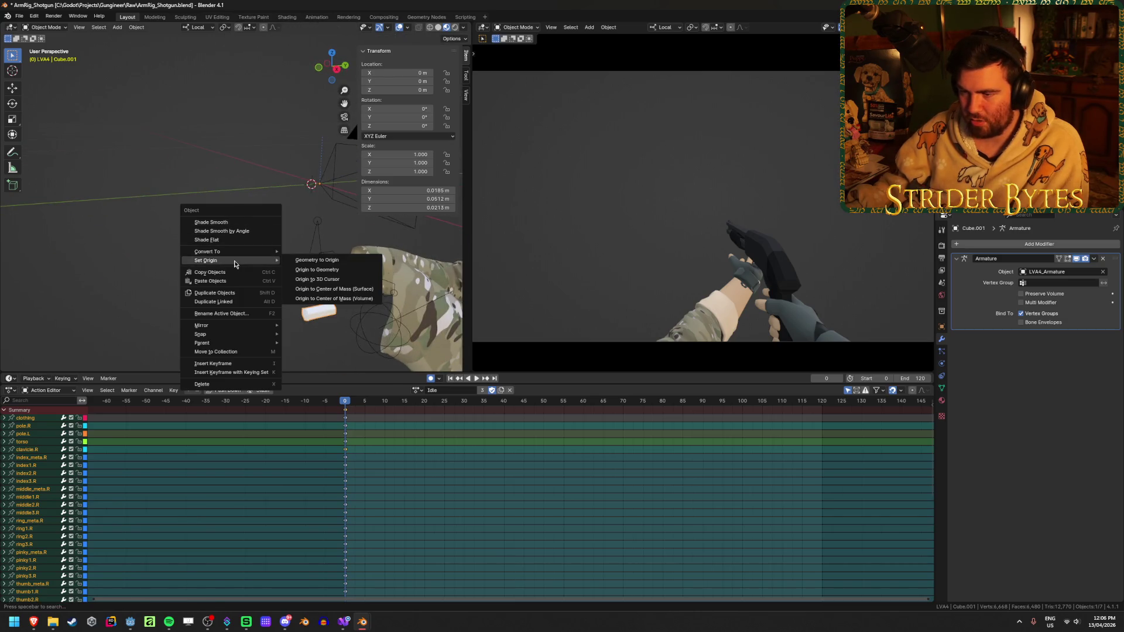
left_click(322, 279)
- Select all the cube's vertices and set their median to Y 0.6 m, Z −0.15 m
key("Tab")
mouse_move(272, 209)
middle_mouse_down()
mouse_move(166, 240)
mouse_move(167, 231)
mouse_move(115, 211)
mouse_move(227, 257)
middle_mouse_up()
key("a")
middle_click_drag(293, 268, 358, 262)
left_click(425, 85)
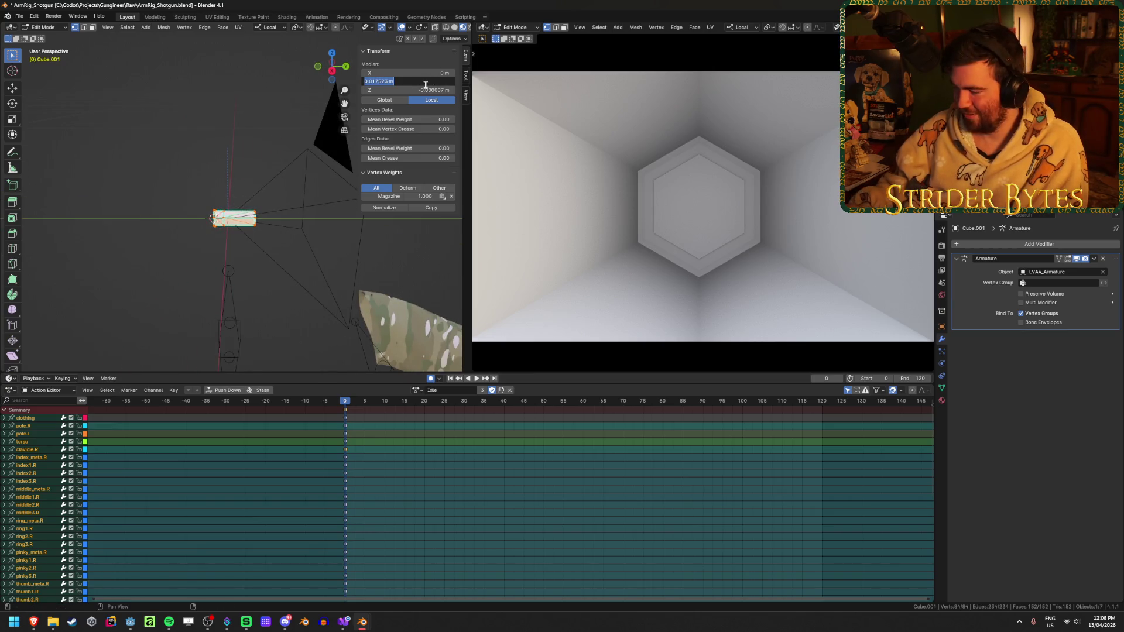
type("6")
key("Tab")
type("5")
key("Return")
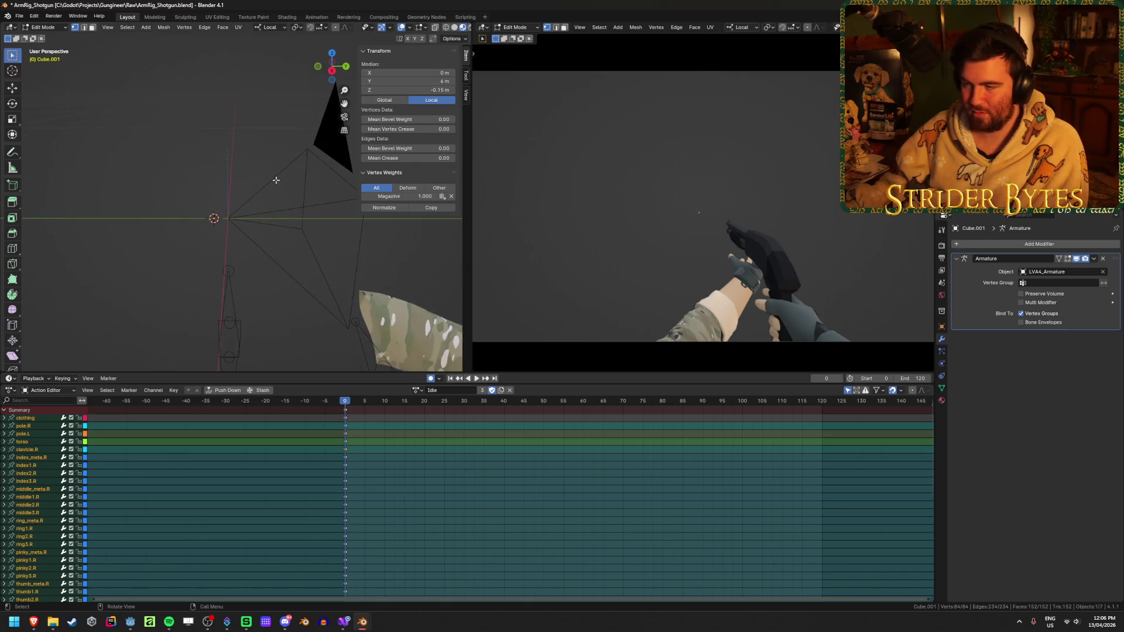
left_click(416, 81)
type("0.6")
key("Return")
- Reset Cube.001's object Location Y and Z to 0 m
mouse_move(257, 181)
middle_mouse_down()
mouse_move(306, 186)
mouse_move(254, 183)
mouse_move(264, 196)
mouse_move(249, 209)
mouse_move(438, 100)
middle_mouse_up()
key("Tab")
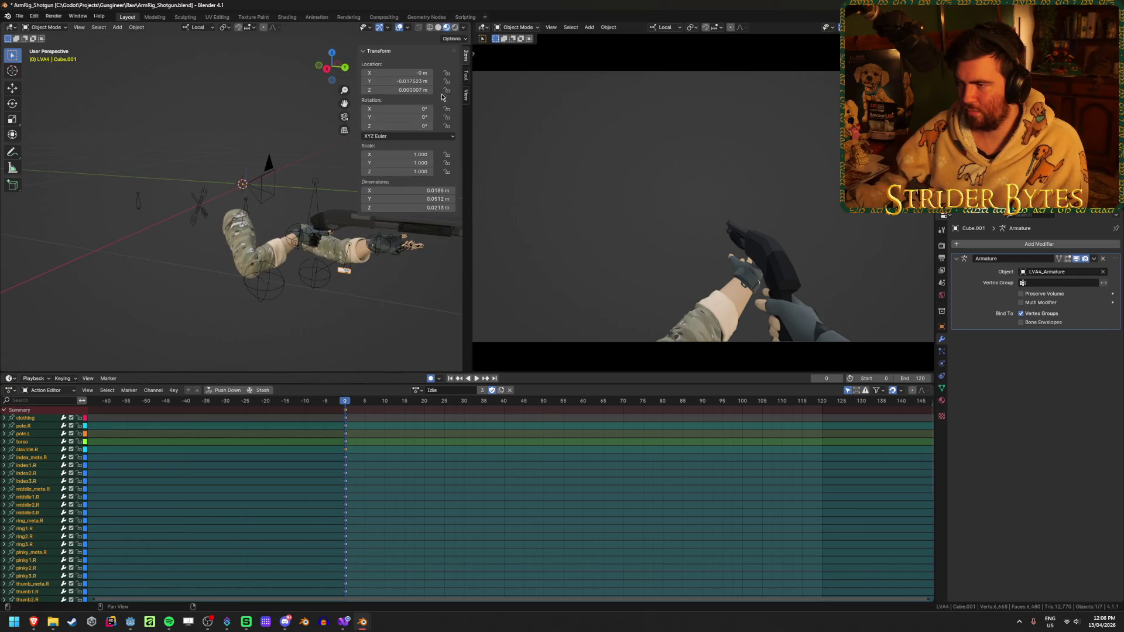
type("0")
key("Tab")
type("0")
key("Return")
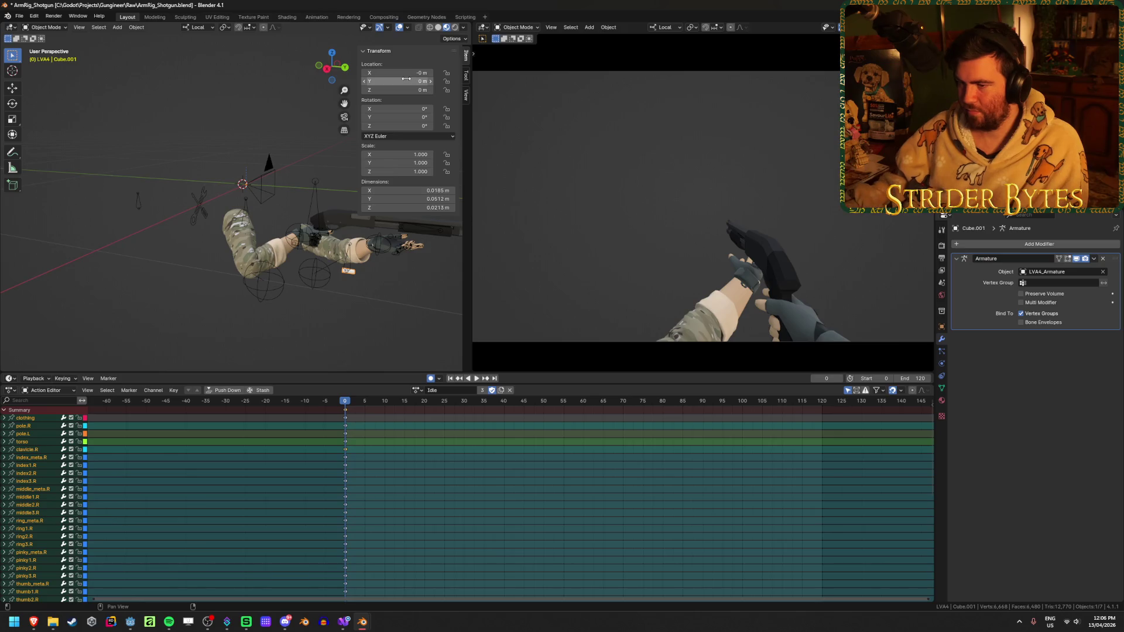
mouse_move(335, 111)
middle_mouse_down()
mouse_move(191, 115)
mouse_move(235, 101)
middle_mouse_up()
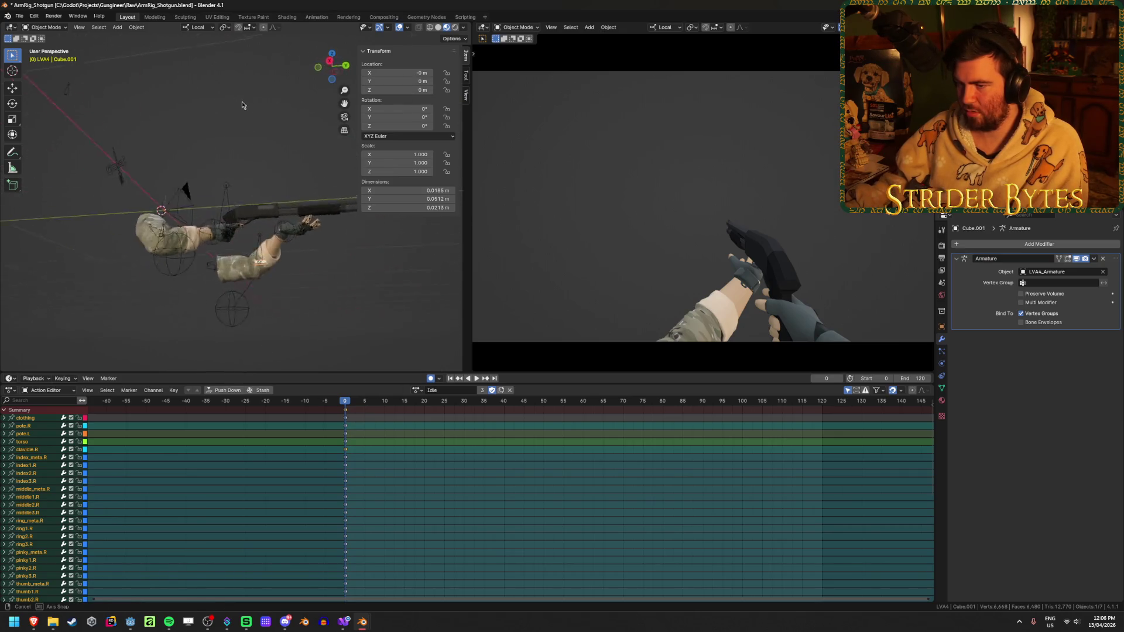
scroll(270, 233, "up", 4)
middle_click_drag(286, 282, 292, 263)
key("Tab")
key("Tab")
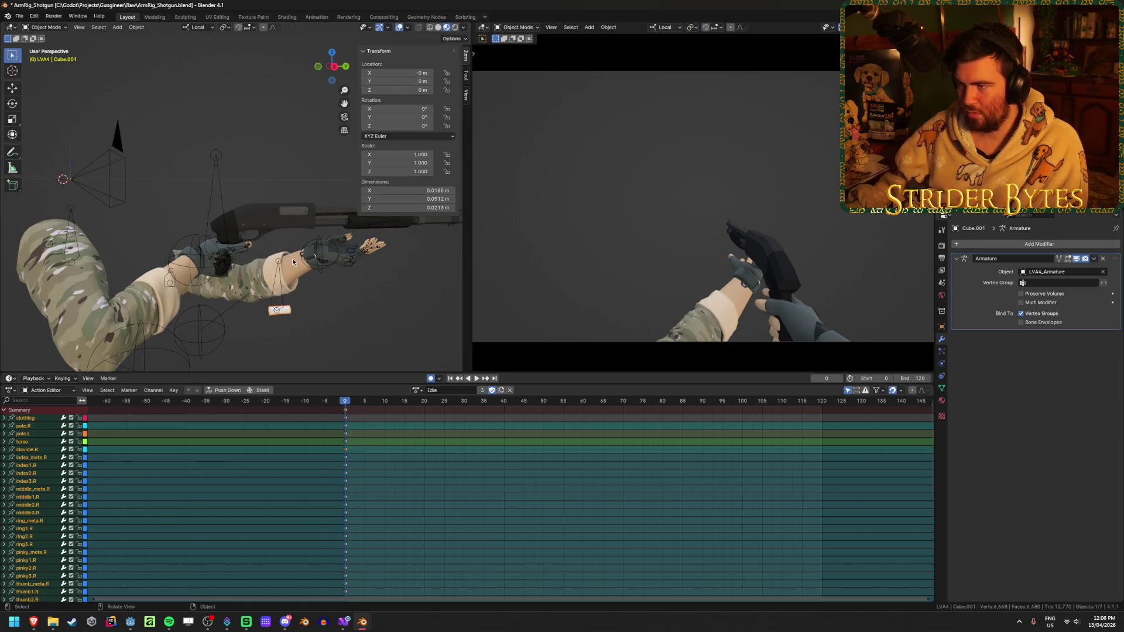
left_click(281, 302)
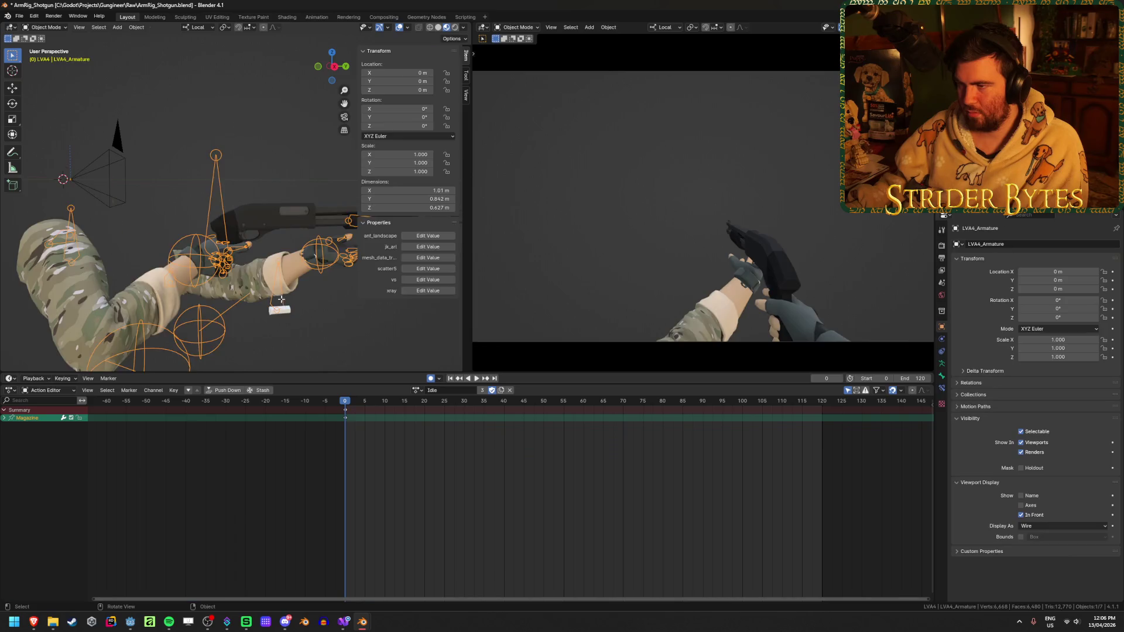
- Put LVA4_Armature in Pose Mode, zoom in on the Magazine bone, then re-enter Edit Mode
key("Tab")
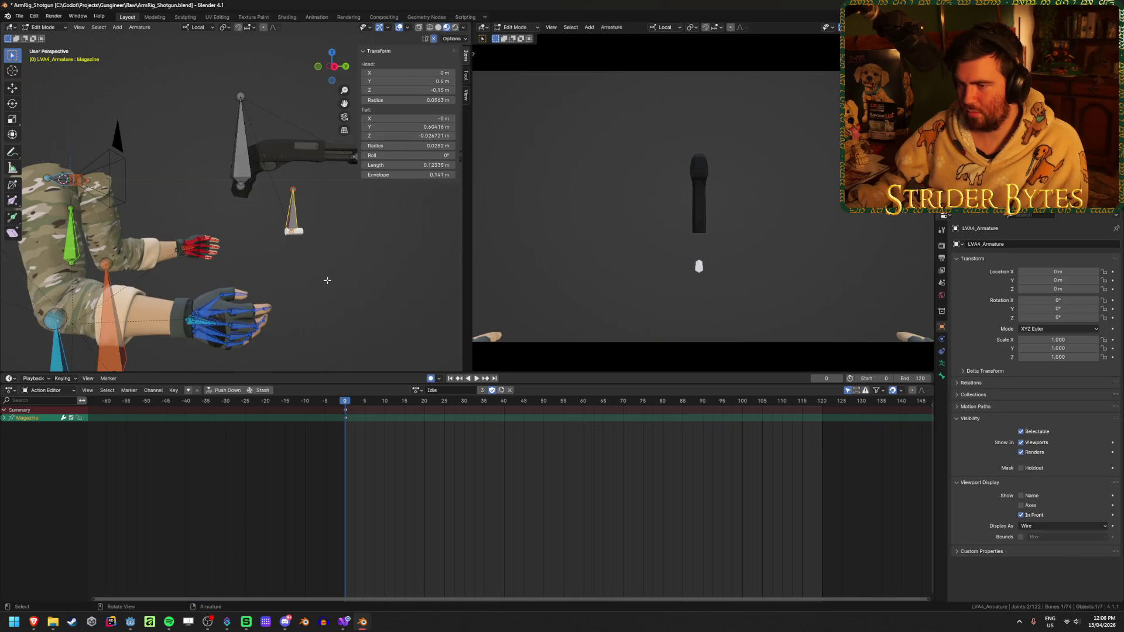
key("Tab")
key("Tab")
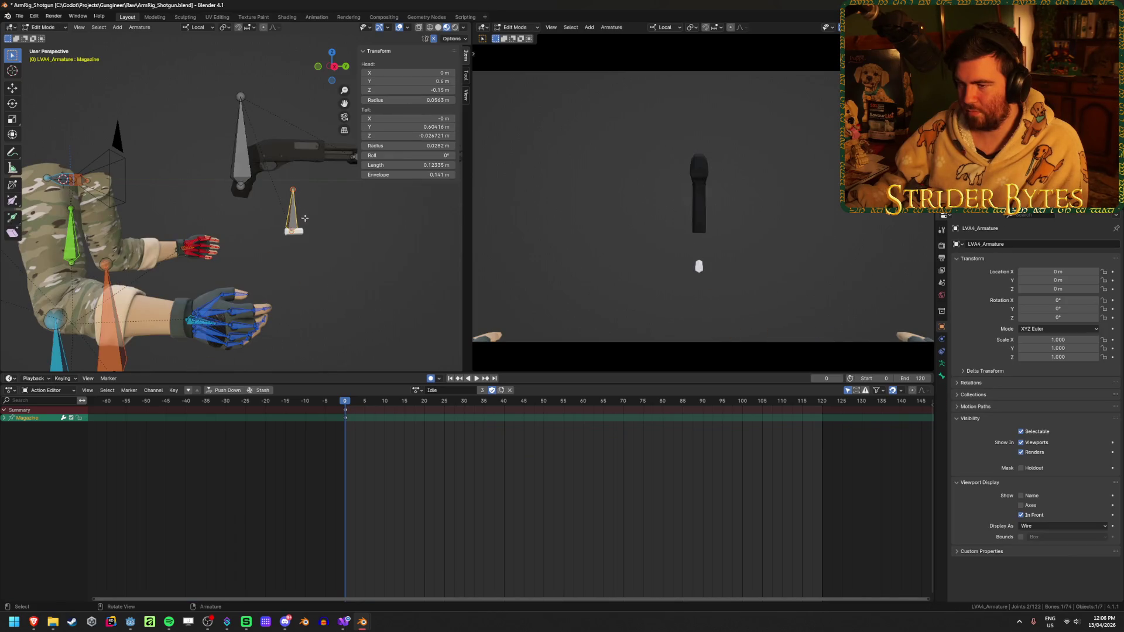
key("ctrl+Tab")
left_click(303, 254)
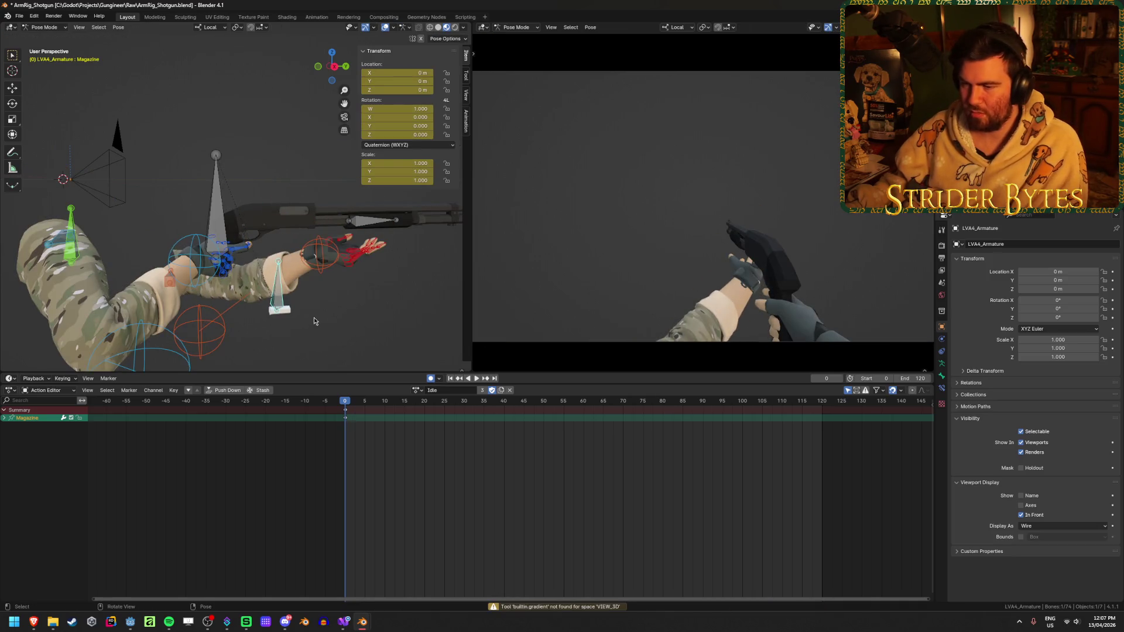
middle_click_drag(310, 320, 331, 232, "shift")
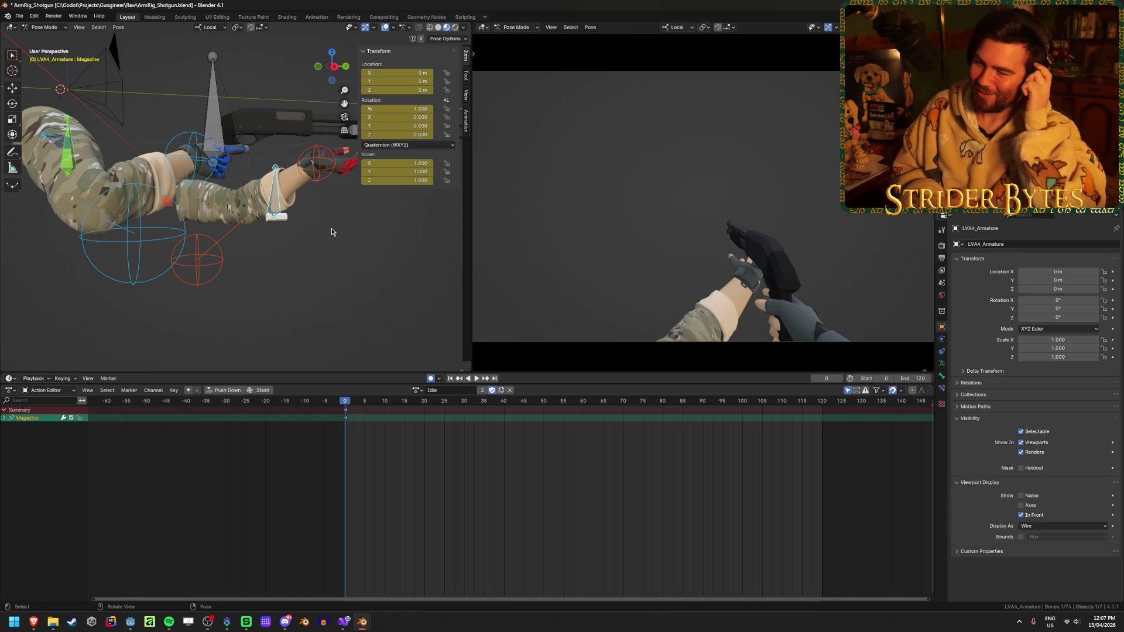
scroll(331, 231, "up", 6)
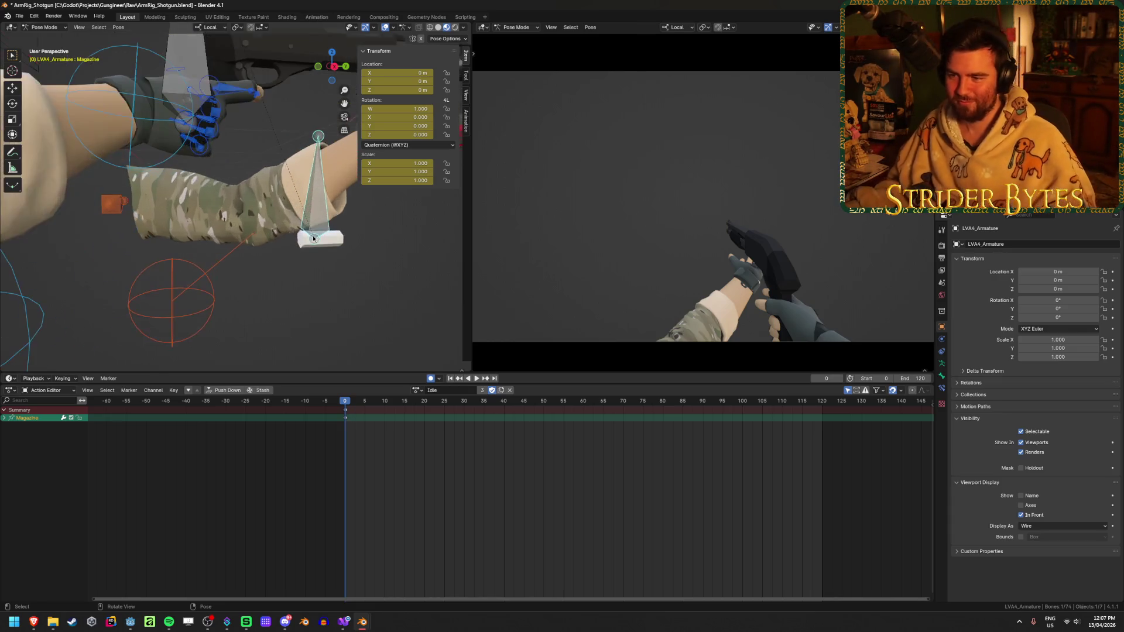
scroll(248, 258, "up", 4)
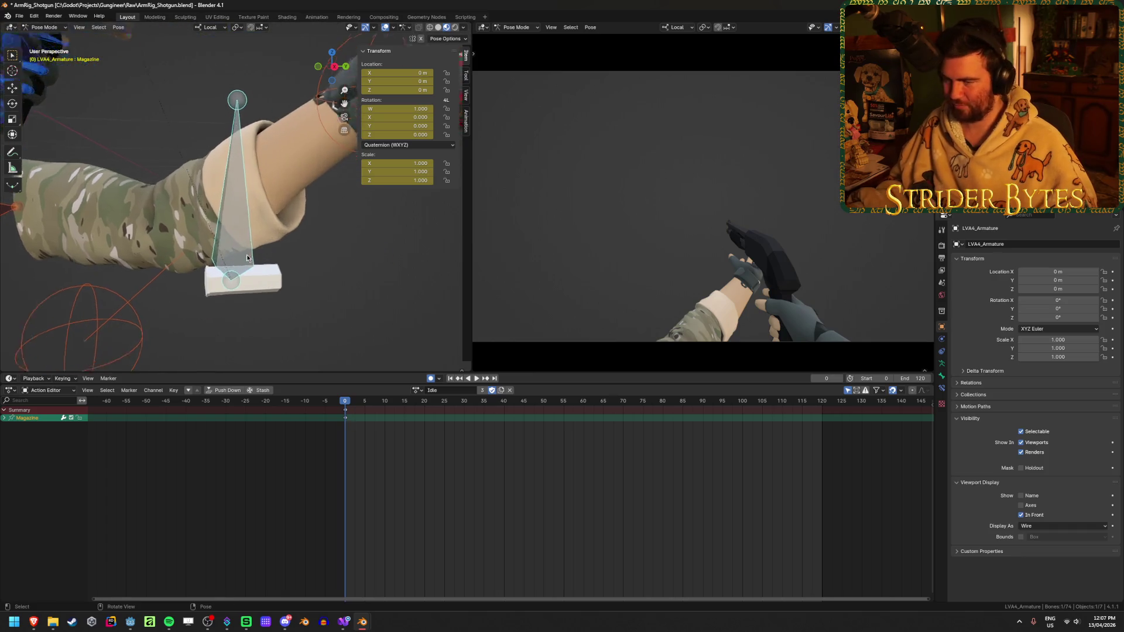
mouse_move(248, 254)
middle_mouse_down()
mouse_move(317, 238)
mouse_move(275, 234)
middle_mouse_up()
key("Tab")
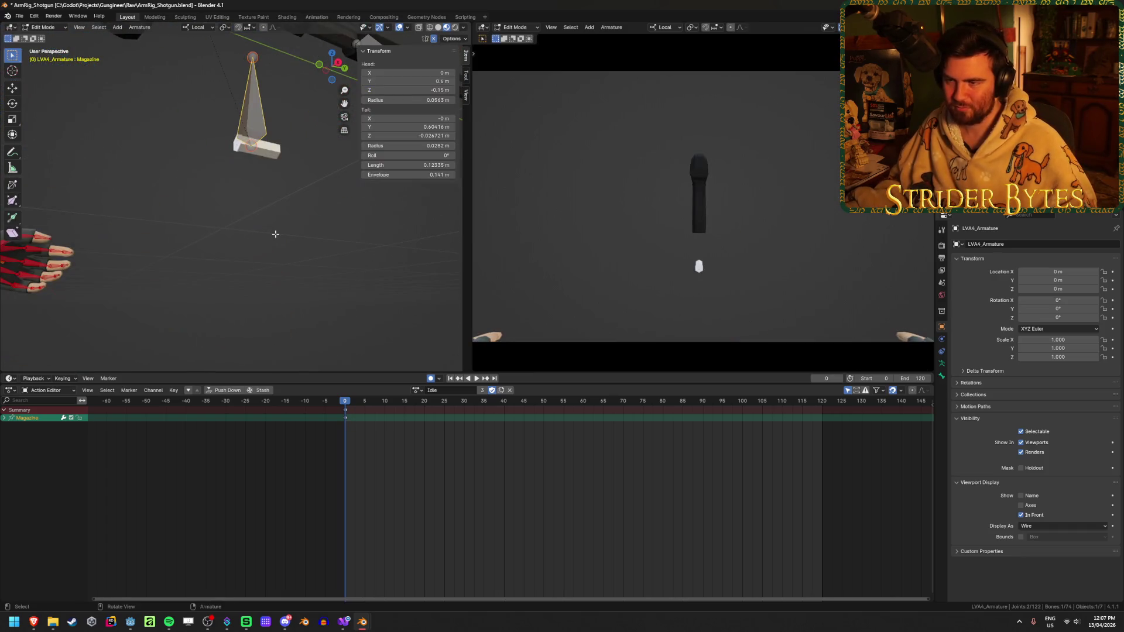
- Leave the Cube.001 mesh and put the LVA4_Armature into Edit Mode
key("ctrl+Tab")
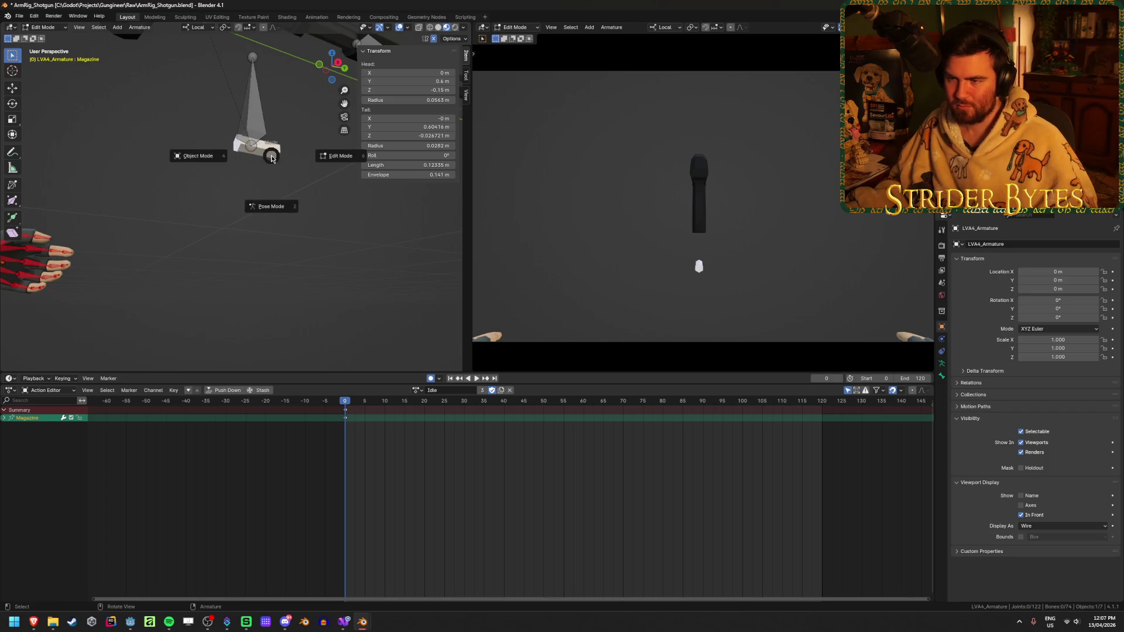
left_click(205, 156)
middle_click_drag(293, 269, 158, 256)
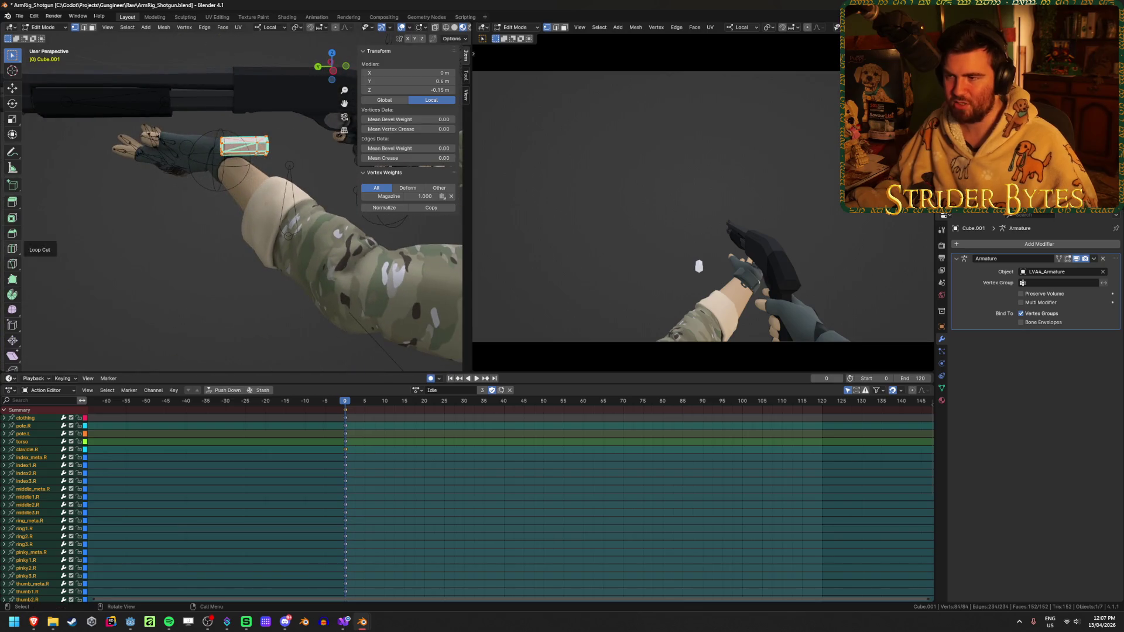
scroll(242, 213, "down", 5)
middle_click_drag(242, 213, 269, 199)
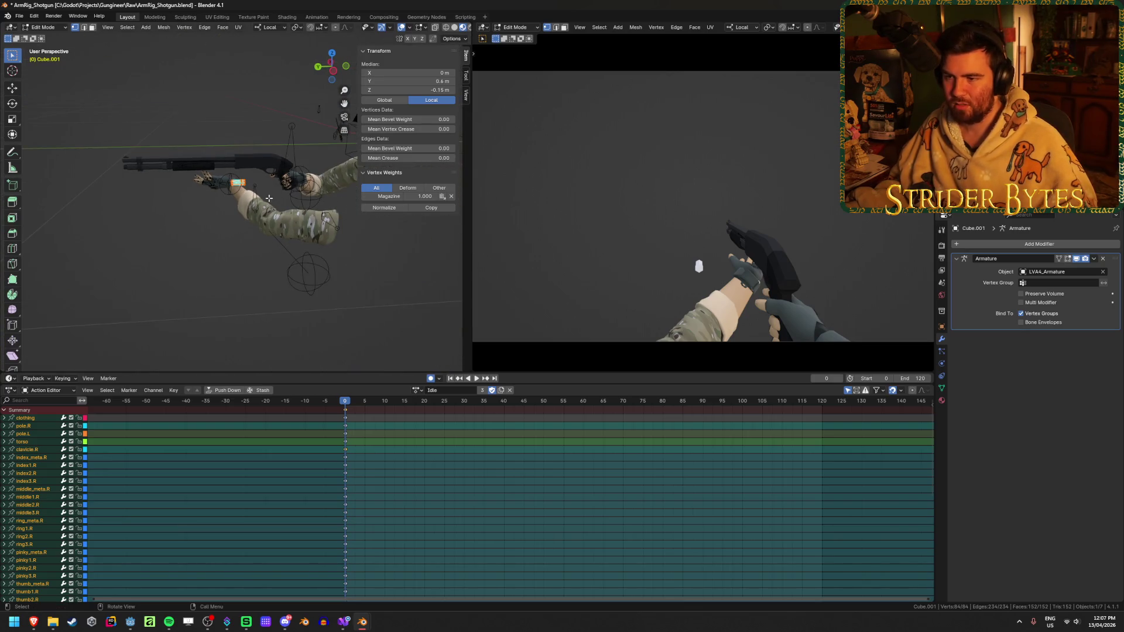
key("Tab")
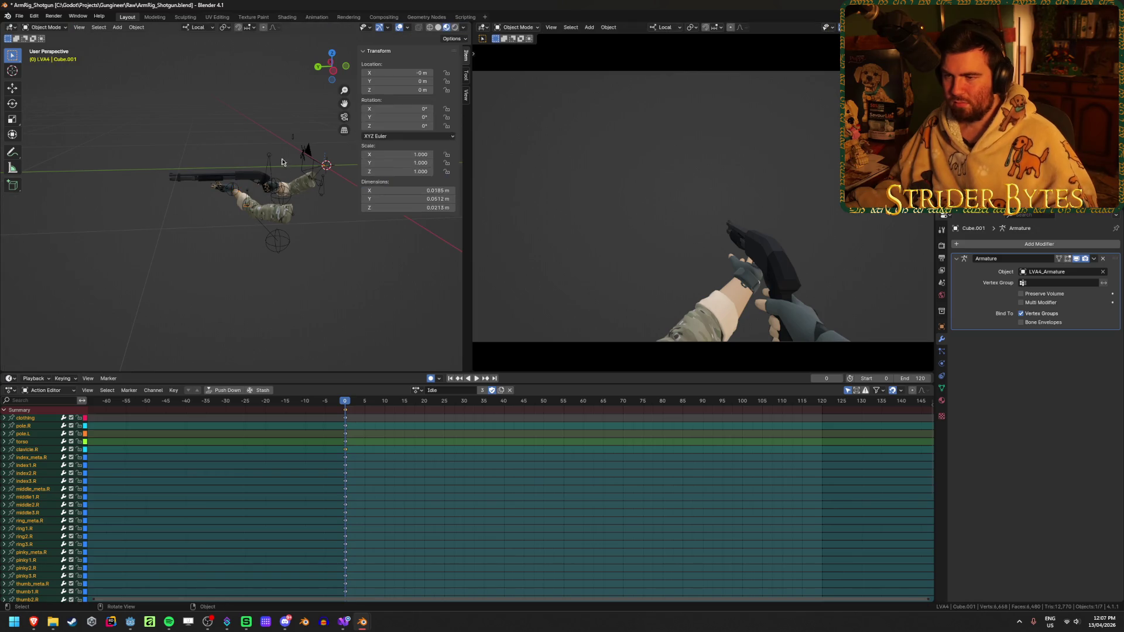
left_click(267, 159)
key("Tab")
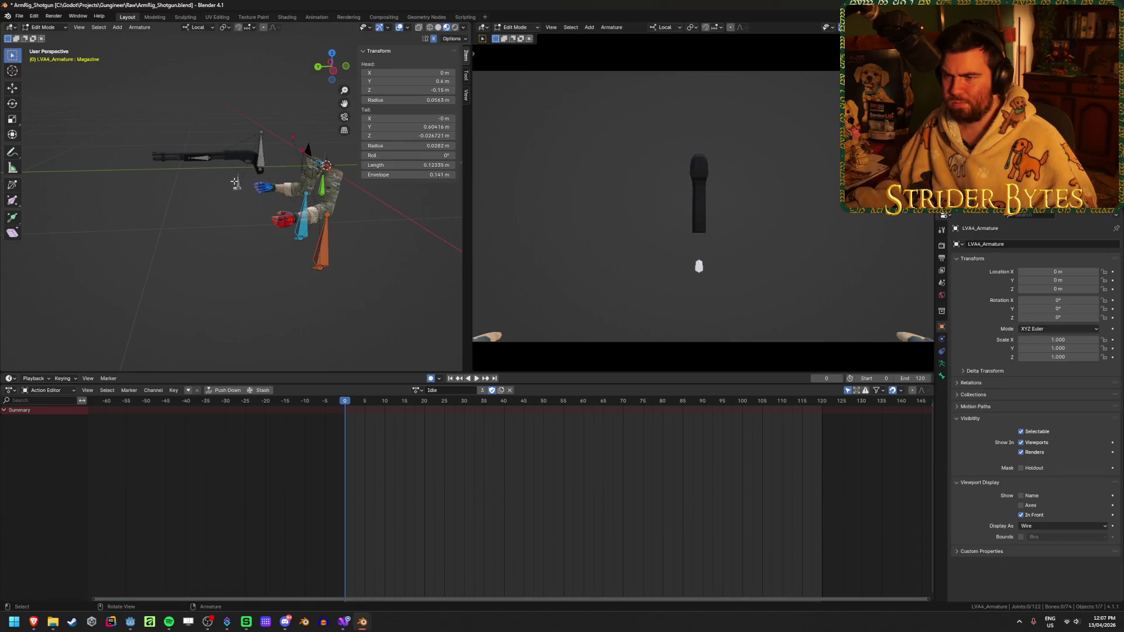
- Set the Magazine bone's tail Y to 0.6
scroll(240, 210, "up", 6)
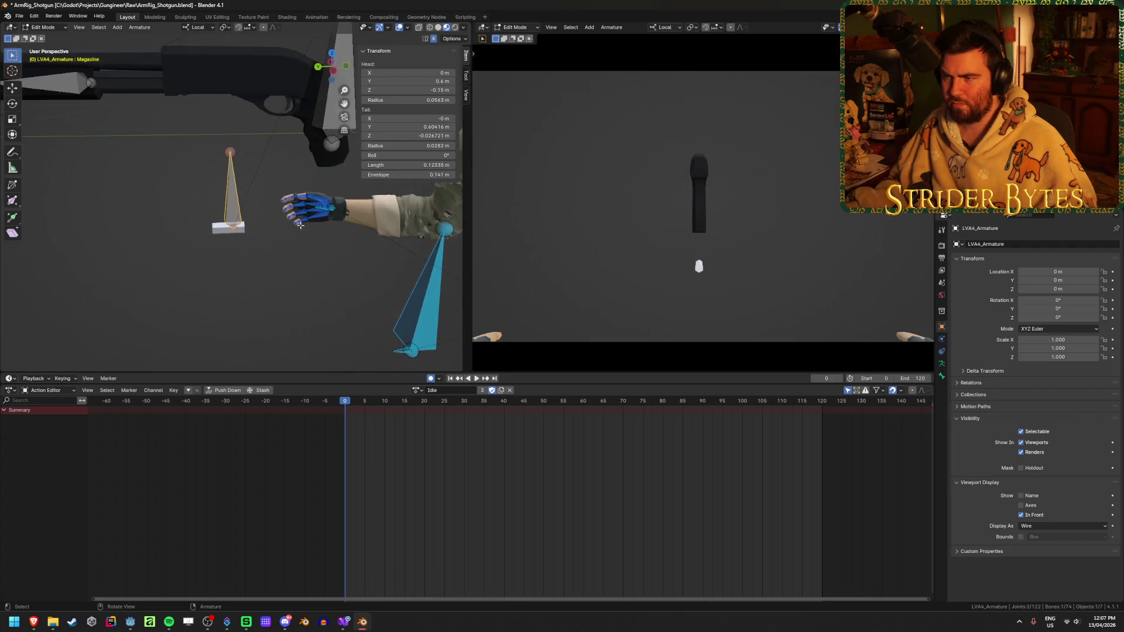
scroll(299, 218, "up", 1)
left_click(417, 127)
type("0.6")
key("Return")
- Set the Magazine bone's tail Z to -0.05
left_click(419, 135)
type("0")
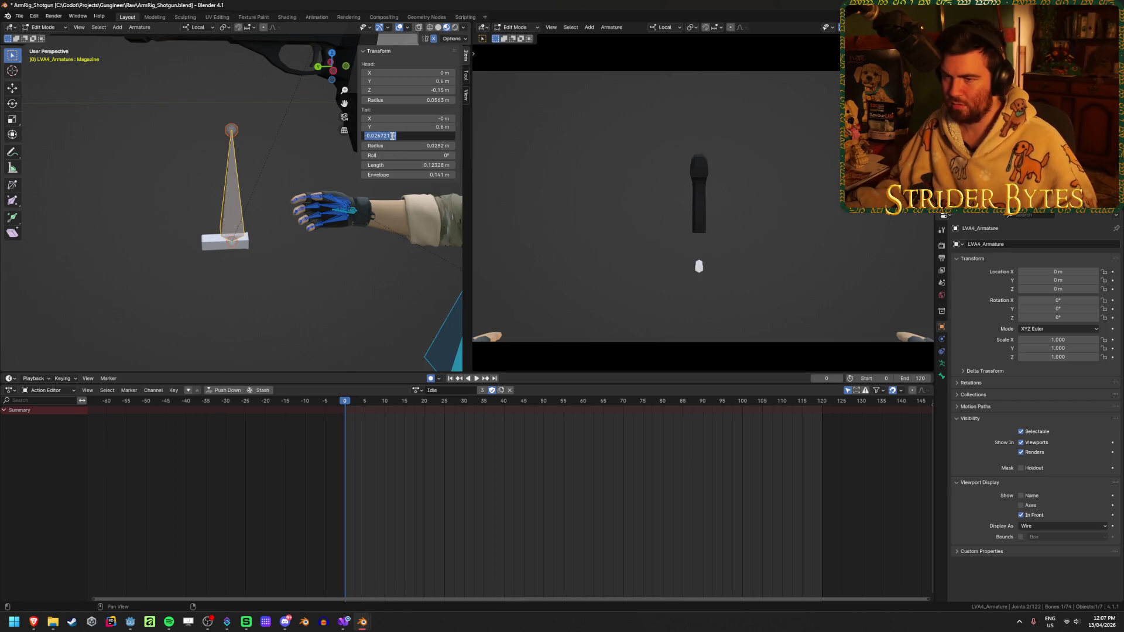
key("Return")
left_click(415, 135)
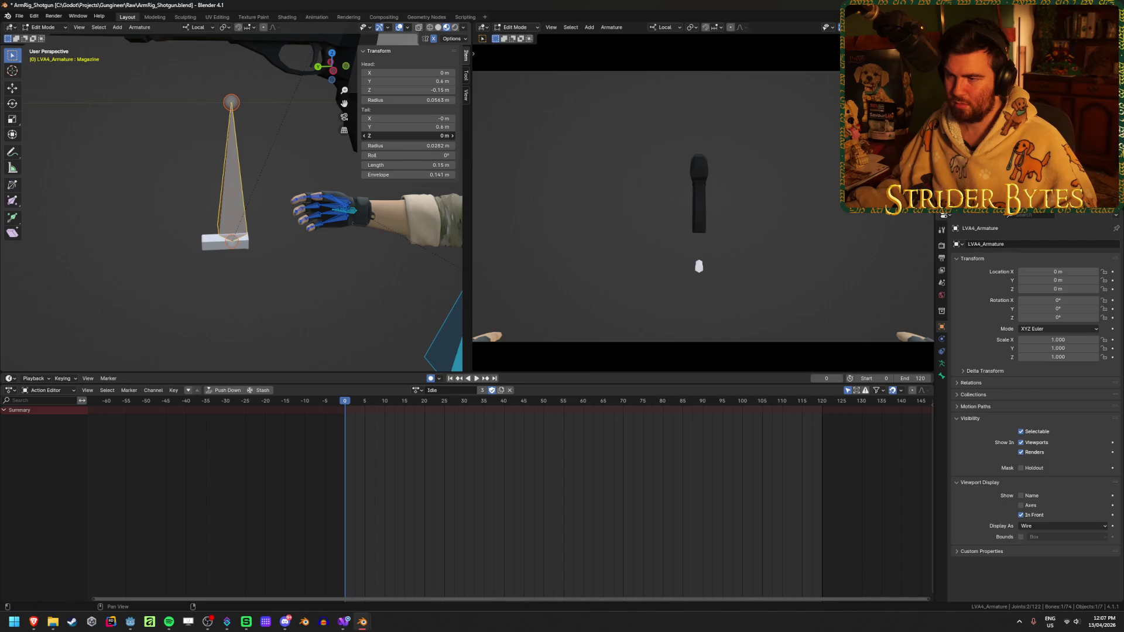
mouse_move(414, 136)
left_mouse_down()
mouse_move(463, 136)
mouse_move(414, 136)
left_mouse_up()
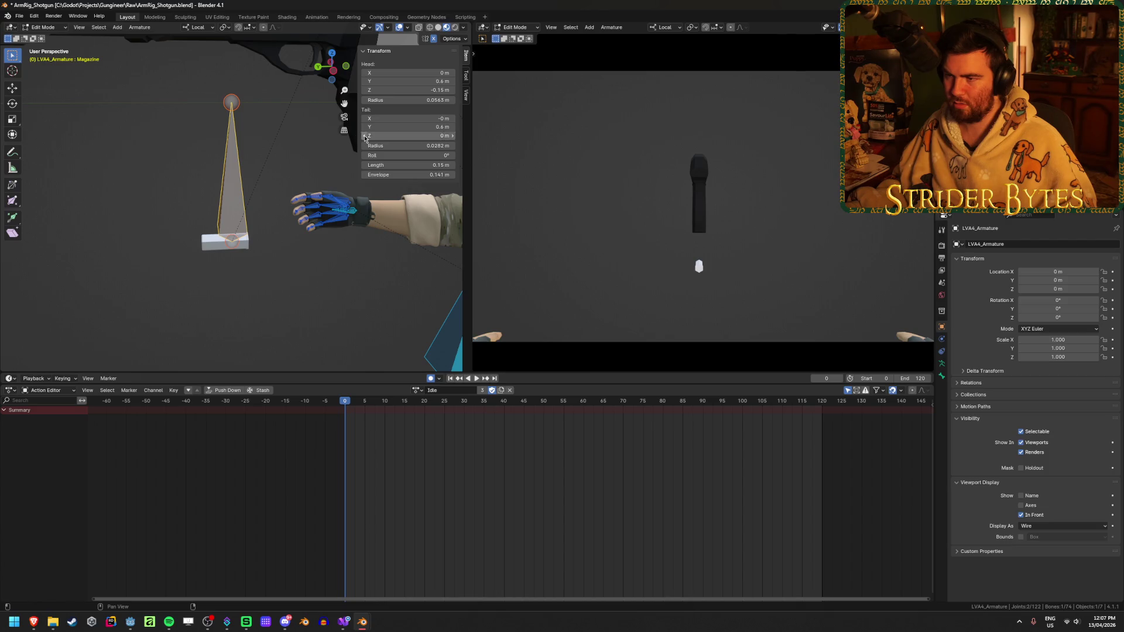
left_click(410, 137)
key("BackSpace")
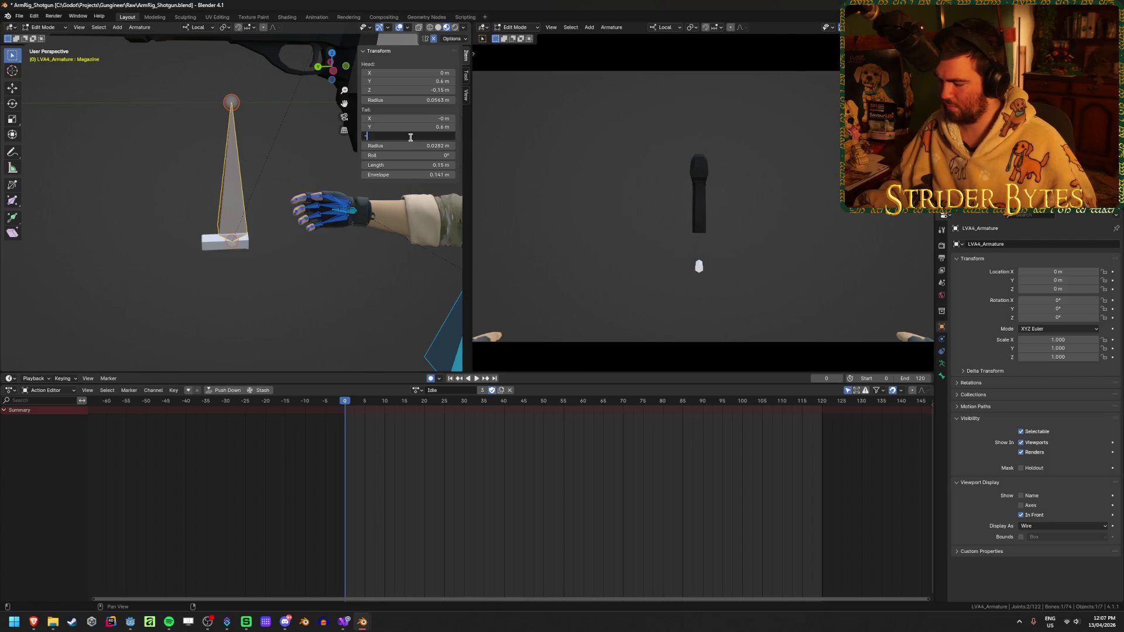
type("-0.1")
key("Return")
type("-0.05")
key("Return")
- In an orthographic side view, move the Magazine bone up onto the shotgun
left_click(326, 330)
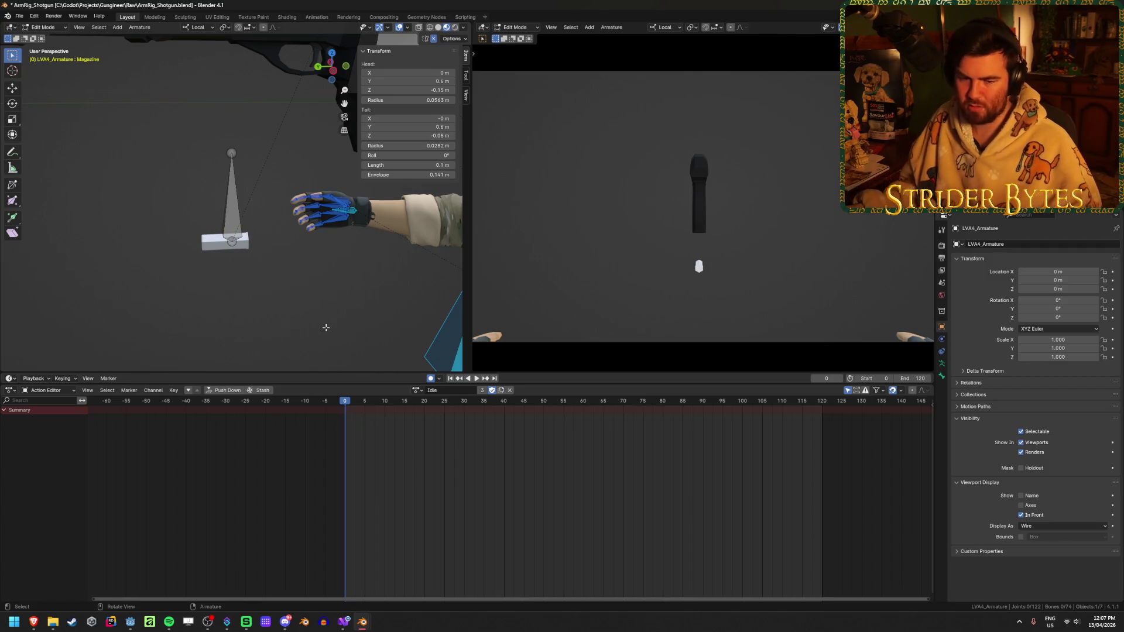
mouse_move(353, 349)
middle_mouse_down()
mouse_move(309, 281)
mouse_move(226, 284)
mouse_move(208, 263)
mouse_move(128, 244)
middle_mouse_up()
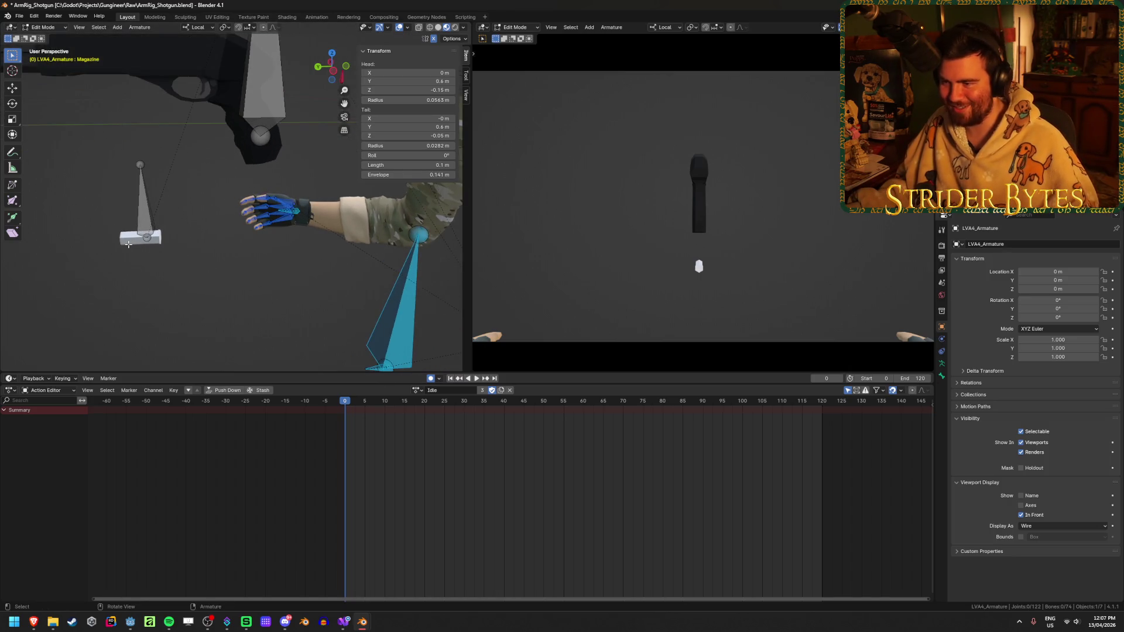
key("Tab")
mouse_move(221, 238)
middle_mouse_down()
mouse_move(247, 236)
mouse_move(225, 226)
middle_mouse_up()
key("Tab")
key("Tab")
key("Tab")
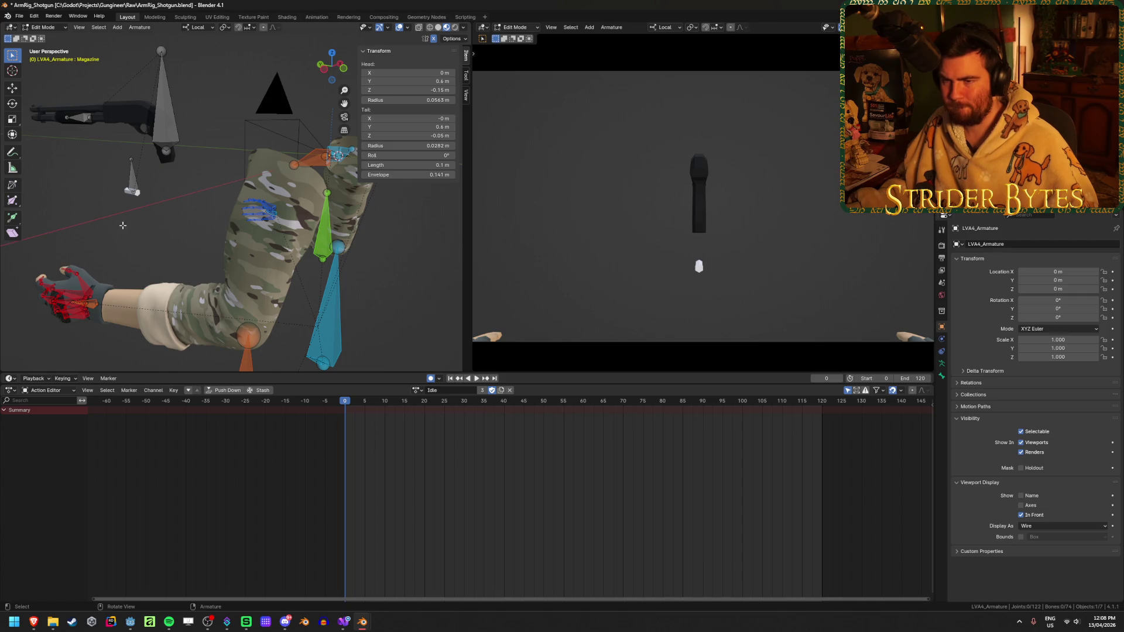
mouse_move(132, 184)
middle_mouse_down()
mouse_move(243, 324)
mouse_move(219, 259)
middle_mouse_up()
key("KP_3")
key("KP_1")
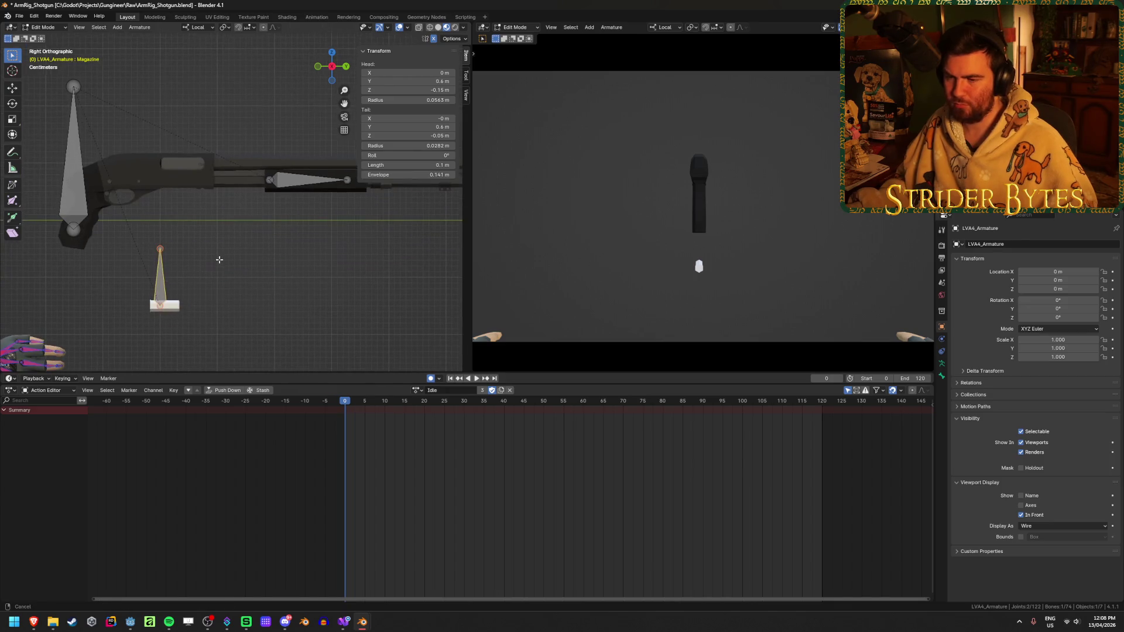
key("g")
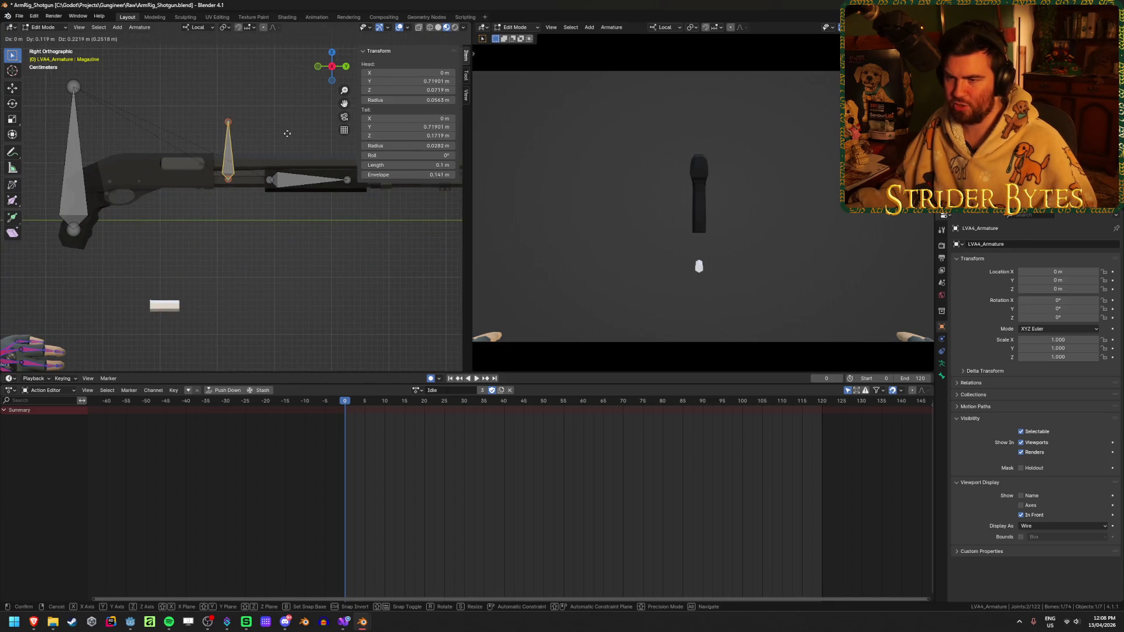
left_click(285, 133)
- Switch the armature into Pose Mode and test-grab a bone without keeping the move
key("Tab")
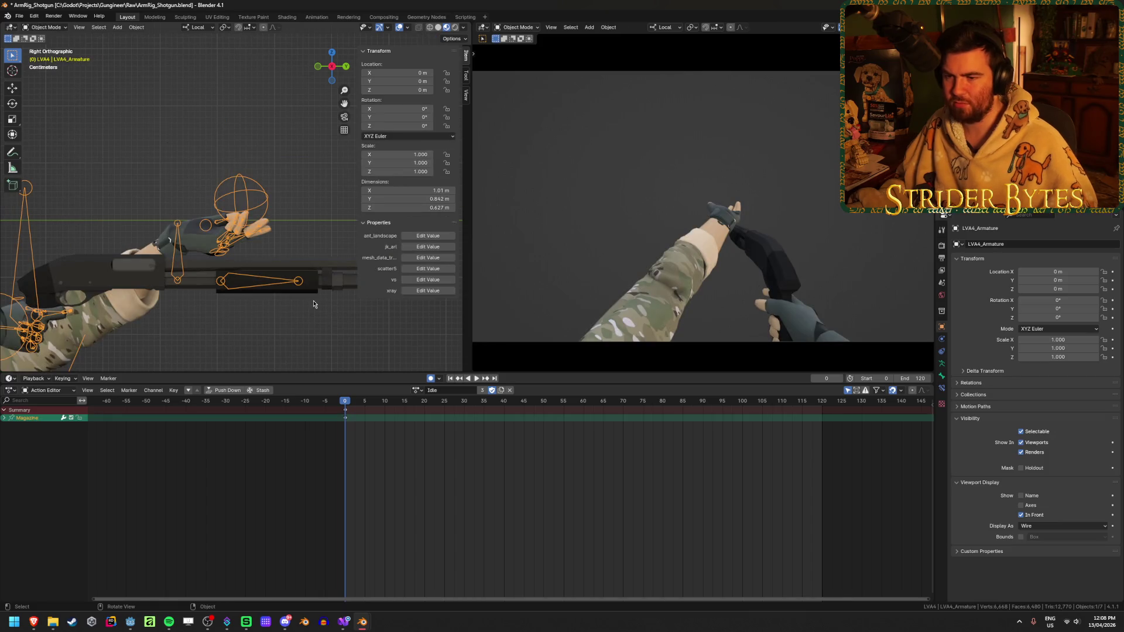
key("Tab")
key("ctrl+Tab")
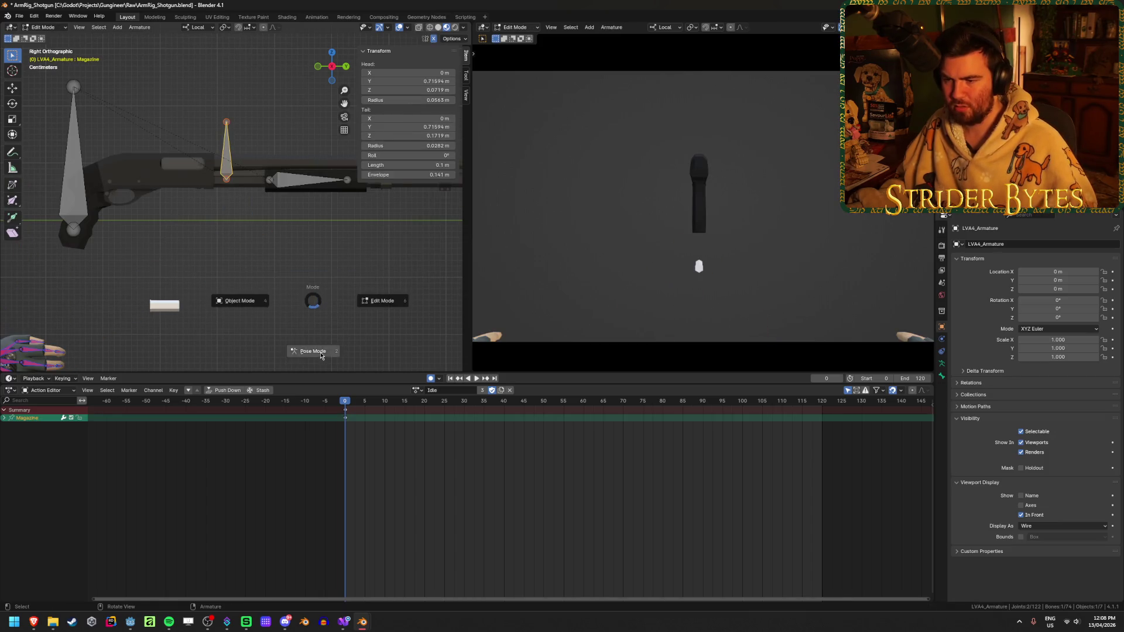
left_click(321, 353)
key("g")
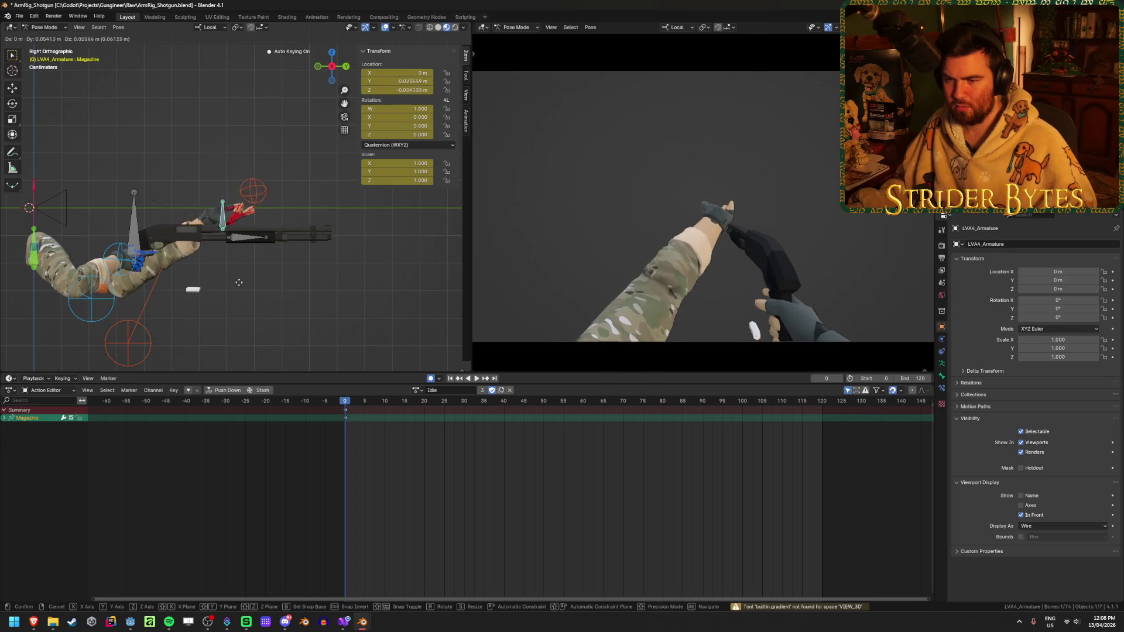
key("Escape")
key("Tab")
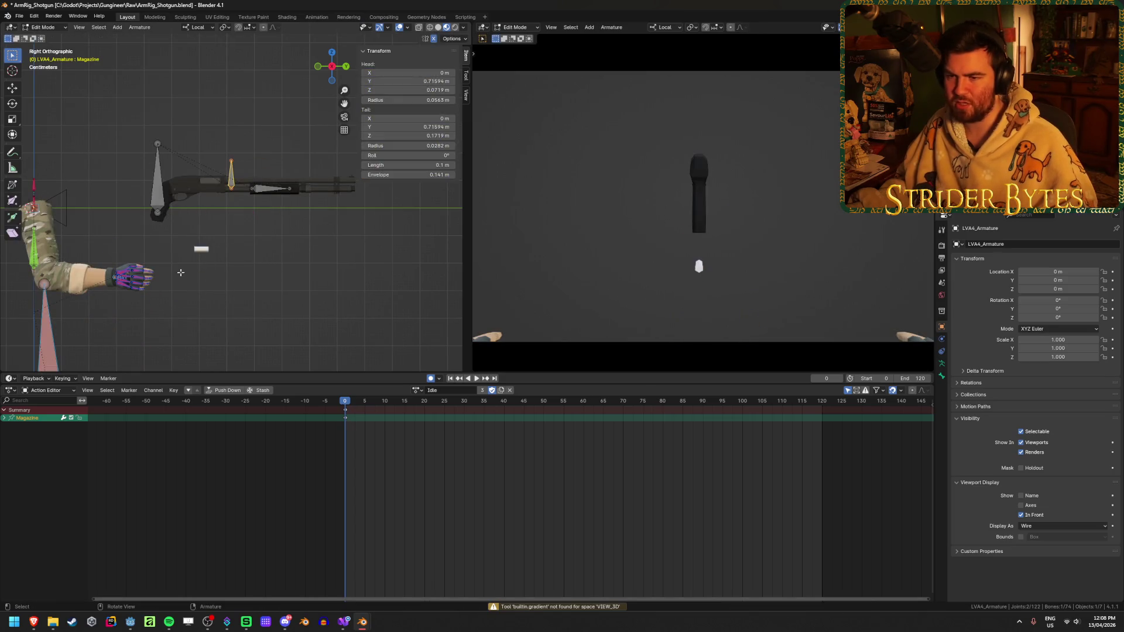
key("ctrl+z")
key("ctrl+z")
key("ctrl+z")
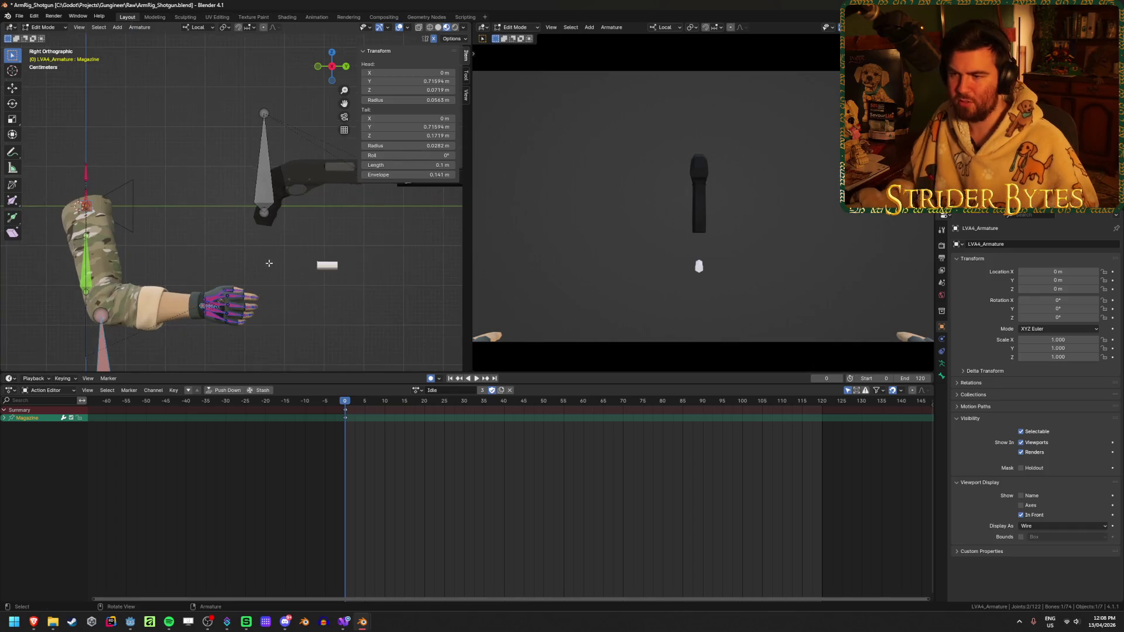
- Deselect the bones and enter Edit Mode on the Cube.001 mesh
left_click(168, 334)
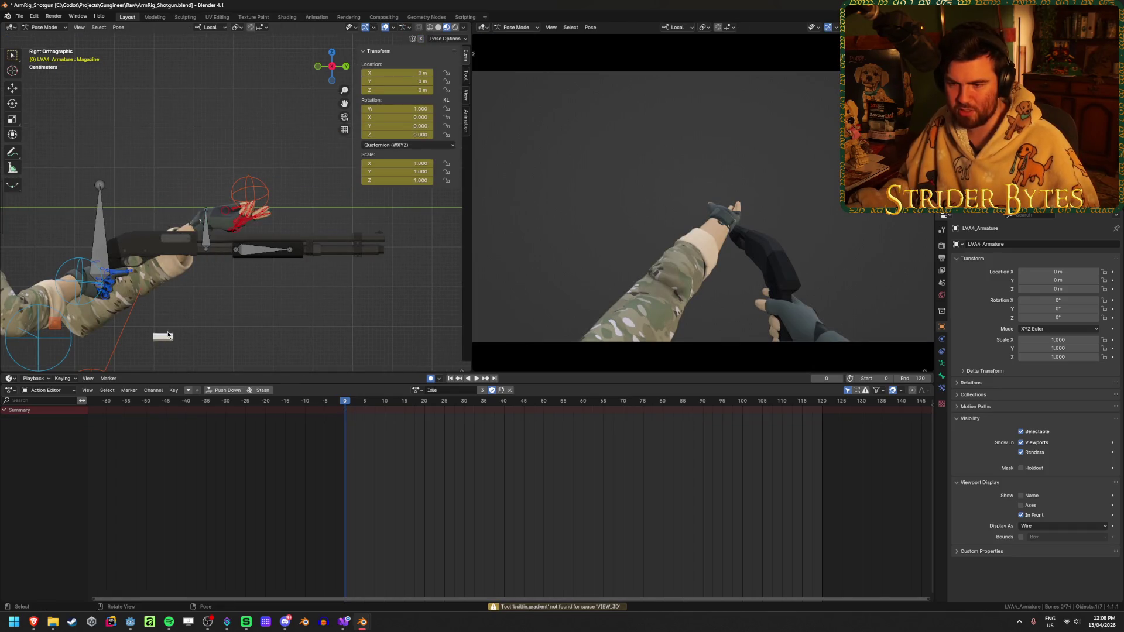
key("ctrl+Tab")
left_click(163, 338)
key("Tab")
- Move the Cube.001 mesh up and right, then reselect it for editing
scroll(275, 274, "up", 5)
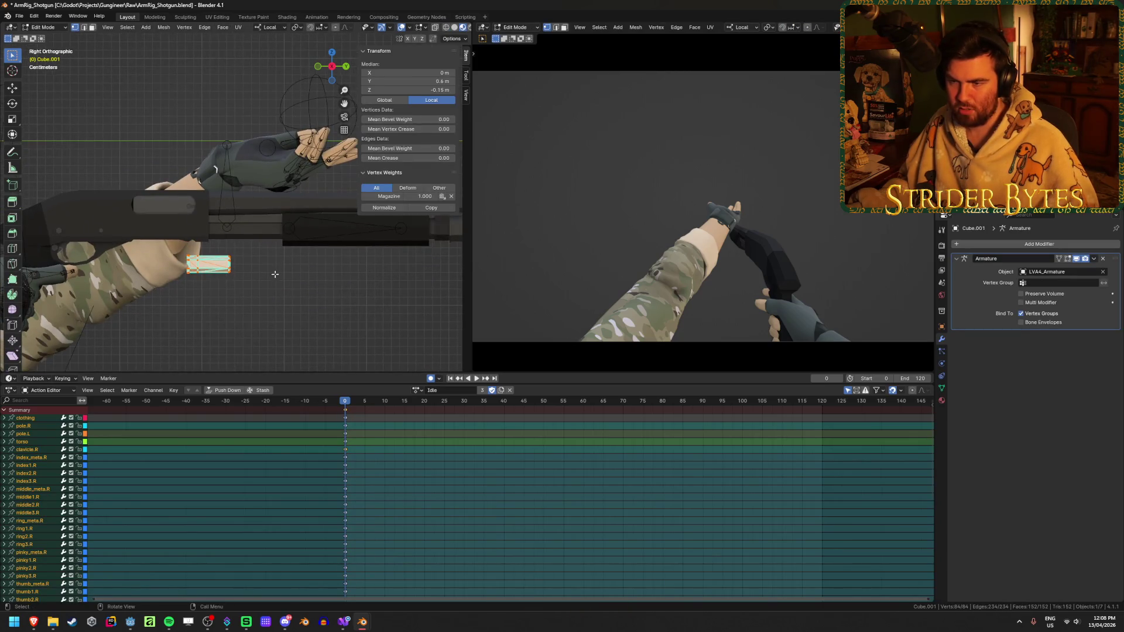
key("g")
left_click(300, 238)
middle_click_drag(300, 238, 207, 278)
key("Tab")
left_click(123, 240)
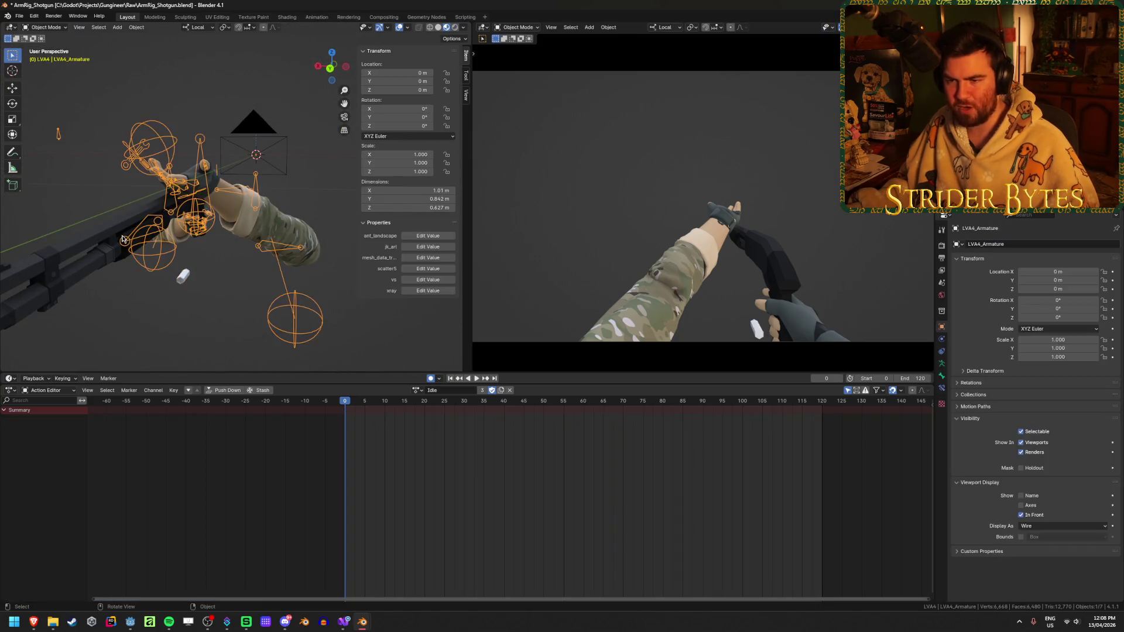
left_click(126, 256)
left_click(185, 280)
key("Tab")
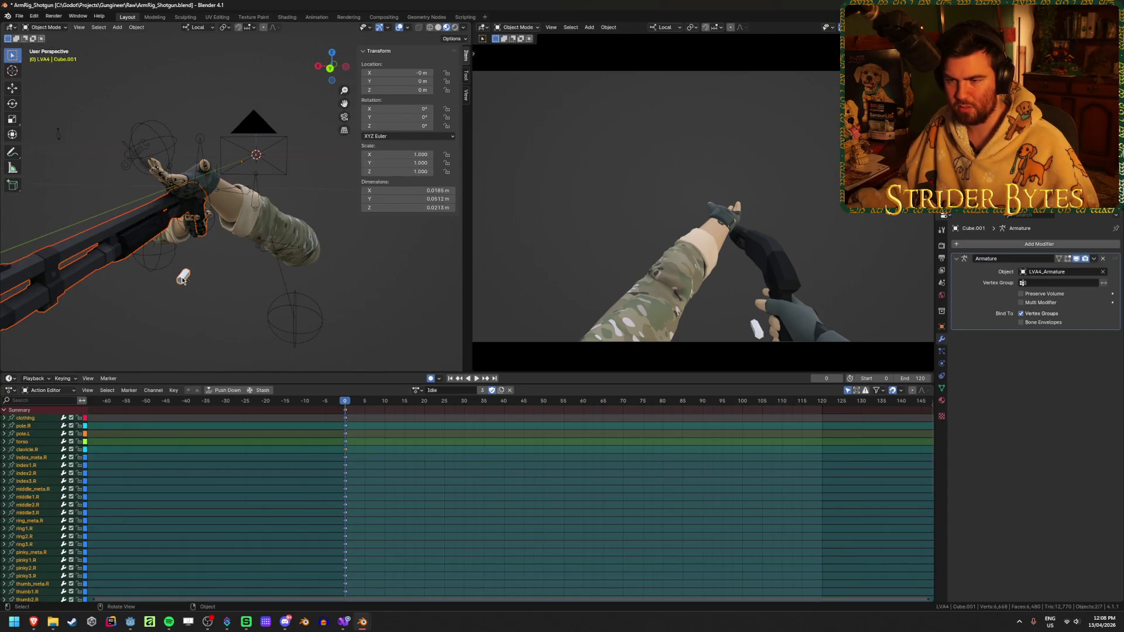
- Box-select the magazine vertices in X-ray and move them into the shotgun tube
scroll(187, 266, "up", 5)
left_click(187, 265)
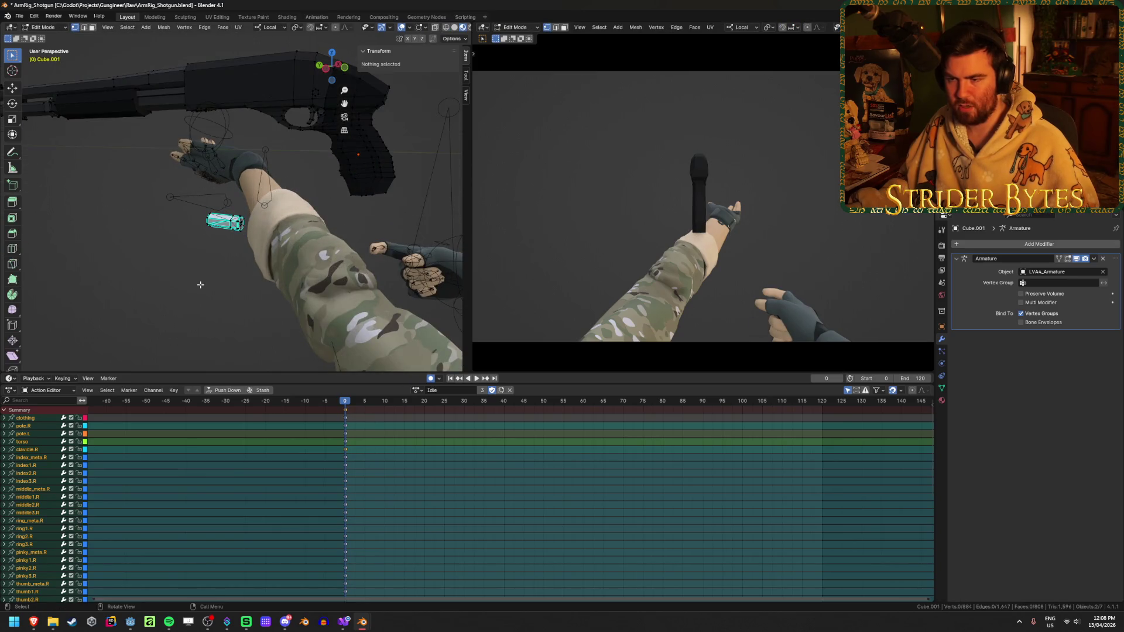
key("alt+z")
left_click_drag(176, 266, 282, 182)
key("alt+z")
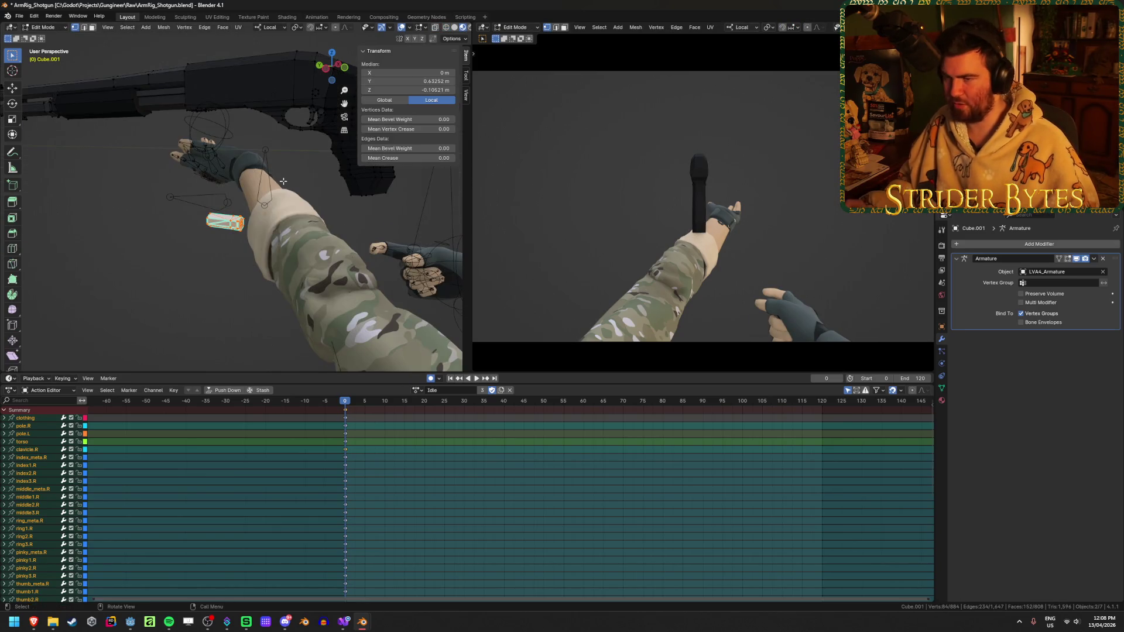
key("KP_3")
mouse_move(246, 211)
middle_mouse_down("shift")
mouse_move(245, 250)
mouse_move(216, 279)
middle_mouse_up("shift")
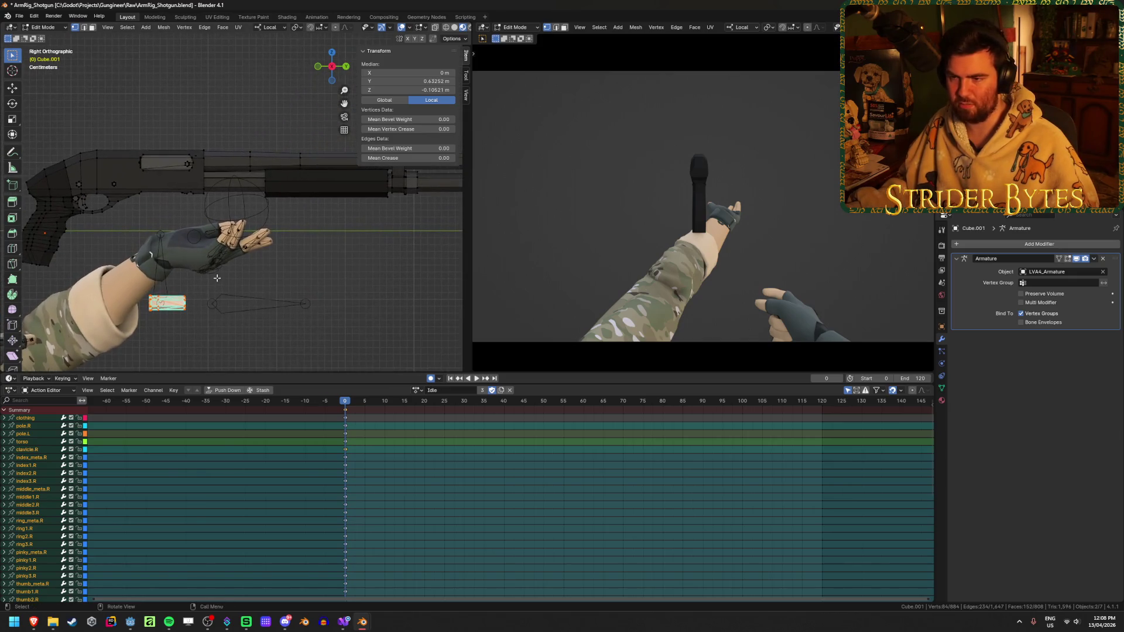
key("g")
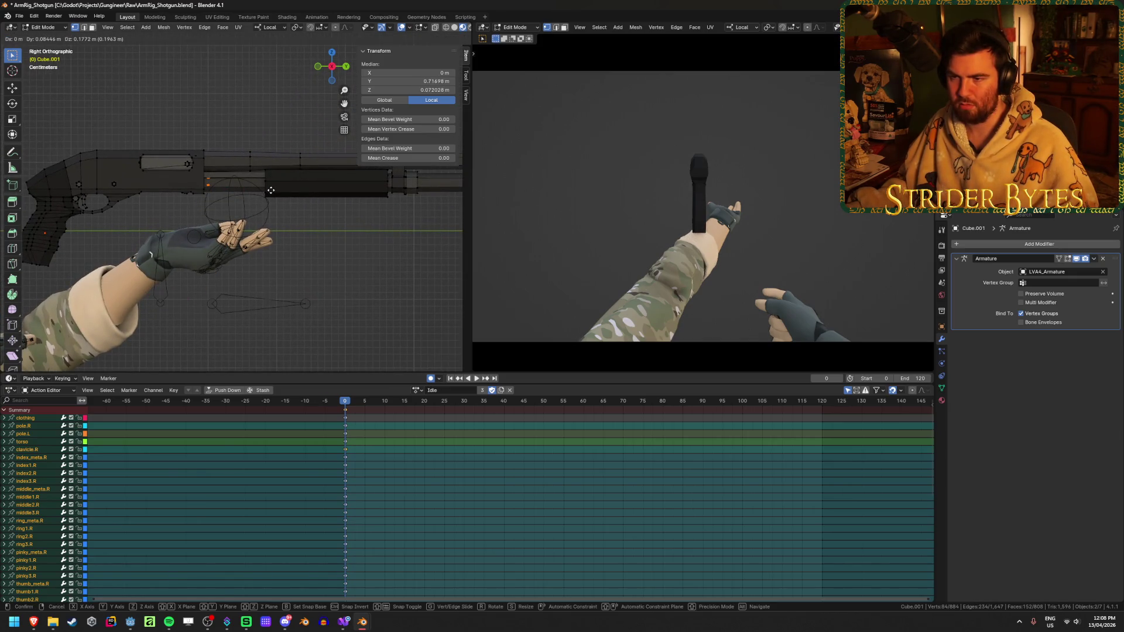
left_click(271, 190)
- Nudge the magazine vertices slightly left to line up with the Magazine bone
scroll(271, 190, "up", 3)
key("alt+z")
mouse_move(258, 223)
middle_mouse_down("shift")
mouse_move(240, 243)
mouse_move(255, 269)
middle_mouse_up("shift")
key("g")
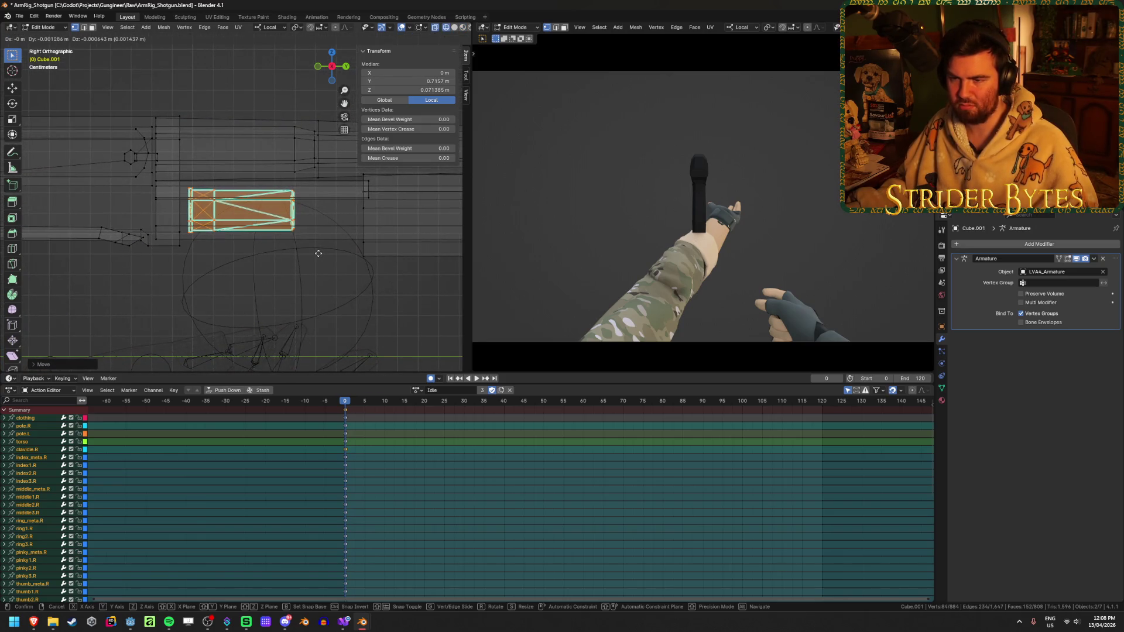
left_click(314, 267)
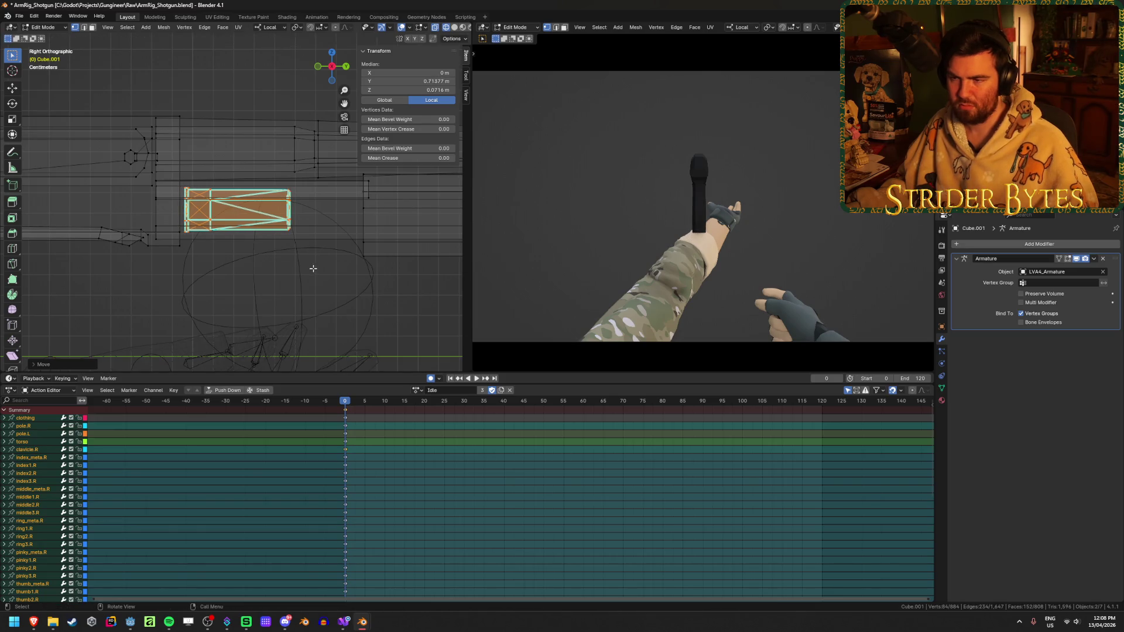
- Return to the armature's Edit Mode and select the Magazine bone
key("Tab")
key("alt+z")
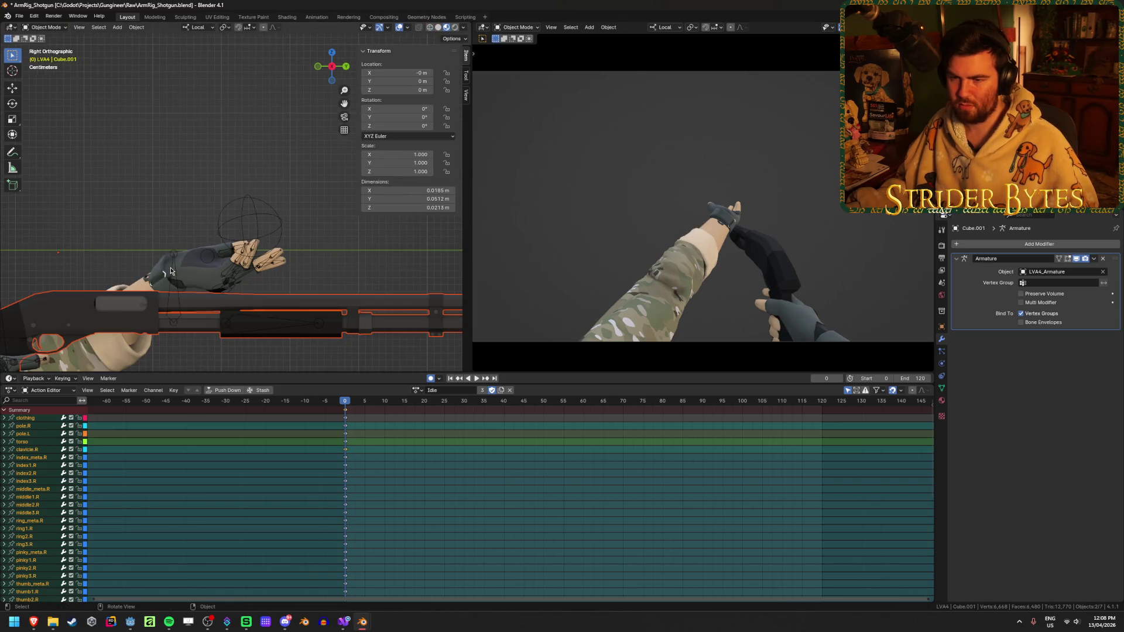
left_click(170, 267)
key("Tab")
left_click(239, 175)
scroll(260, 241, "up", 8)
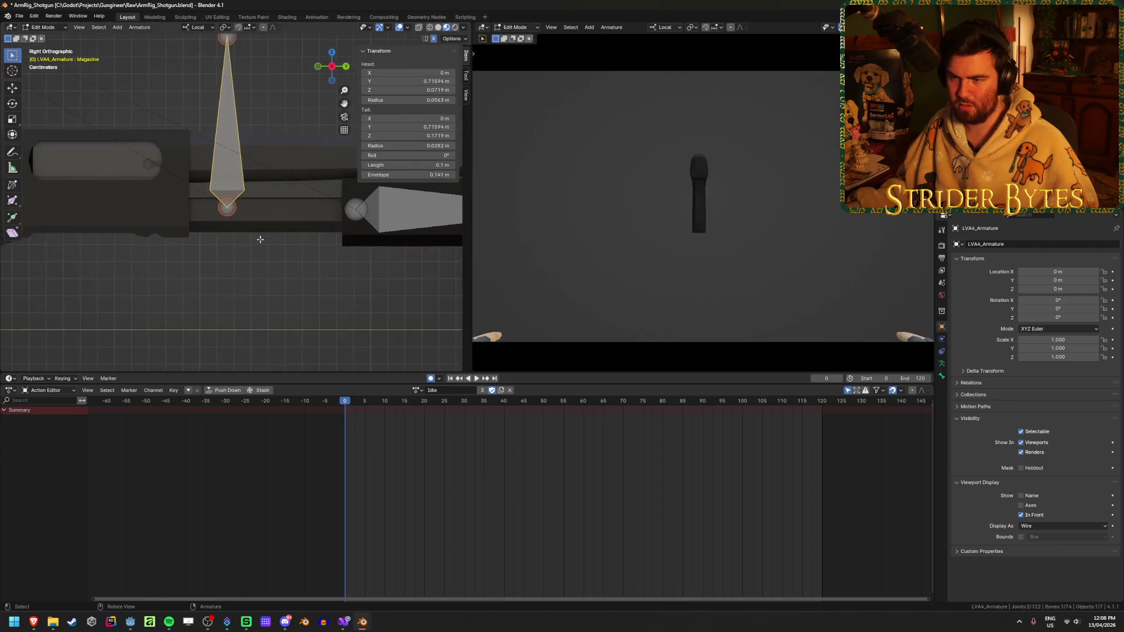
- Shift the Magazine bone along its Y axis and leave Edit Mode
key("g")
key("y")
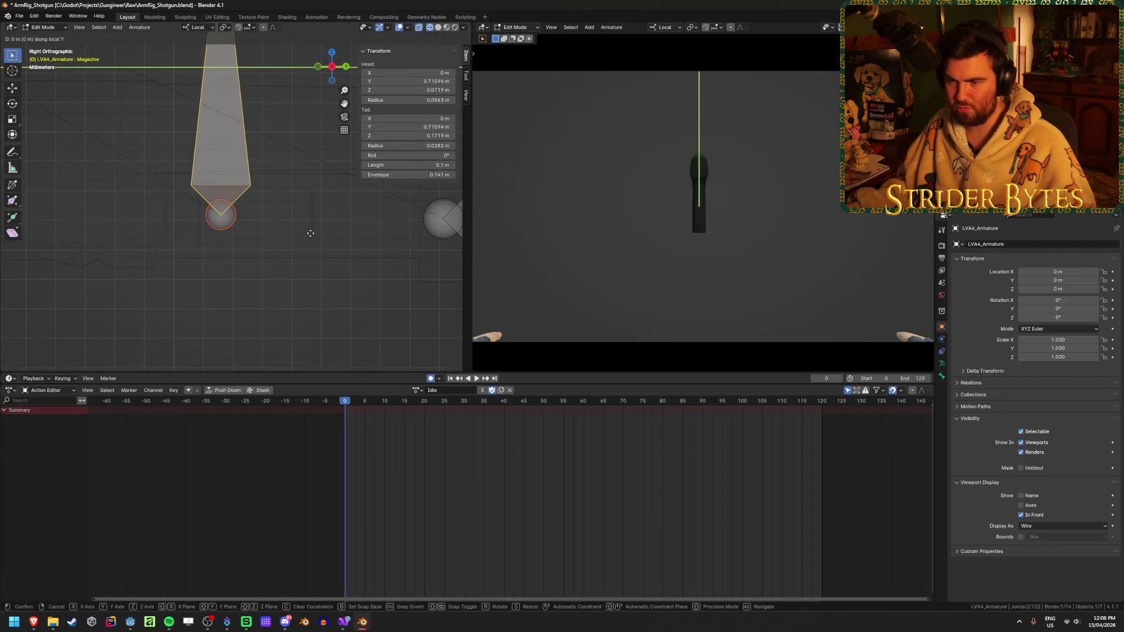
left_click(253, 238)
scroll(278, 304, "down", 5)
key("Tab")
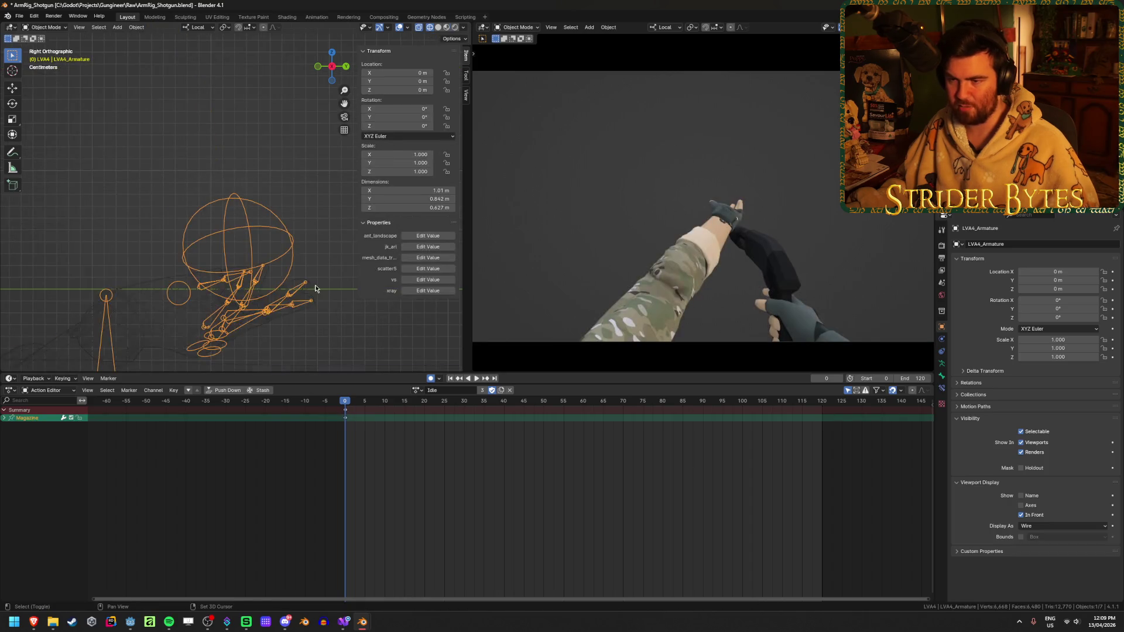
mouse_move(272, 119)
middle_mouse_down()
mouse_move(281, 162)
mouse_move(117, 179)
mouse_move(152, 193)
middle_mouse_up()
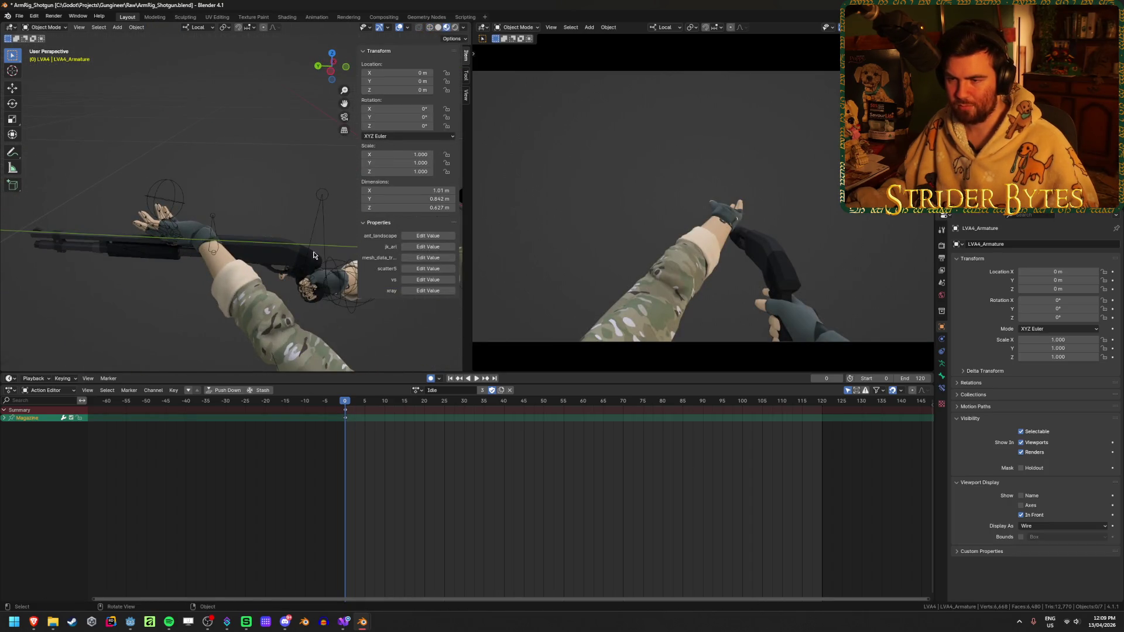
- Enter Pose Mode on the arms rig and widen the left 3D viewport
key("ctrl+Tab")
key("g")
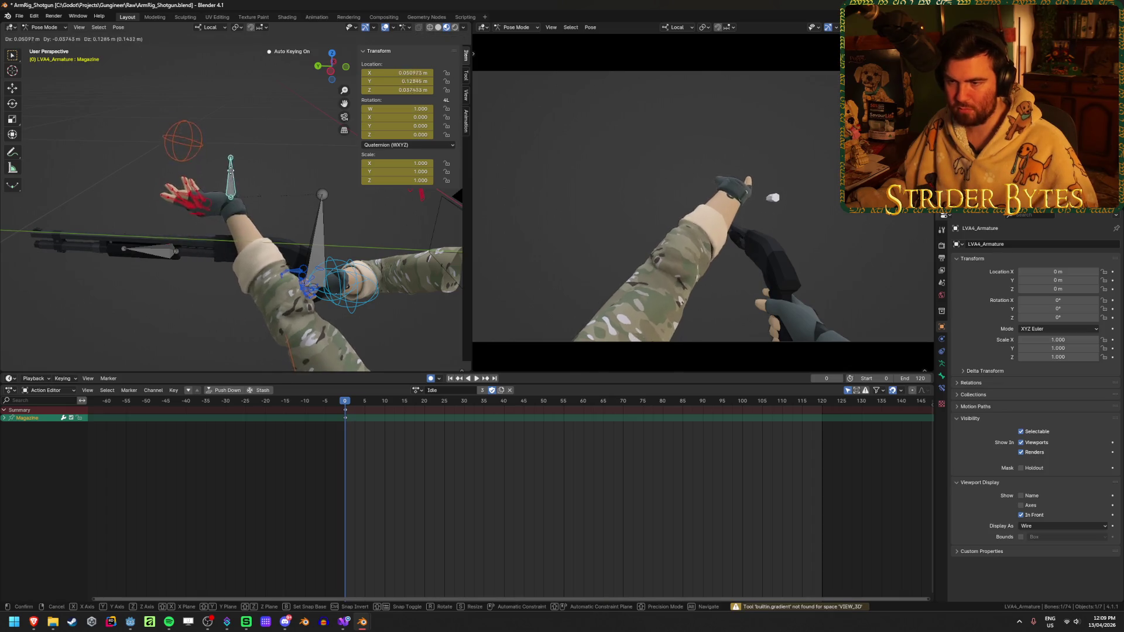
key("Escape")
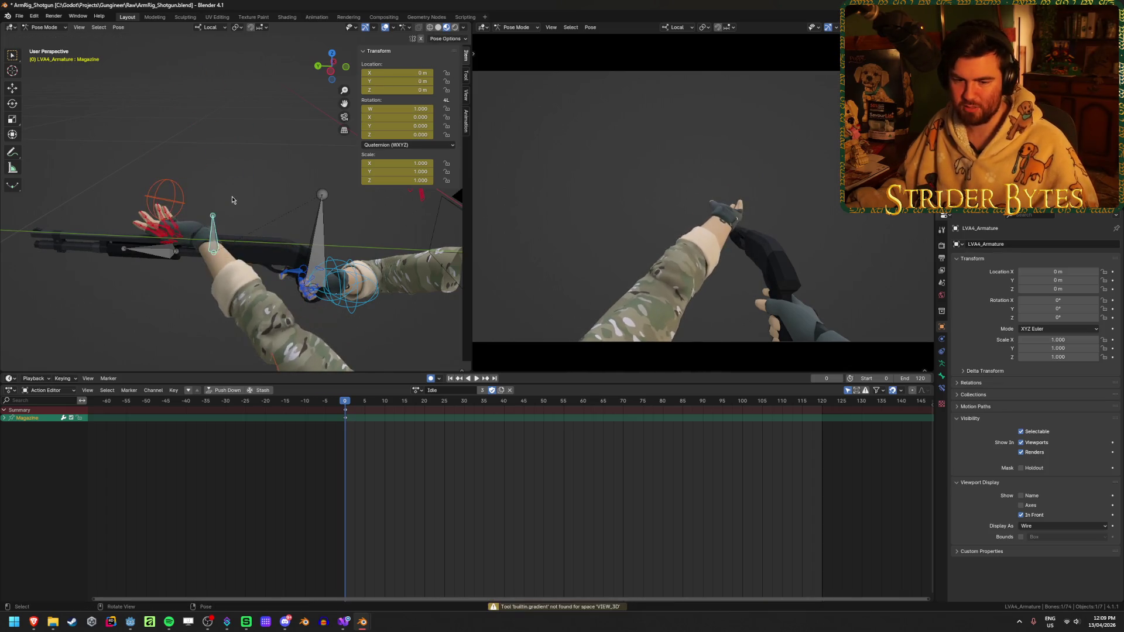
middle_click_drag(304, 269, 464, 257, "shift")
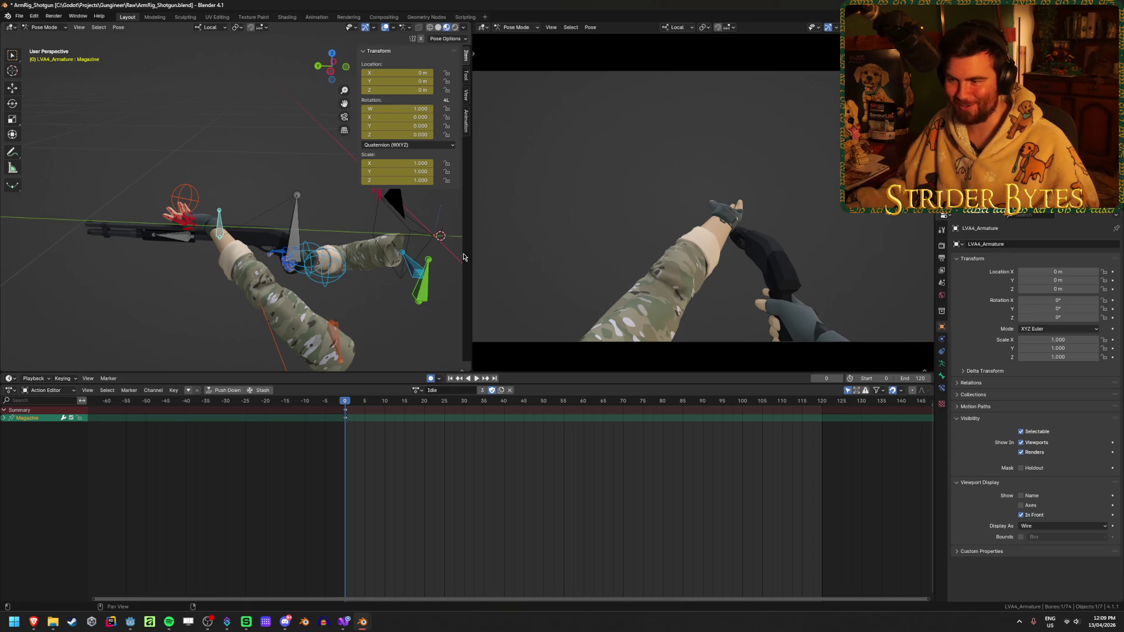
mouse_move(471, 245)
left_mouse_down()
mouse_move(560, 246)
mouse_move(352, 274)
mouse_move(221, 273)
mouse_move(527, 273)
mouse_move(514, 273)
left_mouse_up()
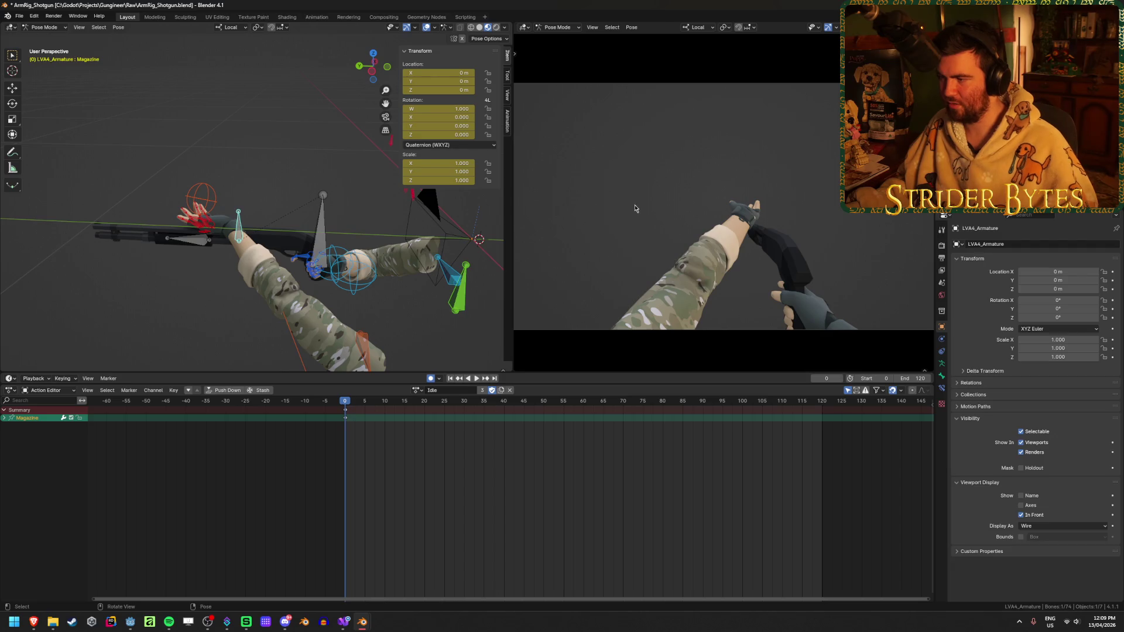
scroll(637, 211, "down", 3)
scroll(648, 215, "up", 3)
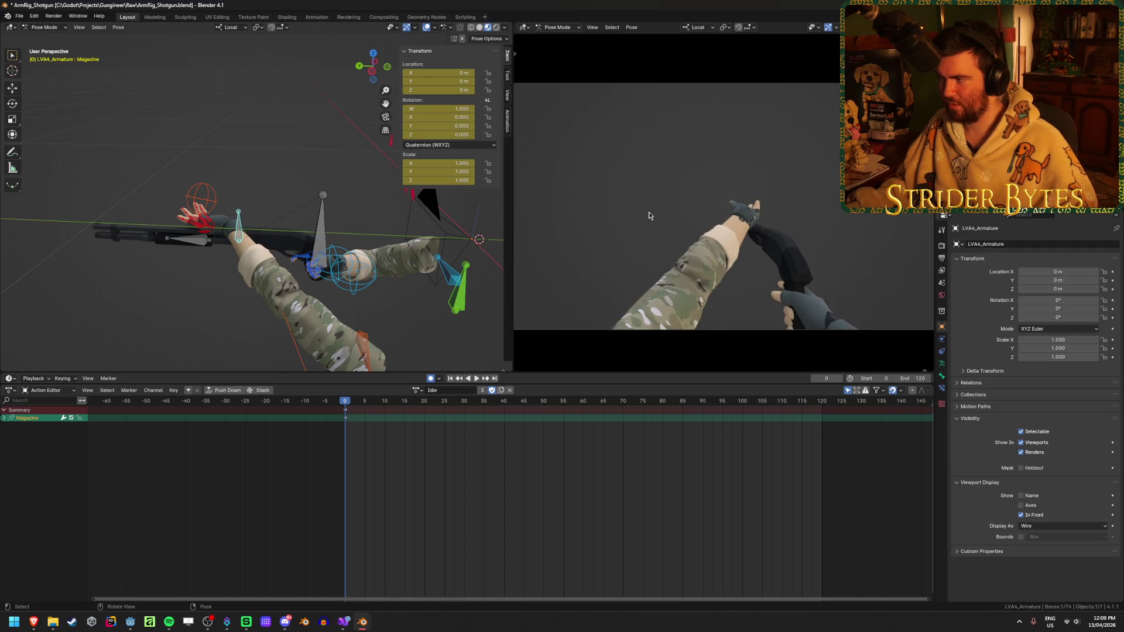
scroll(647, 215, "down", 2)
scroll(648, 215, "up", 2)
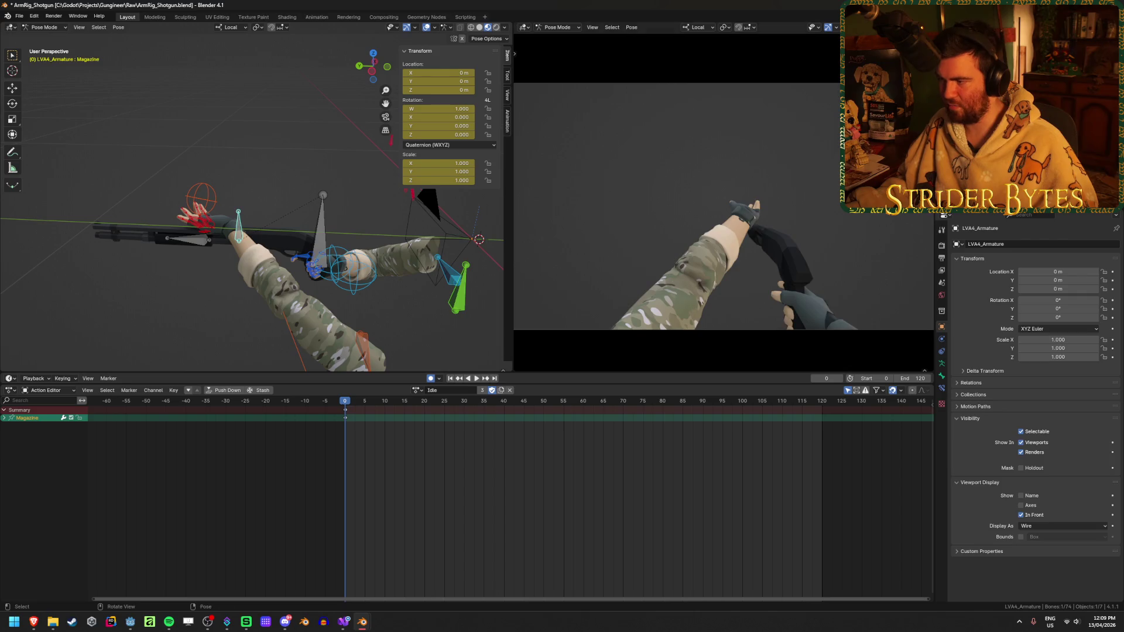
scroll(916, 217, "down", 1)
scroll(916, 217, "up", 1)
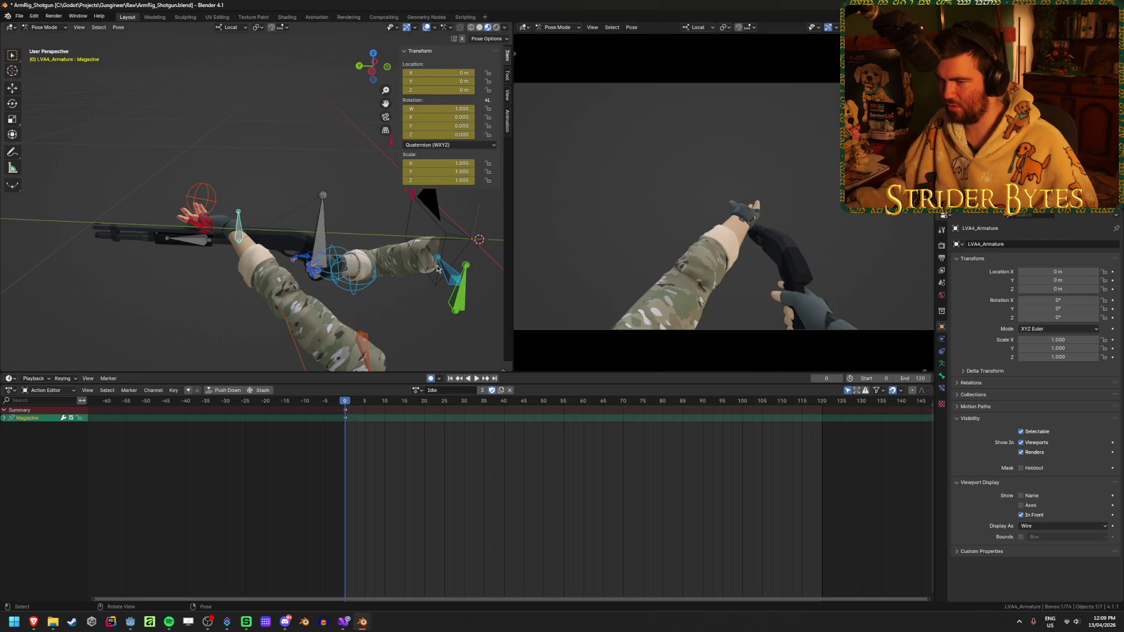
- Test-move the GunBase bone and undo it, then enlarge the camera view
left_click(315, 233)
mouse_move(315, 233)
middle_mouse_down()
mouse_move(349, 303)
mouse_move(381, 276)
middle_mouse_up()
scroll(720, 205, "down", 1)
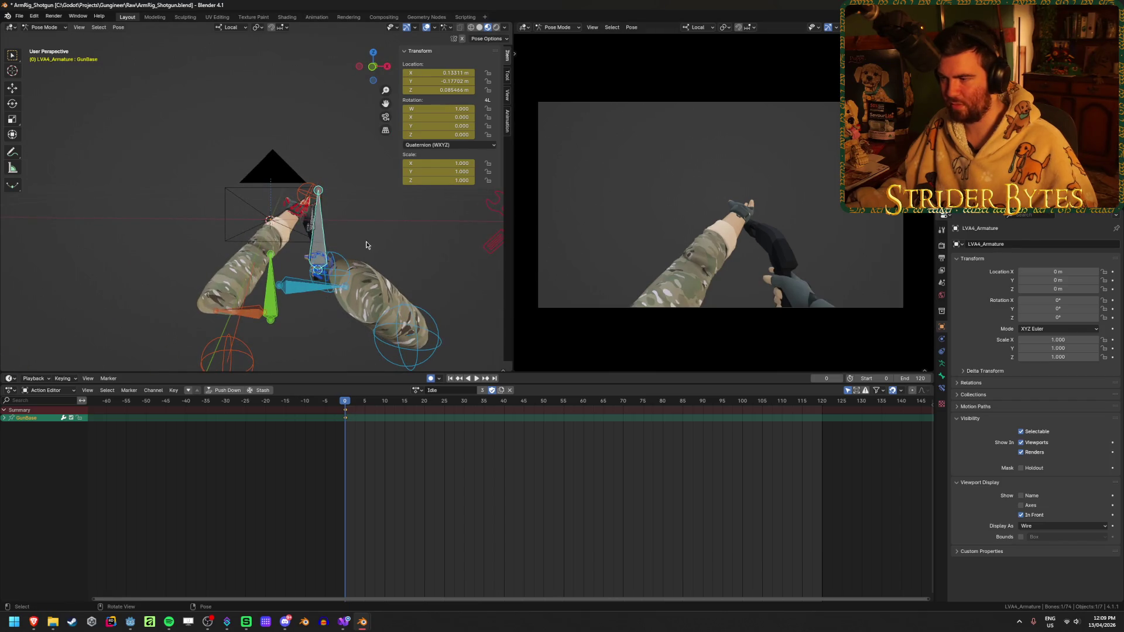
key("g")
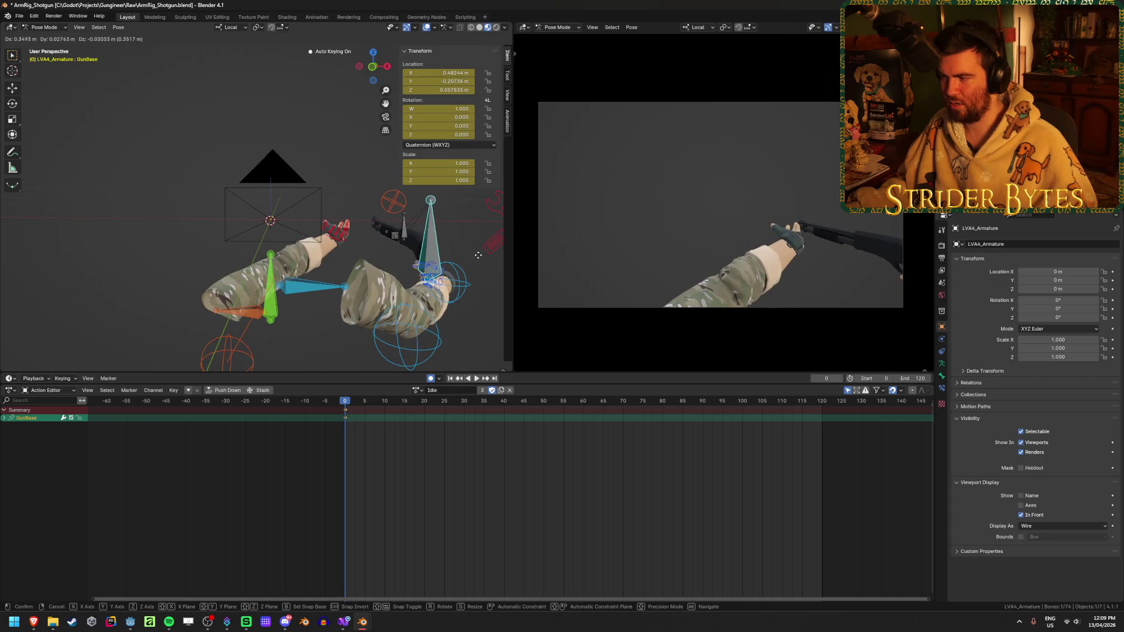
left_click(479, 255)
scroll(761, 218, "up", 1)
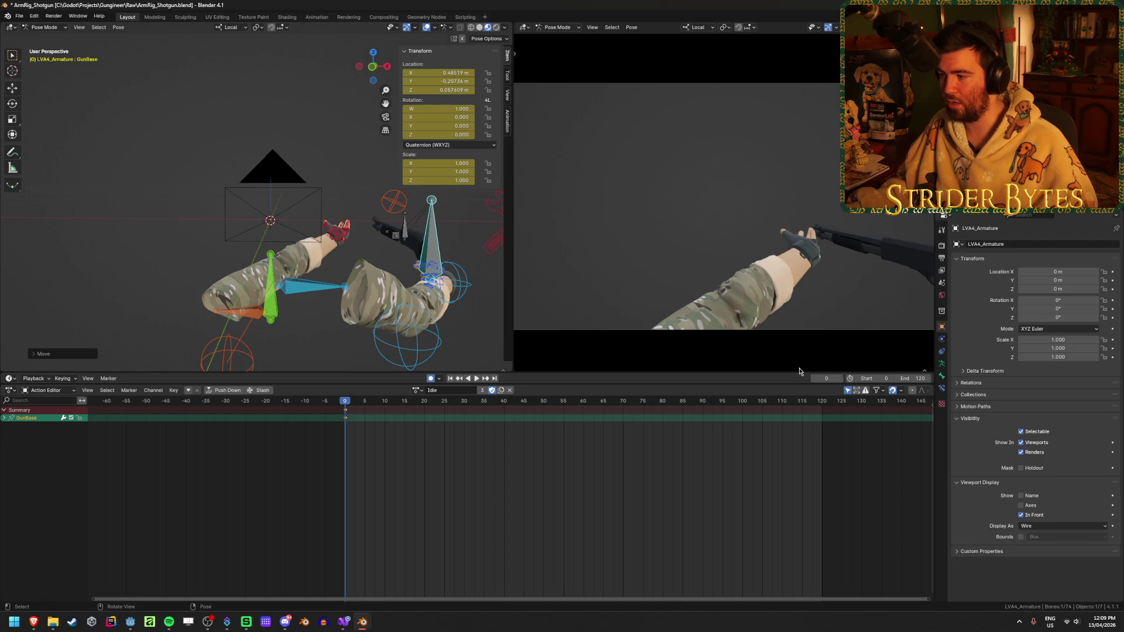
scroll(704, 305, "down", 1)
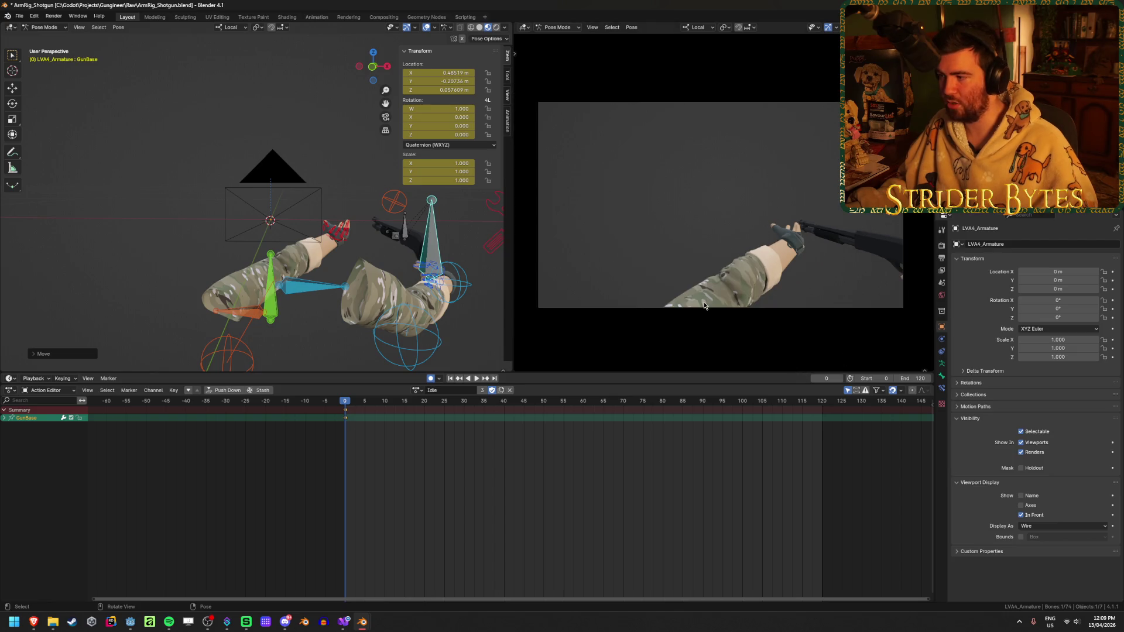
key("ctrl+z")
key("ctrl+z")
key("ctrl+z")
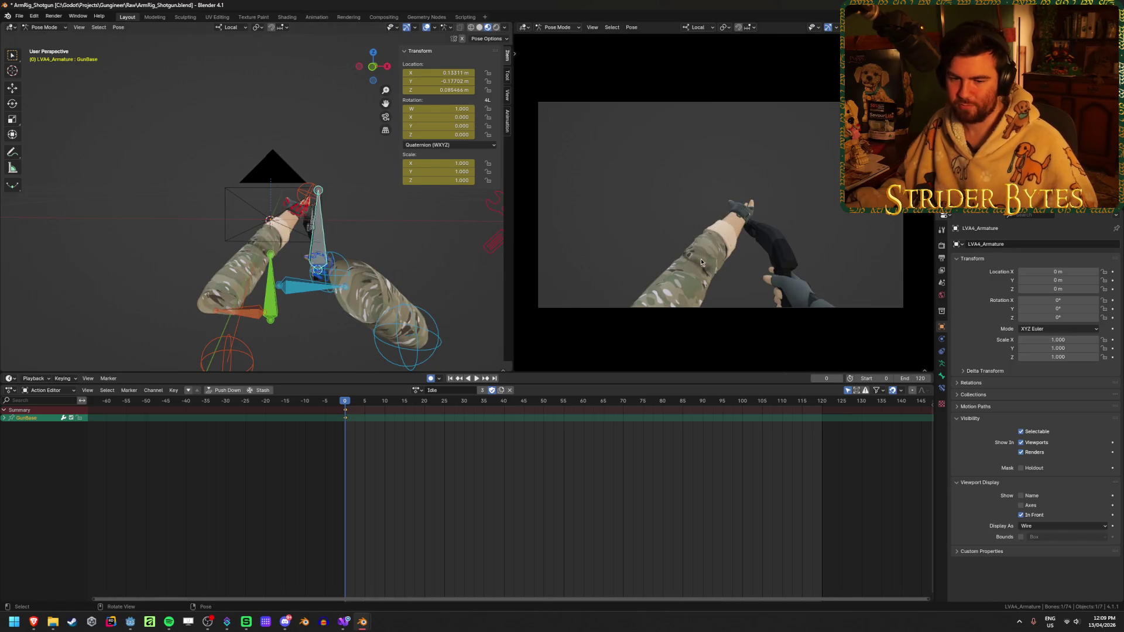
left_click_drag(688, 417, 684, 390)
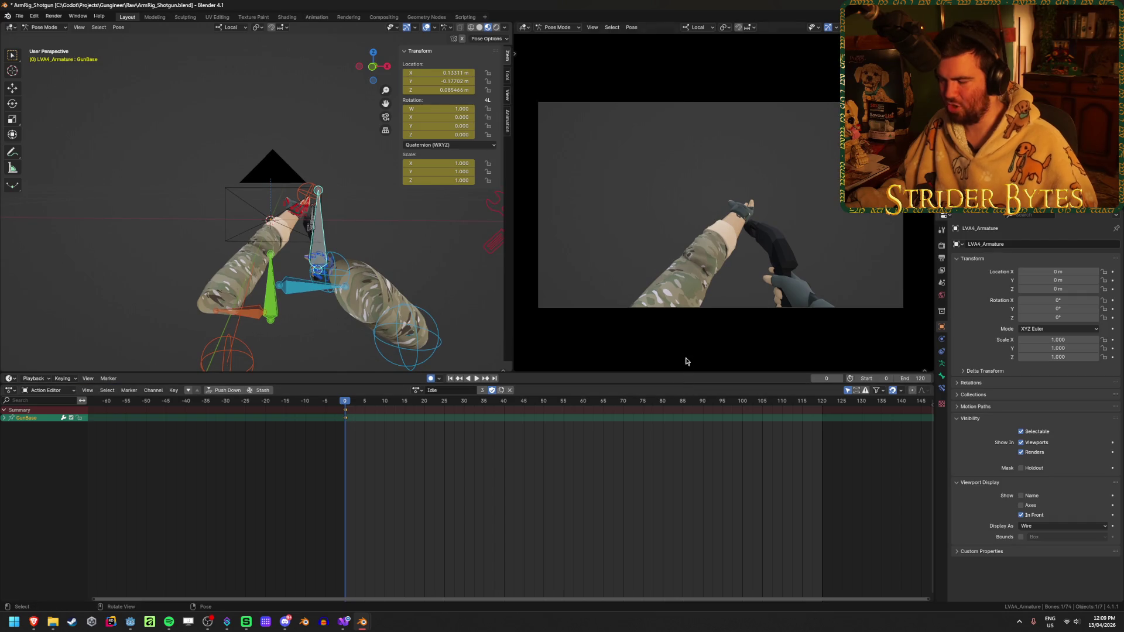
mouse_move(503, 339)
left_mouse_down()
mouse_move(412, 341)
mouse_move(447, 343)
mouse_move(427, 350)
left_mouse_up()
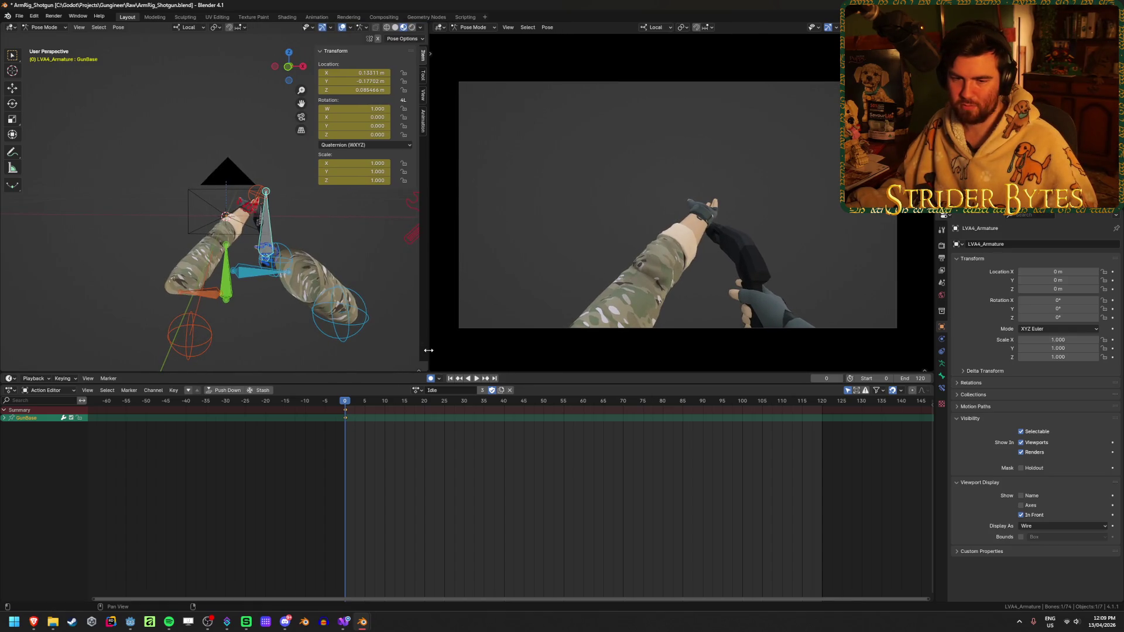
- Select the handIK.L bone and frame it, undoing an accidental location clear
mouse_move(177, 269)
middle_mouse_down()
mouse_move(312, 286)
mouse_move(281, 275)
middle_mouse_up()
left_click(179, 225)
middle_click_drag(197, 223, 248, 195)
middle_click_drag(291, 253, 188, 267)
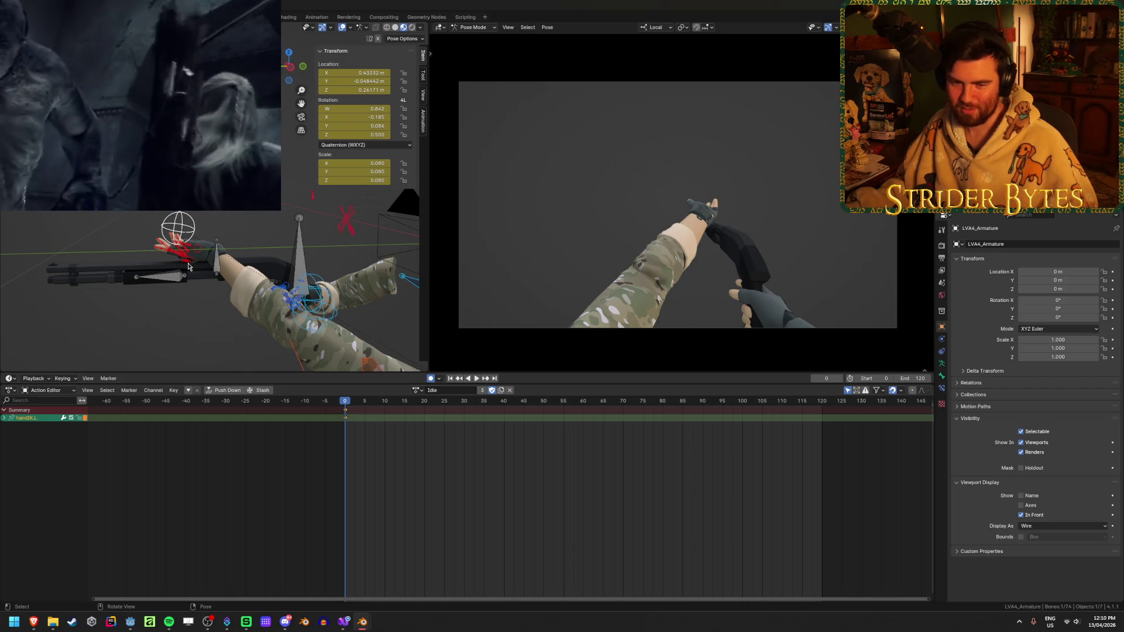
scroll(188, 266, "up", 2)
middle_click_drag(188, 266, 188, 266)
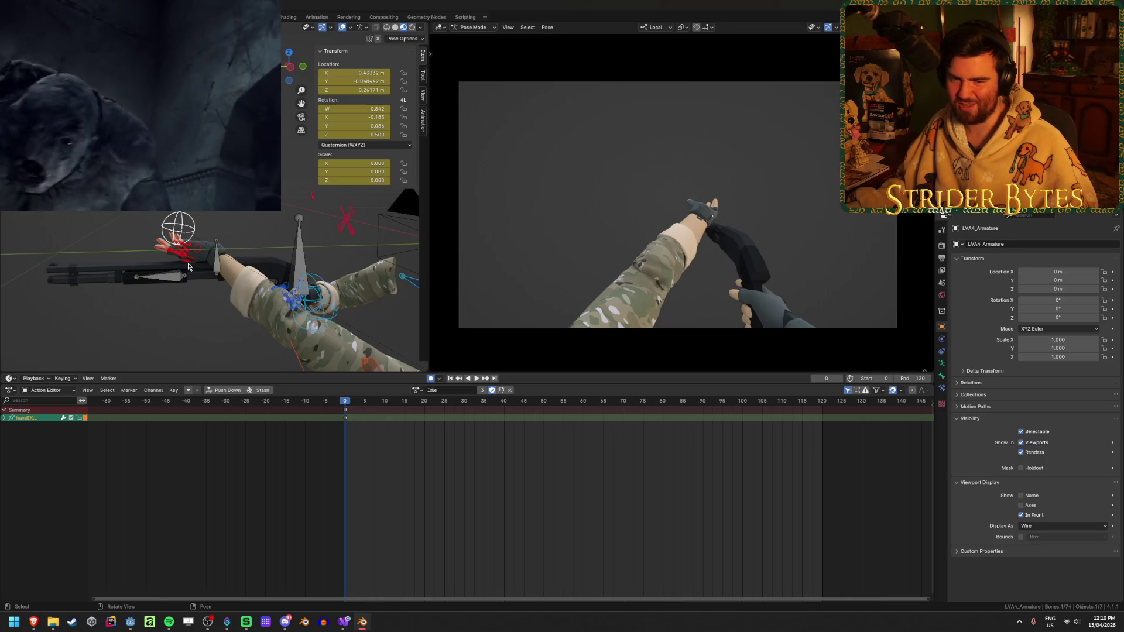
key("alt+g")
mouse_move(171, 271)
middle_mouse_down()
mouse_move(140, 317)
mouse_move(197, 304)
middle_mouse_up()
key("KP_Decimal")
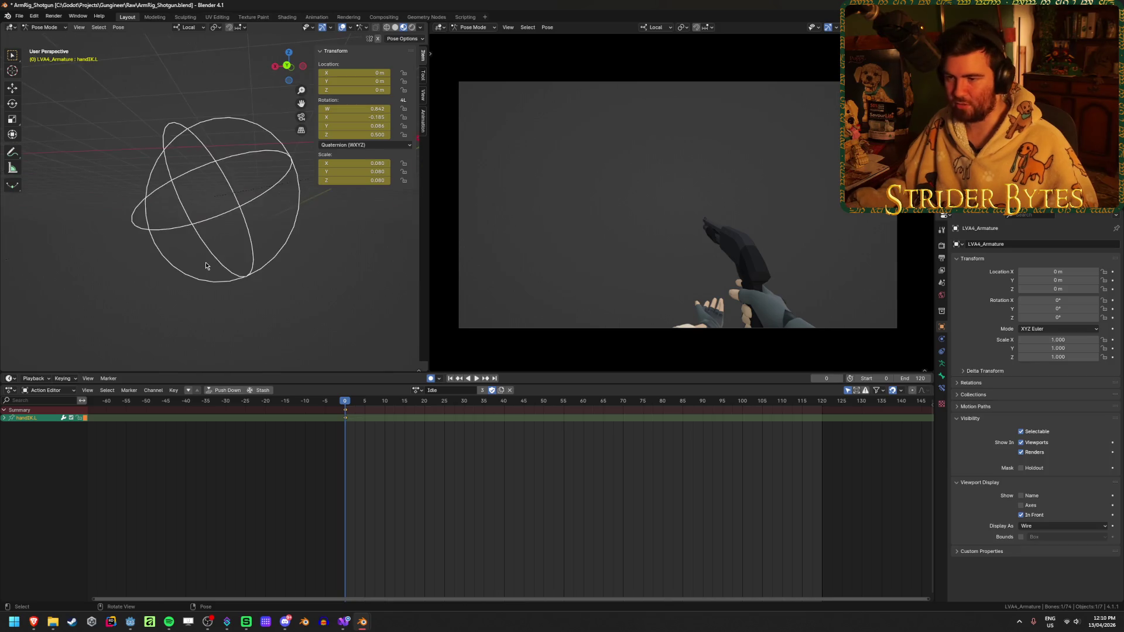
scroll(293, 254, "down", 5)
key("ctrl+z")
scroll(293, 255, "down", 3)
mouse_move(300, 255)
middle_mouse_down()
mouse_move(253, 283)
mouse_move(319, 260)
middle_mouse_up()
key("KP_Decimal")
scroll(253, 288, "down", 6)
- Raise handIK.L along its local Z axis in two moves
key("g")
key("z")
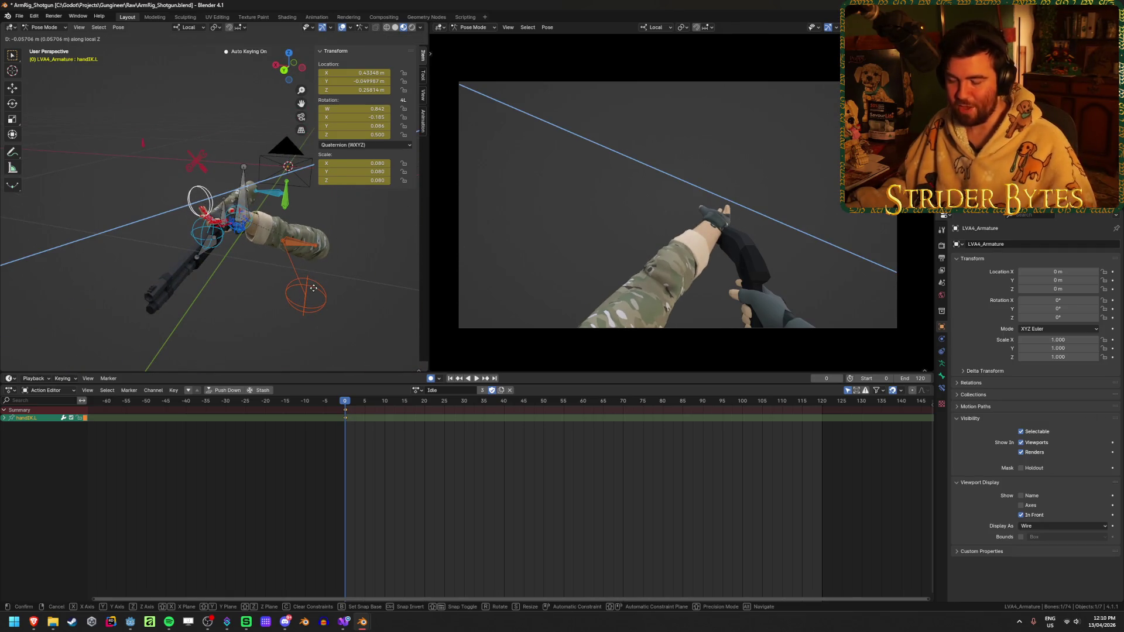
left_click(302, 321)
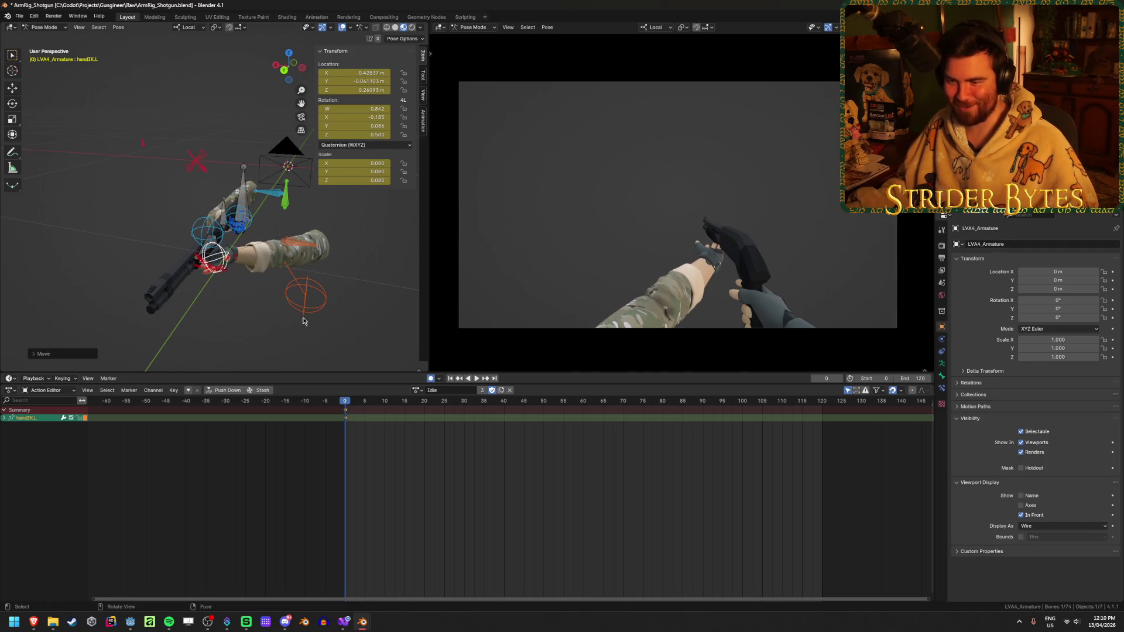
scroll(298, 313, "up", 5)
mouse_move(296, 312)
middle_mouse_down()
mouse_move(286, 296)
mouse_move(297, 259)
mouse_move(277, 202)
middle_mouse_up()
key("g")
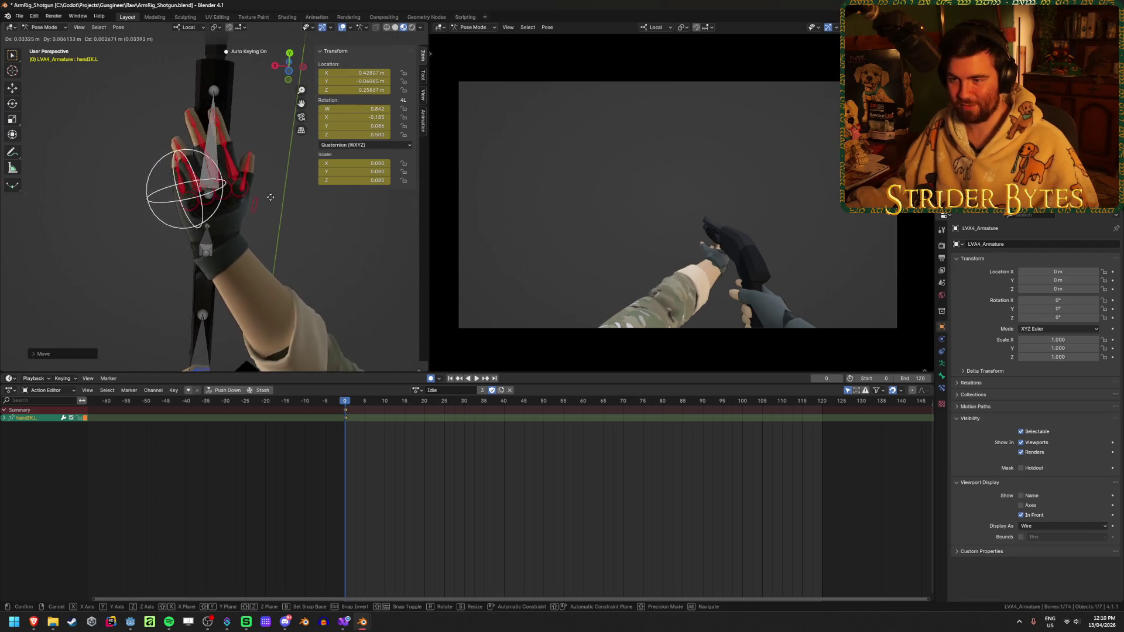
mouse_move(246, 251)
middle_mouse_down()
mouse_move(205, 310)
mouse_move(228, 283)
mouse_move(220, 300)
mouse_move(231, 193)
middle_mouse_up()
key("z")
key("z")
left_click(214, 301)
- Slide the GunBase bone along global Y in the Idle pose
left_click(189, 288)
left_click(232, 189)
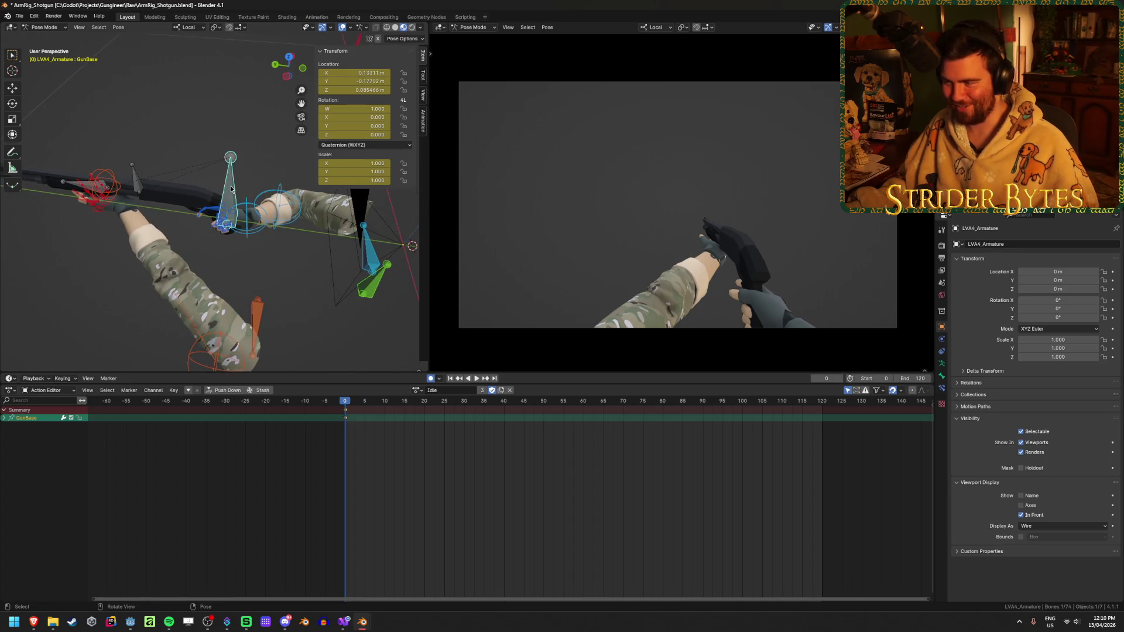
key("g")
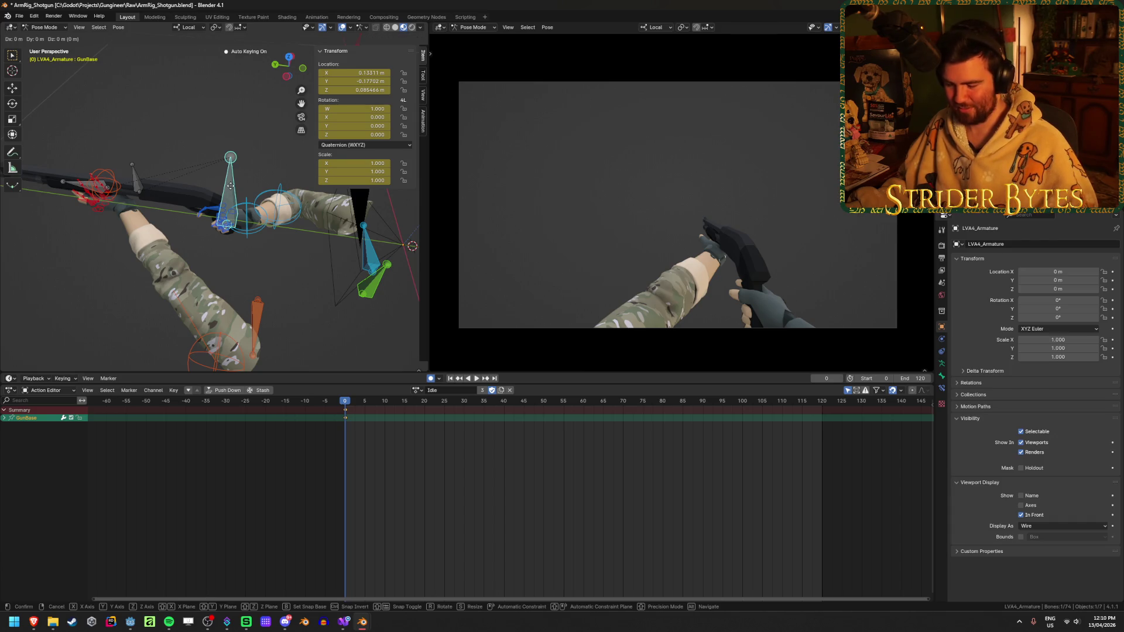
key("y")
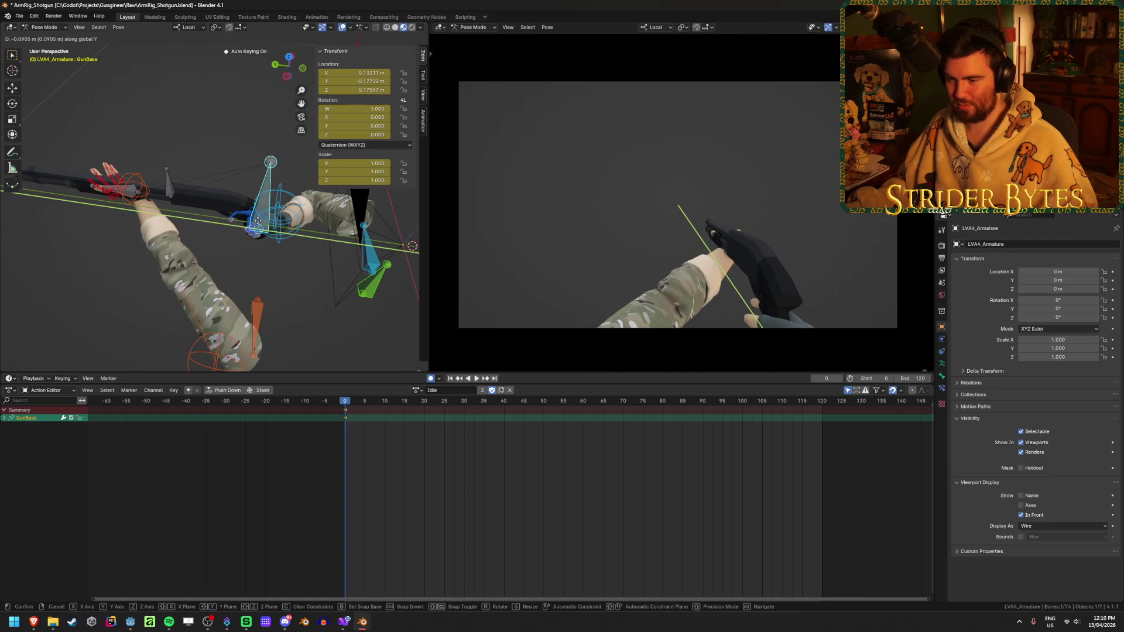
left_click(258, 221)
- Reselect handIK.L and lower it along global Z
left_click(141, 189)
key("KP_Decimal")
middle_click_drag(225, 230, 228, 184)
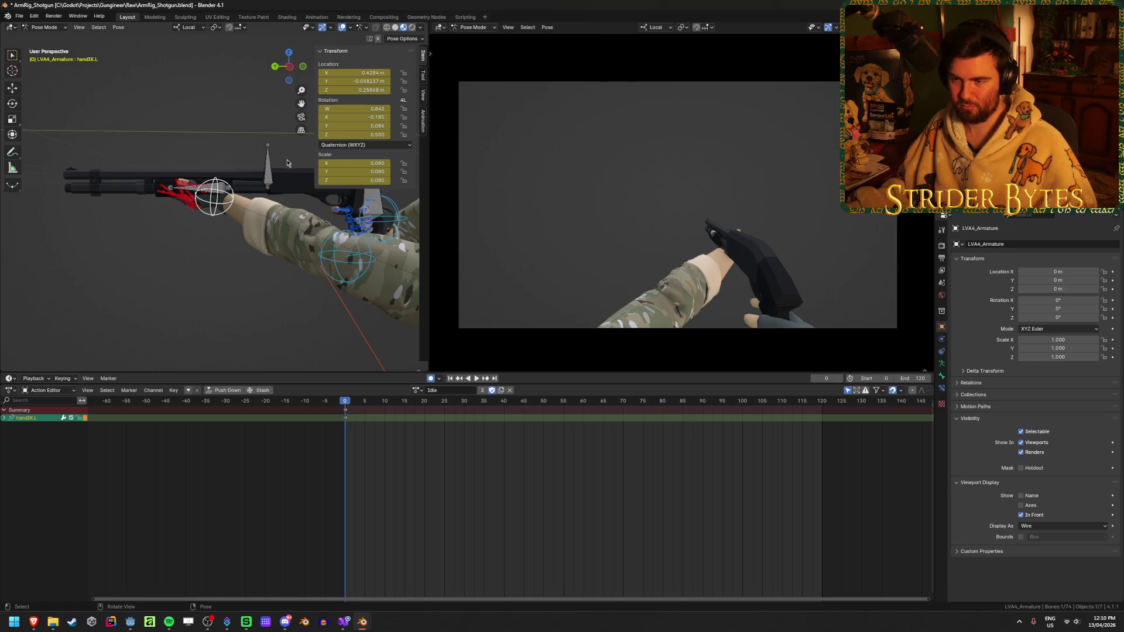
key("g")
key("z")
key("z")
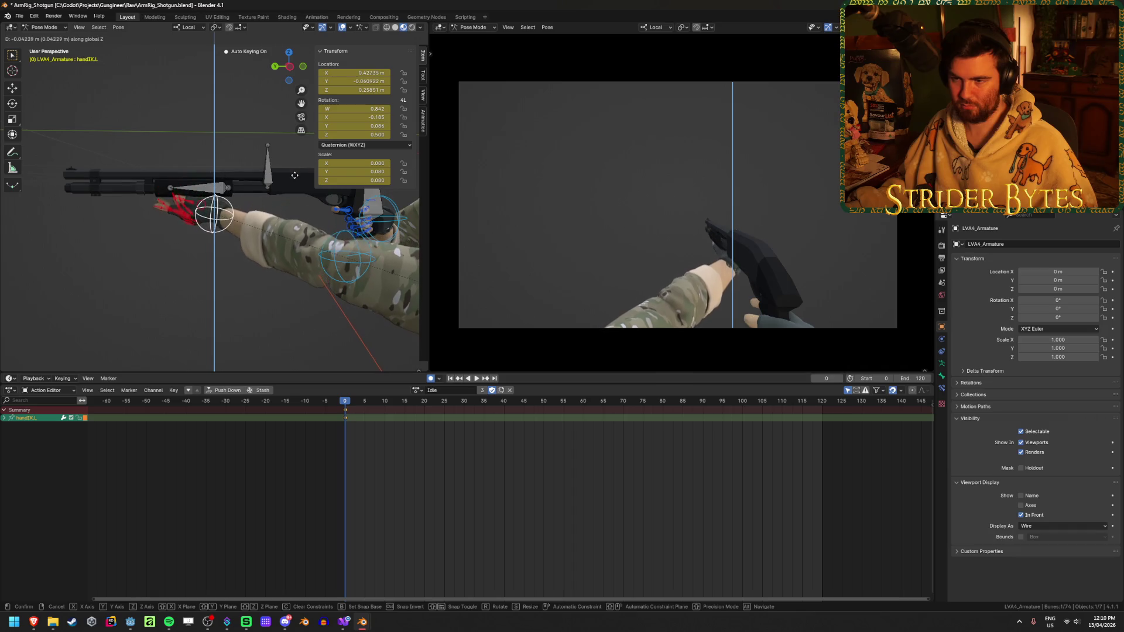
left_click(294, 174)
- Fine-tune the hand to about X 0.429, Y −0.092, Z 0.241 m and save
scroll(100, 171, "up", 6)
scroll(100, 171, "down", 5)
mouse_move(100, 171)
middle_mouse_down()
mouse_move(246, 117)
mouse_move(149, 246)
mouse_move(353, 248)
mouse_move(328, 230)
mouse_move(247, 242)
middle_mouse_up()
key("g")
left_click(269, 107)
key("g")
key("z")
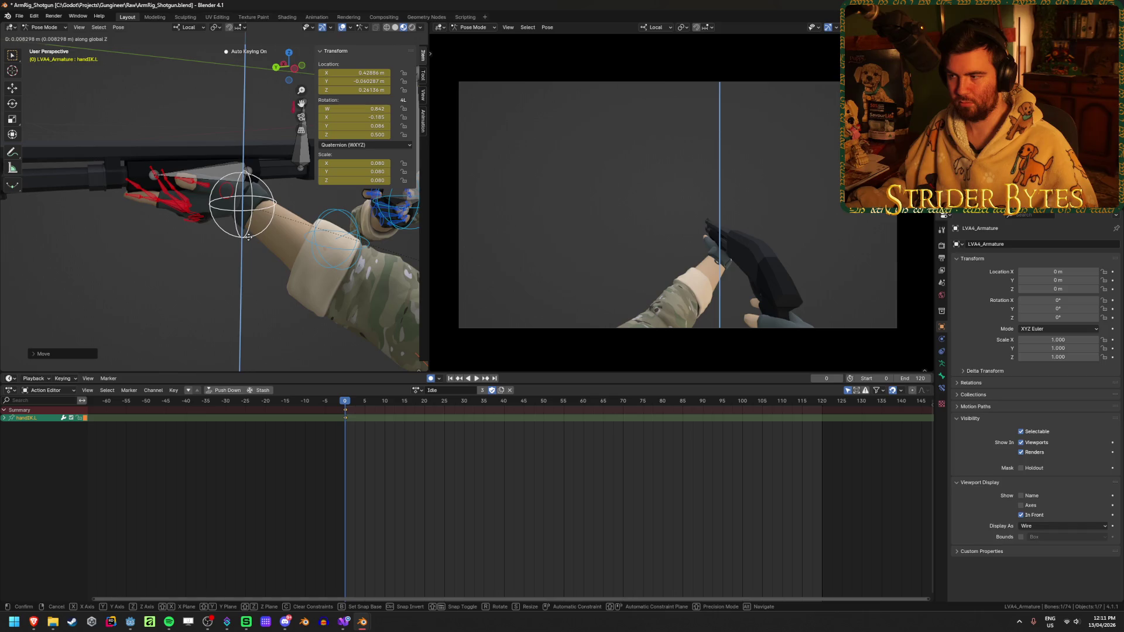
left_click(254, 240)
key("ctrl+s")
mouse_move(340, 234)
middle_mouse_down()
mouse_move(386, 216)
mouse_move(321, 306)
mouse_move(371, 288)
mouse_move(311, 298)
mouse_move(377, 301)
mouse_move(408, 325)
middle_mouse_up()
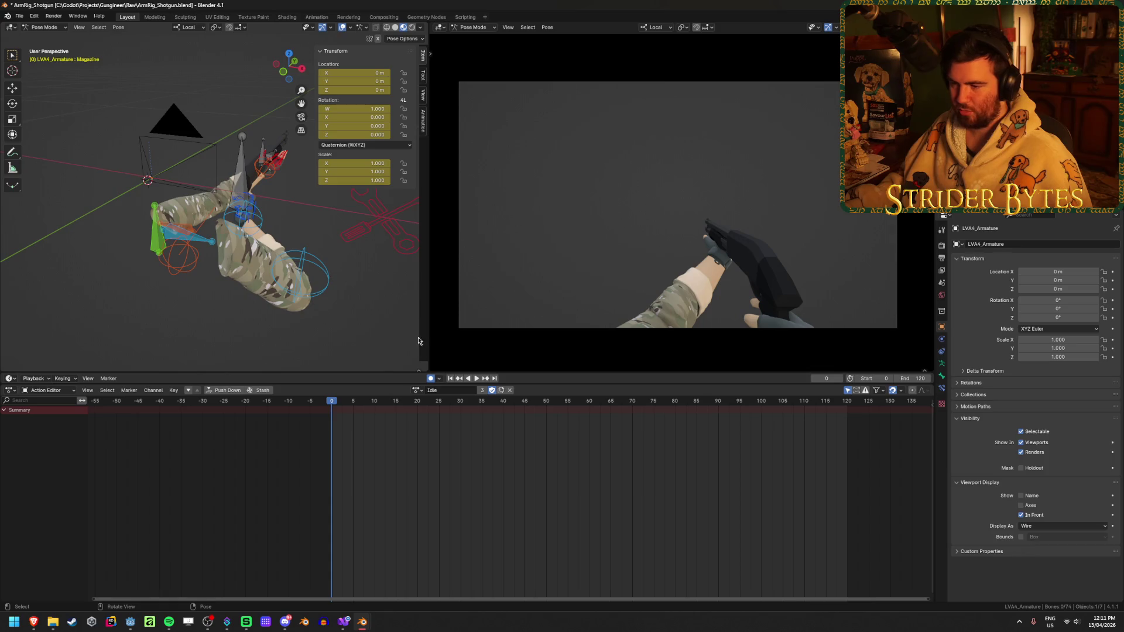
left_click(417, 391)
left_click(432, 464)
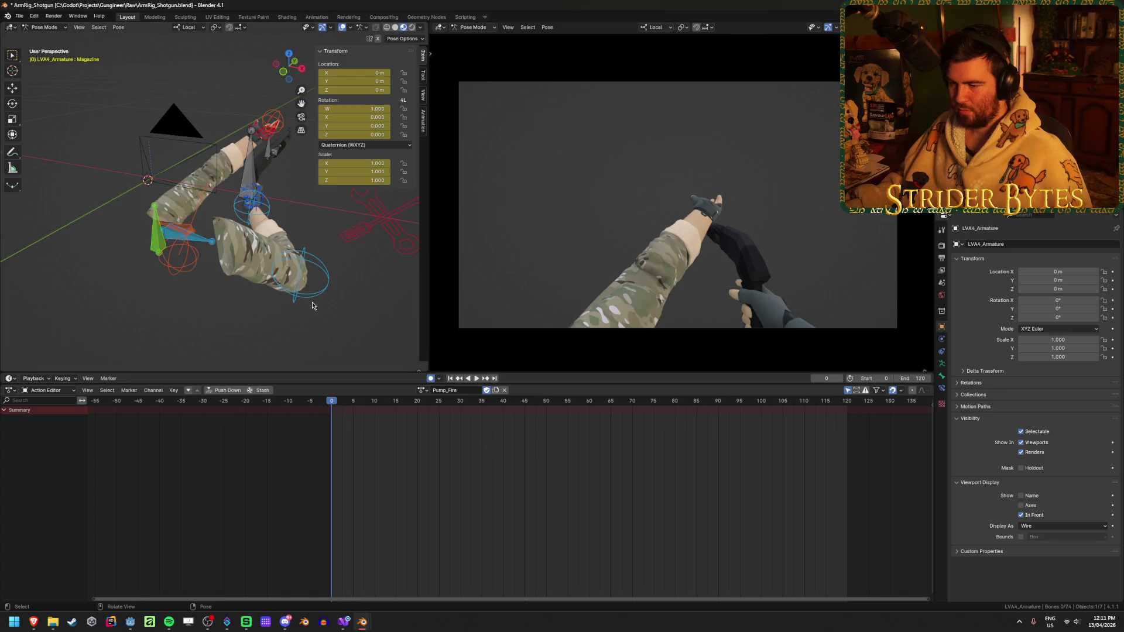
key("a")
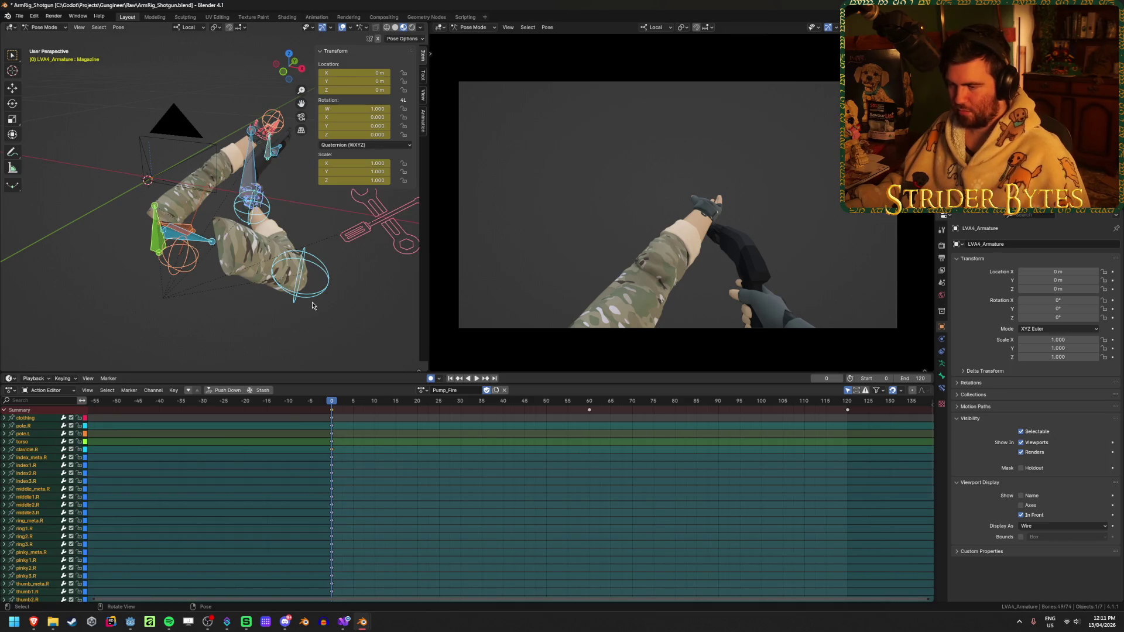
key("ctrl+v")
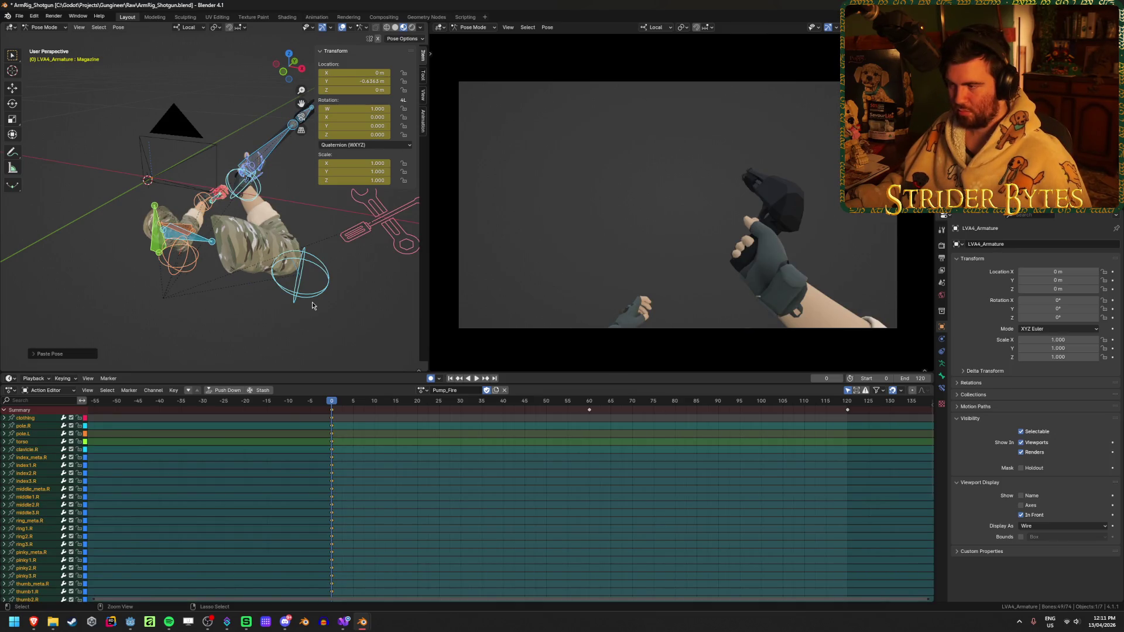
key("ctrl+z")
left_click(420, 391)
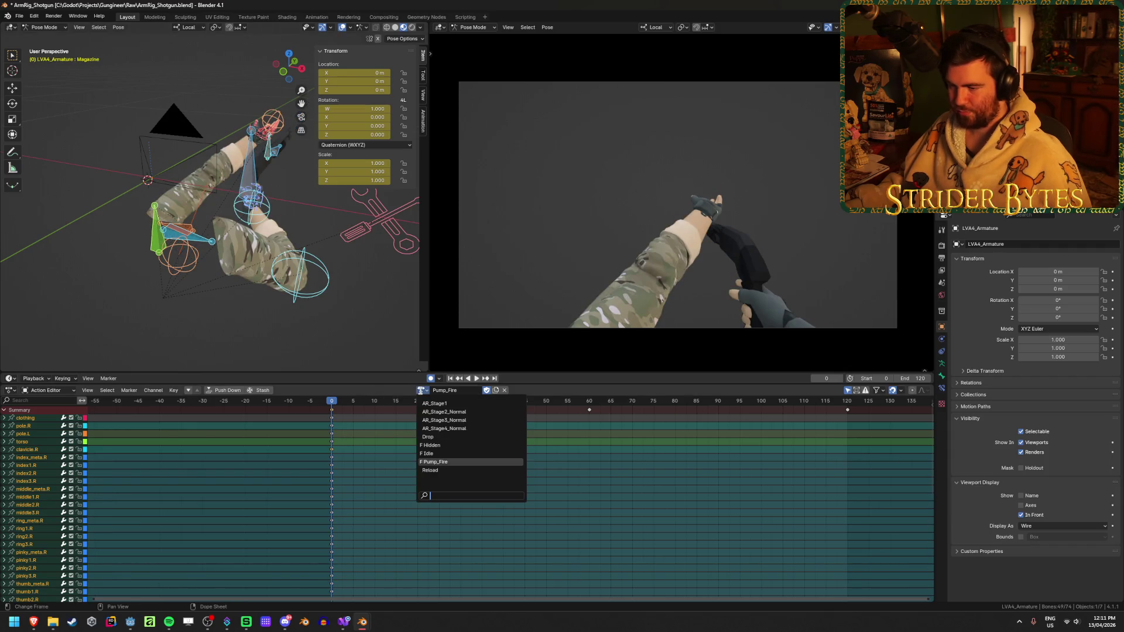
left_click(427, 453)
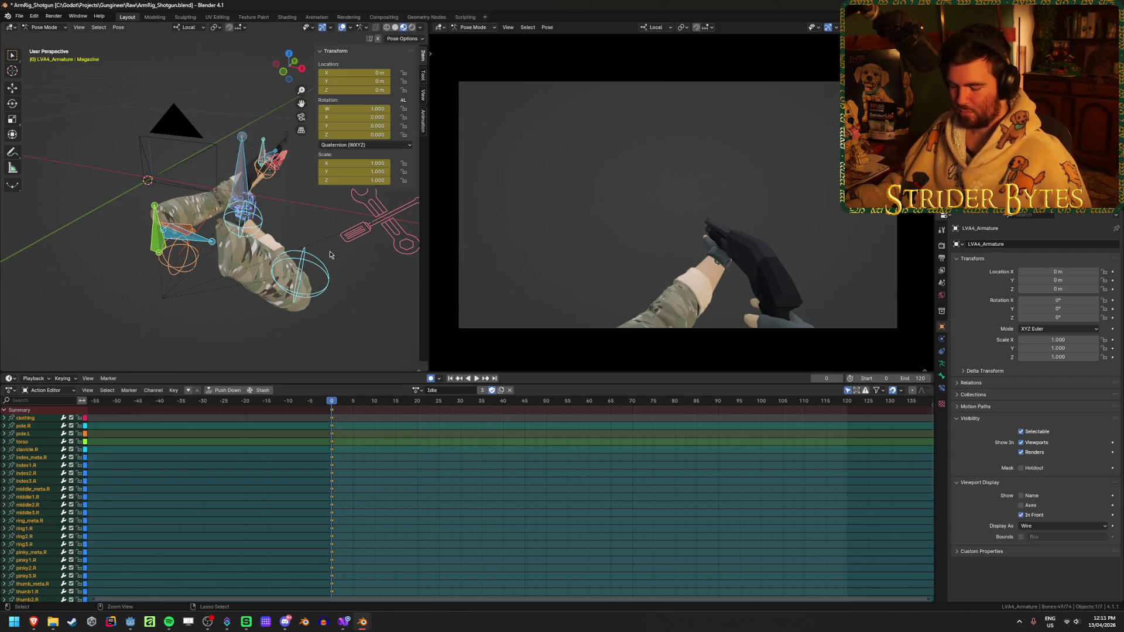
left_click(420, 390)
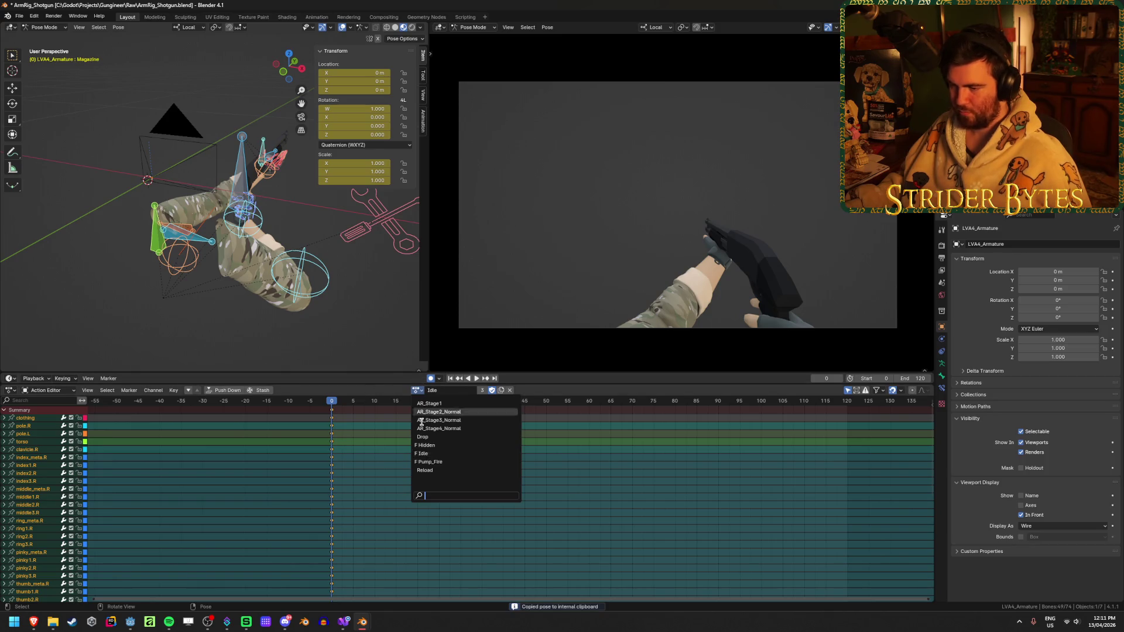
left_click(433, 458)
key("ctrl+v")
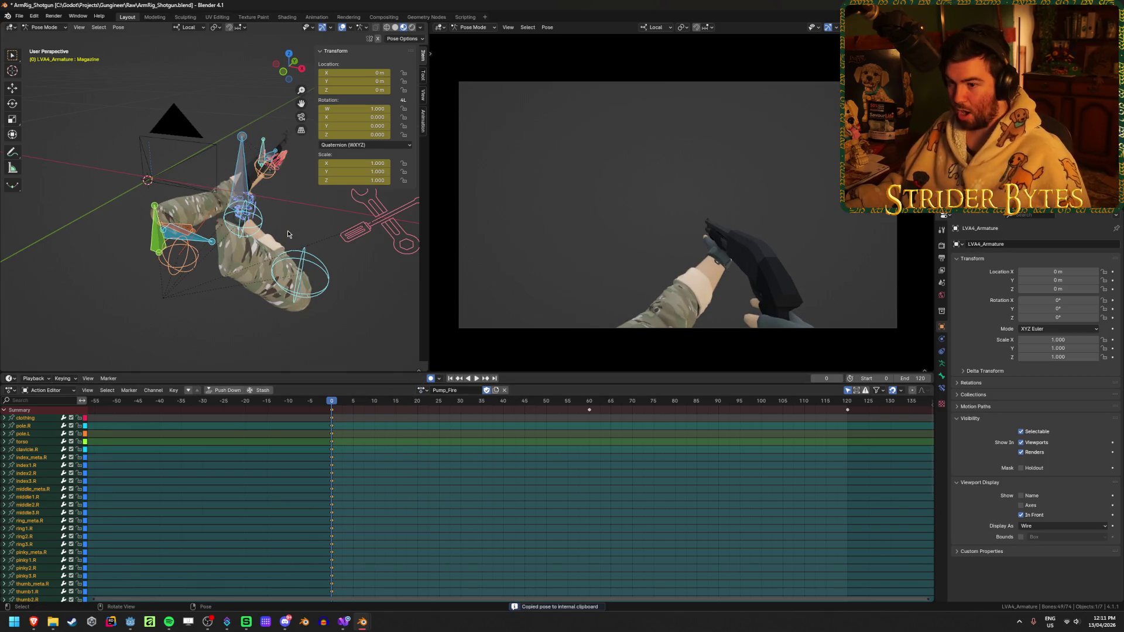
left_click(589, 404)
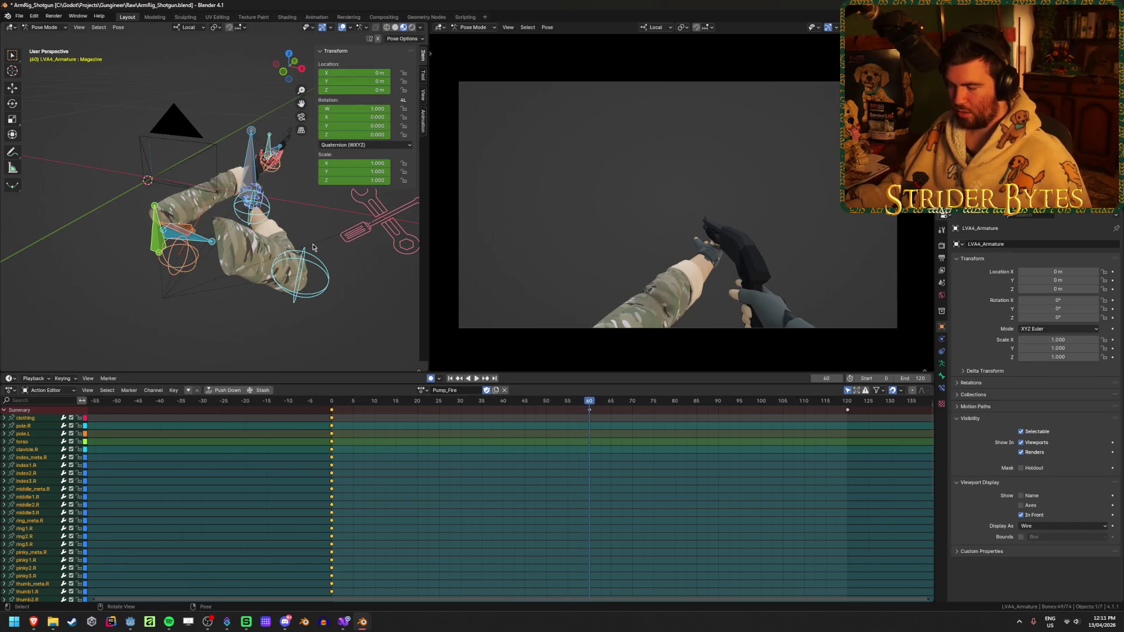
key("ctrl+v")
key("i")
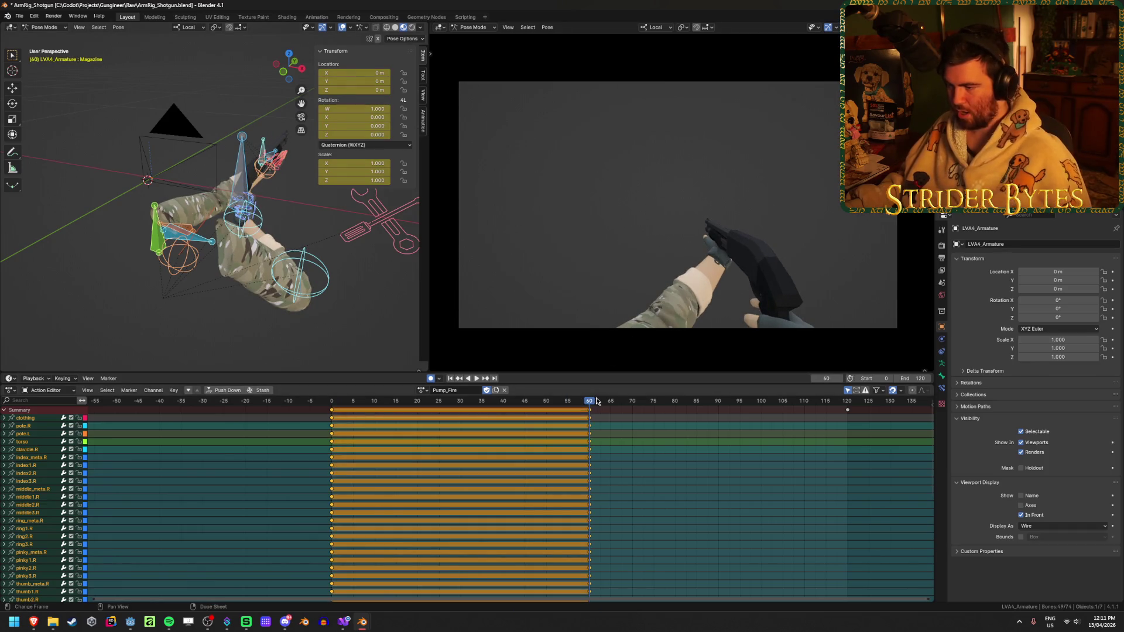
left_click(848, 405)
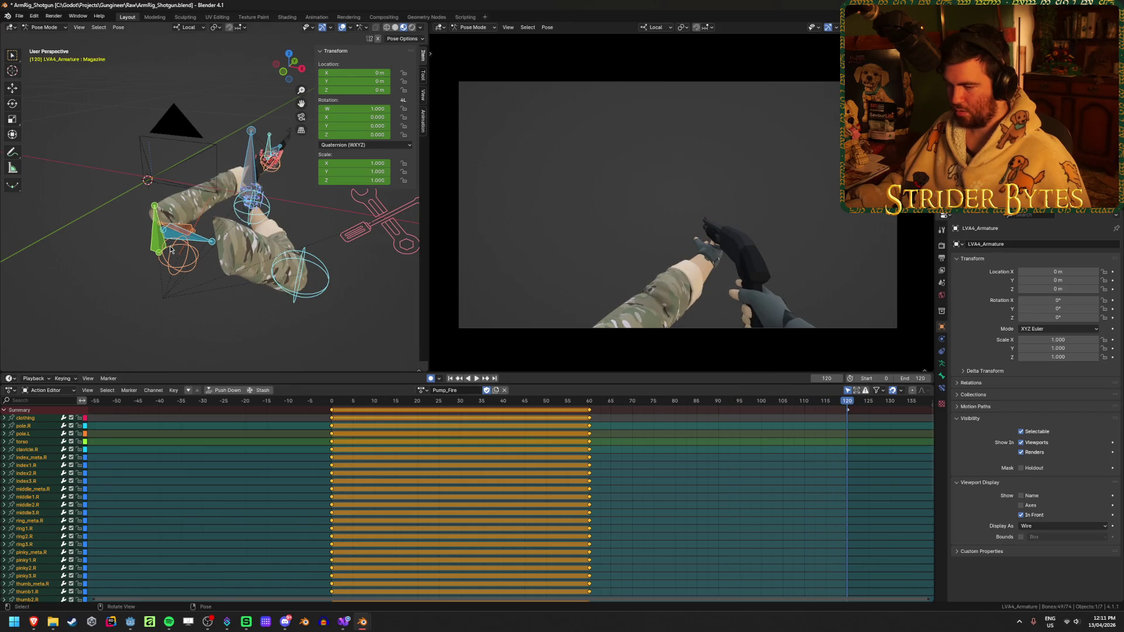
key("ctrl+v")
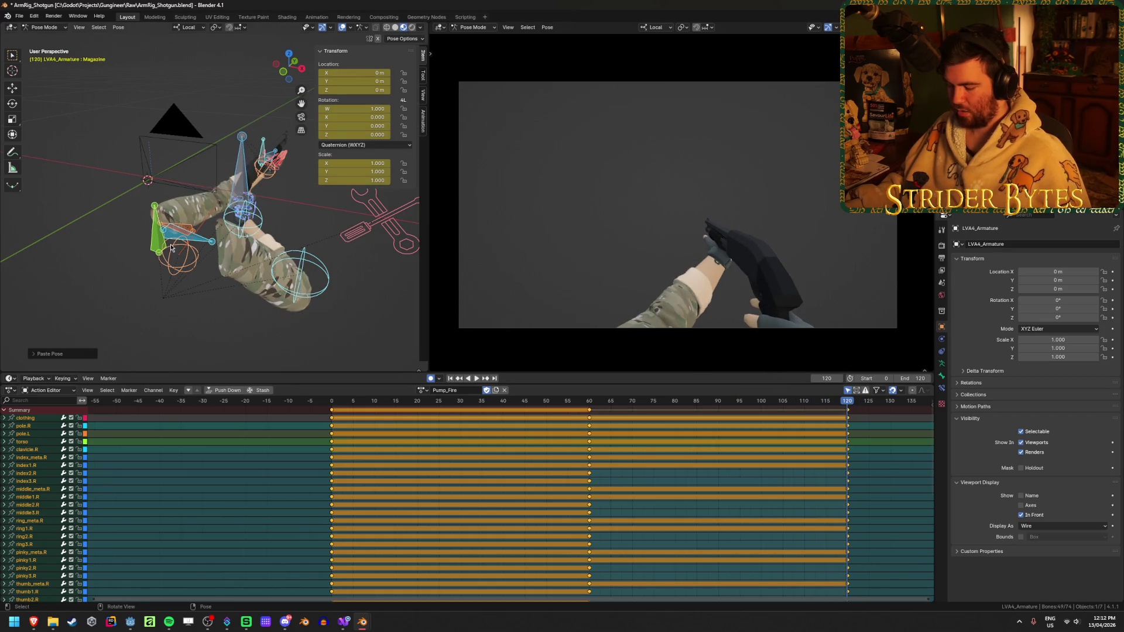
key("i")
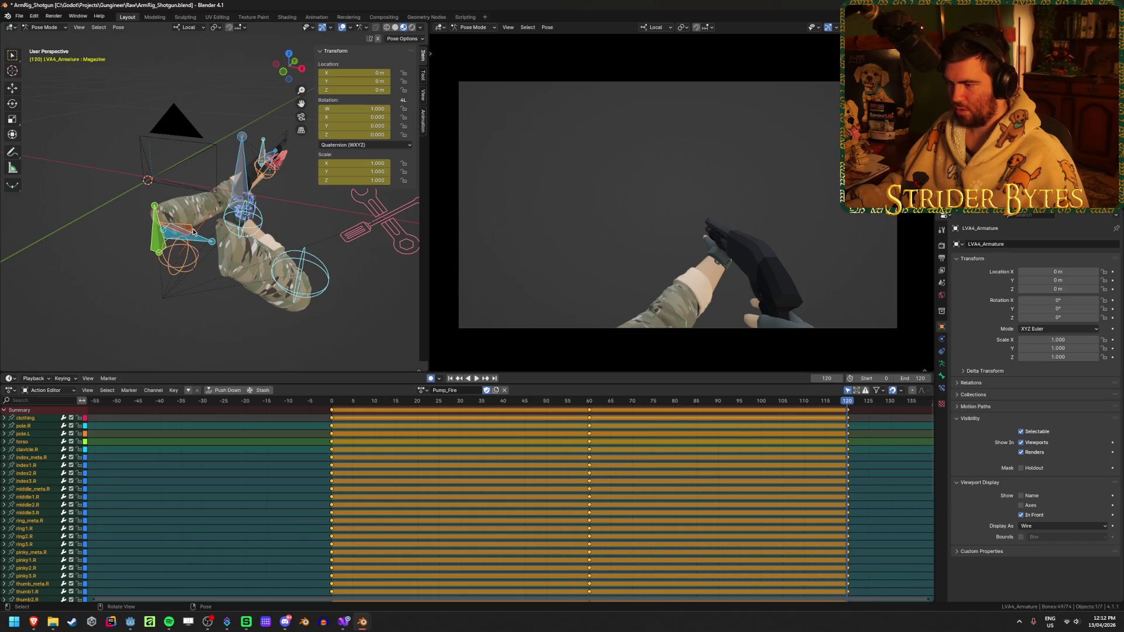
key("ctrl+z")
key("ctrl+z")
key("ctrl+z")
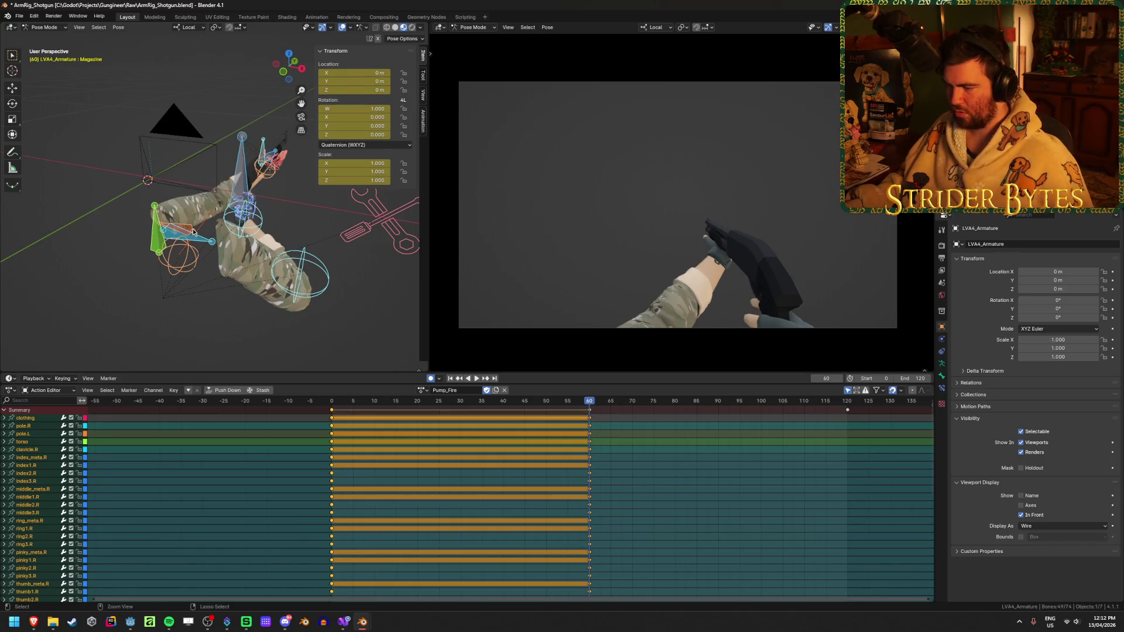
left_click(318, 459)
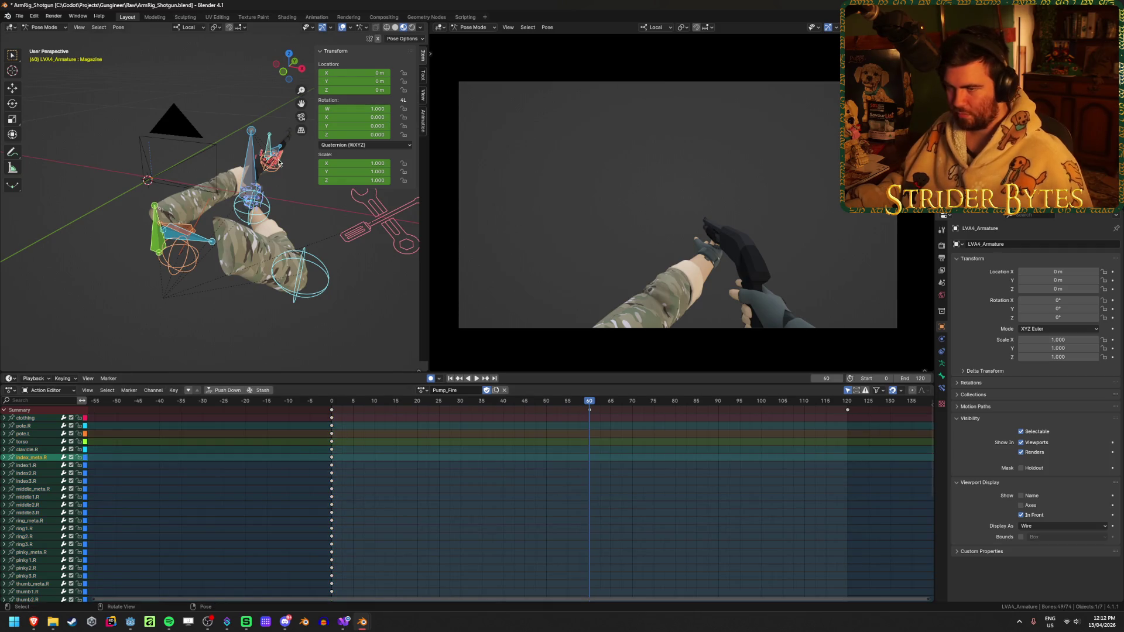
- Duplicate GunBase's frame-0 key to frame 59 and again to frame 120
left_click(244, 177)
left_click_drag(336, 405, 584, 423)
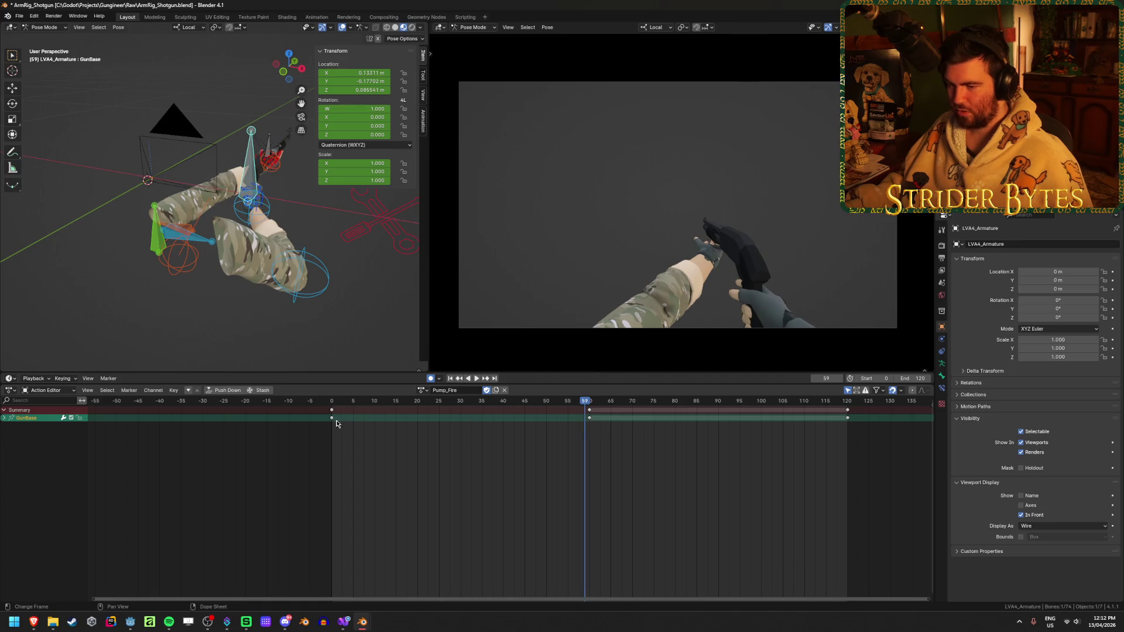
left_click_drag(331, 417, 594, 461)
left_click(586, 462)
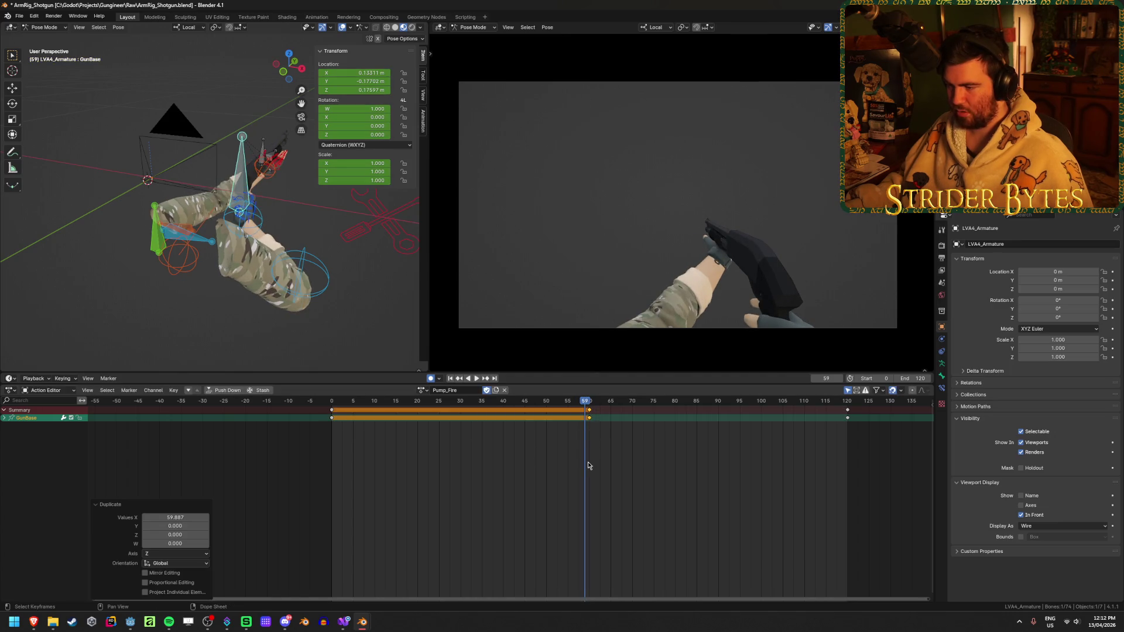
left_click(584, 404)
key("g")
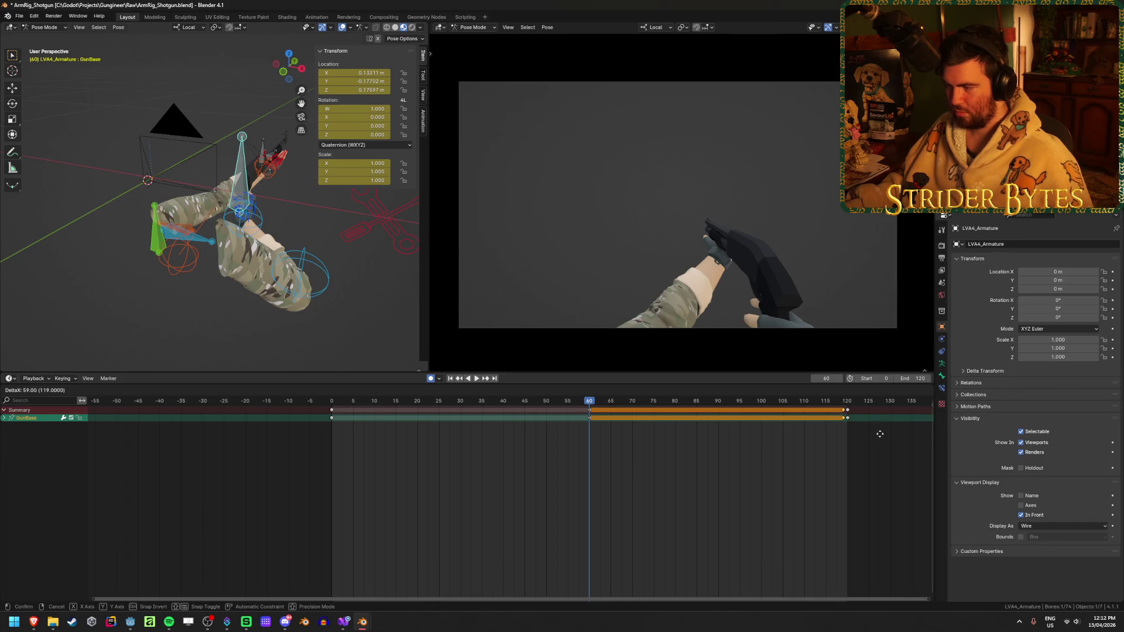
left_click(879, 434)
left_click(582, 461)
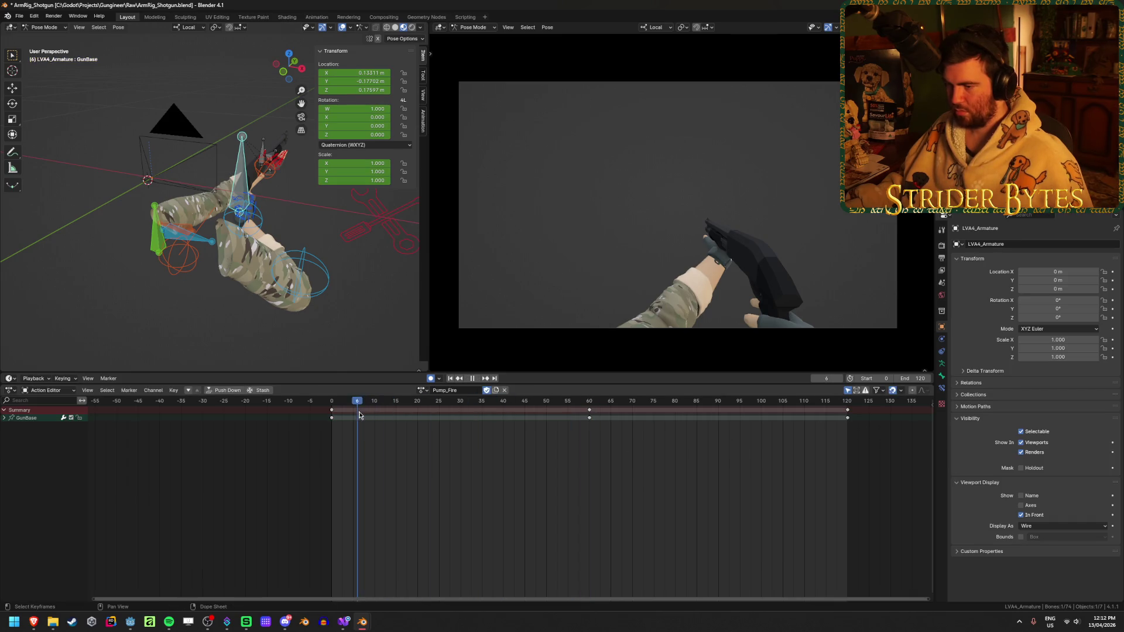
left_click_drag(322, 417, 590, 435)
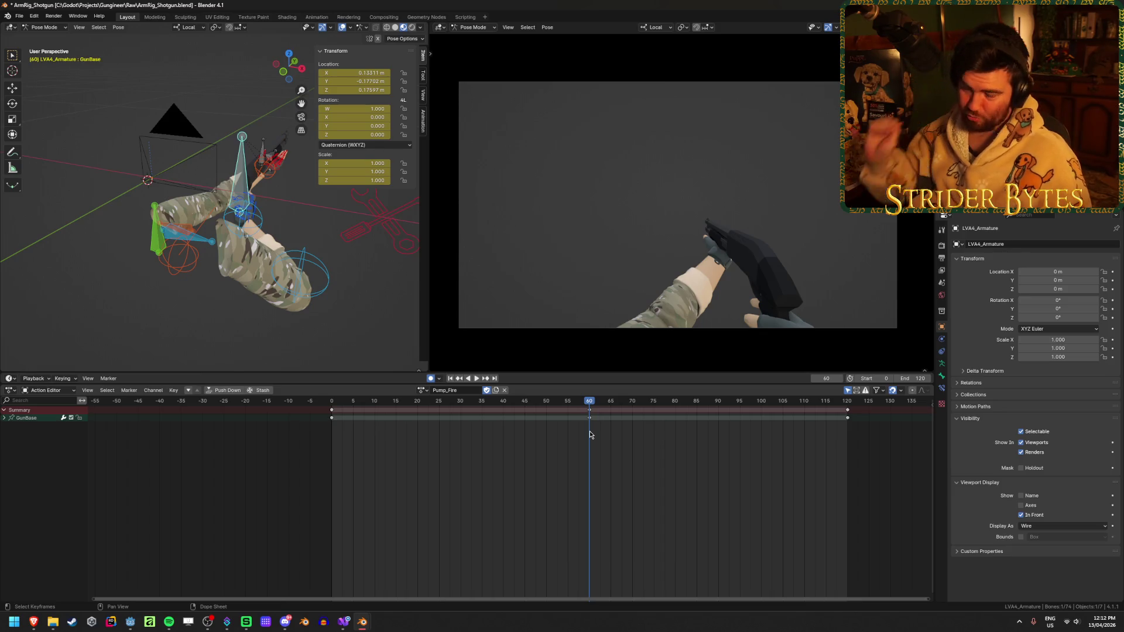
- Widen the 3D view, orbit to the gun and arms, and select the Working bone
left_click_drag(428, 237, 474, 246)
mouse_move(419, 260)
middle_mouse_down()
mouse_move(328, 281)
mouse_move(368, 240)
mouse_move(322, 250)
mouse_move(282, 231)
middle_mouse_up()
scroll(294, 294, "up", 4)
left_click(236, 199)
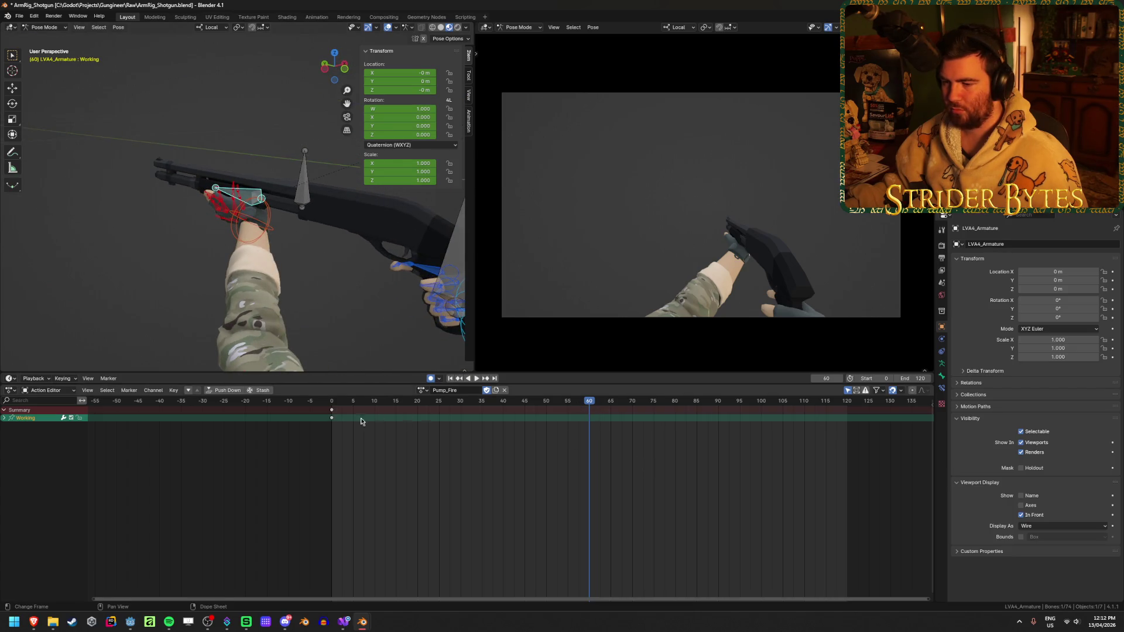
- Copy the Working bone's frame-0 key to frame 60 and play back Pump_Fire
key("shift+d")
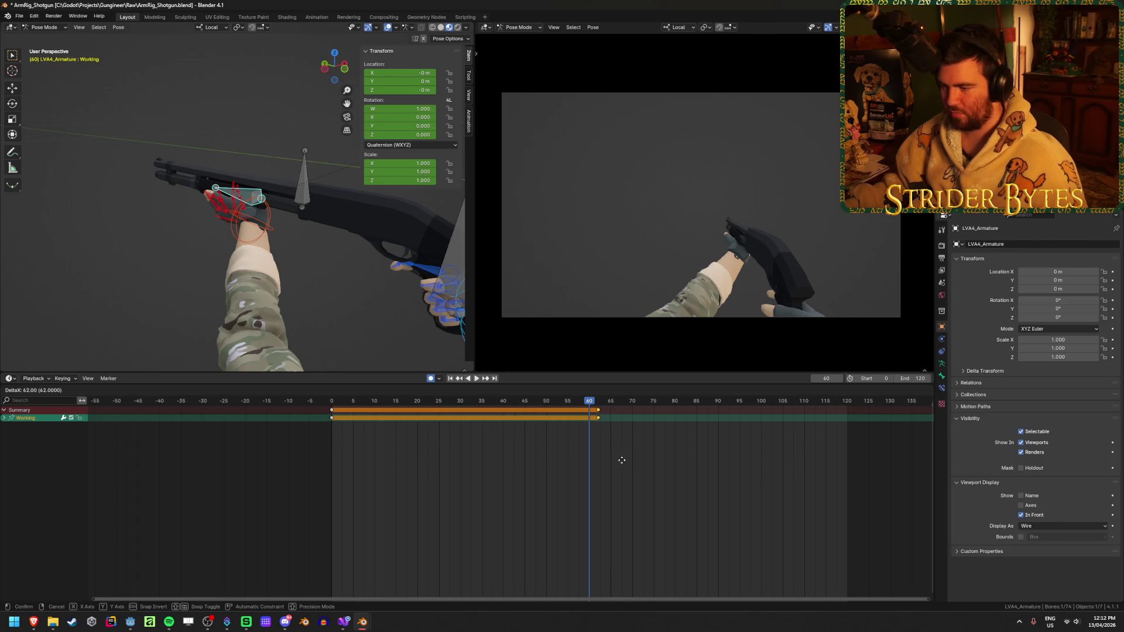
left_click(617, 462)
left_click_drag(425, 404, 589, 416)
key("shift+Left")
key("space")
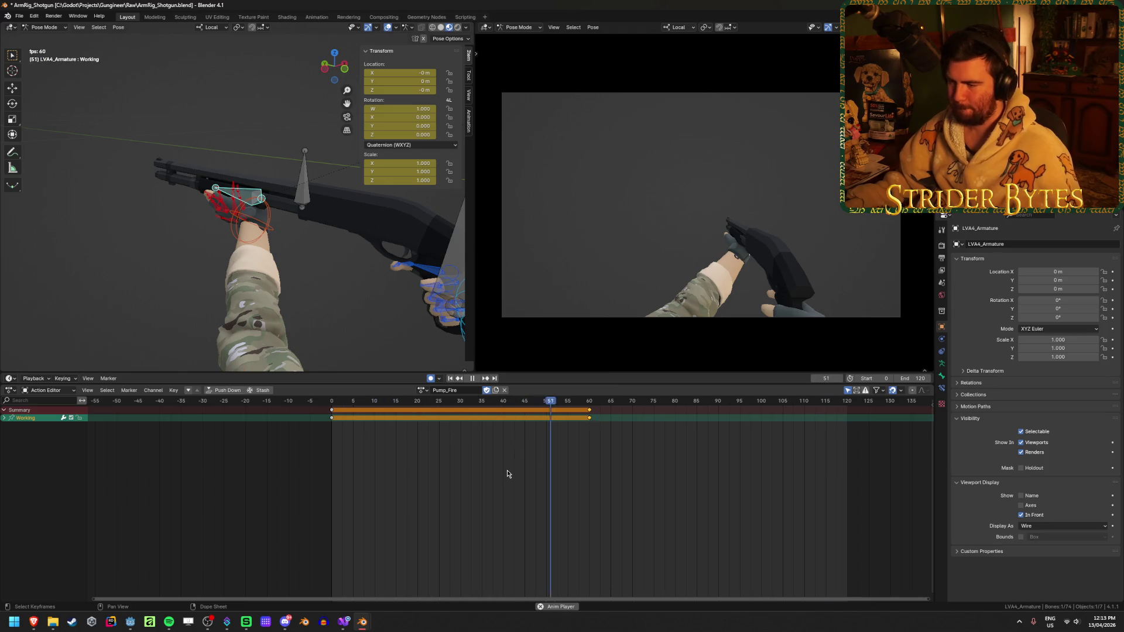
key("space")
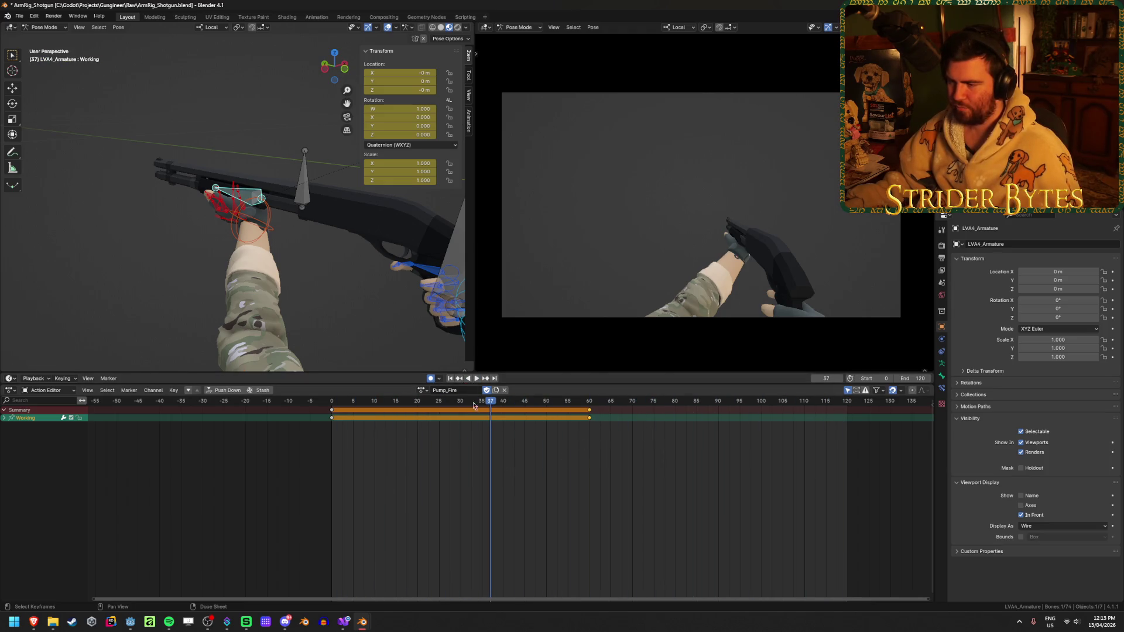
left_click_drag(490, 403, 335, 411)
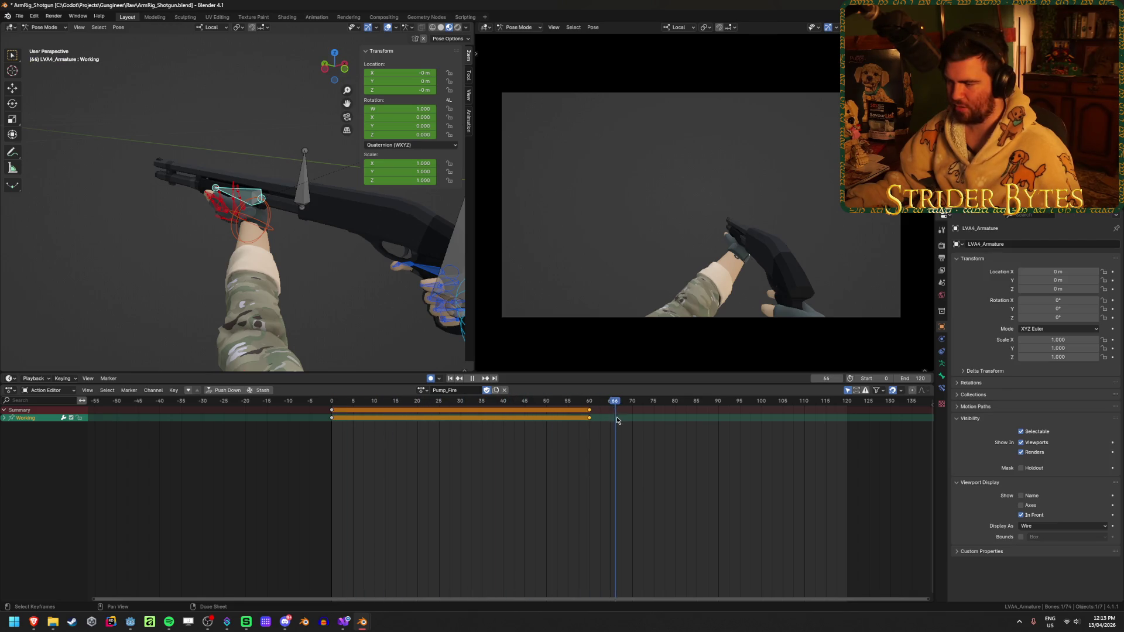
key("shift+Left")
key("space")
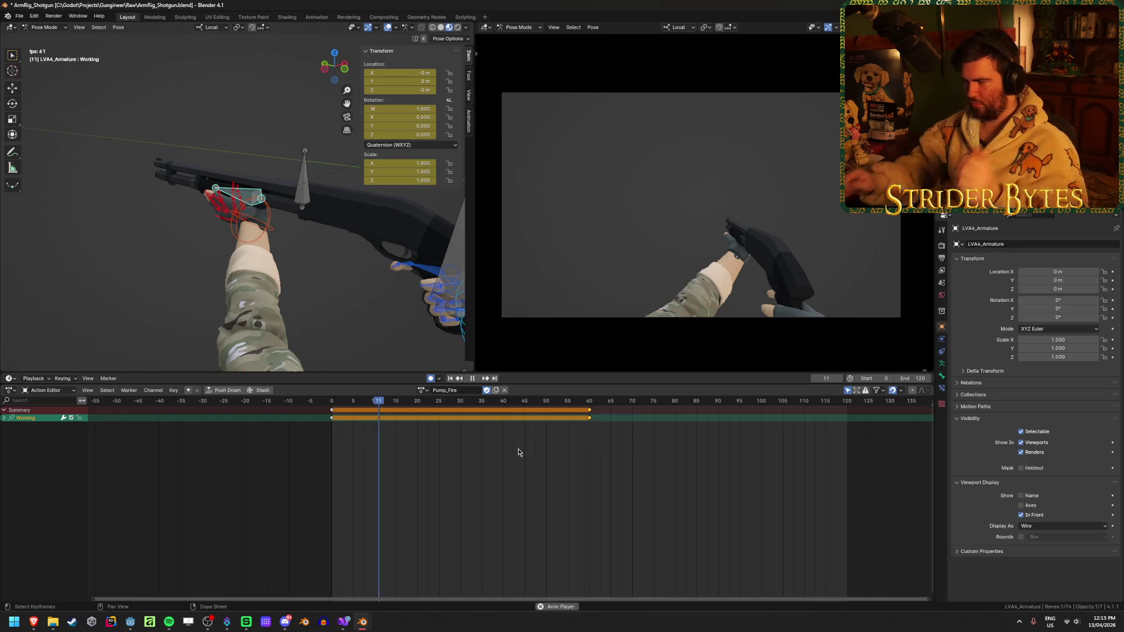
- Move the Working bone's copied key to frame 80, then go to frame 90
left_click_drag(518, 452, 675, 400)
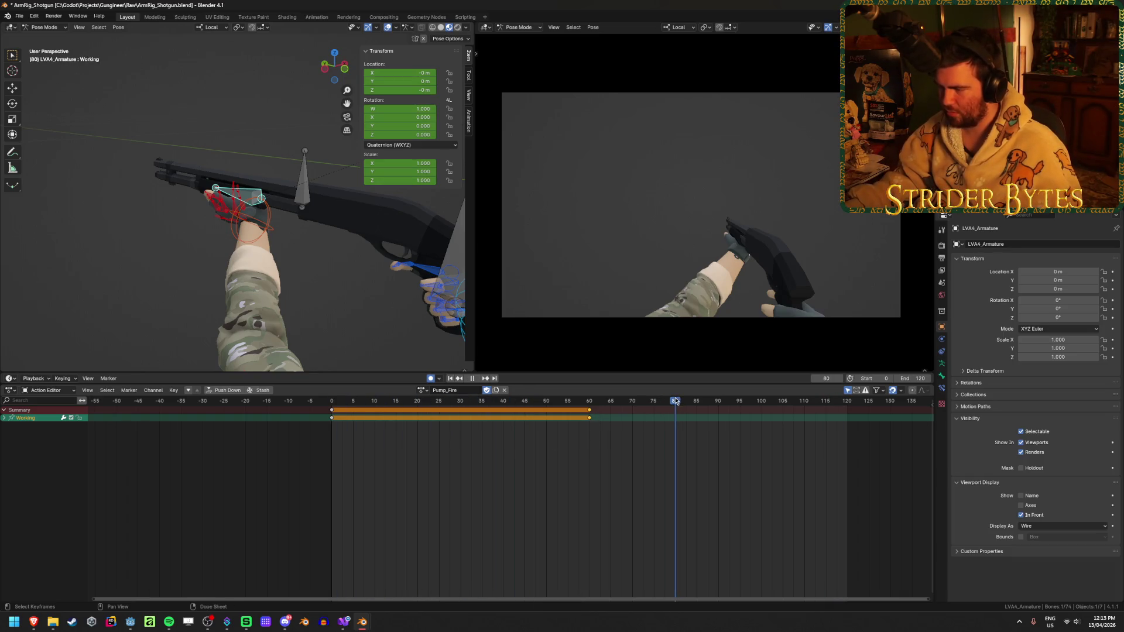
left_click_drag(590, 421, 676, 423)
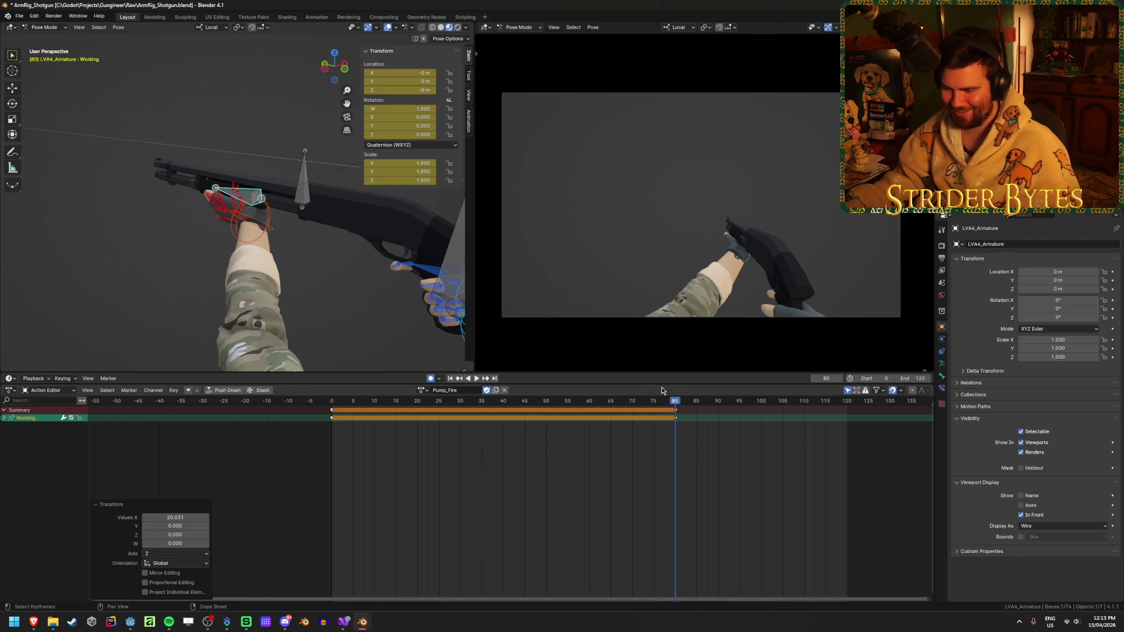
mouse_move(250, 255)
middle_mouse_down()
mouse_move(384, 306)
mouse_move(168, 297)
middle_mouse_up()
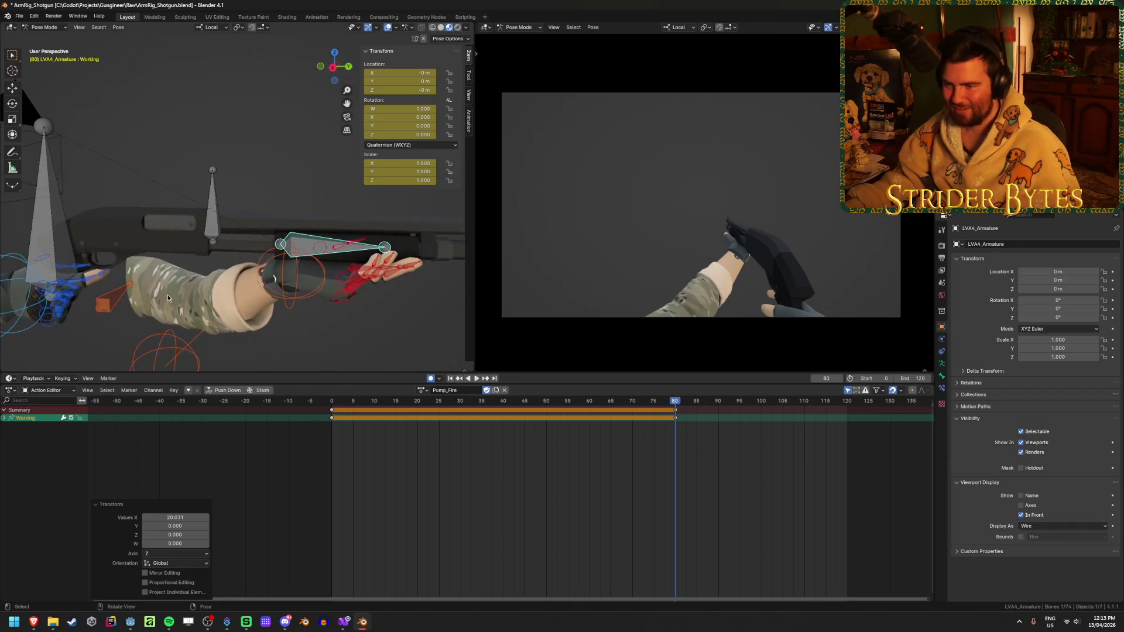
middle_click_drag(346, 321, 367, 318)
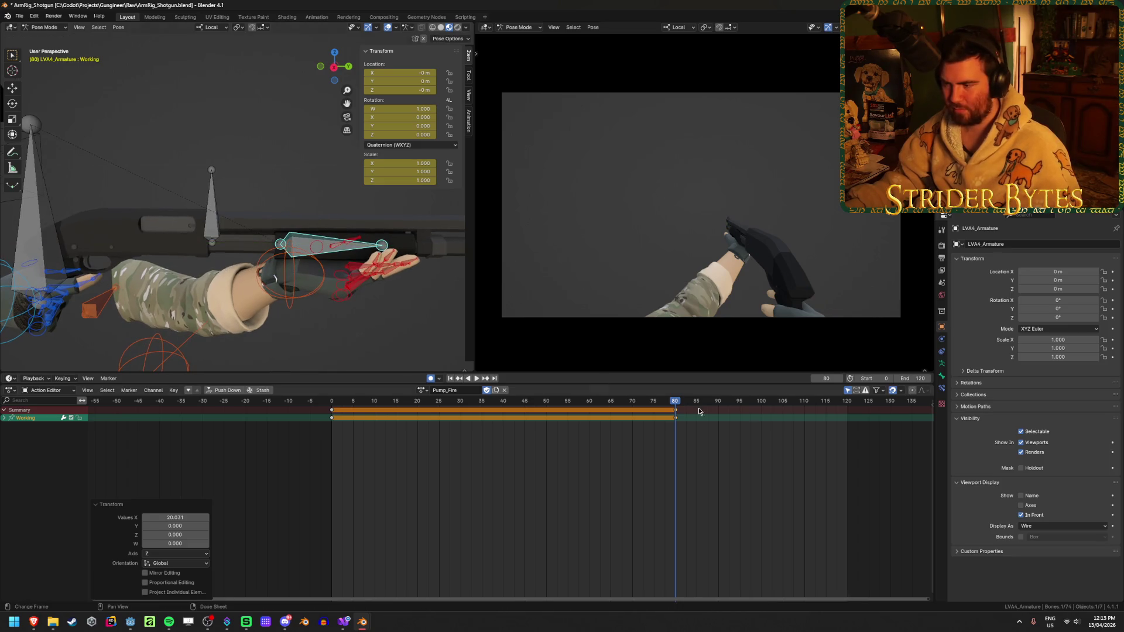
left_click_drag(673, 408, 718, 408)
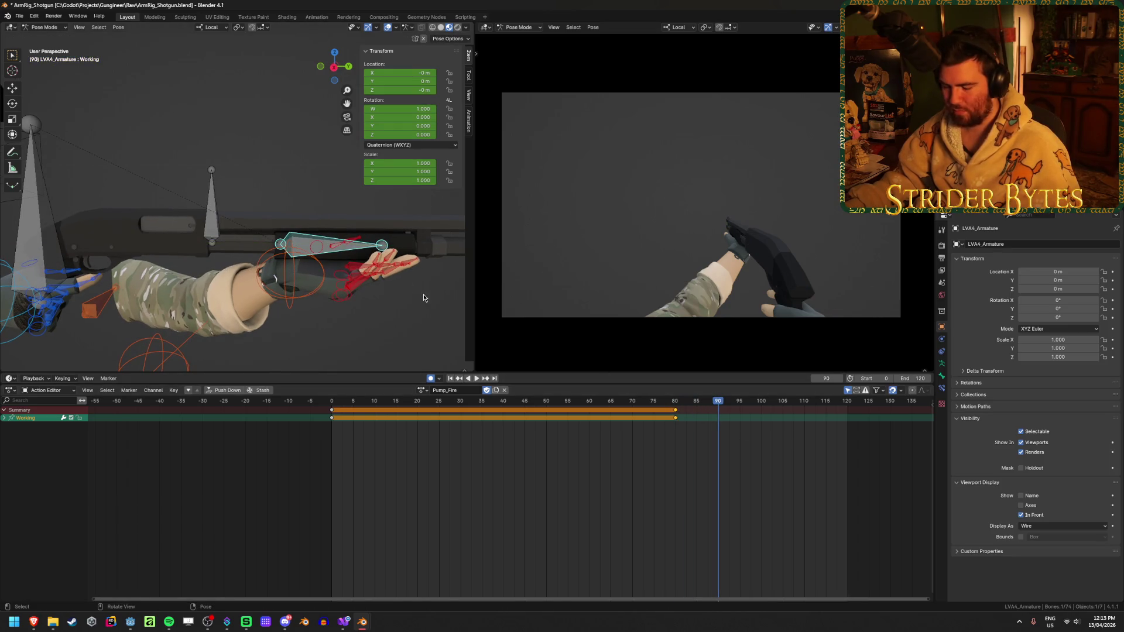
- Offset the left hand bones by -.08 along local Y
key("g")
key("y")
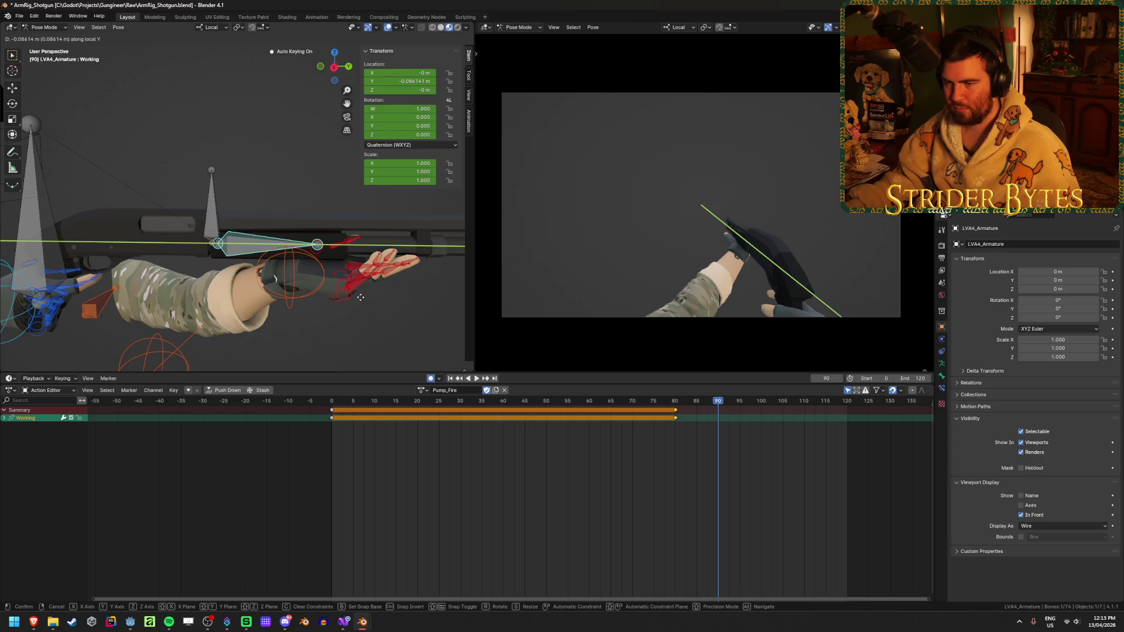
right_click(361, 297)
left_click(280, 277, "shift")
key("g")
key("y")
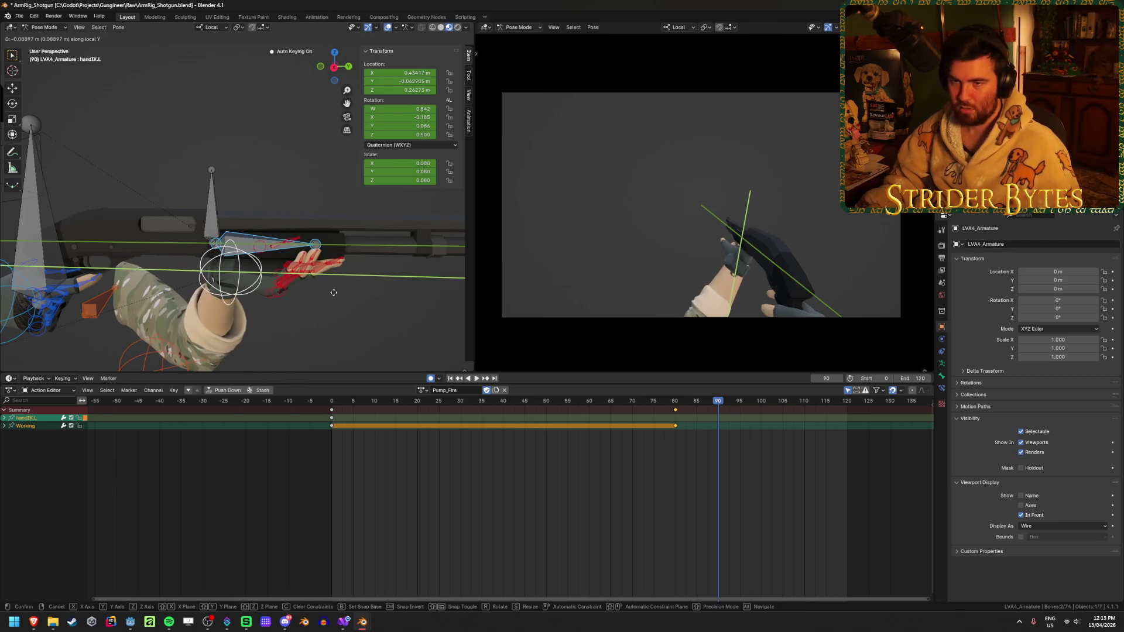
type("-.1")
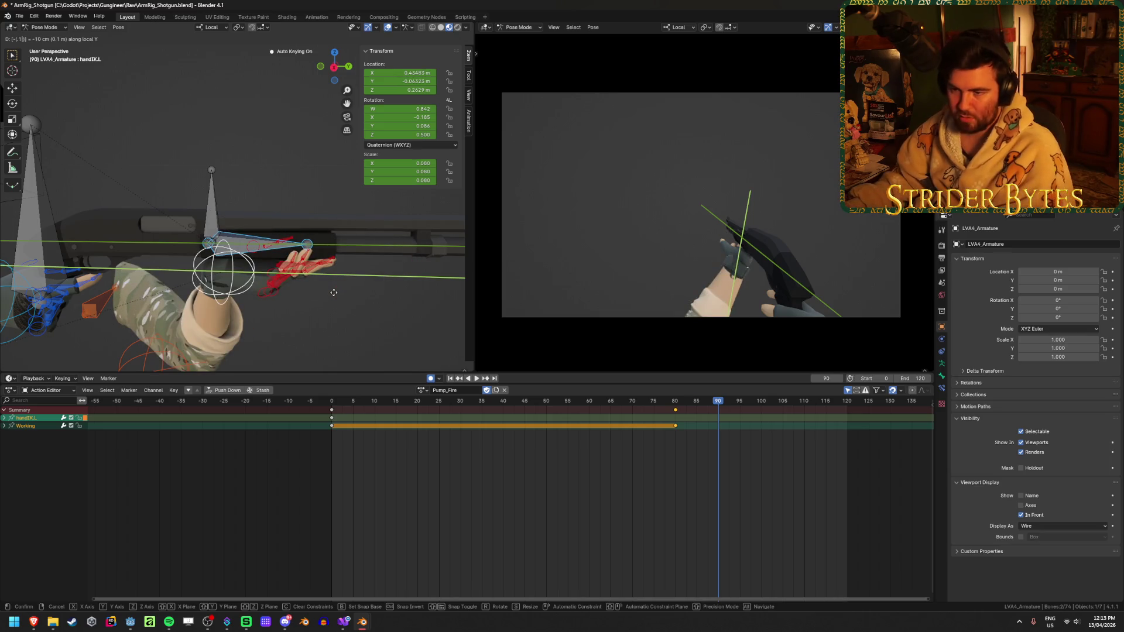
key("BackSpace")
type("08")
key("Escape")
scroll(330, 269, "up", 5)
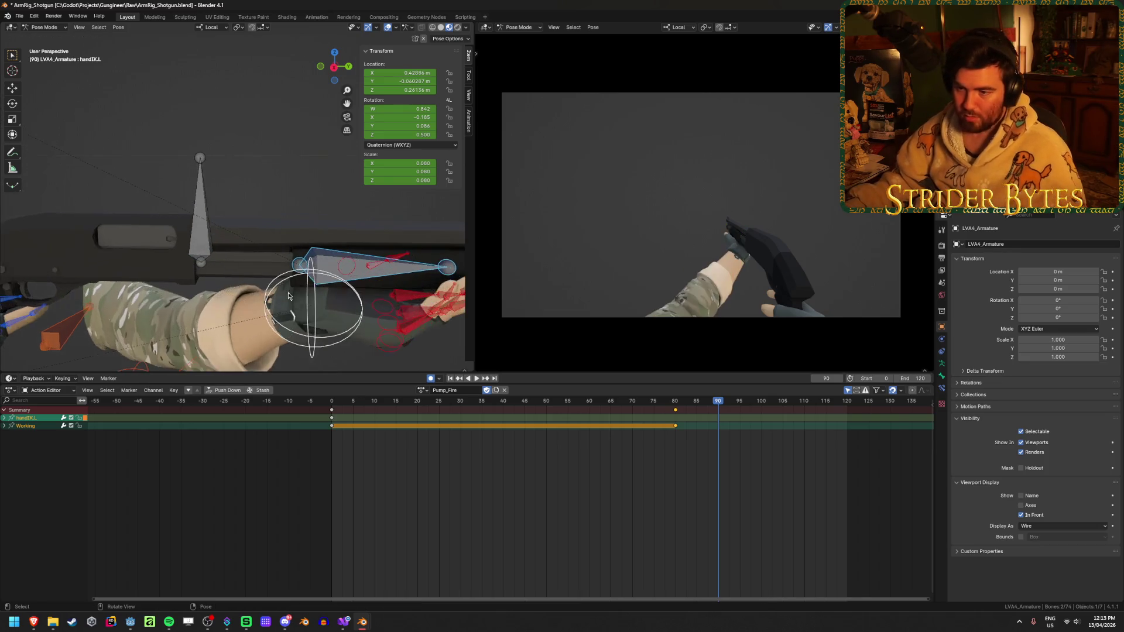
scroll(330, 248, "up", 2)
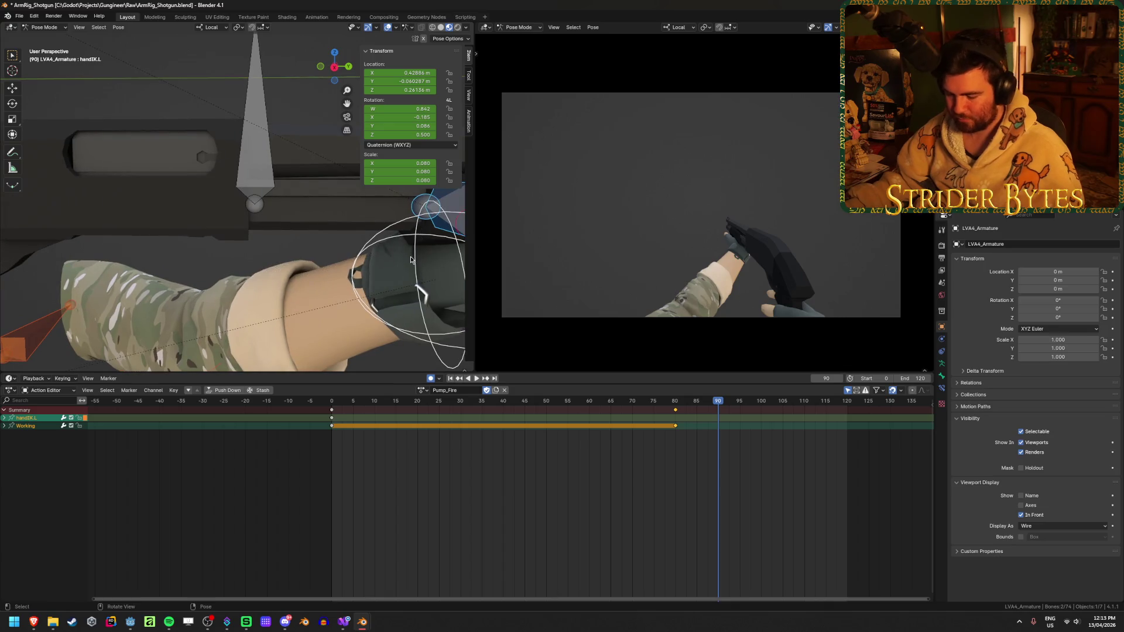
- Shift handIK.L along global Y to about −0.063 m, keying it at frame 90
key("g")
key("y")
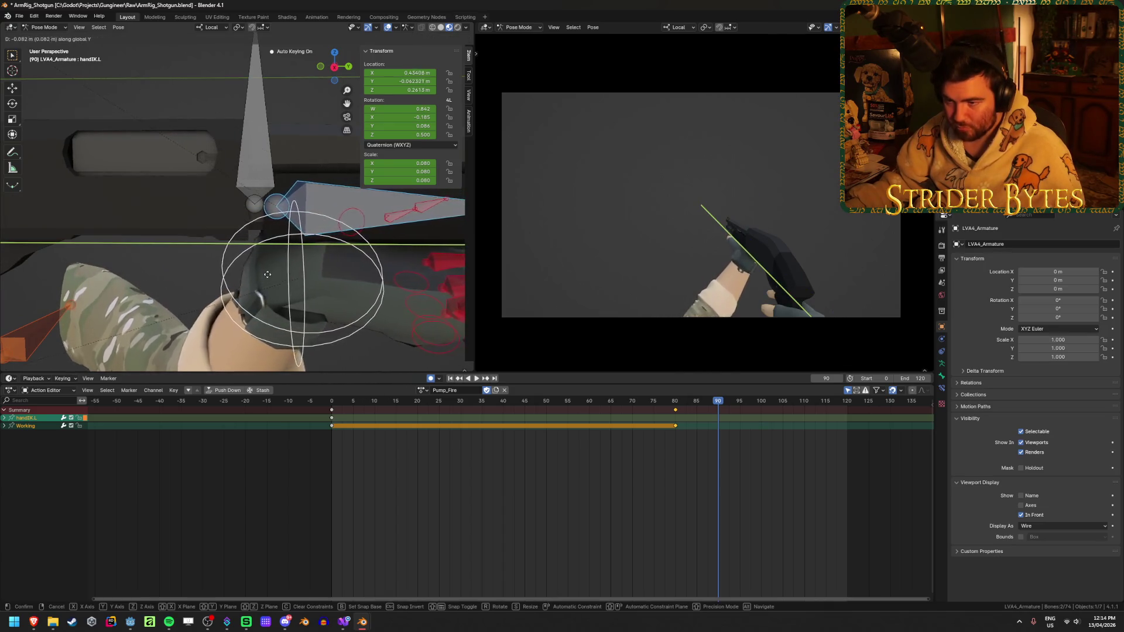
left_click(254, 275)
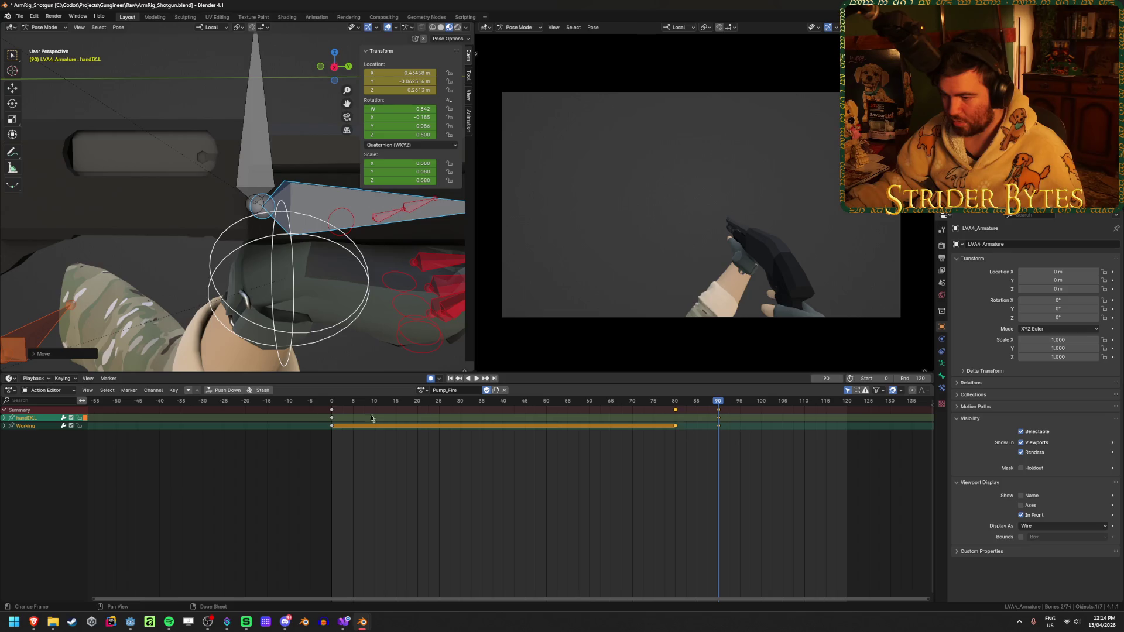
left_click(332, 418)
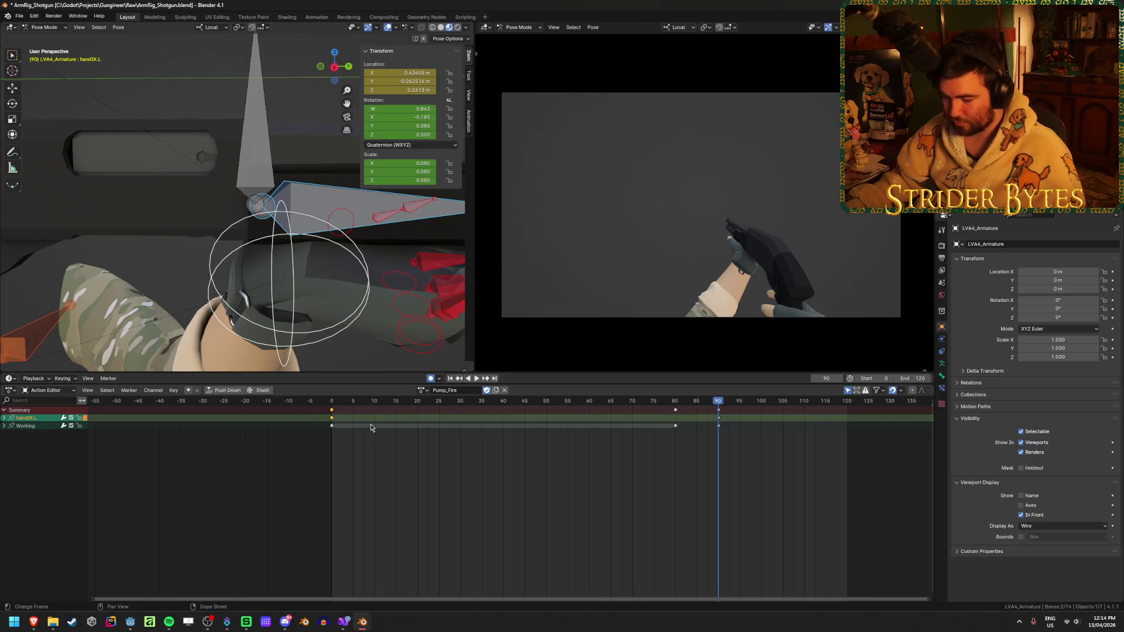
- Duplicate handIK.L's frame-0 key to frames 80 and 100
key("shift+d")
left_click(716, 440)
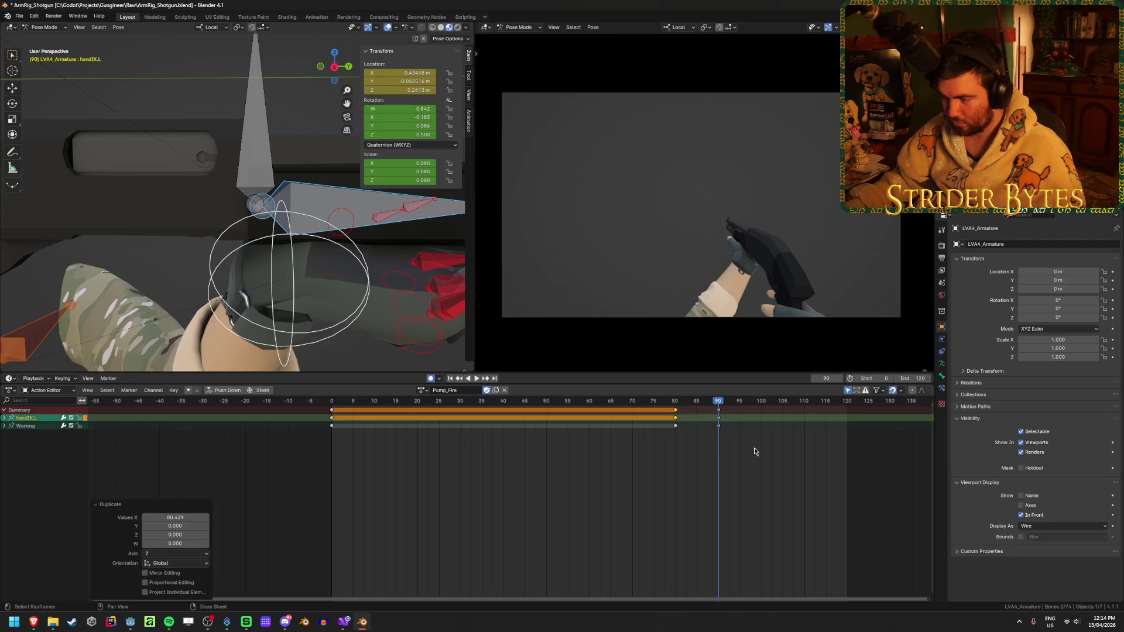
key("g")
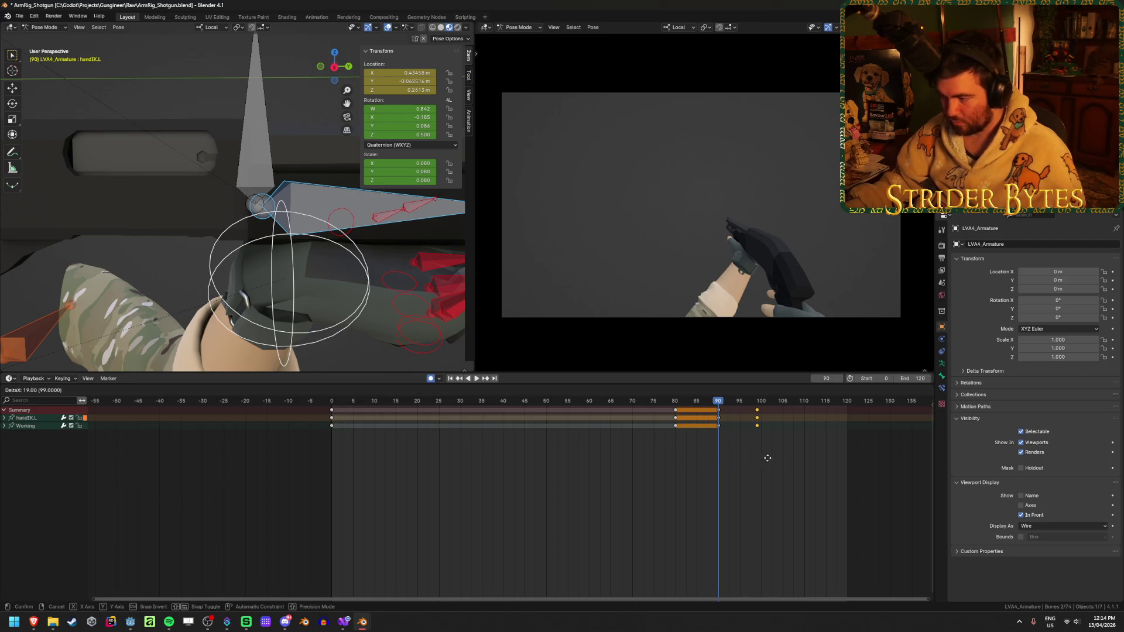
left_click(771, 457)
- Play Pump_Fire from the first frame to review the recoil
key("space")
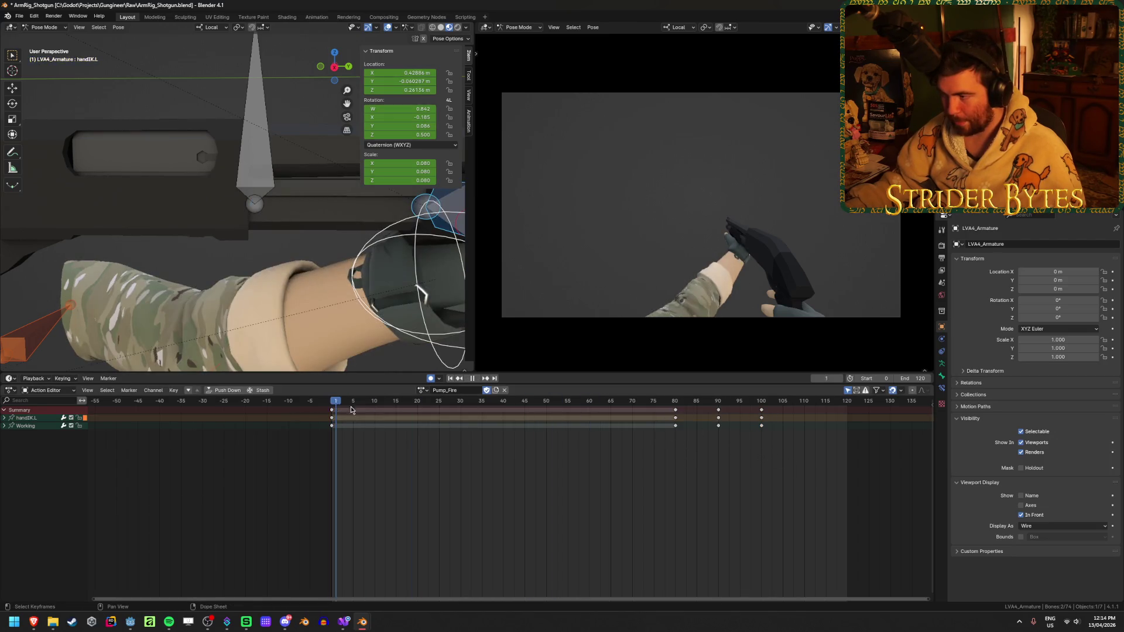
key("shift+Left")
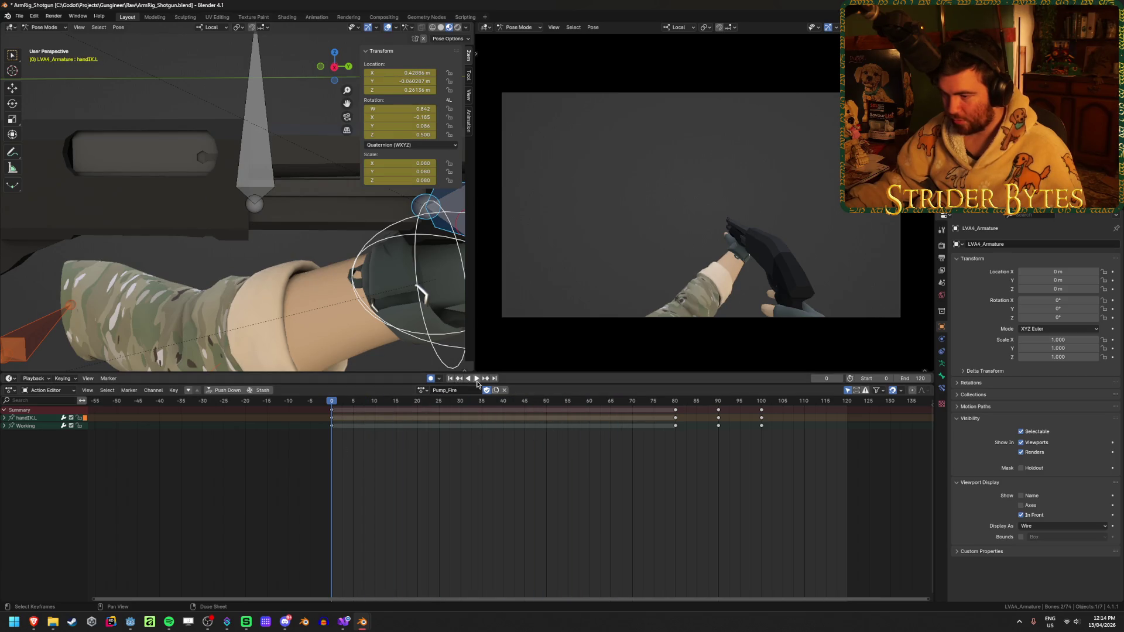
left_click(476, 381)
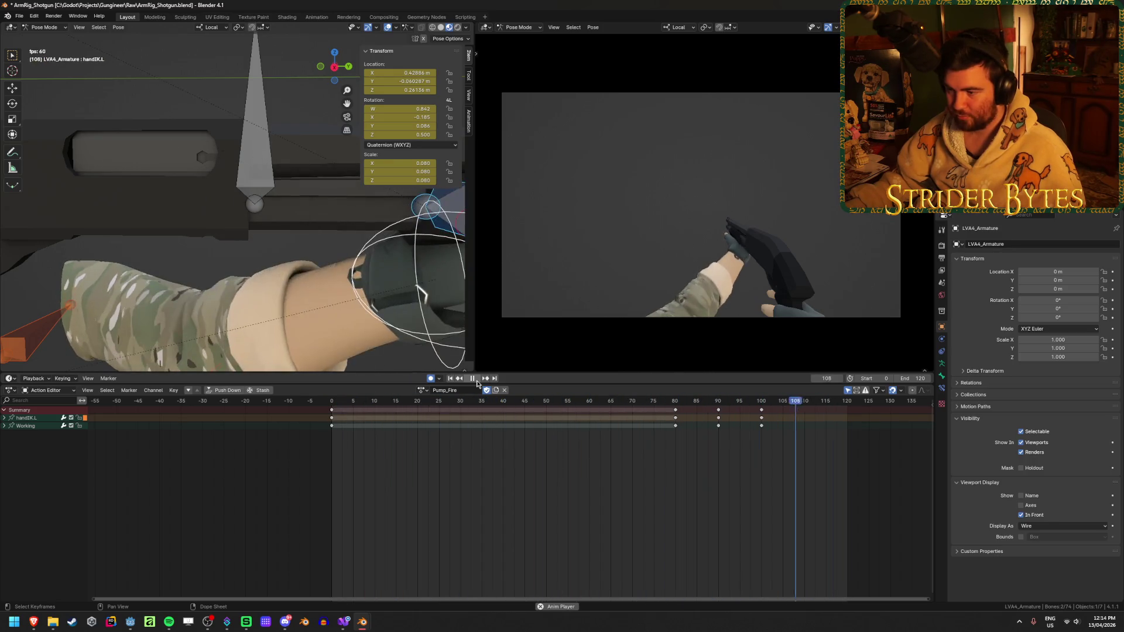
left_click(474, 379)
middle_click_drag(327, 234, 251, 187)
- Select the Magazine bone and copy its frame-0 key to frame 60
left_click(252, 167)
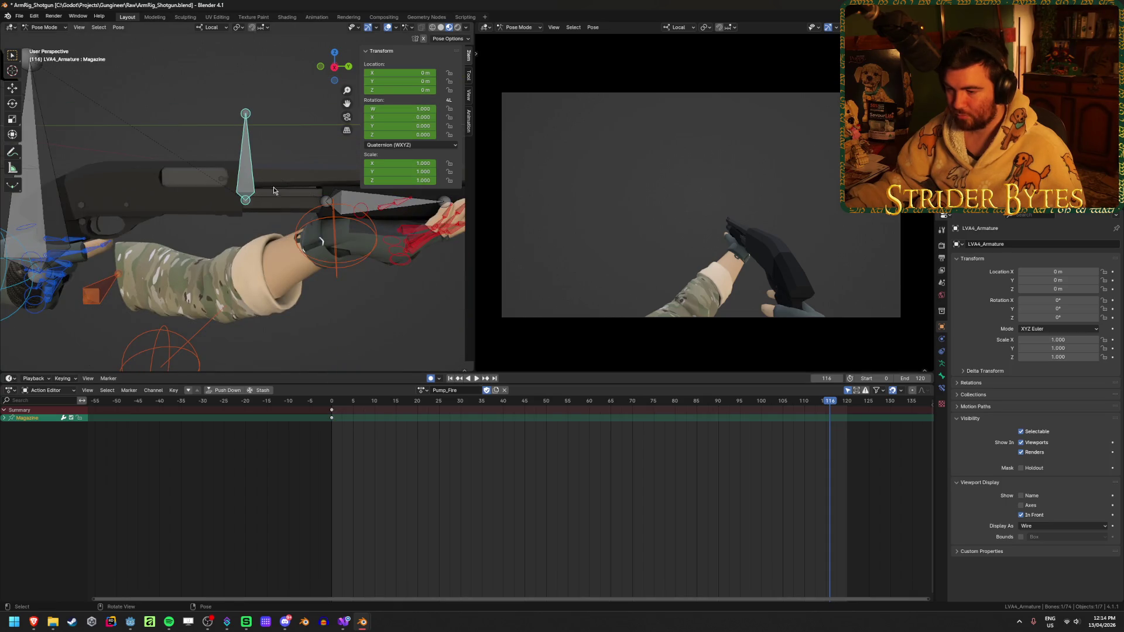
left_click_drag(364, 403, 589, 402)
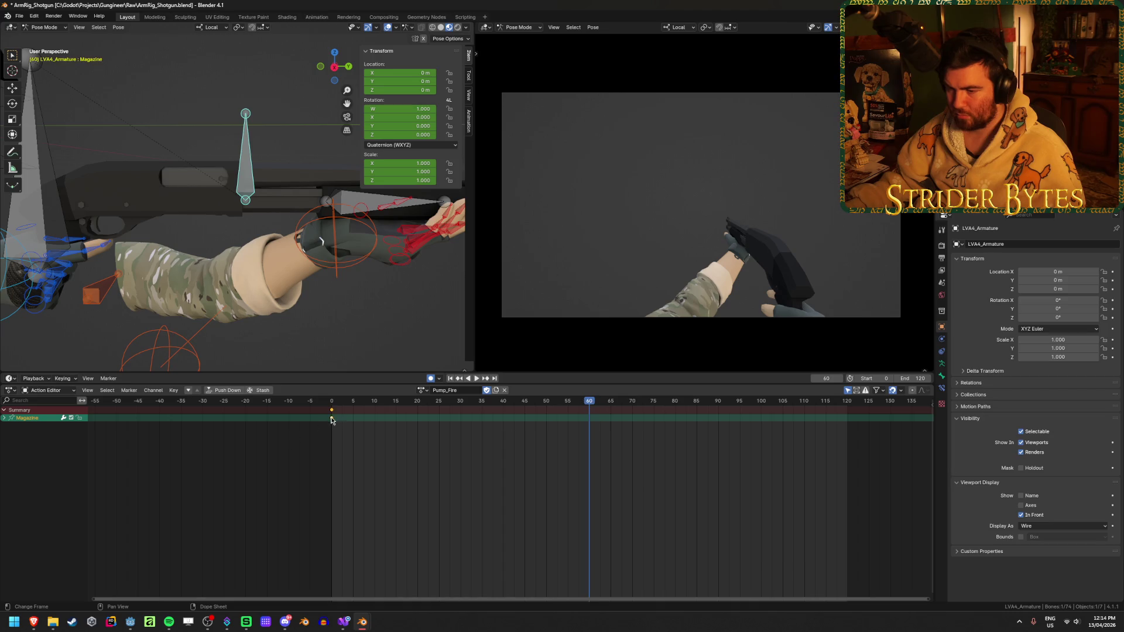
key("shift+d")
left_click(680, 483)
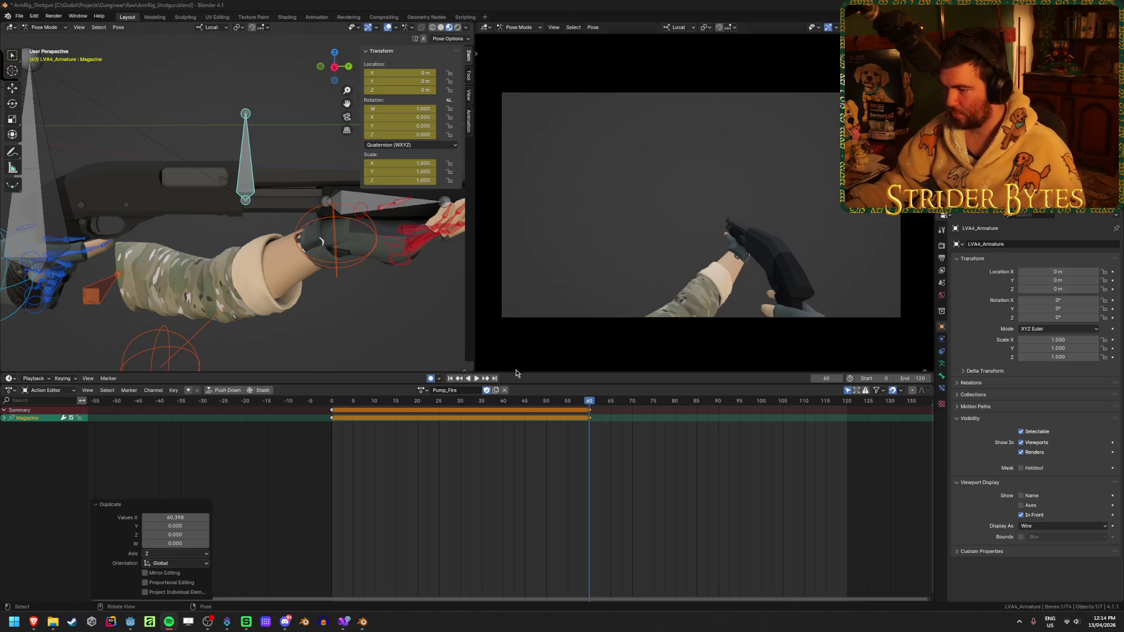
left_click(594, 448)
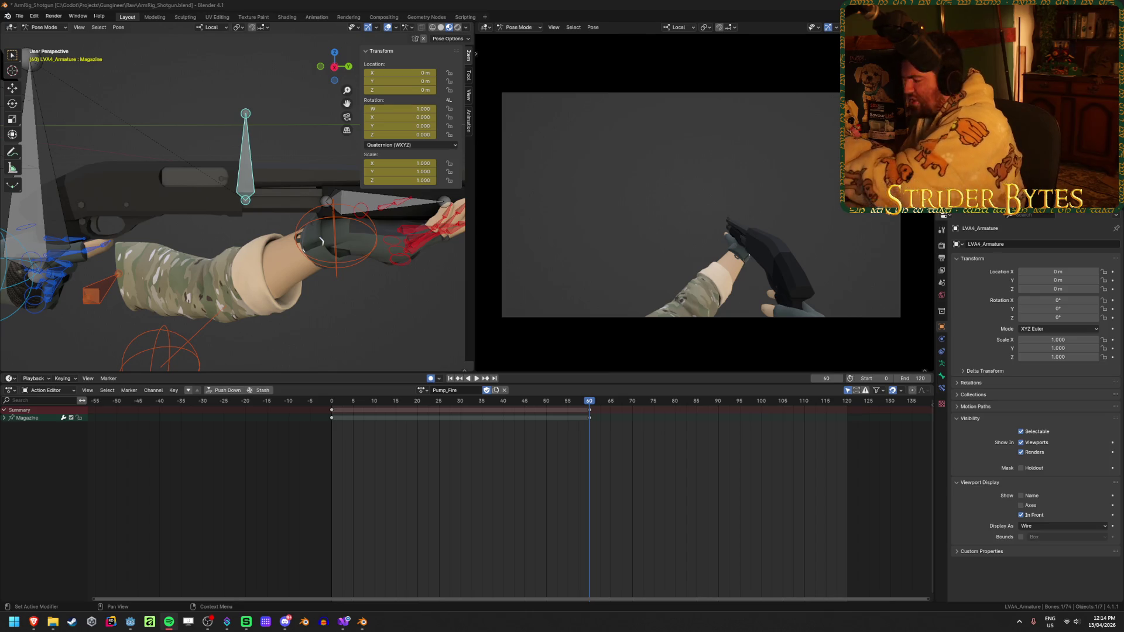
- Move the Magazine's copied key to frame 45 and play the animation back
key("space")
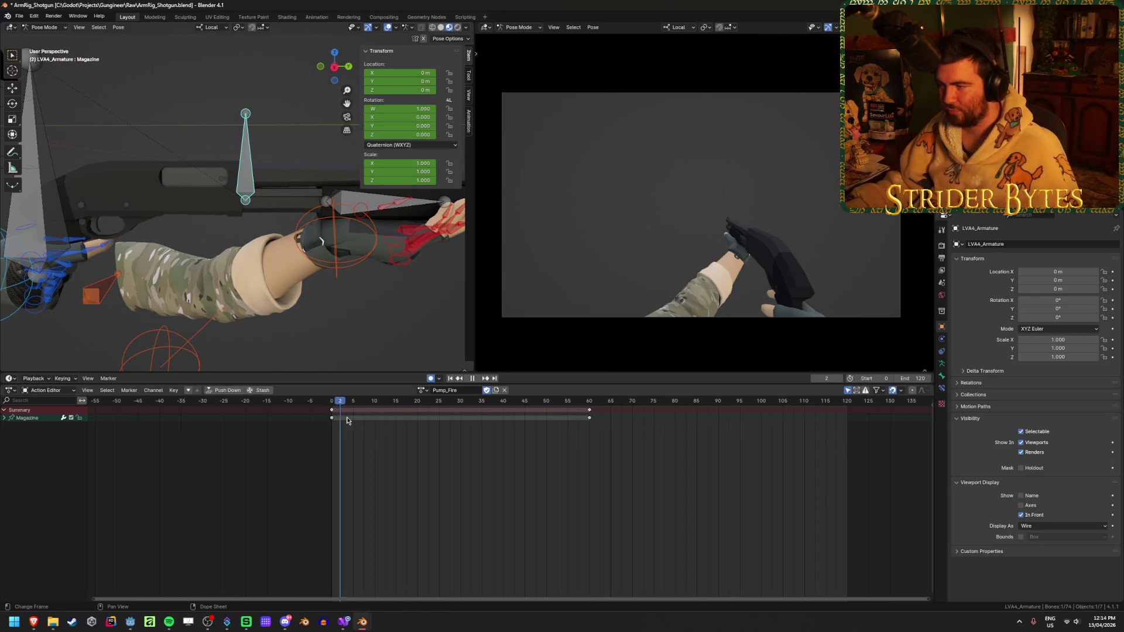
key("space")
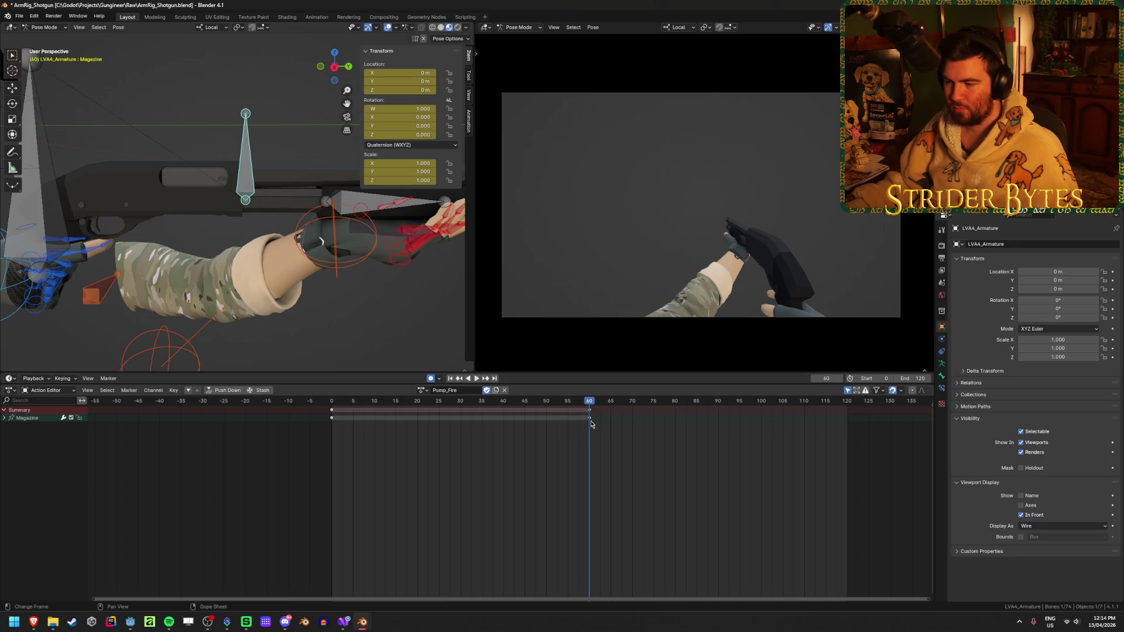
left_click_drag(590, 416, 524, 437)
key("shift+Left")
key("space")
left_click_drag(331, 402, 675, 433)
key("space")
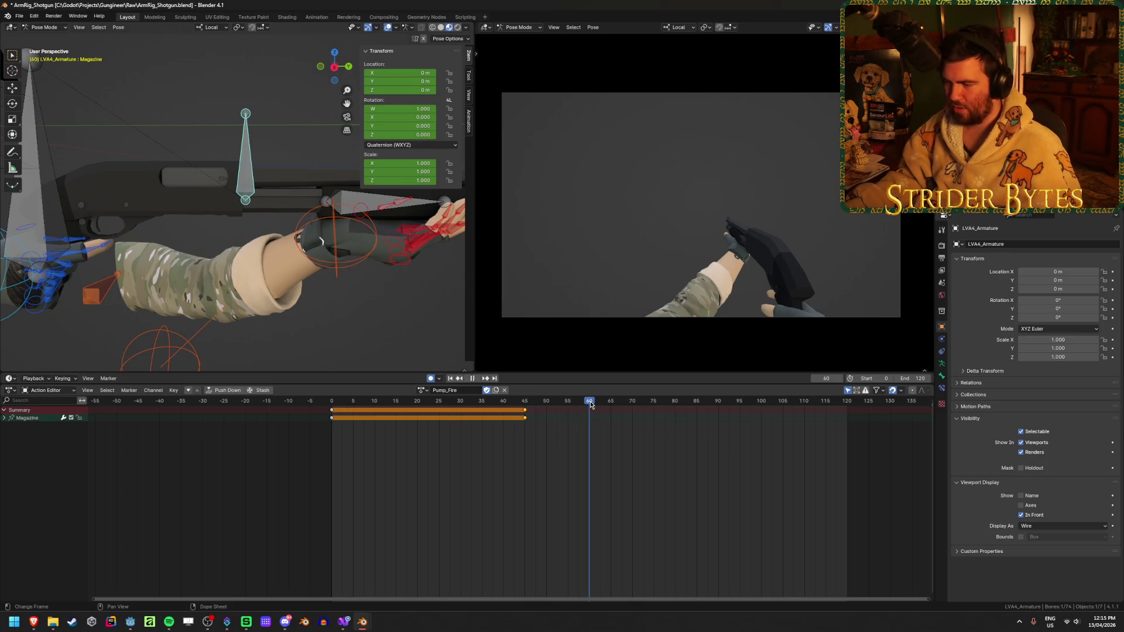
- Key the Magazine at frame 60, delete that key, and select GunBase
middle_click_drag(206, 205, 343, 199)
left_click(343, 198)
left_click(242, 184)
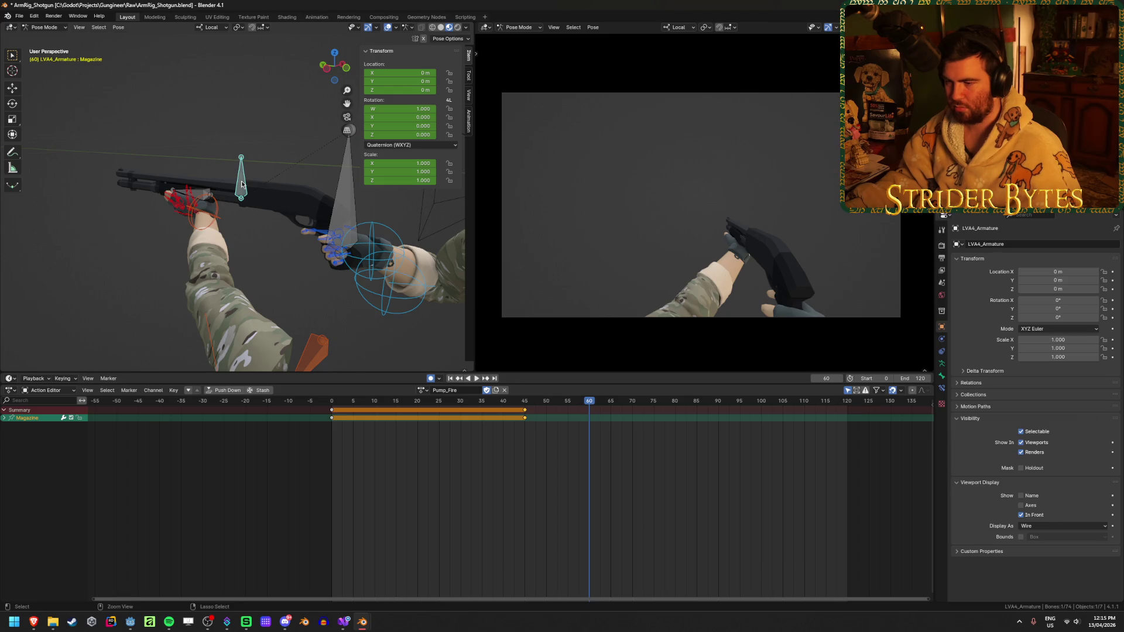
key("i")
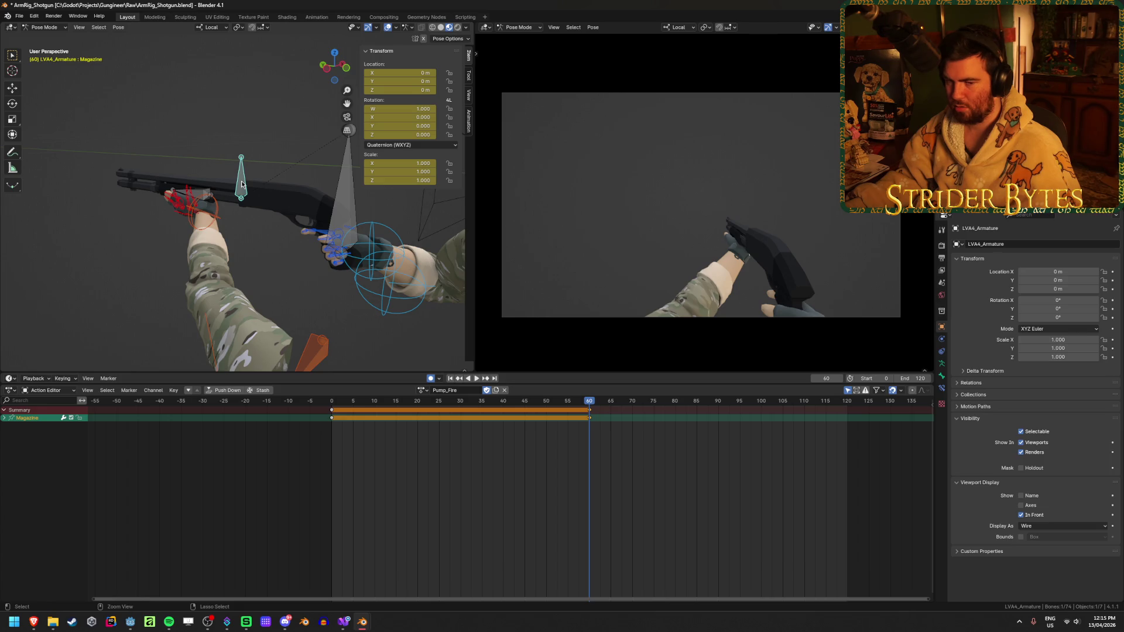
left_click(589, 417)
key("x")
left_click(565, 409)
left_click(347, 203)
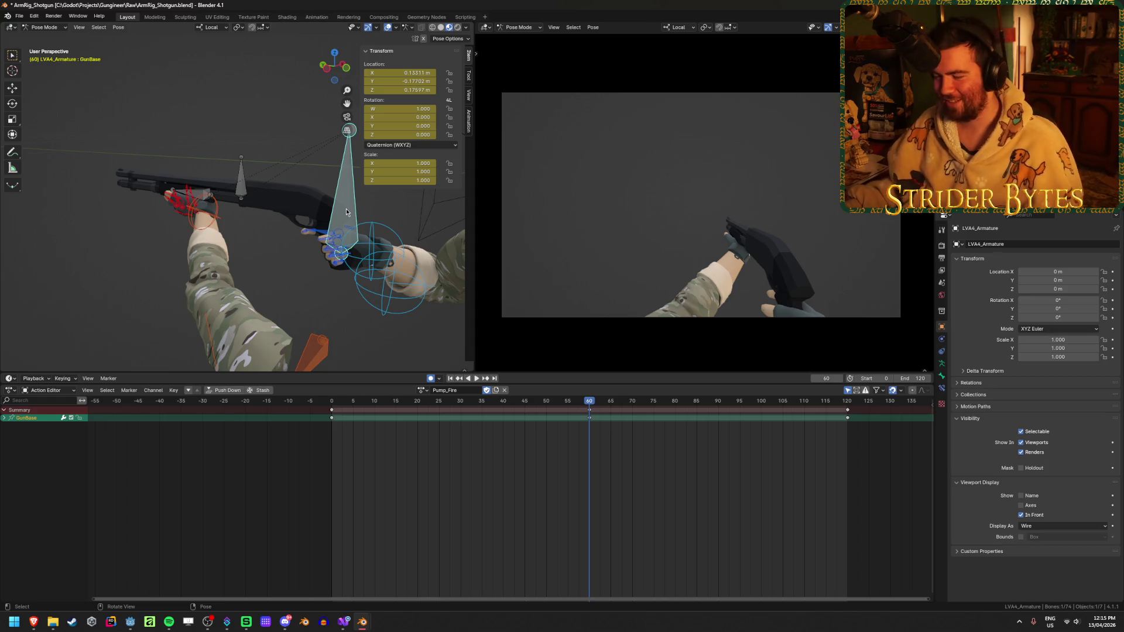
- Drag GunBase's middle keyframe from frame 60 to frame 45
mouse_move(588, 414)
left_mouse_down()
mouse_move(533, 420)
mouse_move(588, 417)
left_mouse_up()
left_click(591, 426)
mouse_move(589, 426)
left_mouse_down()
mouse_move(520, 402)
mouse_move(589, 403)
left_mouse_up()
left_click(524, 431)
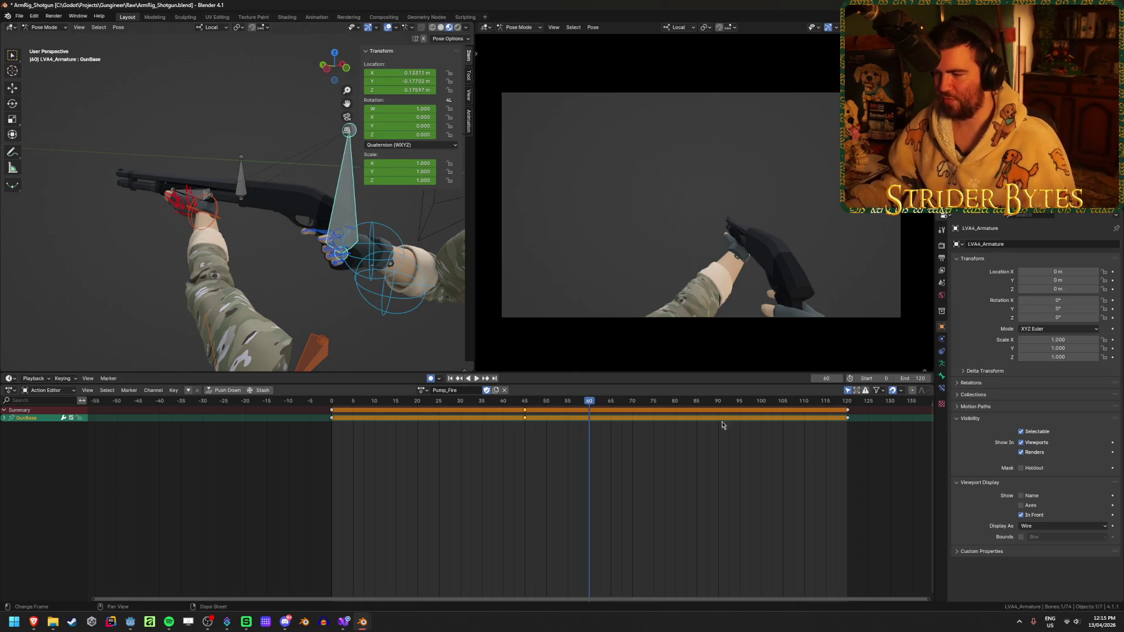
- At frame 80, try rotating GunBase about local Z, X and Y, then cancel
left_click(676, 402)
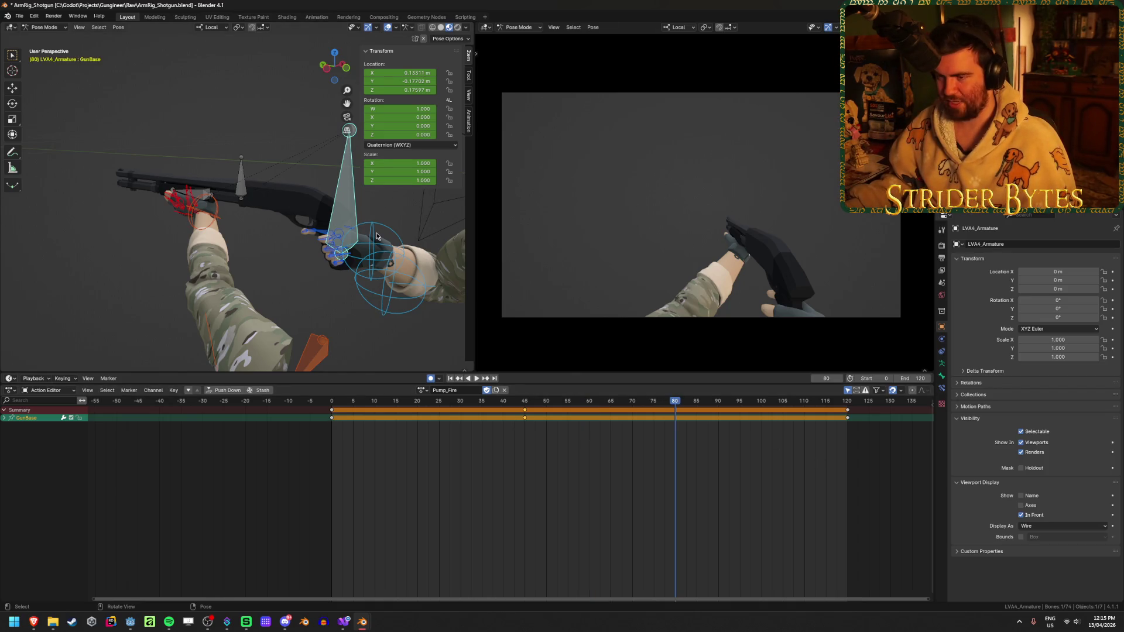
mouse_move(420, 246)
middle_mouse_down()
mouse_move(375, 244)
mouse_move(354, 260)
middle_mouse_up()
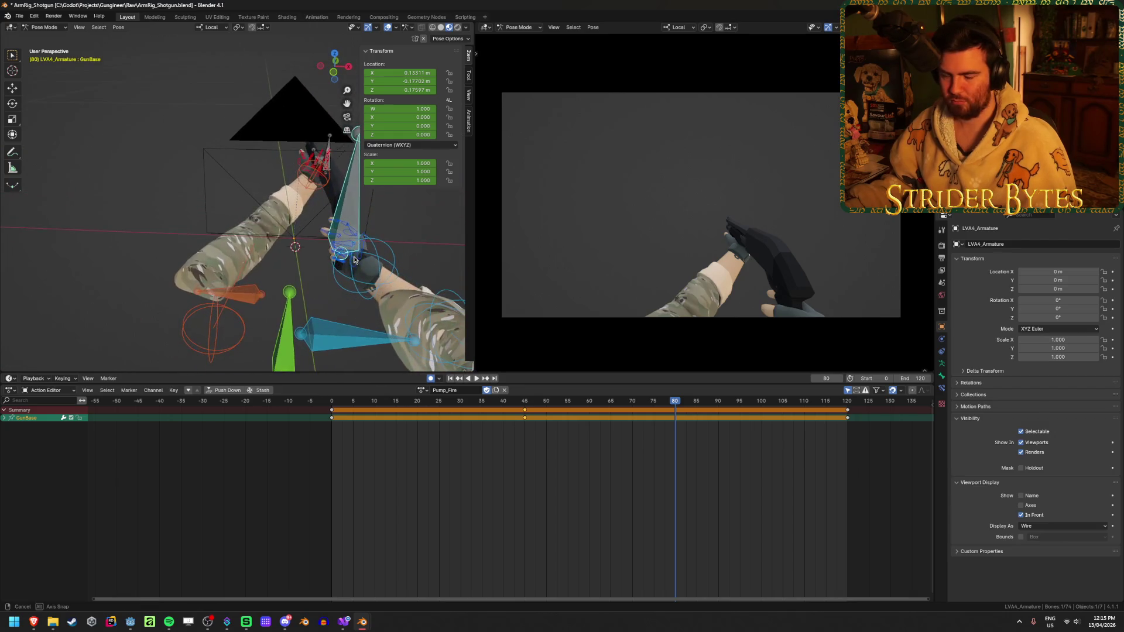
key("r")
key("z")
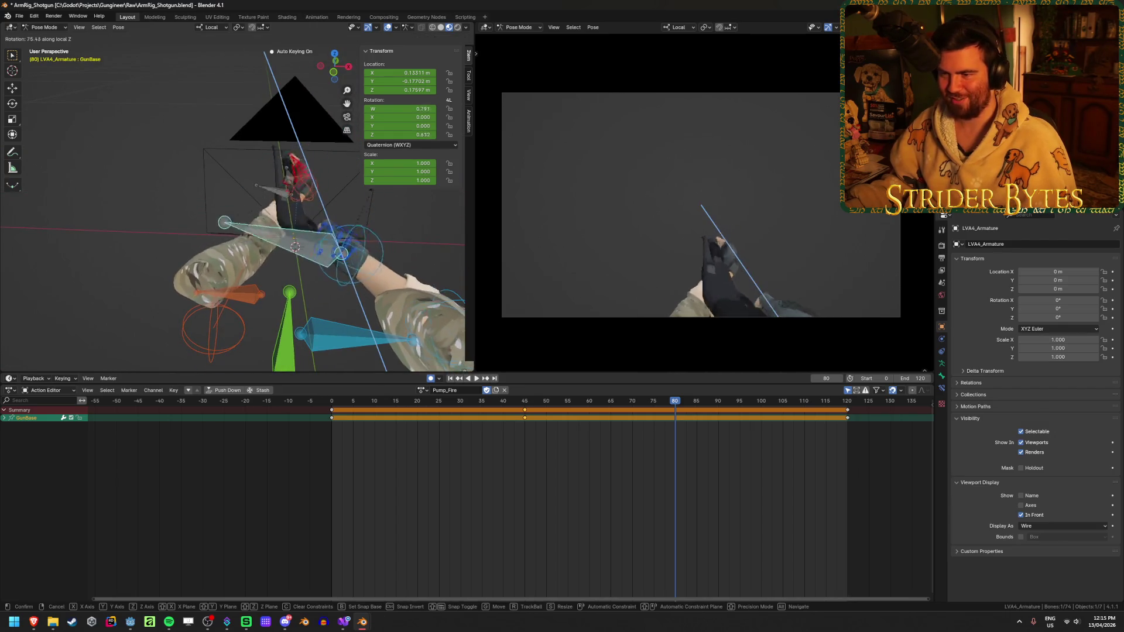
key("x")
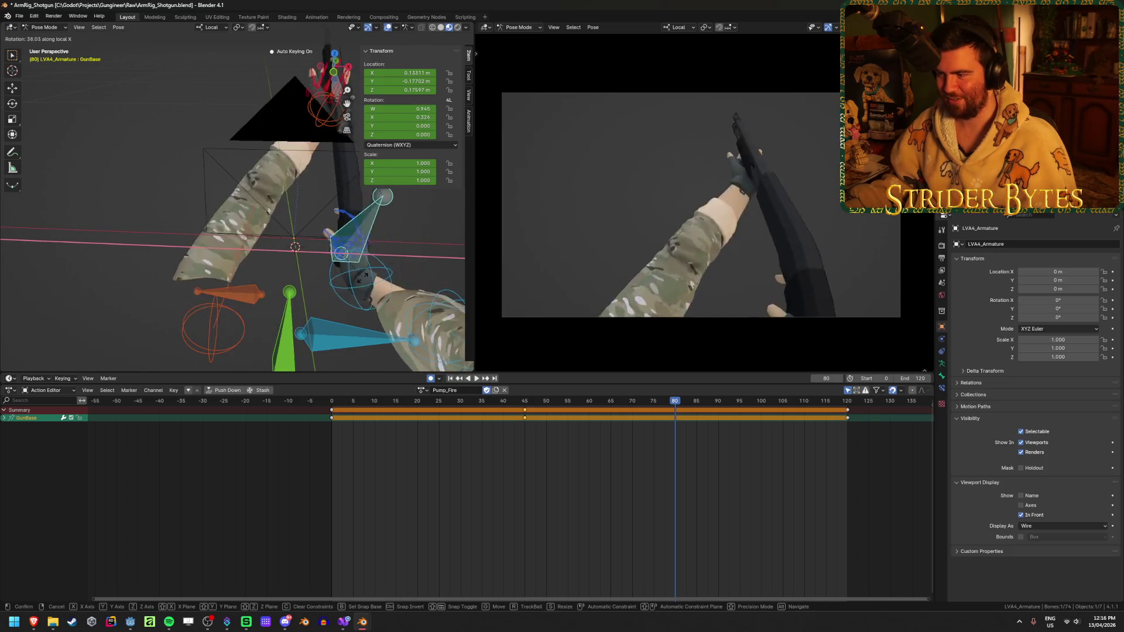
key("y")
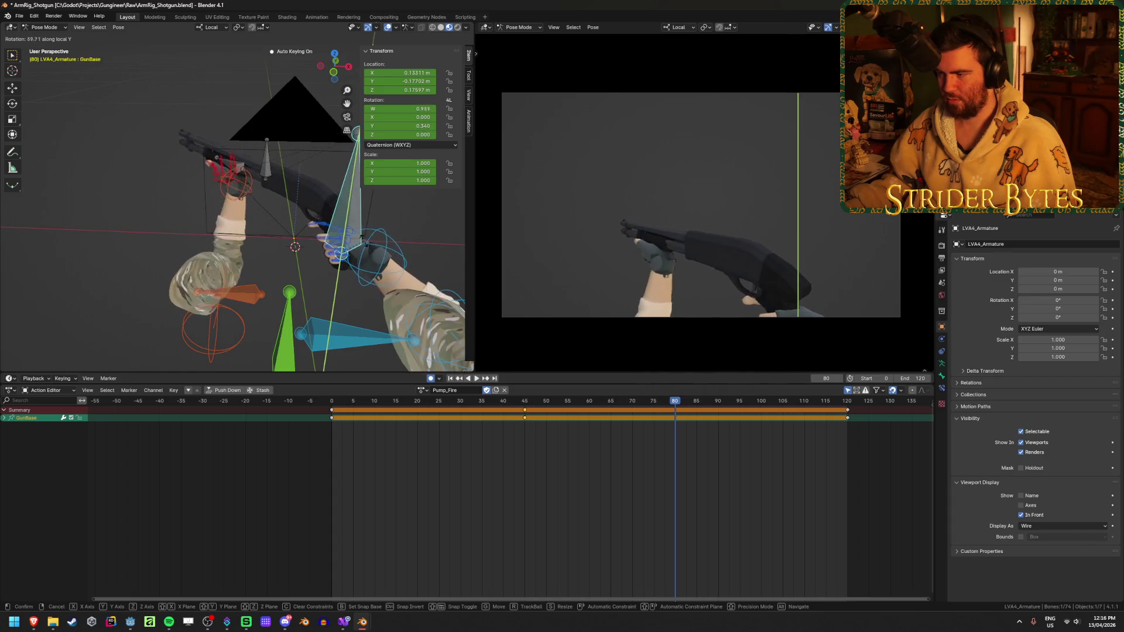
key("Escape")
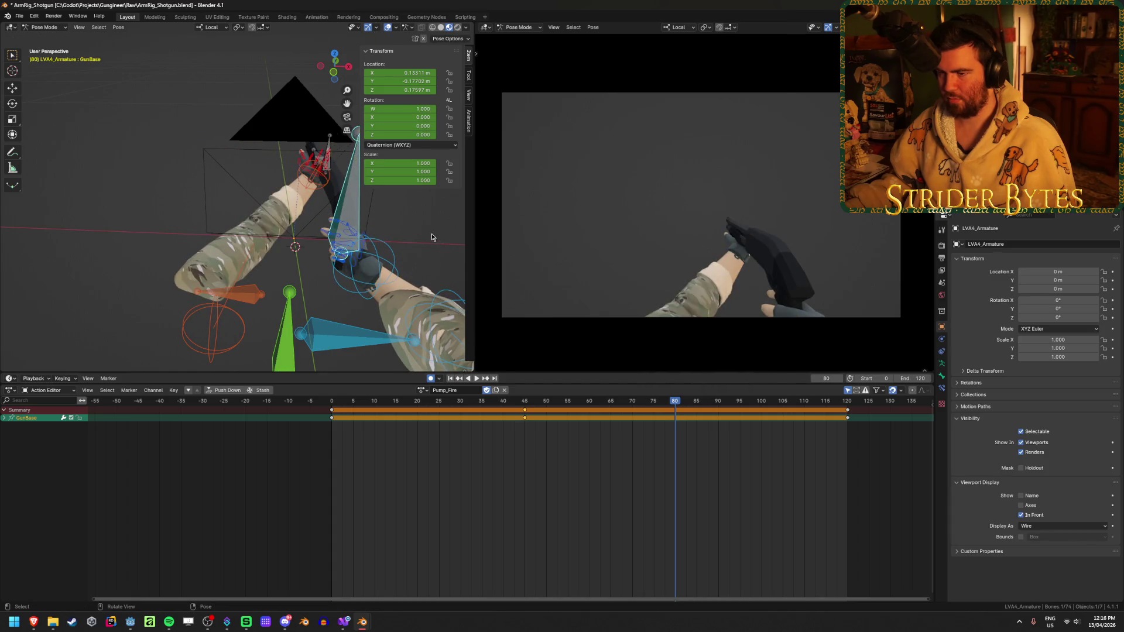
- Rotate and shift GunBase at frame 80 to start tilting the shotgun upward
mouse_move(401, 264)
middle_mouse_down()
mouse_move(375, 209)
mouse_move(380, 225)
mouse_move(310, 177)
mouse_move(321, 120)
middle_mouse_up()
key("r")
left_click(380, 226)
key("r")
left_click(328, 234)
mouse_move(328, 234)
middle_mouse_down()
mouse_move(337, 247)
mouse_move(416, 248)
mouse_move(325, 117)
middle_mouse_up()
key("g")
left_click(380, 243)
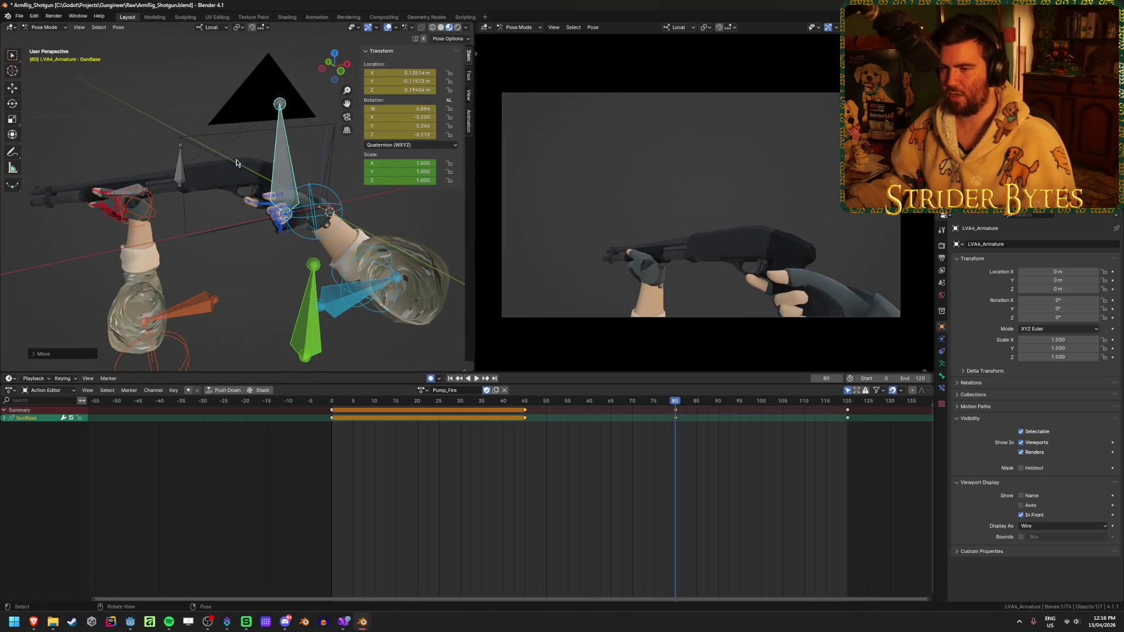
key("r")
left_click(328, 175)
mouse_move(327, 175)
middle_mouse_down()
mouse_move(336, 224)
mouse_move(262, 233)
mouse_move(335, 271)
mouse_move(400, 265)
mouse_move(339, 296)
middle_mouse_up()
key("r")
left_click(304, 234)
- Nudge and re-angle GunBase further, then scrub the recoil to preview it
key("g")
left_click(275, 211)
key("g")
left_click(361, 267)
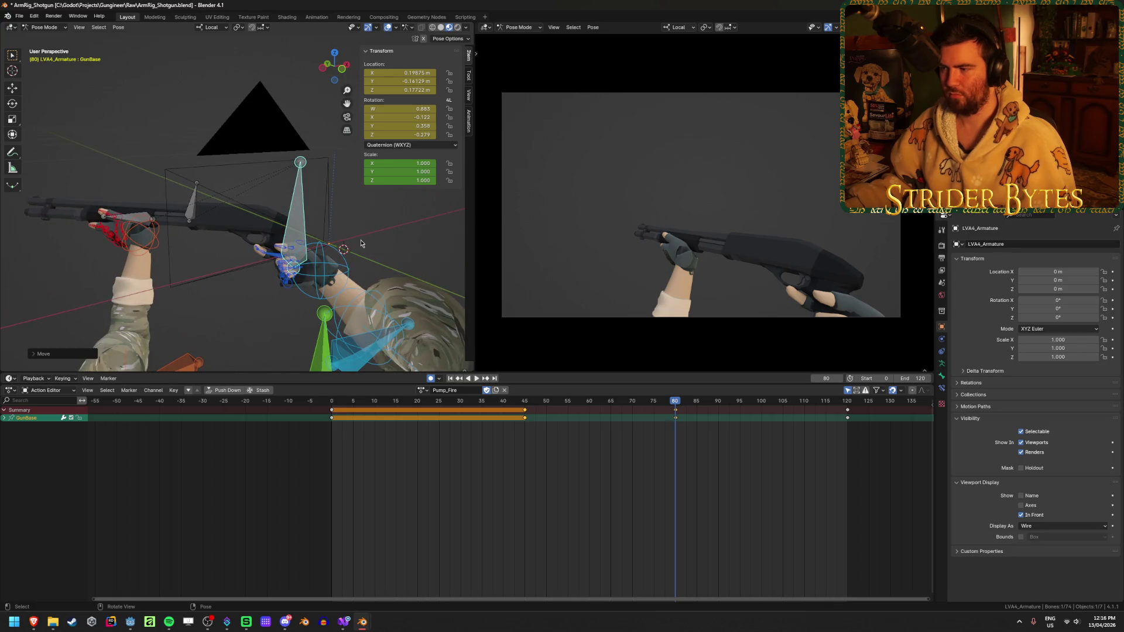
key("r")
left_click(328, 234)
mouse_move(328, 234)
middle_mouse_down()
mouse_move(282, 215)
mouse_move(297, 219)
middle_mouse_up()
key("r")
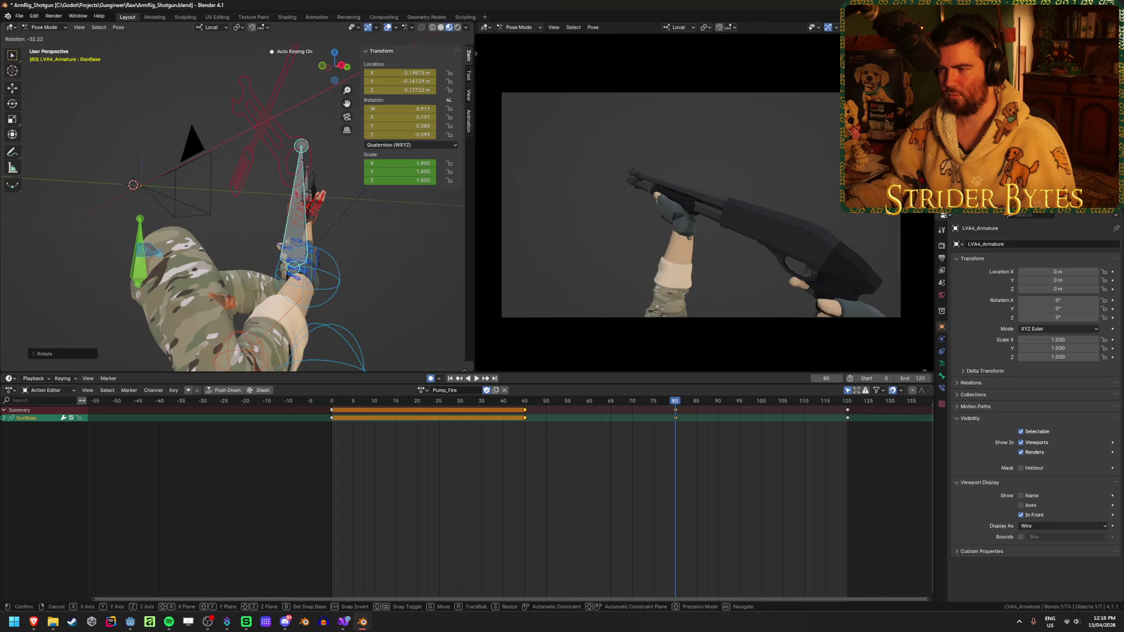
key("Return")
mouse_move(281, 235)
middle_mouse_down()
mouse_move(247, 251)
mouse_move(368, 271)
middle_mouse_up()
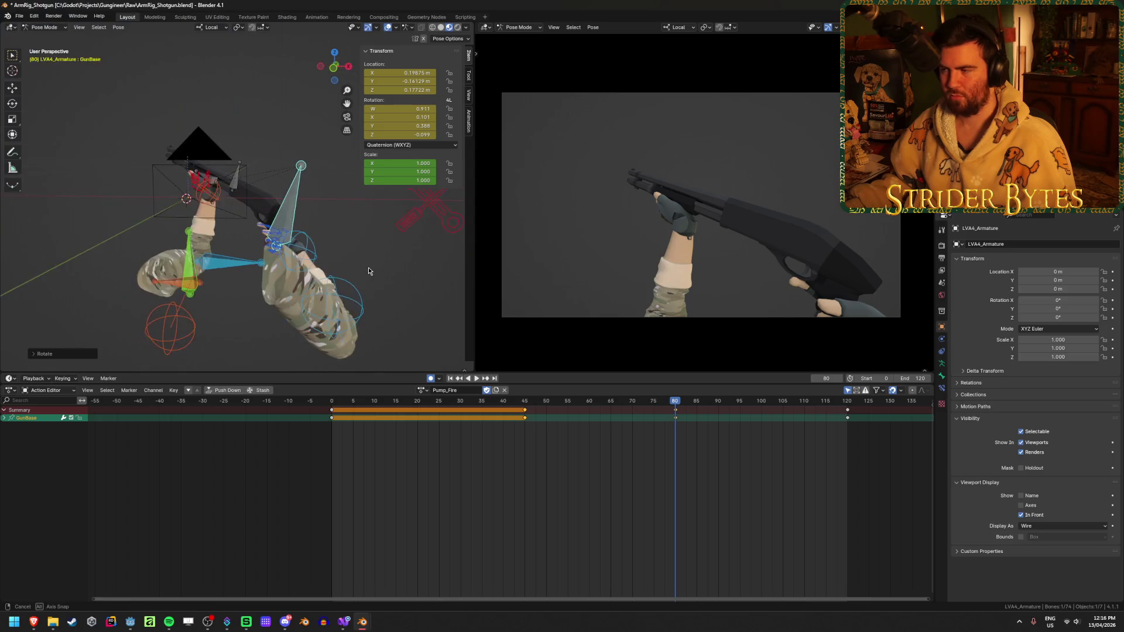
mouse_move(606, 413)
left_mouse_down()
mouse_move(495, 410)
mouse_move(676, 408)
left_mouse_up()
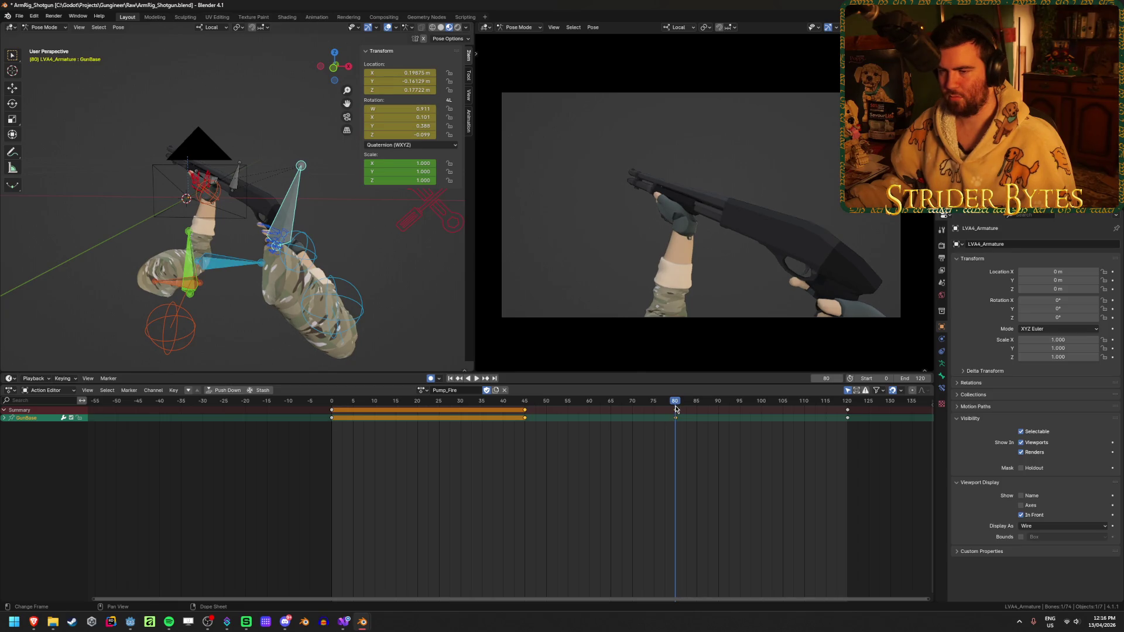
- Fine-tune GunBase's frame-80 pose, save ArmRig_Shotgun.blend, and scrub Pump_Fire to check
mouse_move(326, 265)
middle_mouse_down()
mouse_move(366, 231)
mouse_move(417, 246)
mouse_move(410, 231)
mouse_move(366, 274)
mouse_move(317, 293)
middle_mouse_up()
key("r")
left_click(358, 215)
key("g")
left_click(357, 243)
key("r")
right_click(407, 222)
key("g")
left_click(415, 258)
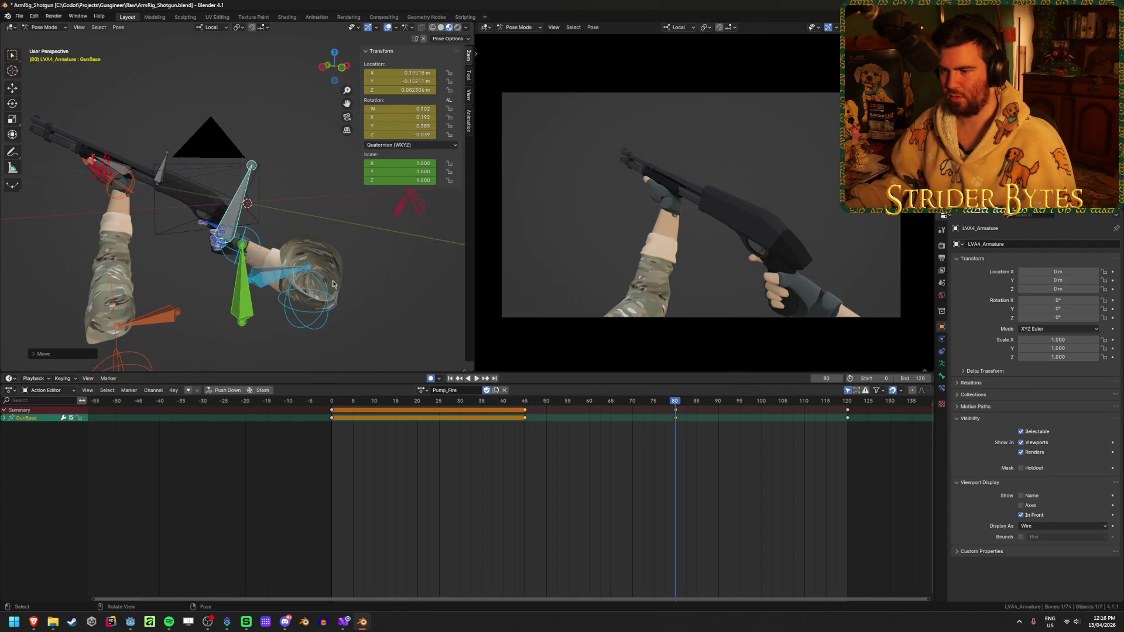
key("ctrl+s")
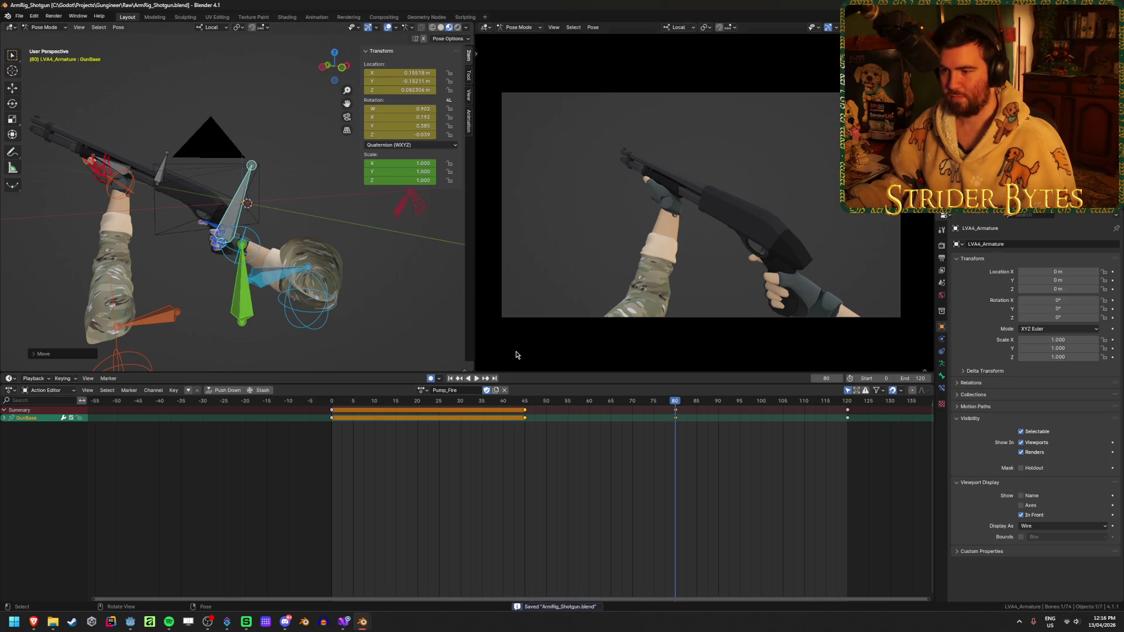
left_click_drag(477, 401, 676, 418)
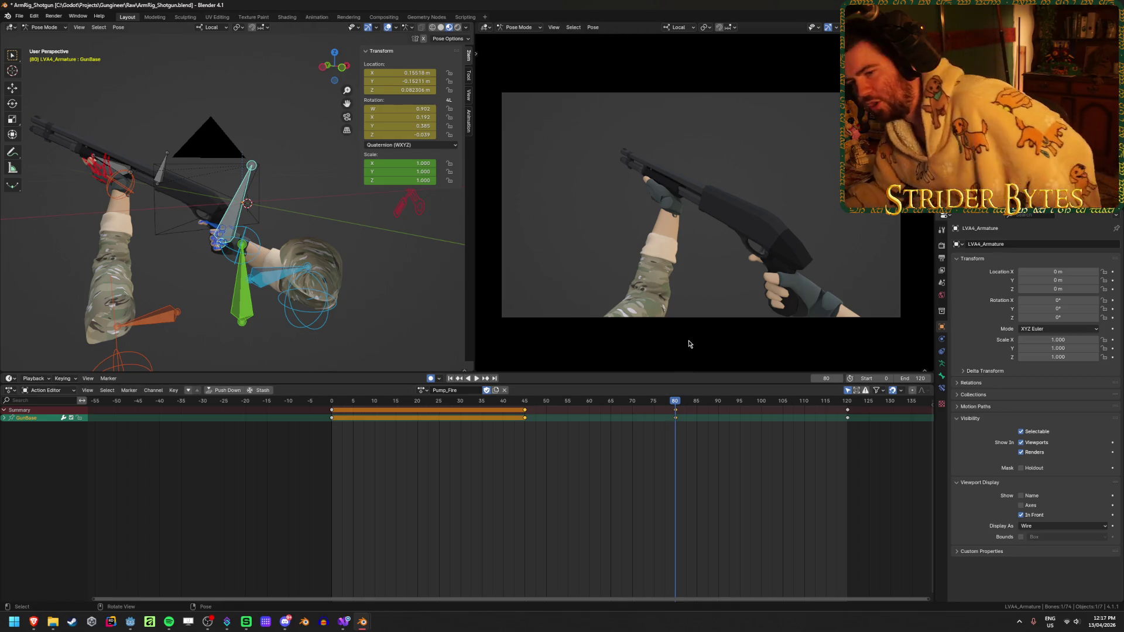
- Repeatedly rotate and move GunBase at frame 80 to bring the shotgun toward level
middle_click_drag(260, 253, 234, 193)
key("r")
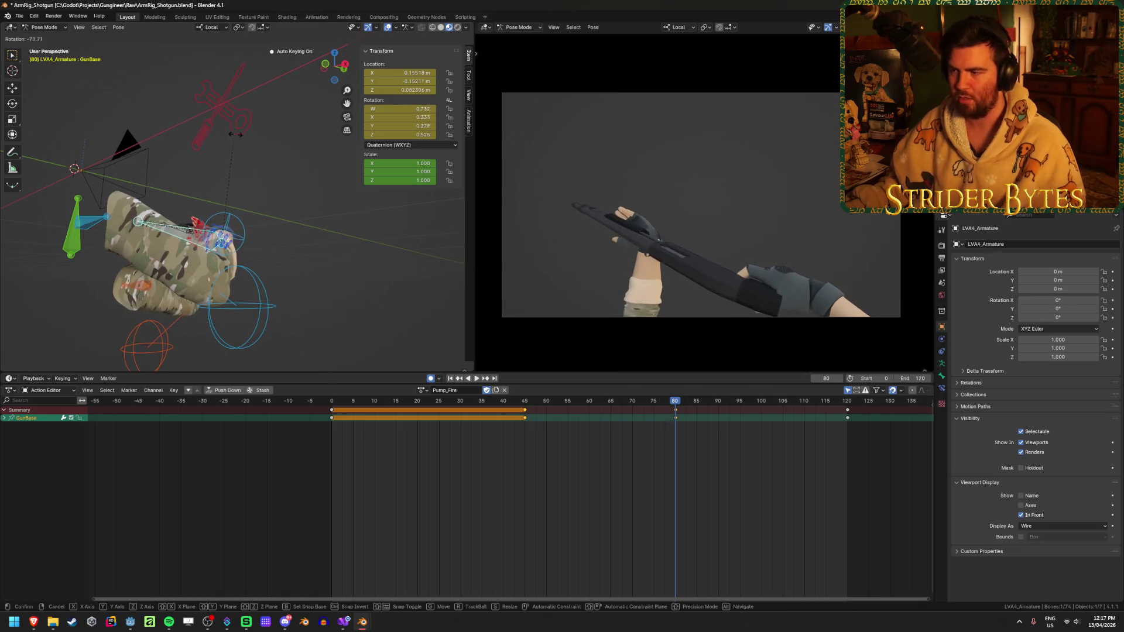
left_click(243, 138)
mouse_move(249, 139)
middle_mouse_down()
mouse_move(335, 230)
mouse_move(293, 252)
mouse_move(270, 245)
middle_mouse_up()
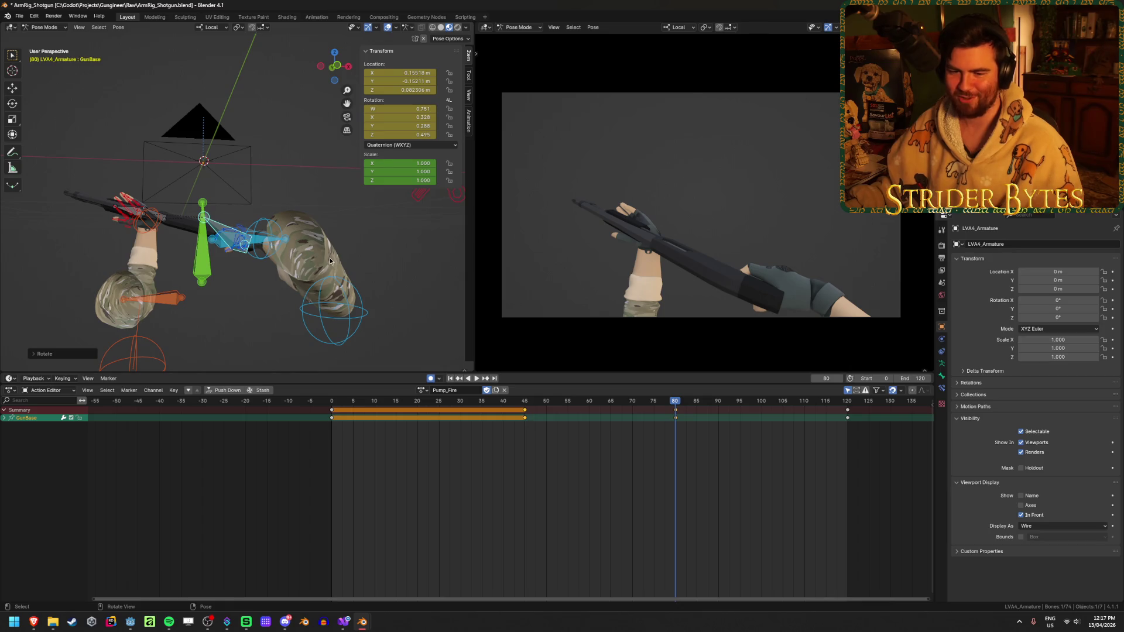
key("r")
left_click(343, 241)
mouse_move(343, 241)
middle_mouse_down()
mouse_move(339, 317)
mouse_move(373, 189)
middle_mouse_up()
key("r")
left_click(363, 262)
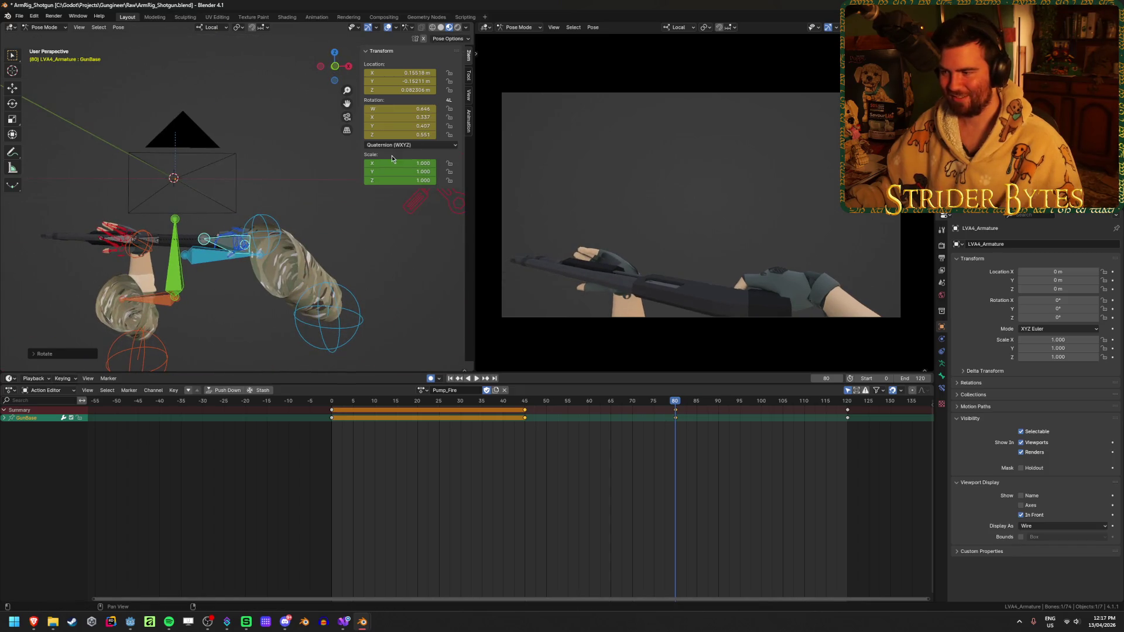
key("g")
left_click(260, 230)
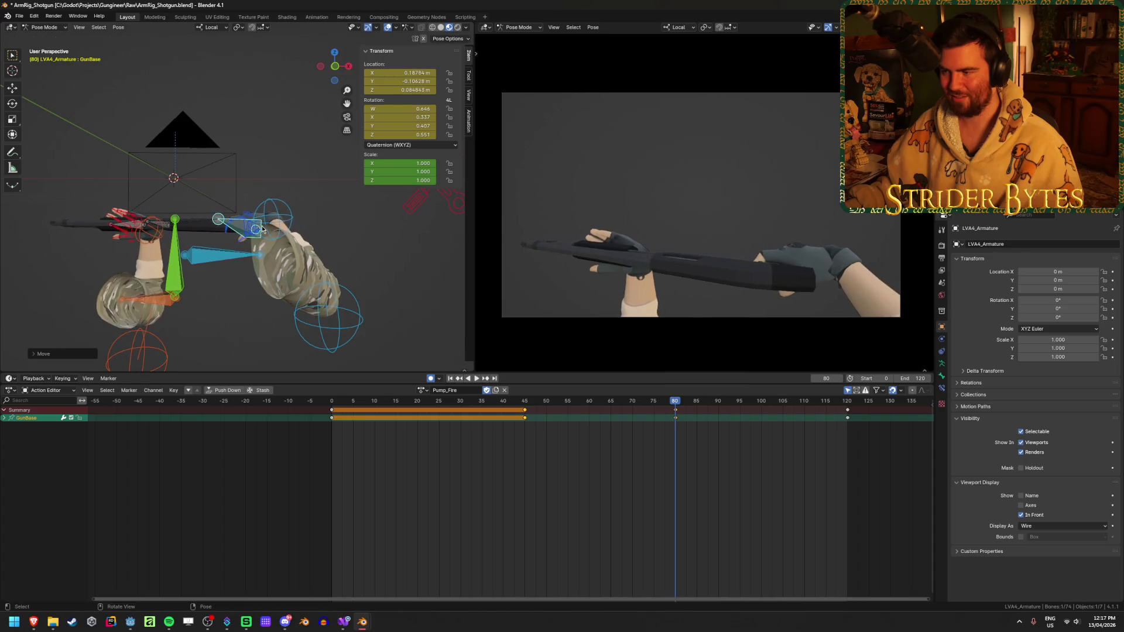
key("r")
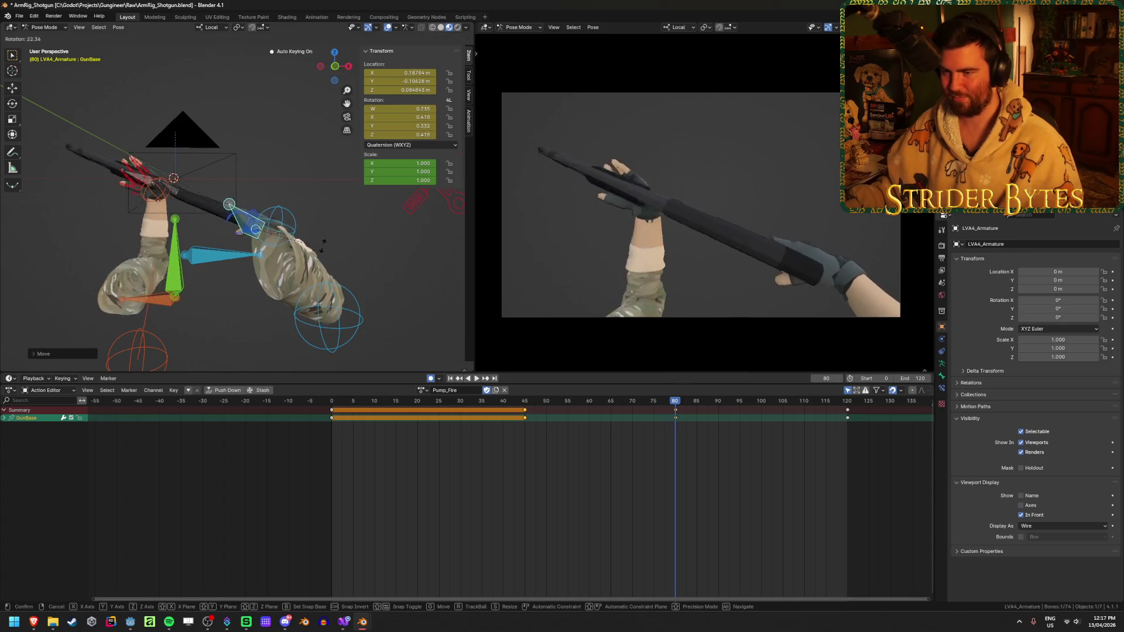
left_click(322, 232)
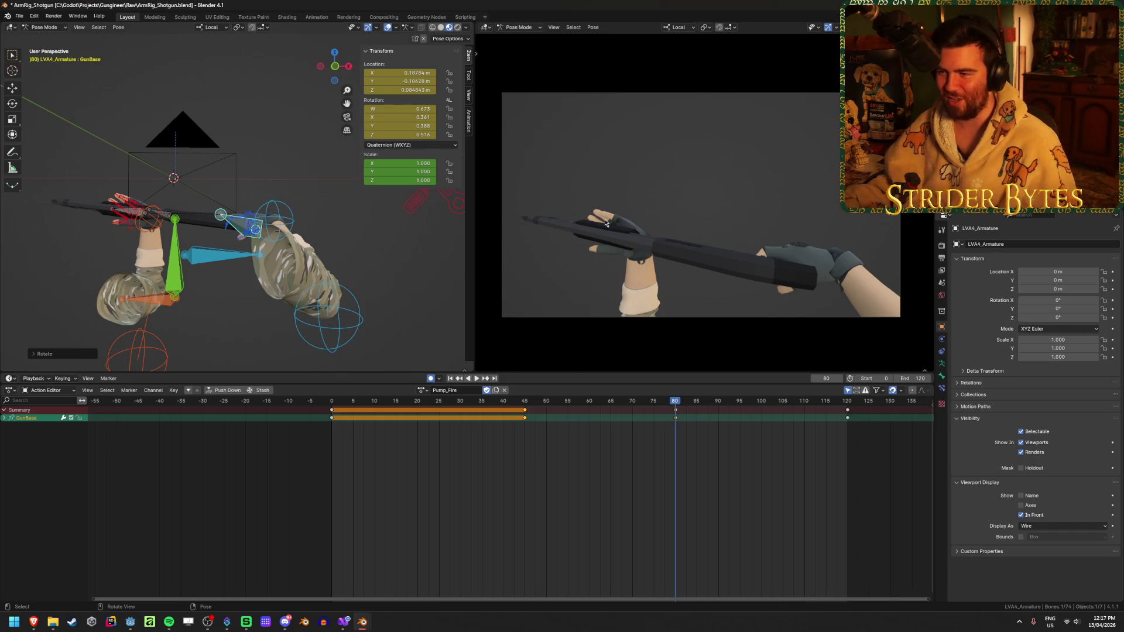
- Apply small GunBase rotations and save ArmRig_Shotgun.blend
middle_click_drag(360, 245, 357, 231)
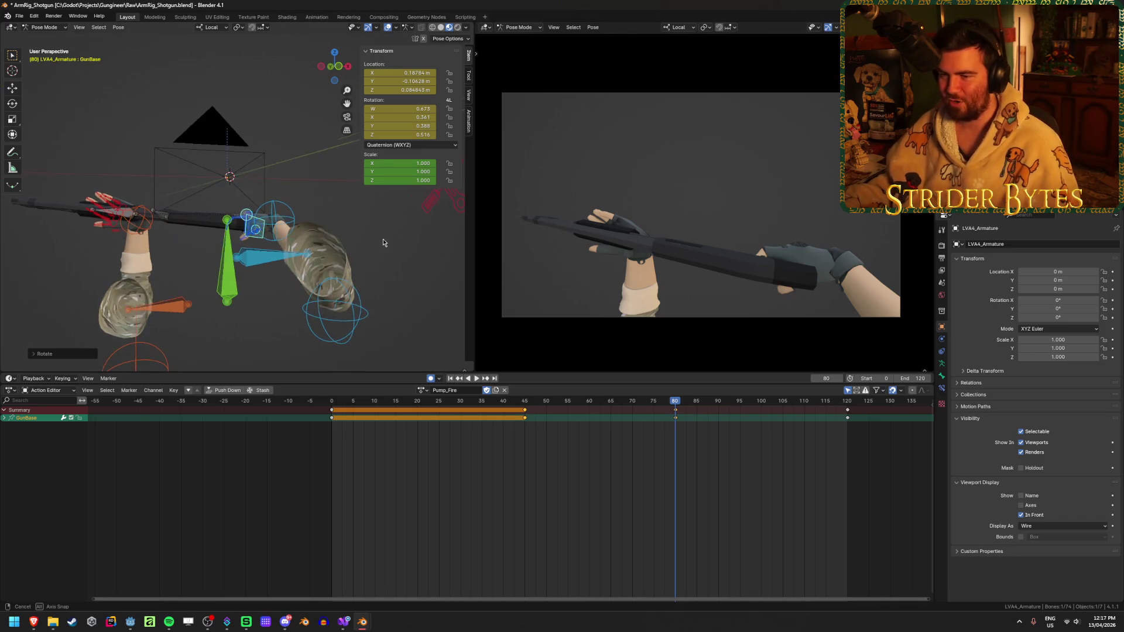
key("r")
left_click(381, 213)
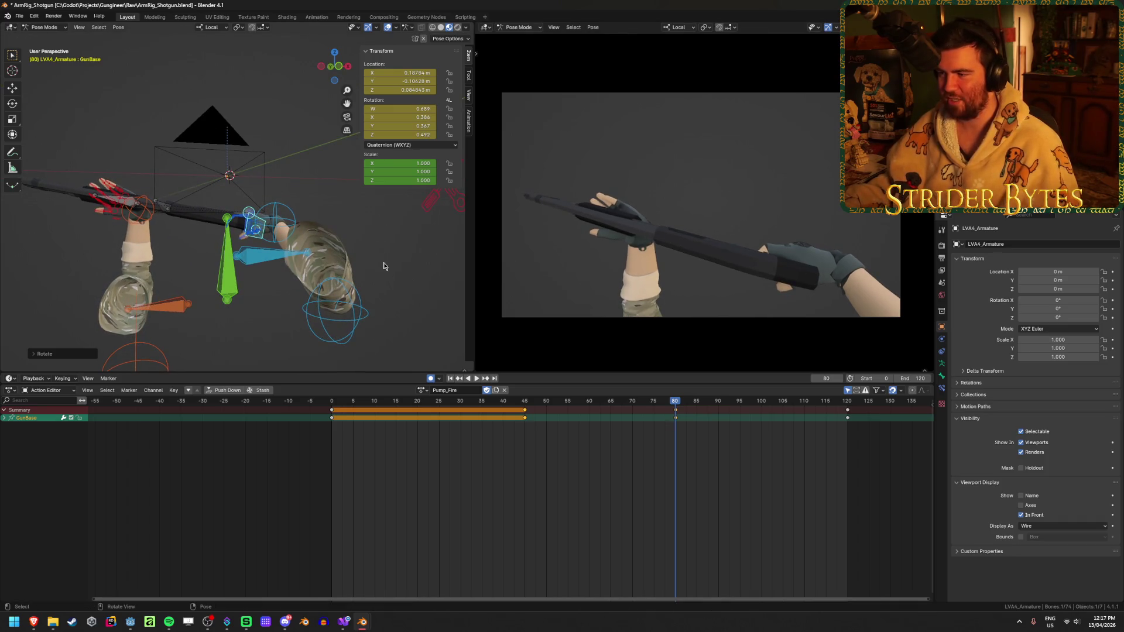
mouse_move(373, 260)
middle_mouse_down()
mouse_move(369, 314)
mouse_move(364, 299)
middle_mouse_up()
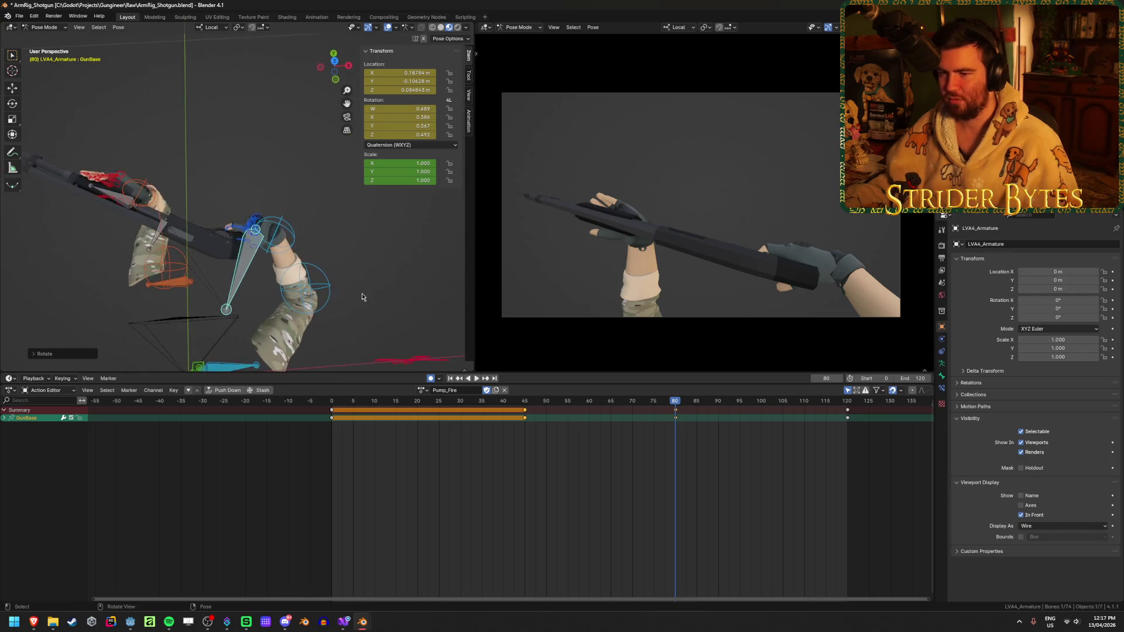
key("r")
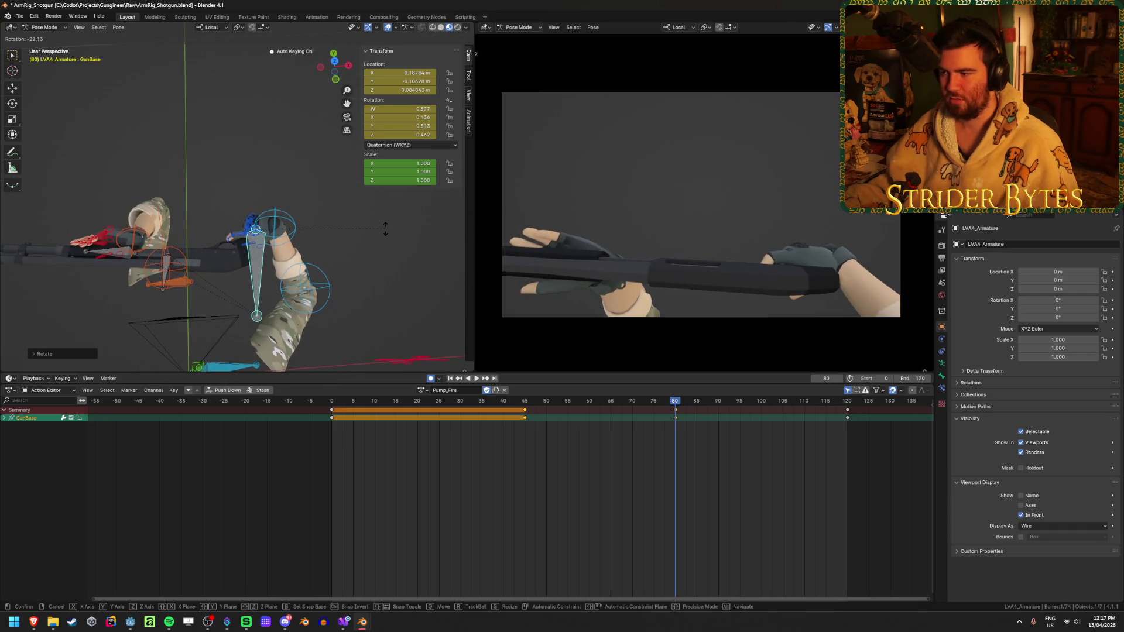
left_click(379, 239)
middle_click_drag(380, 239, 272, 261)
key("ctrl+s")
- Move and rotate GunBase once more, then try moving pole.R and cancel
key("g")
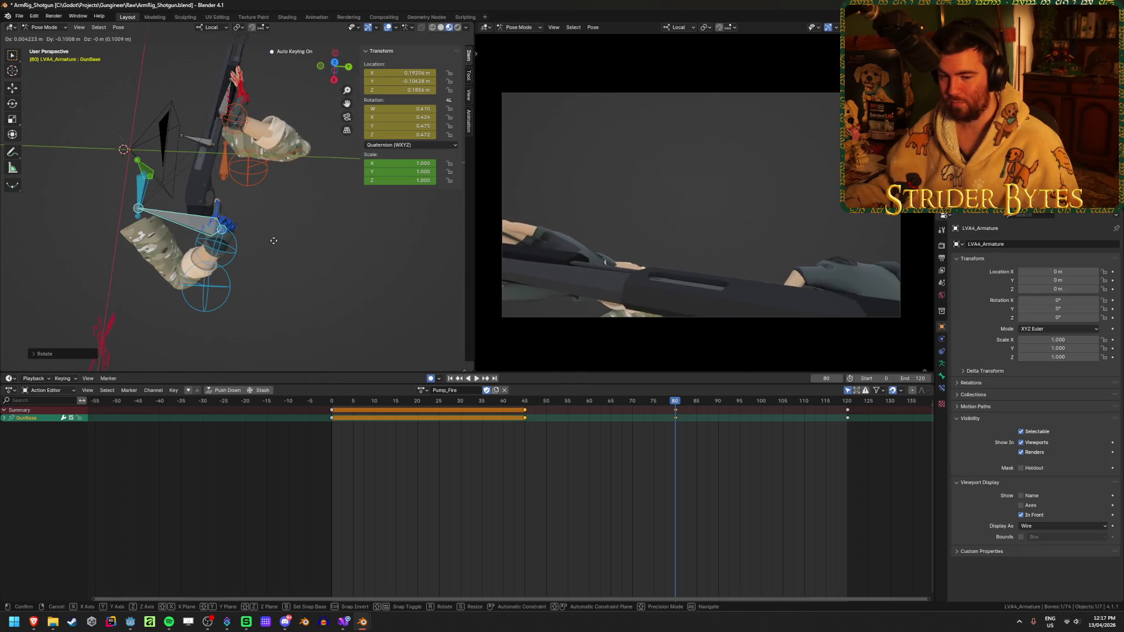
left_click(270, 251)
mouse_move(269, 252)
middle_mouse_down()
mouse_move(332, 205)
mouse_move(319, 214)
middle_mouse_up()
key("r")
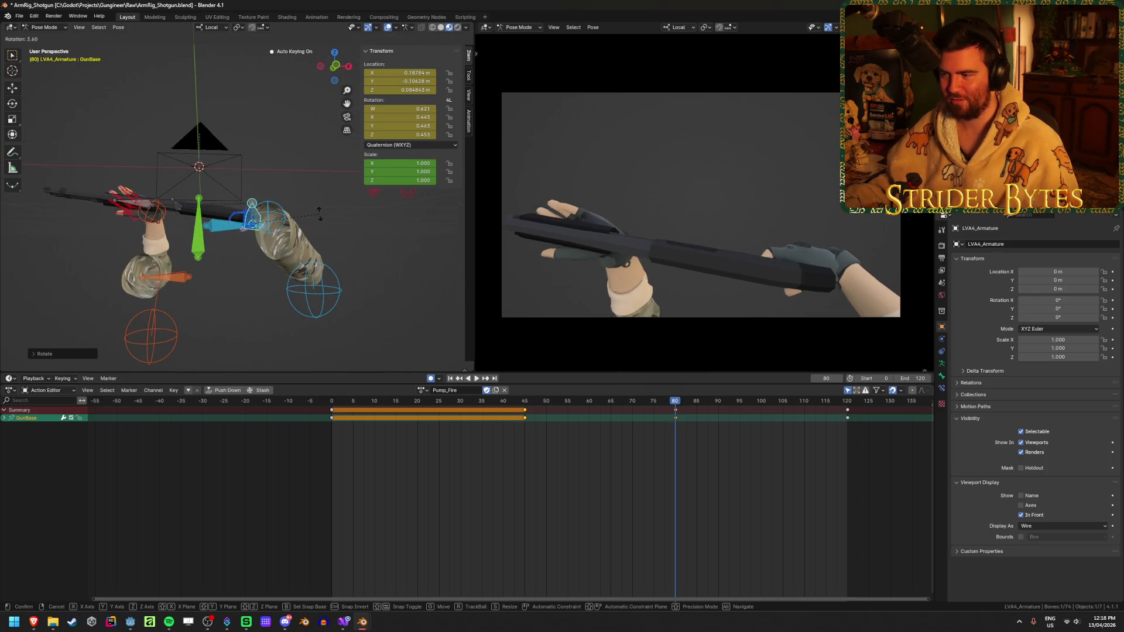
left_click(325, 243)
middle_click_drag(325, 243, 258, 328)
left_click(258, 328)
key("g")
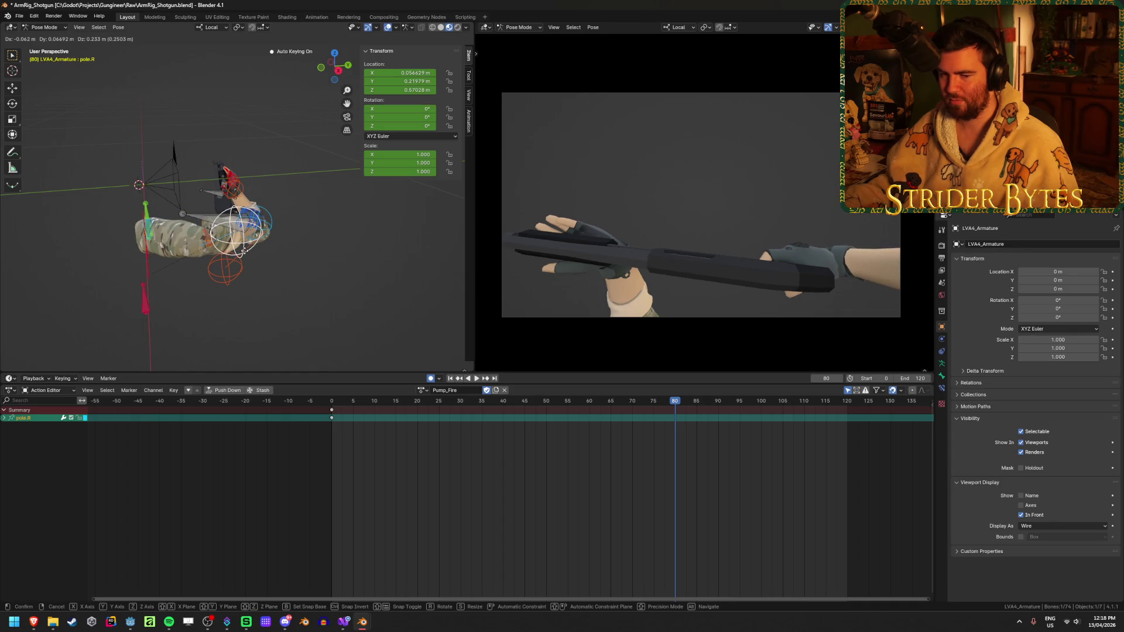
key("Escape")
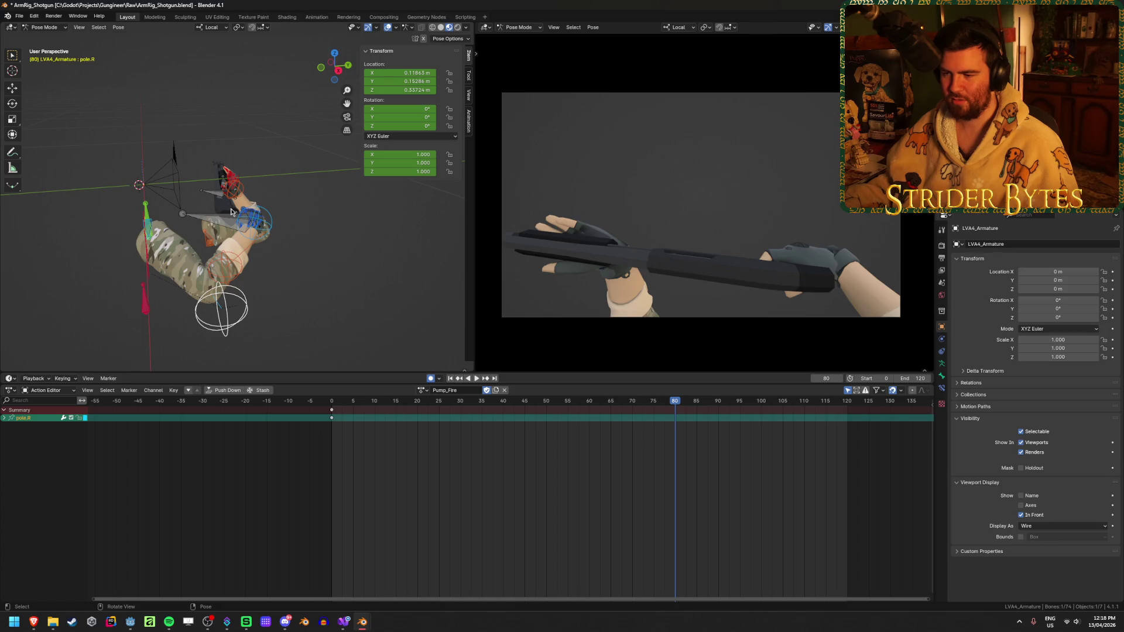
- Reselect GunBase and play and scrub Pump_Fire to review the recoil
middle_click_drag(187, 253, 257, 225)
left_click(257, 224)
left_click(276, 222)
middle_click_drag(373, 238, 381, 271)
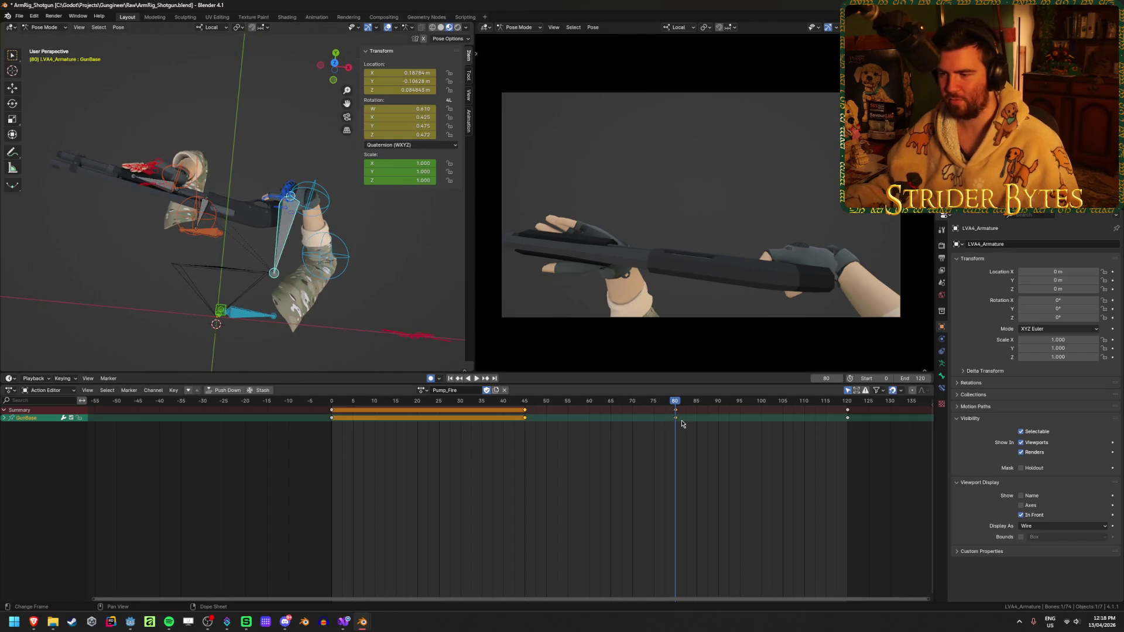
key("space")
mouse_move(646, 414)
left_mouse_down()
mouse_move(679, 416)
mouse_move(507, 417)
mouse_move(677, 427)
mouse_move(472, 405)
mouse_move(750, 441)
mouse_move(709, 443)
left_mouse_up()
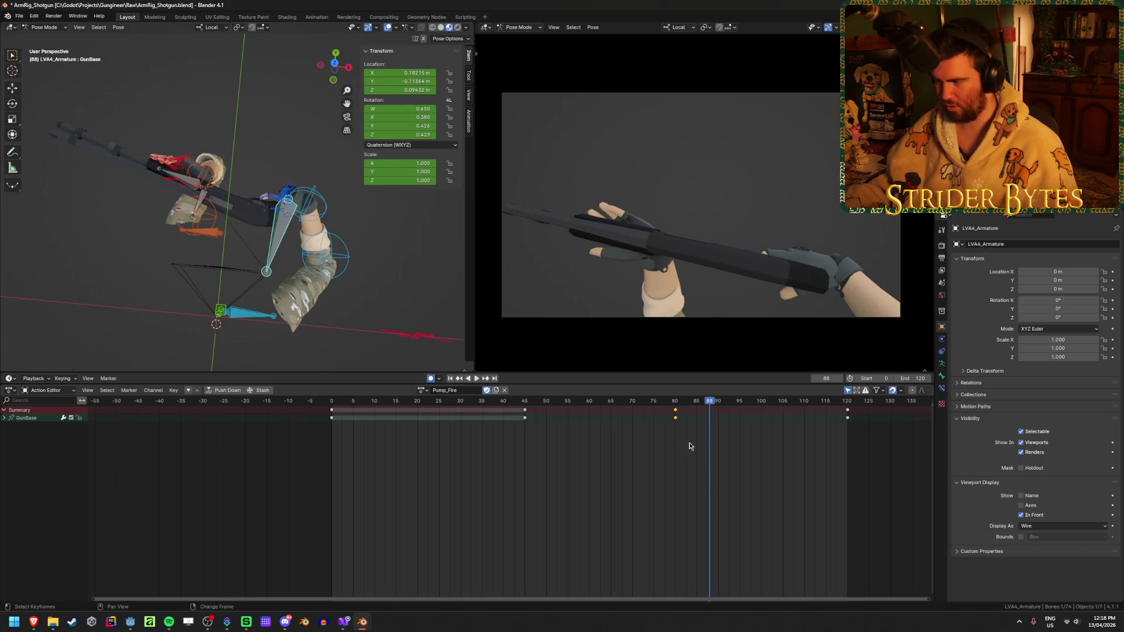
- Duplicate GunBase's frame-80 keys to frame 100, then play and scrub to check the hold
key("shift+d")
left_click(774, 449)
key("shift+ctrl+space")
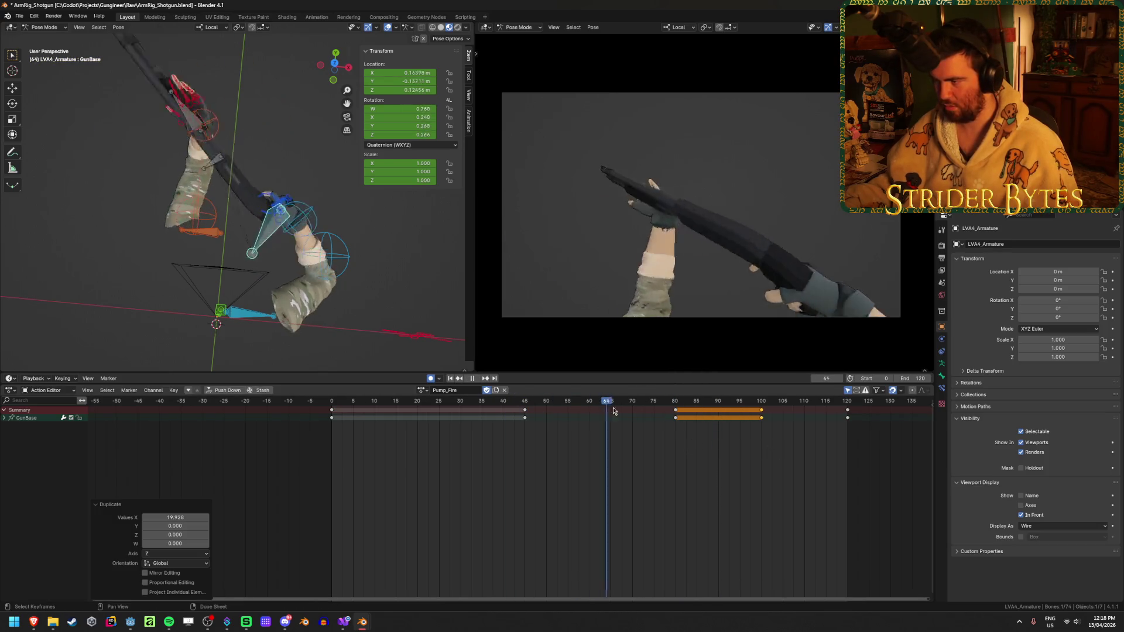
mouse_move(831, 436)
left_mouse_down()
mouse_move(860, 437)
mouse_move(675, 430)
mouse_move(476, 440)
mouse_move(745, 441)
mouse_move(445, 449)
left_mouse_up()
mouse_move(529, 453)
left_mouse_down()
mouse_move(703, 481)
mouse_move(518, 478)
mouse_move(609, 494)
mouse_move(738, 491)
mouse_move(436, 497)
mouse_move(599, 493)
mouse_move(675, 504)
left_mouse_up()
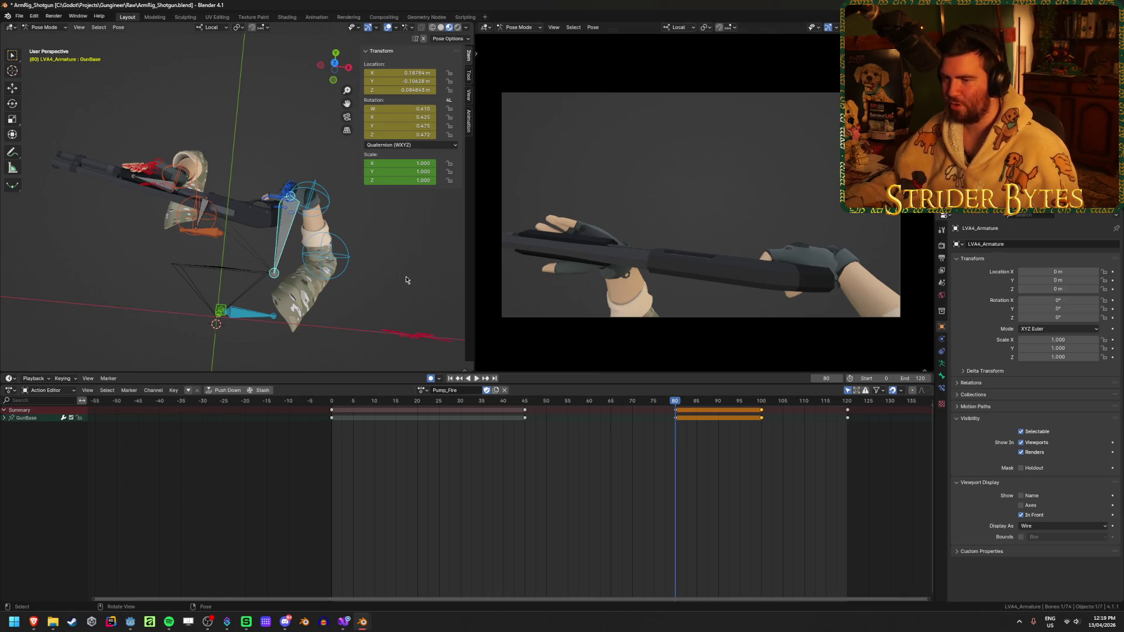
- Select pole.R and copy its frame-0 key to frame 45
left_click(337, 272)
left_click(326, 261)
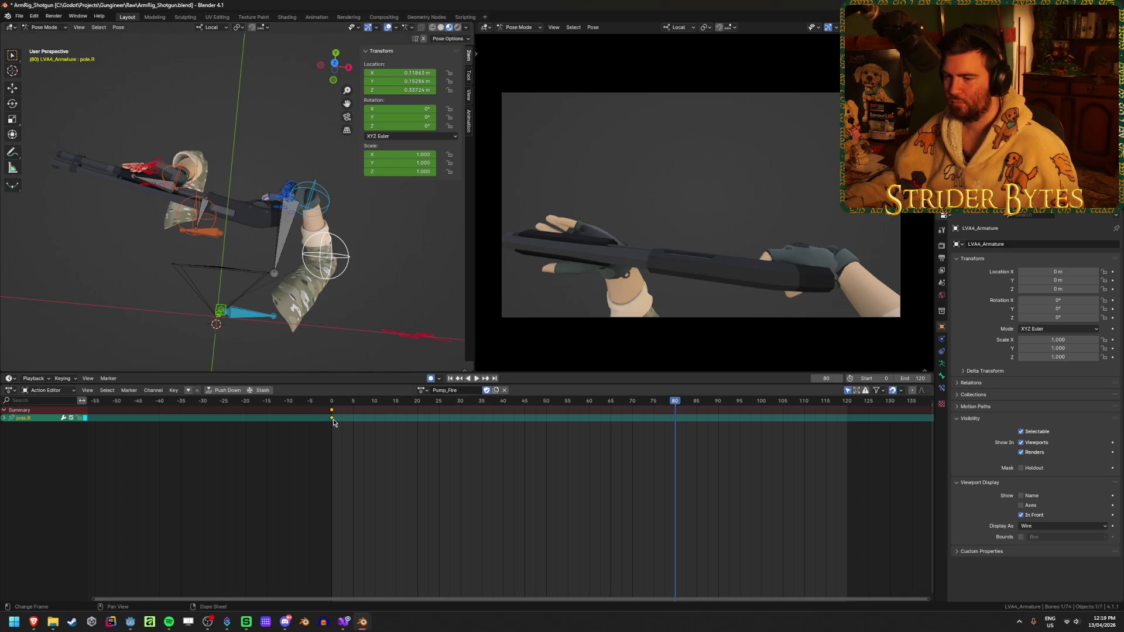
mouse_move(567, 424)
left_mouse_down()
mouse_move(333, 413)
mouse_move(557, 413)
left_mouse_up()
key("space")
key("space")
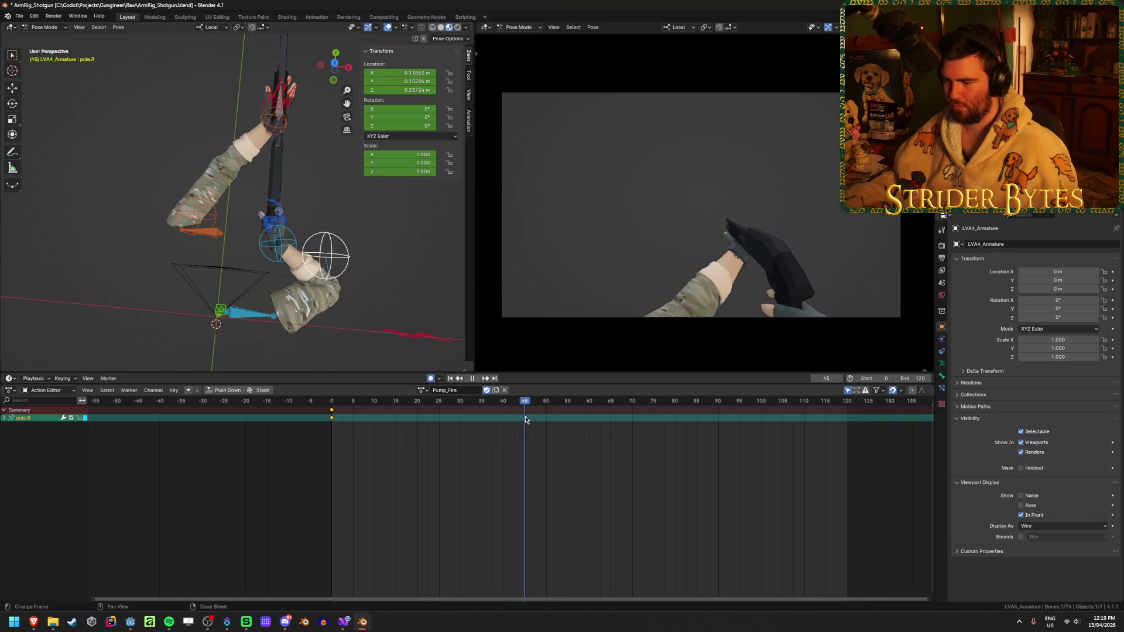
key("shift+d")
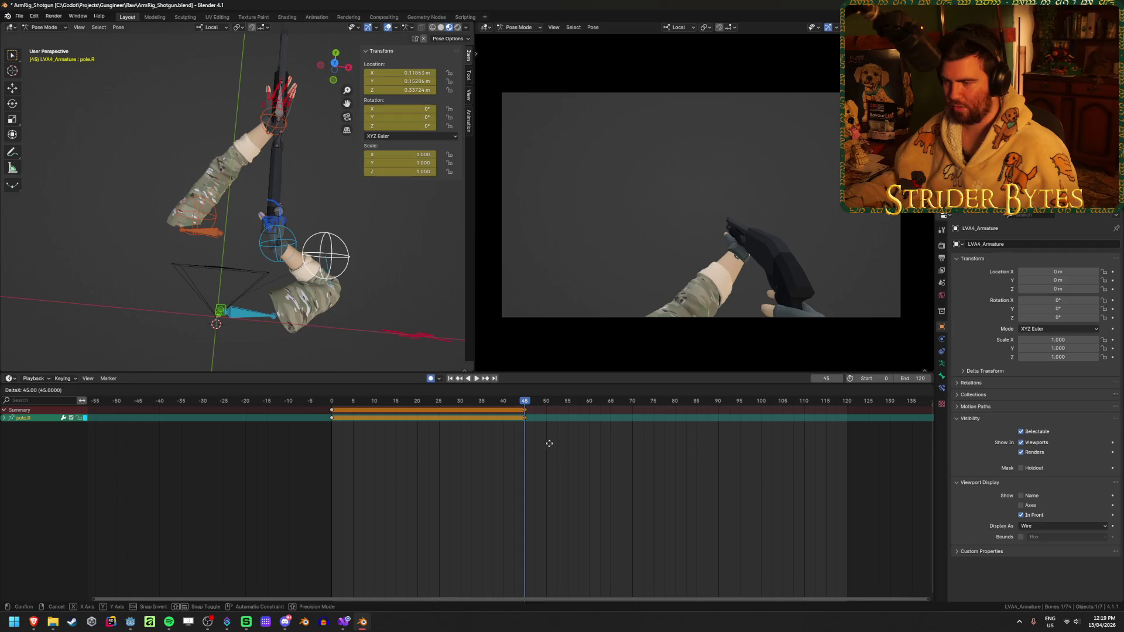
left_click(550, 443)
- Move pole.R at frame 80, then play back and stop at frame 80
left_click_drag(524, 401, 675, 401)
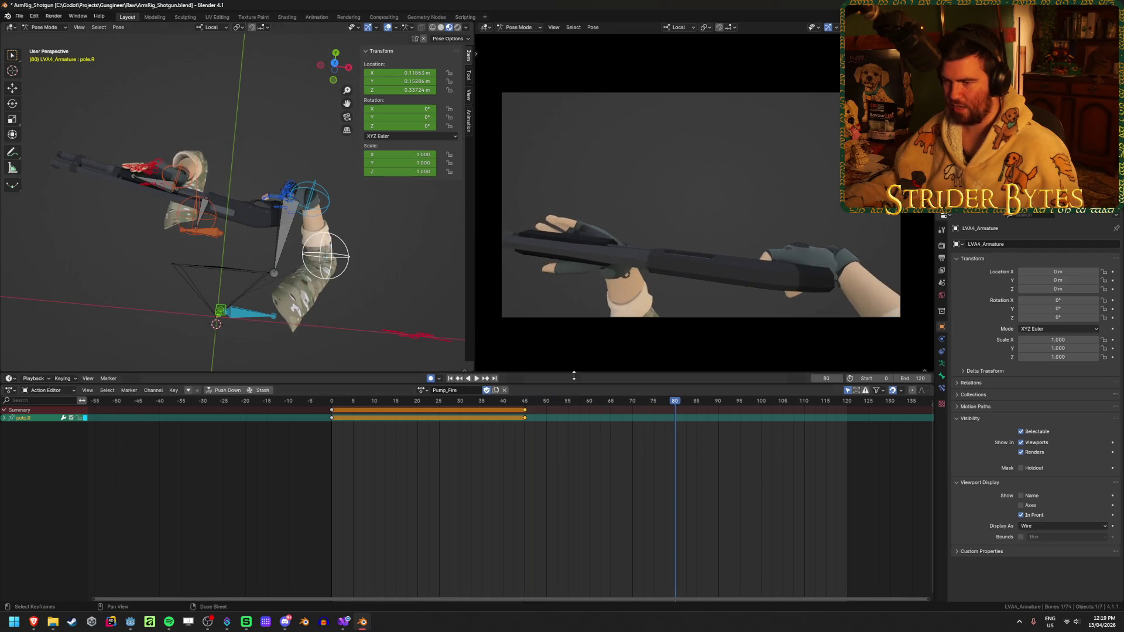
middle_click_drag(292, 234, 363, 211)
key("g")
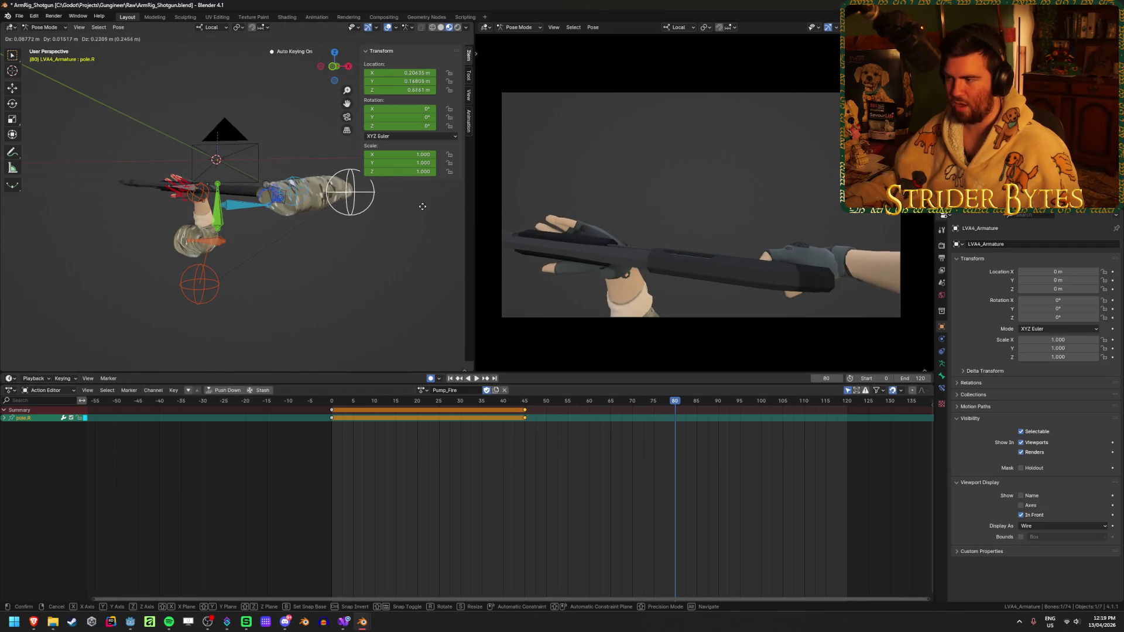
left_click(422, 206)
key("space")
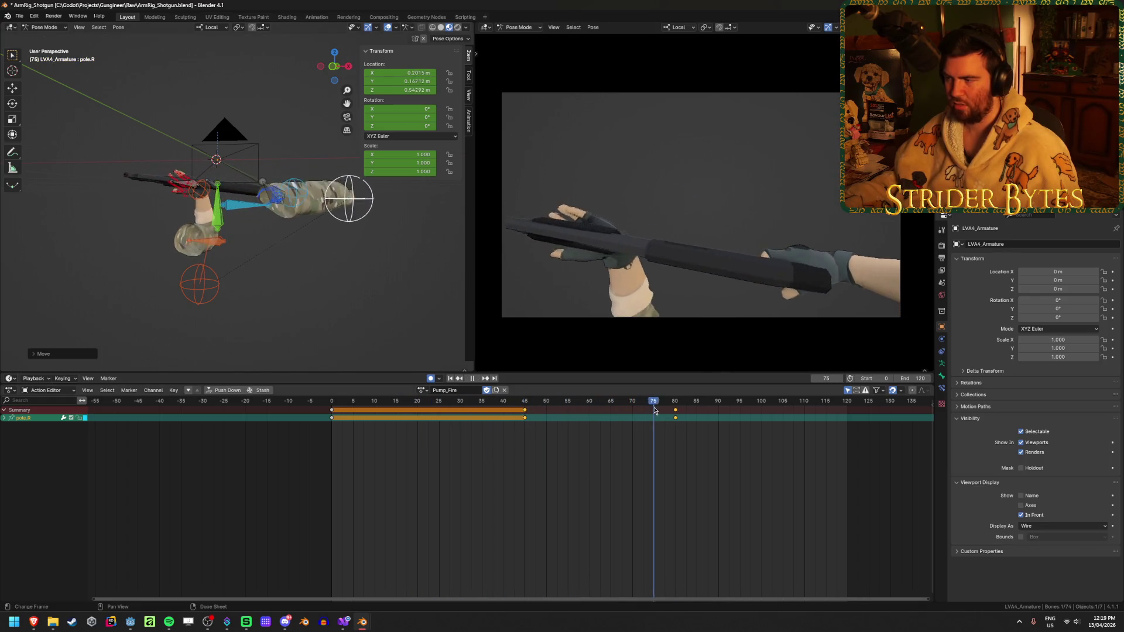
left_click_drag(677, 413, 676, 413)
key("space")
- Select GunBase, play the recoil through, and return the playhead to frame 0
middle_click_drag(245, 222, 294, 216)
left_click(294, 216)
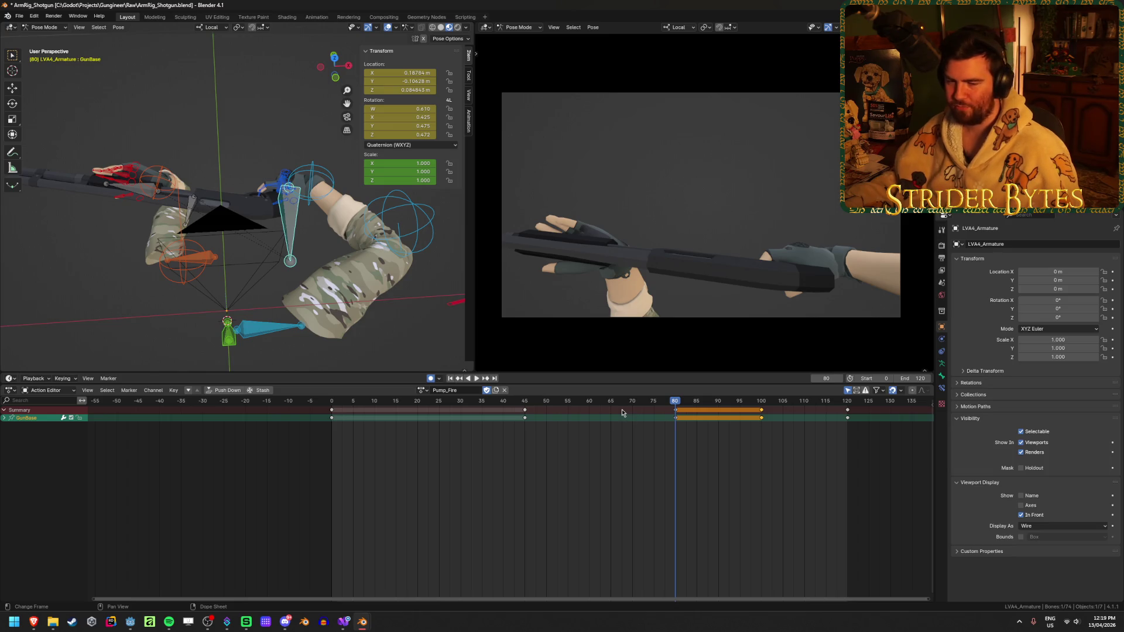
mouse_move(438, 402)
left_mouse_down()
mouse_move(656, 404)
mouse_move(502, 417)
mouse_move(673, 424)
mouse_move(663, 425)
left_mouse_up()
key("space")
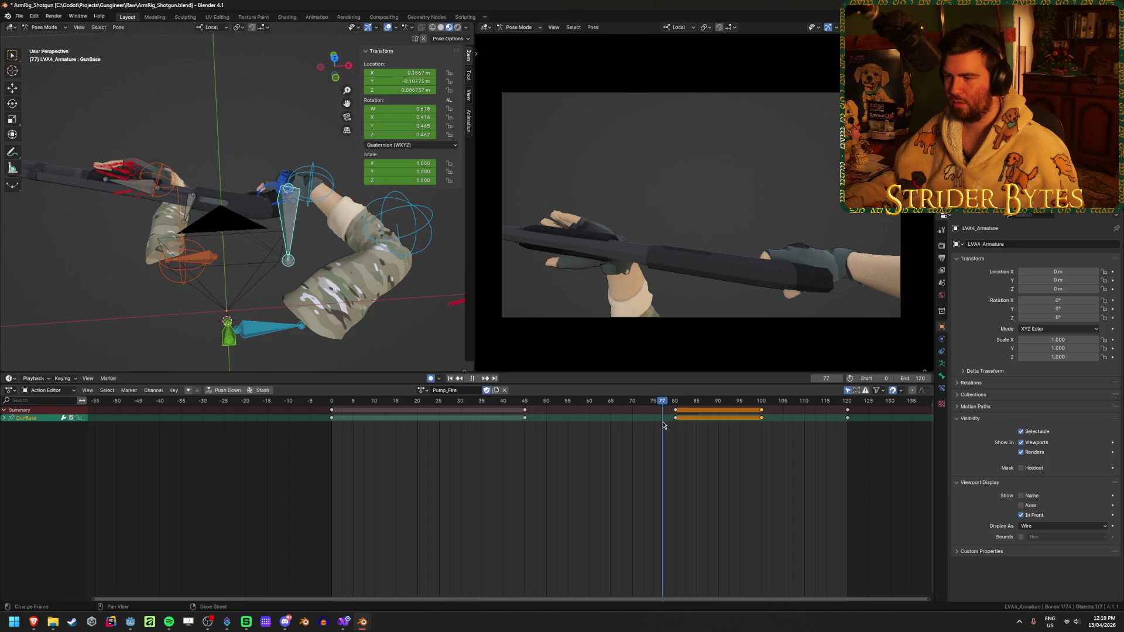
key("Escape")
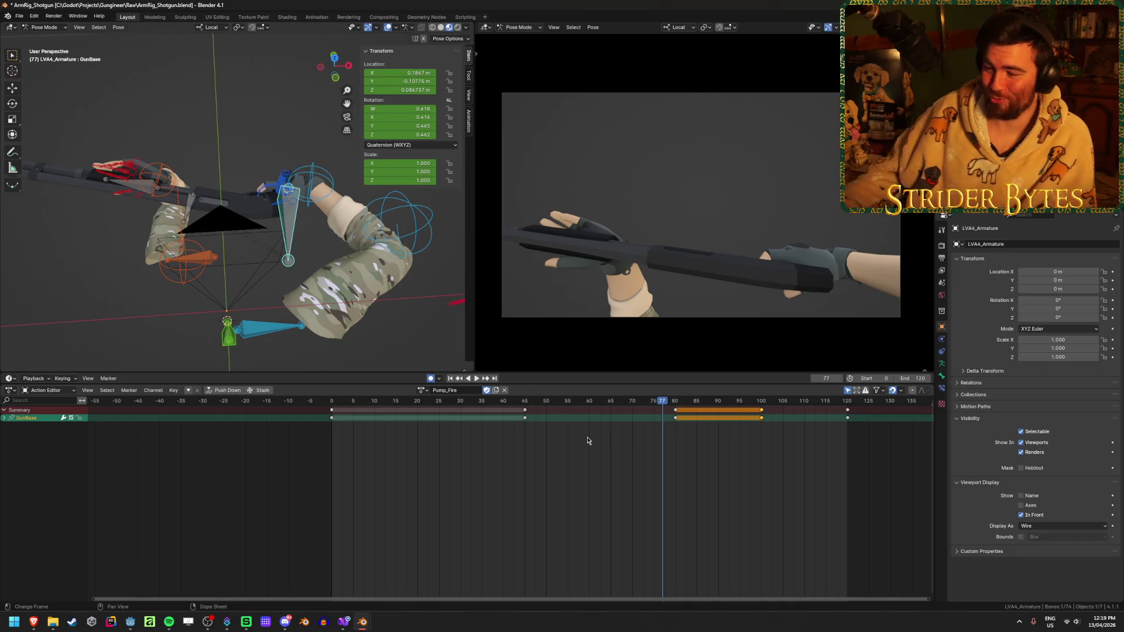
left_click_drag(376, 410, 331, 407)
- Switch the armature to the Idle action and select handIK.L
left_click(421, 391)
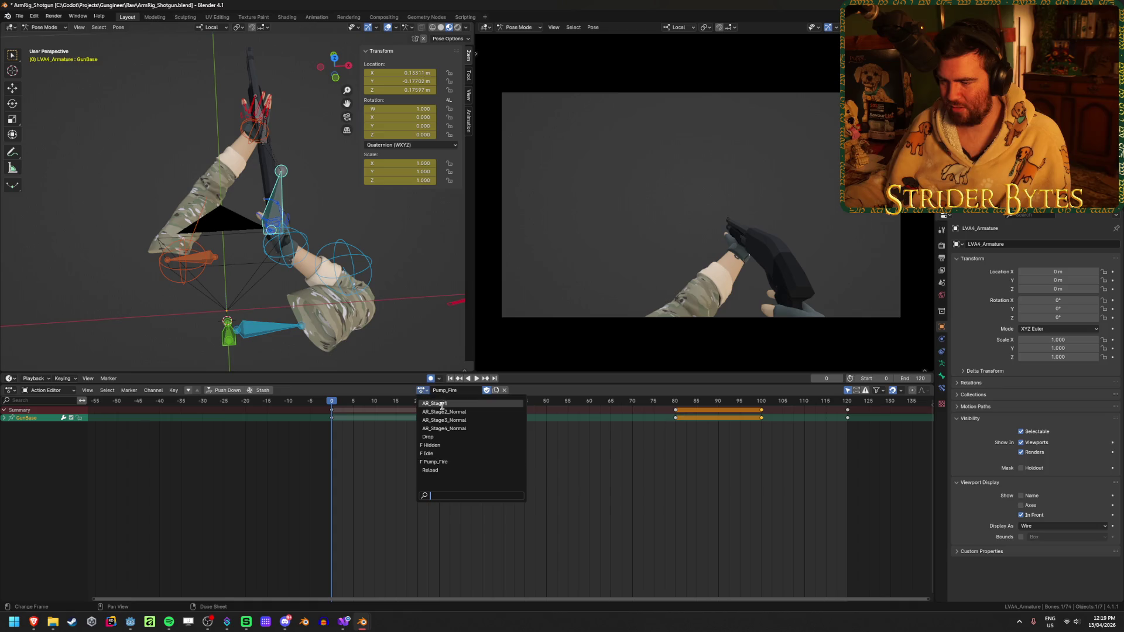
left_click(441, 458)
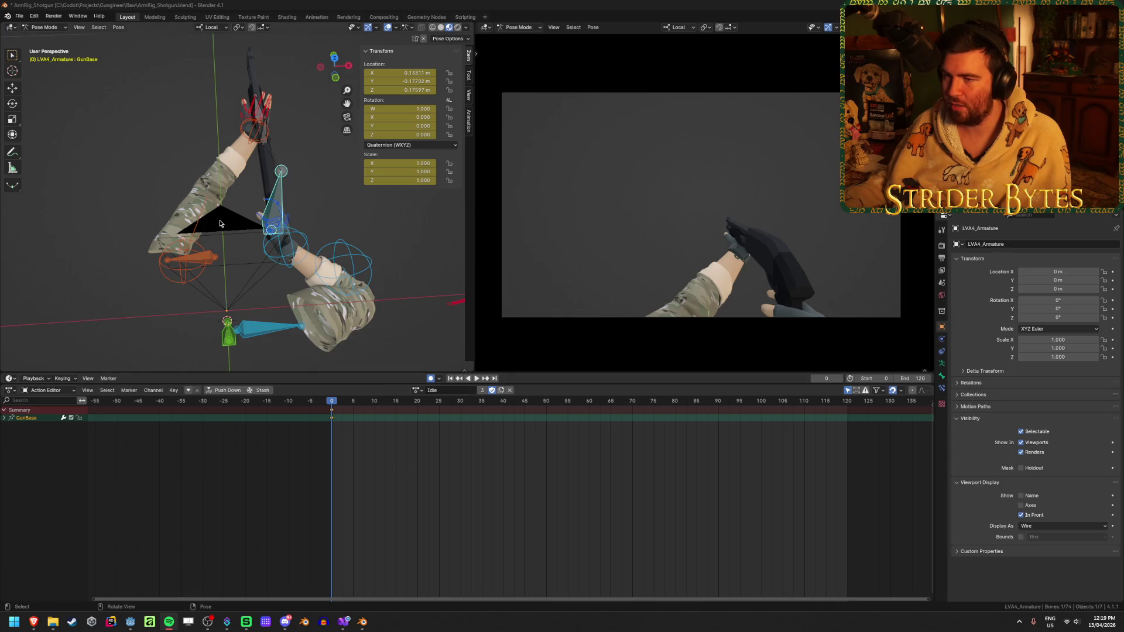
middle_click_drag(223, 223, 256, 187)
left_click(206, 173)
scroll(206, 173, "up", 6)
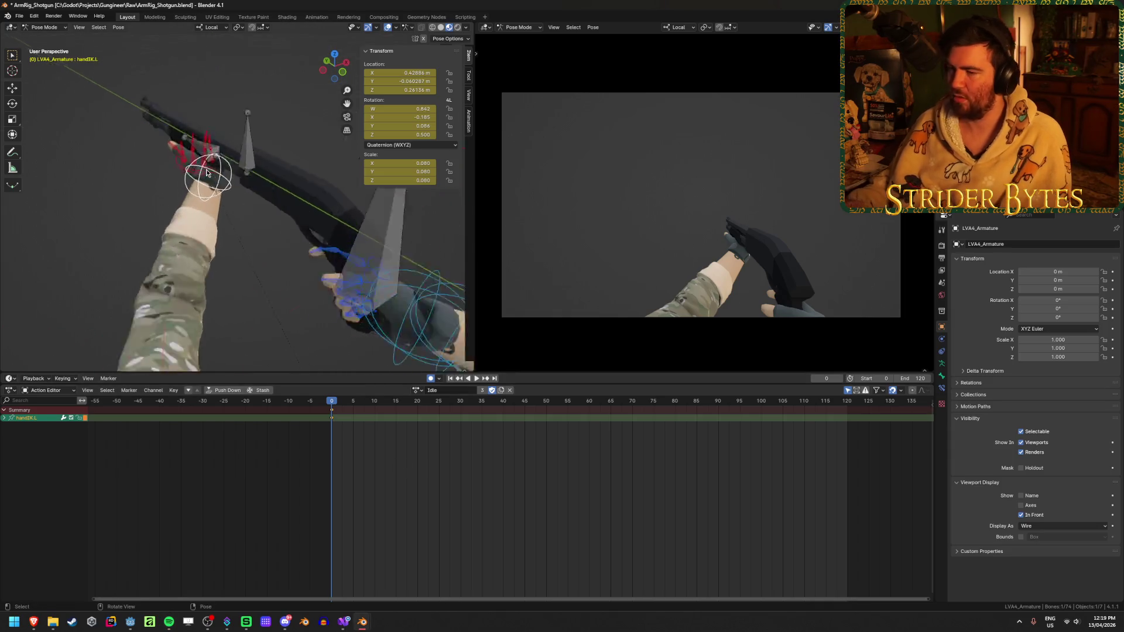
- Shift handIK.L slightly so the left hand grips the shotgun's forend better
mouse_move(62, 213)
middle_mouse_down()
mouse_move(228, 168)
mouse_move(417, 267)
middle_mouse_up()
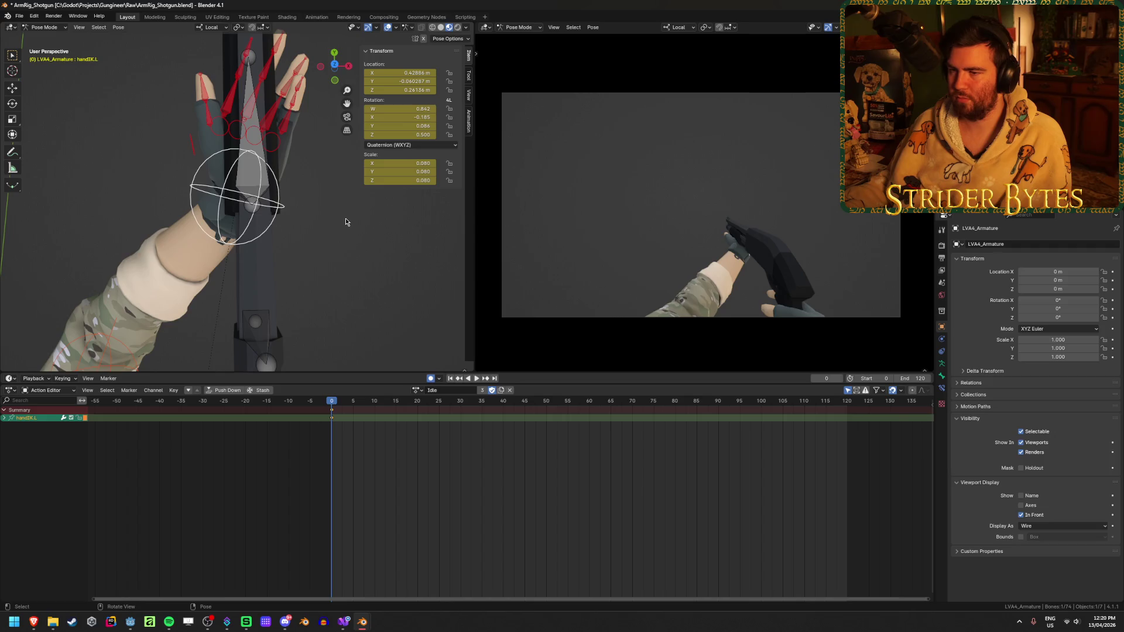
middle_click_drag(345, 221, 335, 300)
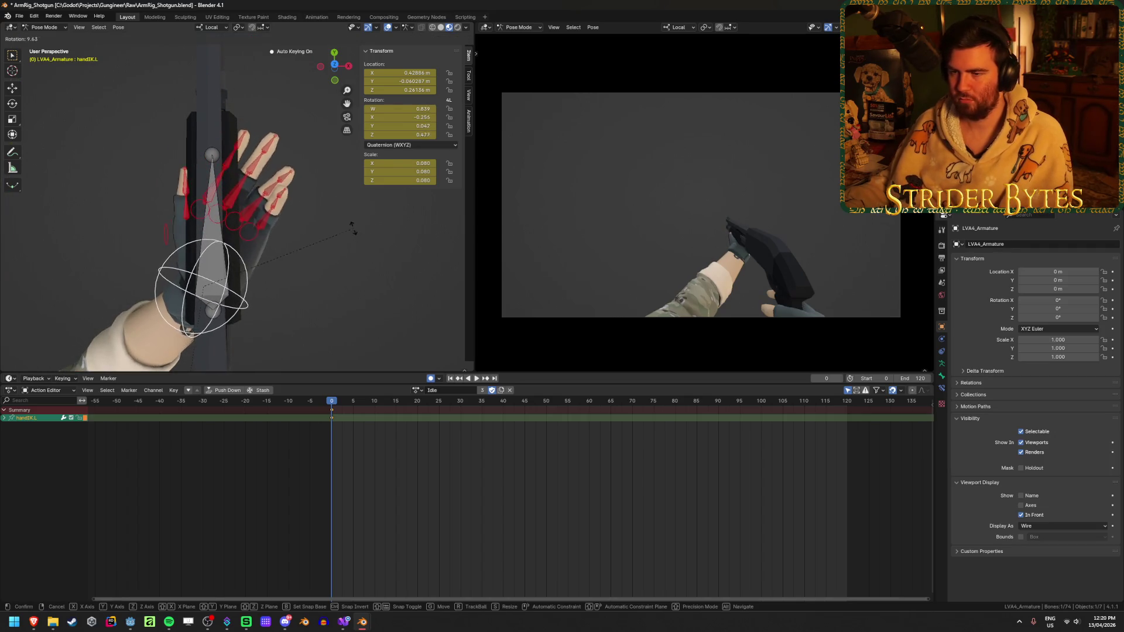
mouse_move(263, 197)
middle_mouse_down()
mouse_move(213, 176)
mouse_move(213, 121)
mouse_move(131, 122)
mouse_move(117, 106)
mouse_move(237, 161)
middle_mouse_up()
key("g")
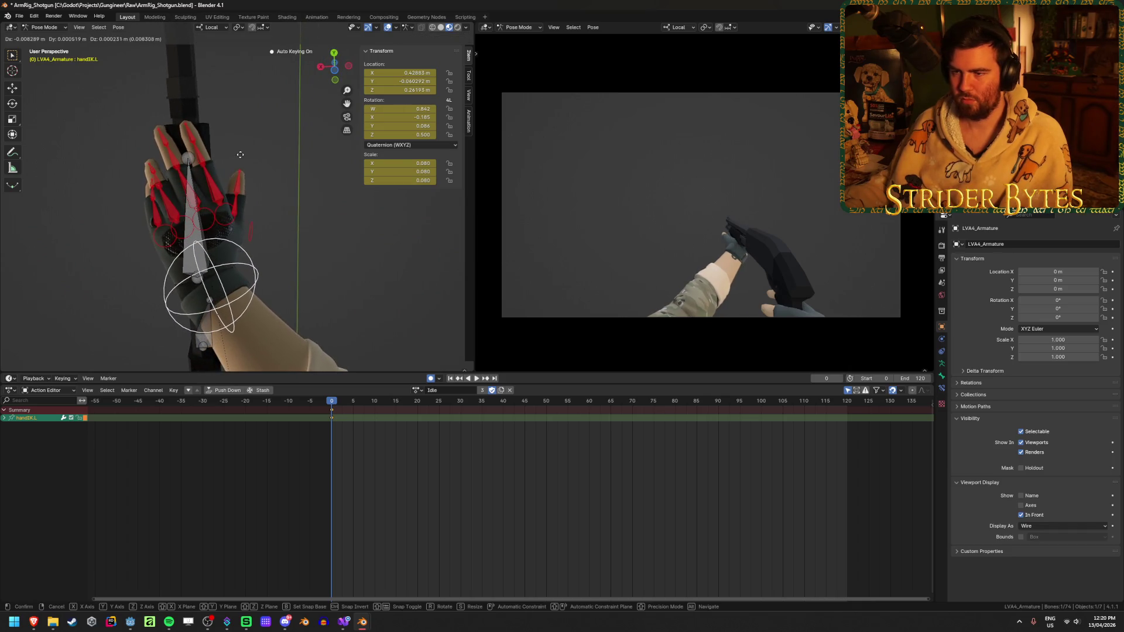
left_click(311, 179)
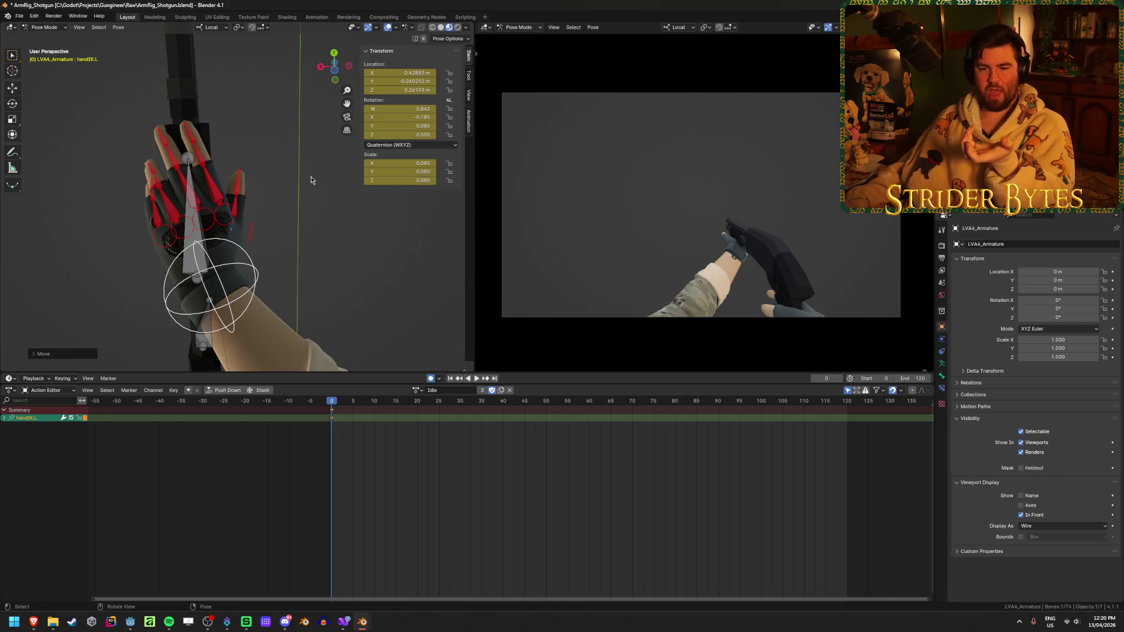
mouse_move(324, 182)
middle_mouse_down()
mouse_move(296, 269)
mouse_move(194, 309)
mouse_move(136, 352)
mouse_move(135, 38)
middle_mouse_up()
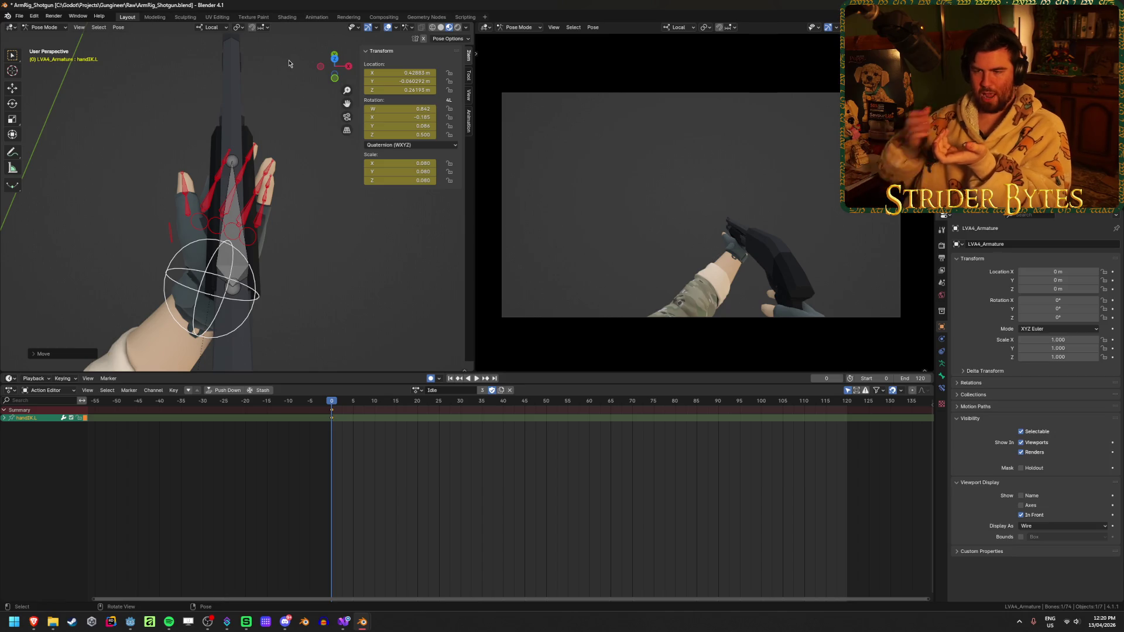
mouse_move(248, 91)
middle_mouse_down()
mouse_move(343, 201)
mouse_move(342, 176)
mouse_move(261, 160)
mouse_move(309, 227)
mouse_move(345, 246)
mouse_move(287, 175)
mouse_move(276, 126)
mouse_move(380, 170)
mouse_move(402, 162)
mouse_move(176, 134)
mouse_move(308, 128)
mouse_move(264, 137)
mouse_move(194, 124)
middle_mouse_up()
- Rotate the left hand IK and curl the middle3.L fingertip around the gun
key("r")
left_click(351, 184)
left_click(303, 212)
key("g")
left_click(295, 215)
key("g")
left_click(275, 124)
- Re-rotate handIK.L and curl the pinky3.L fingertip
left_click(193, 124)
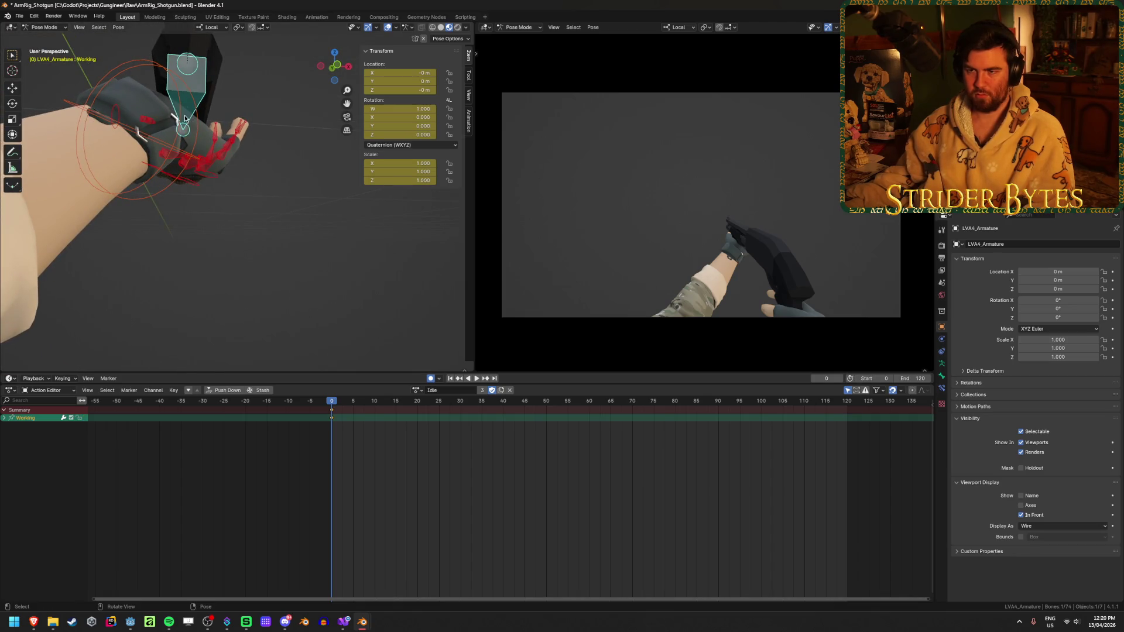
left_click(186, 120)
mouse_move(186, 120)
middle_mouse_down()
mouse_move(313, 275)
mouse_move(319, 300)
mouse_move(304, 268)
mouse_move(343, 292)
mouse_move(370, 279)
mouse_move(430, 297)
mouse_move(229, 203)
mouse_move(287, 207)
mouse_move(322, 230)
mouse_move(355, 226)
mouse_move(345, 196)
mouse_move(334, 207)
mouse_move(362, 233)
mouse_move(351, 269)
mouse_move(386, 316)
mouse_move(342, 295)
middle_mouse_up()
key("r")
left_click(340, 289)
left_click(322, 230)
key("g")
left_click(320, 193)
left_click(319, 289)
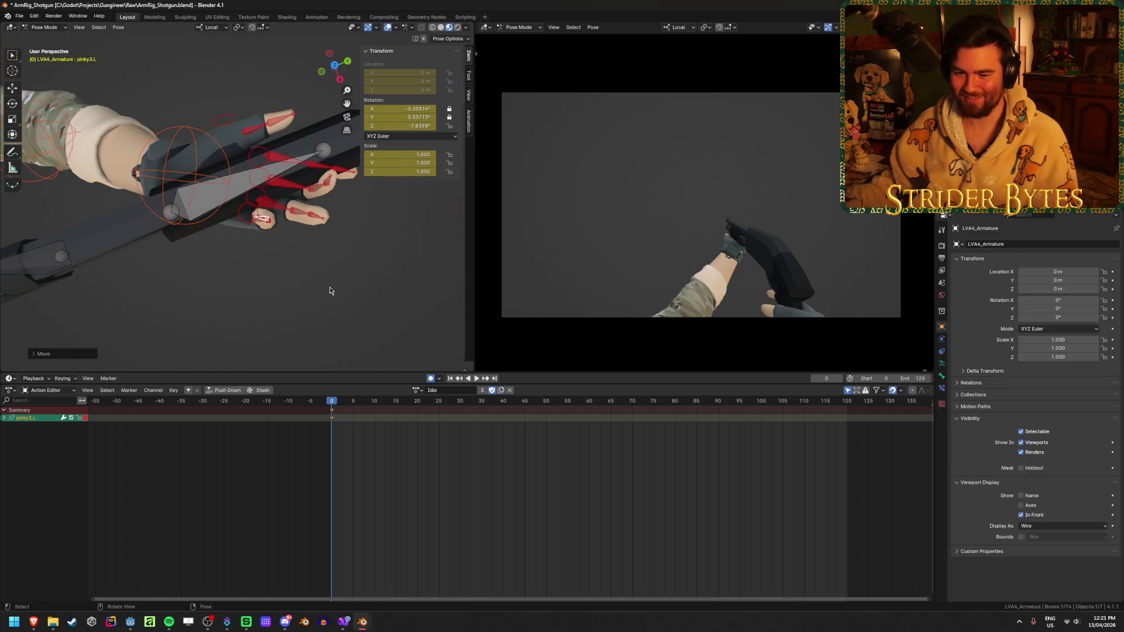
- Curl the ring3.L and index3.L fingertips around the shotgun
mouse_move(325, 229)
middle_mouse_down()
mouse_move(336, 169)
mouse_move(329, 258)
mouse_move(293, 166)
mouse_move(304, 171)
middle_mouse_up()
key("g")
left_click(298, 187)
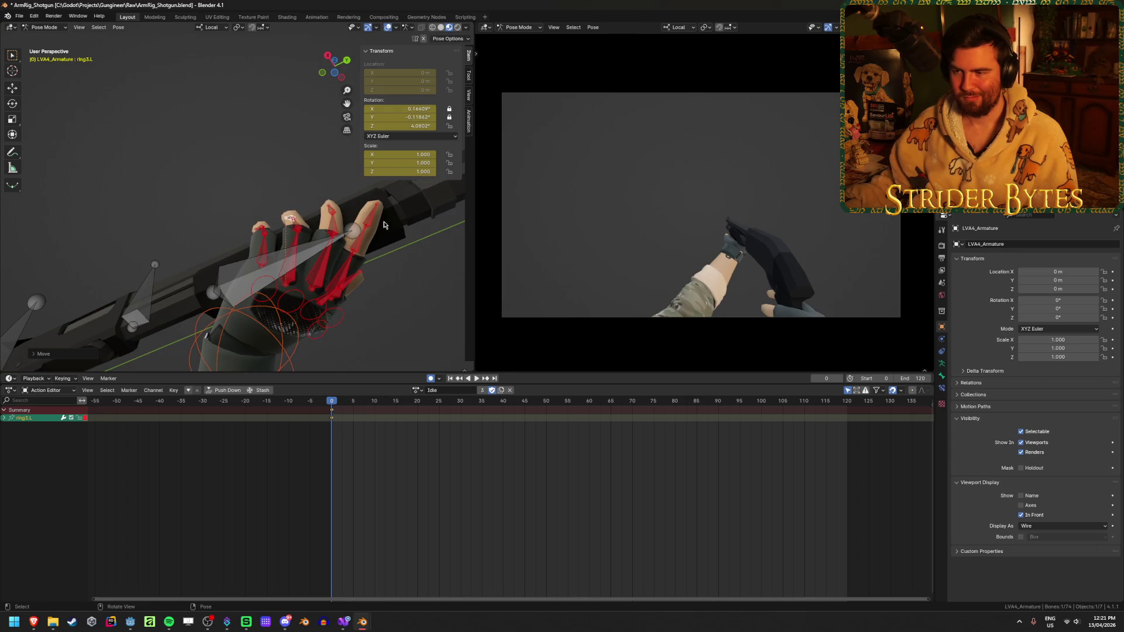
mouse_move(375, 216)
middle_mouse_down()
mouse_move(436, 278)
mouse_move(316, 272)
mouse_move(275, 251)
mouse_move(228, 251)
mouse_move(421, 228)
mouse_move(389, 262)
mouse_move(270, 312)
mouse_move(255, 222)
middle_mouse_up()
key("g")
left_click(432, 273)
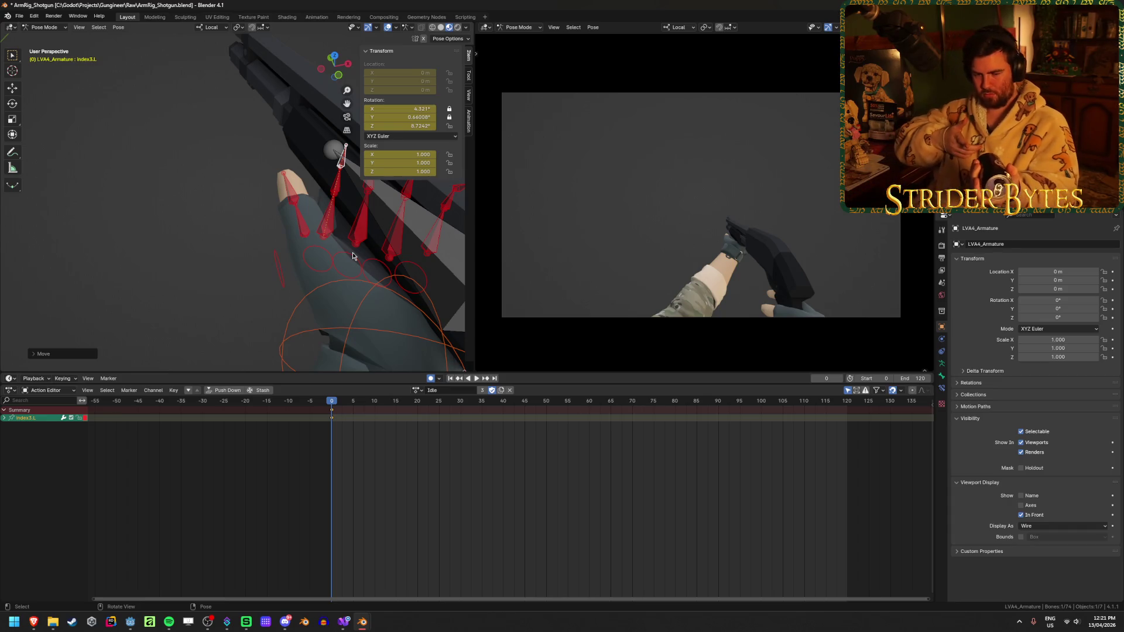
- Rotate the left hand IK control handIK.L to adjust its grip on the shotgun
mouse_move(353, 251)
middle_mouse_down()
mouse_move(372, 285)
mouse_move(363, 250)
middle_mouse_up()
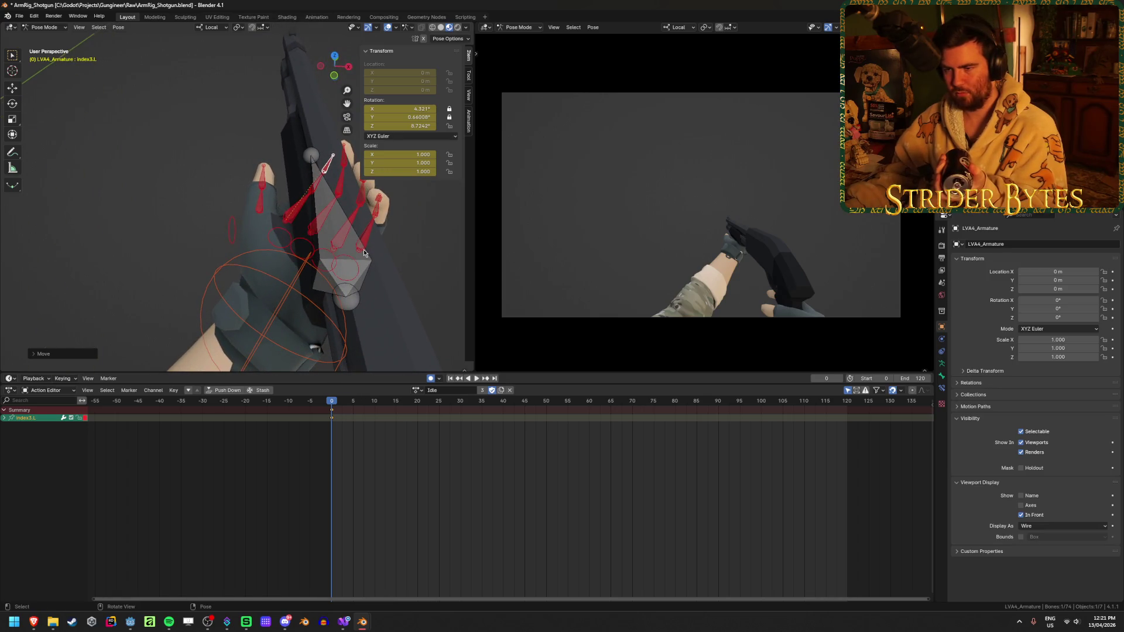
left_click(293, 295)
mouse_move(293, 294)
middle_mouse_down()
mouse_move(364, 271)
mouse_move(373, 283)
mouse_move(327, 261)
mouse_move(399, 223)
mouse_move(103, 187)
middle_mouse_up()
key("r")
left_click(371, 245)
- Shift the left thumb bone thumb2.L toward the shotgun grip
left_click(117, 192)
scroll(117, 193, "up", 10)
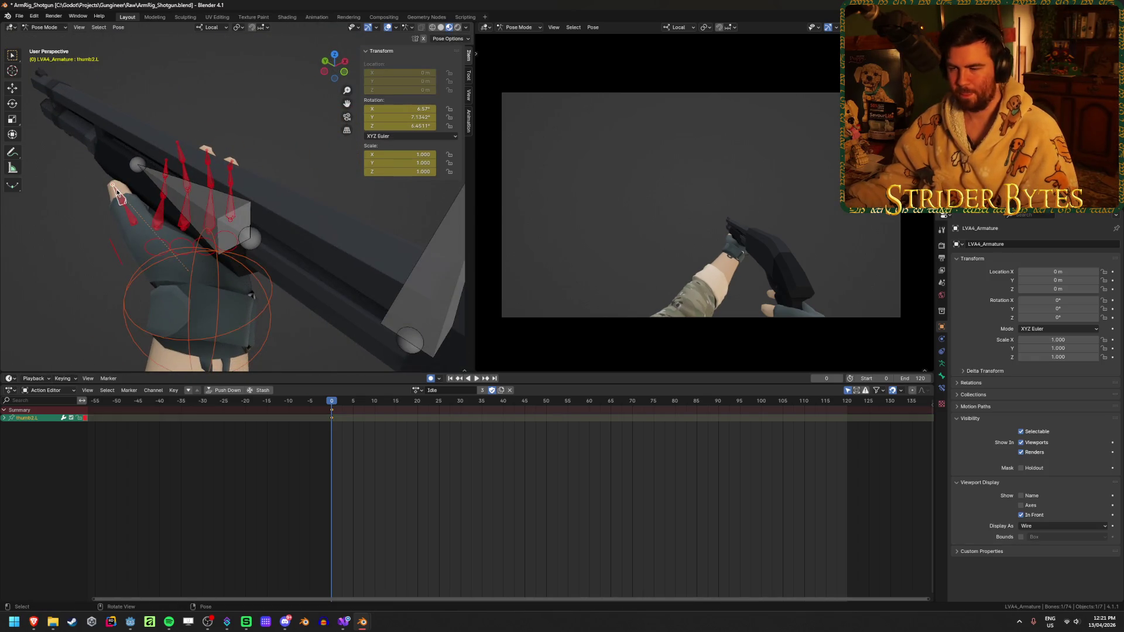
scroll(331, 191, "down", 8)
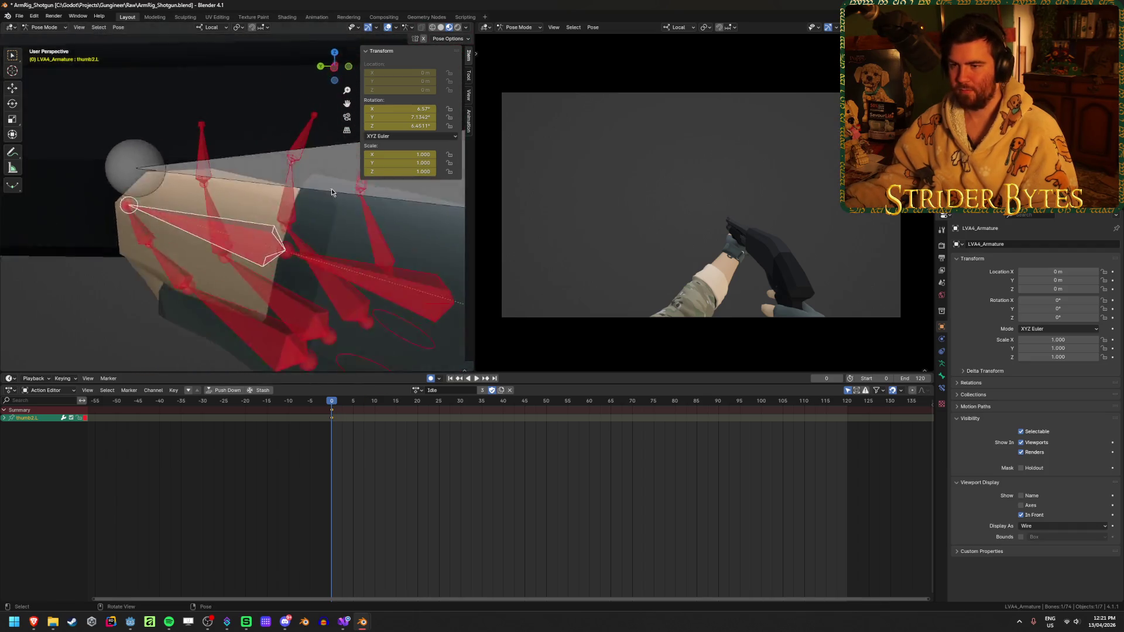
middle_click_drag(331, 185, 339, 121)
key("g")
left_click(263, 205)
- Refine thumb2.L's position with two more moves from different view angles
mouse_move(264, 204)
middle_mouse_down()
mouse_move(204, 238)
mouse_move(371, 157)
middle_mouse_up()
key("g")
left_click(364, 90)
mouse_move(363, 90)
middle_mouse_down()
mouse_move(217, 181)
mouse_move(258, 191)
mouse_move(381, 167)
mouse_move(251, 126)
middle_mouse_up()
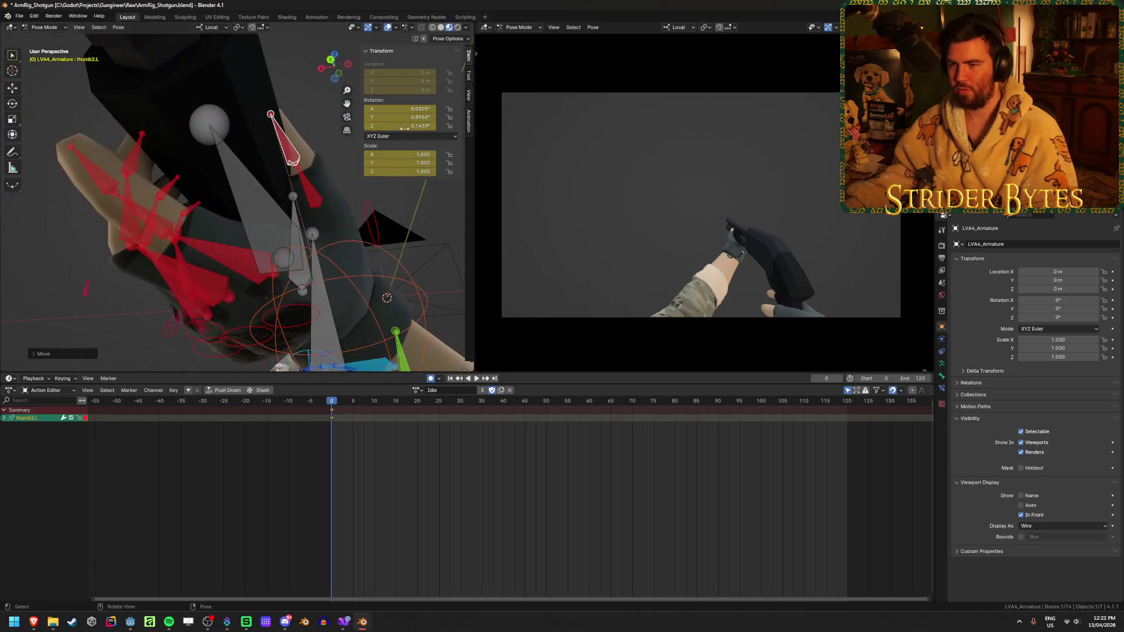
key("g")
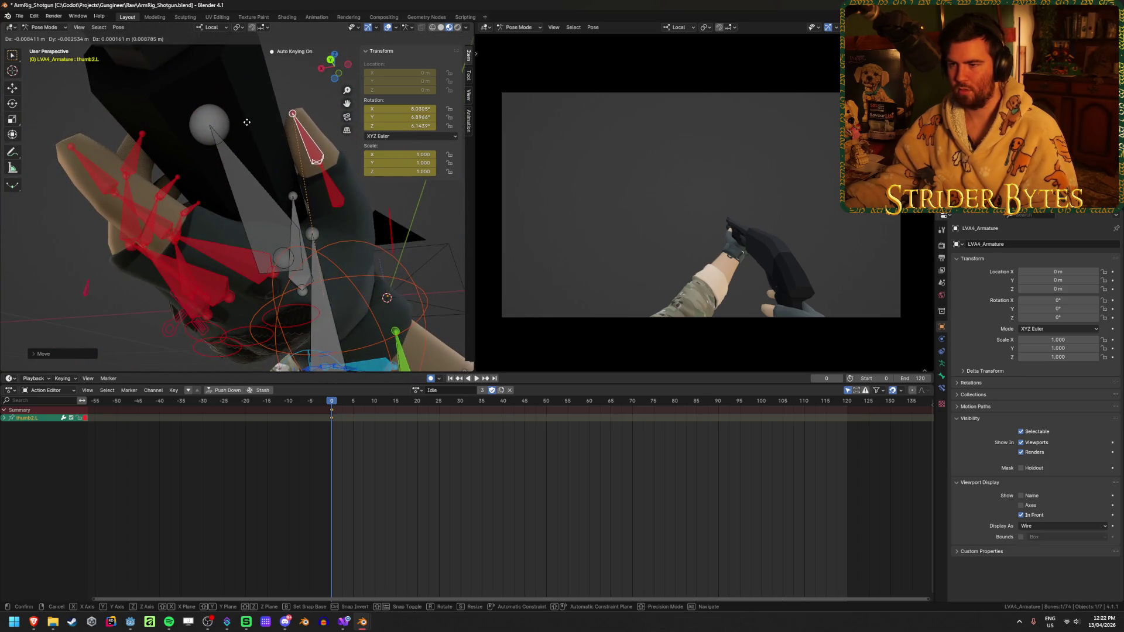
left_click(252, 126)
- Rotate handIK.L slightly again to tweak the hand angle
mouse_move(252, 126)
middle_mouse_down()
mouse_move(222, 240)
mouse_move(310, 193)
mouse_move(357, 195)
mouse_move(250, 227)
mouse_move(250, 239)
mouse_move(309, 232)
middle_mouse_up()
left_click(311, 235)
left_click(180, 205)
mouse_move(179, 205)
middle_mouse_down()
mouse_move(316, 224)
mouse_move(286, 198)
mouse_move(286, 231)
middle_mouse_up()
key("r")
left_click(313, 222)
- Reposition thumb2.L twice more to settle its final wrap around the gun
left_click(216, 267)
mouse_move(217, 267)
middle_mouse_down()
mouse_move(339, 264)
mouse_move(394, 281)
mouse_move(363, 279)
mouse_move(244, 168)
mouse_move(211, 189)
mouse_move(369, 194)
mouse_move(269, 244)
mouse_move(288, 245)
mouse_move(251, 214)
mouse_move(332, 189)
mouse_move(282, 199)
mouse_move(303, 195)
mouse_move(359, 118)
middle_mouse_up()
key("g")
left_click(349, 273)
key("g")
left_click(373, 194)
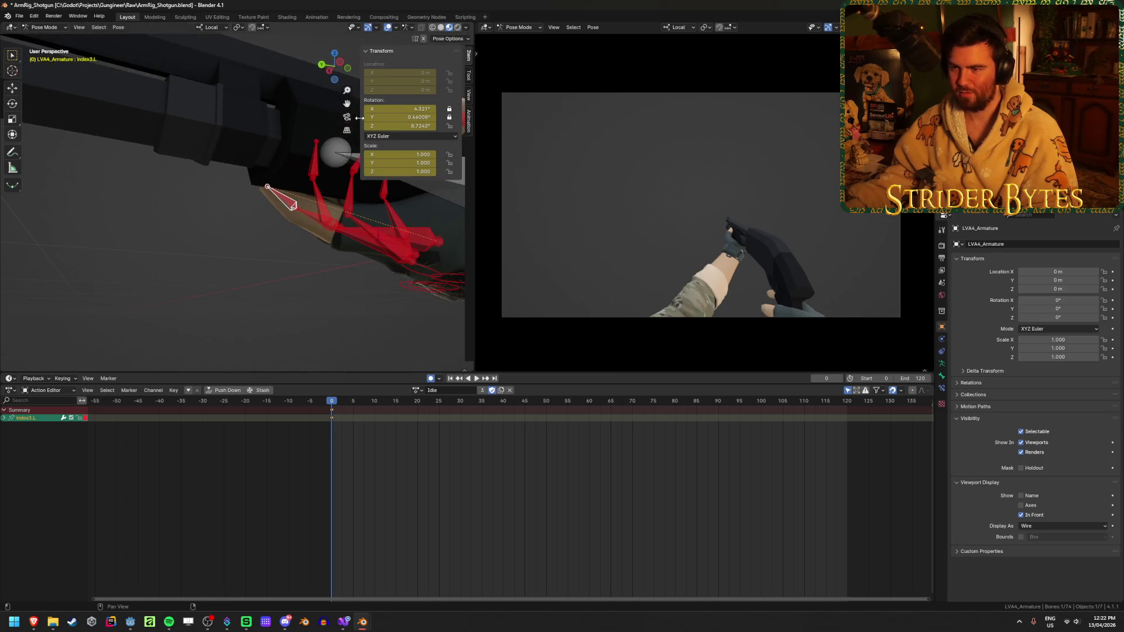
- Curl the index3.L fingertip further in, then deselect and select all bones
key("g")
left_click(247, 187)
mouse_move(247, 187)
middle_mouse_down()
mouse_move(406, 209)
mouse_move(371, 246)
mouse_move(310, 251)
mouse_move(323, 274)
mouse_move(264, 294)
middle_mouse_up()
left_click(263, 295)
key("g")
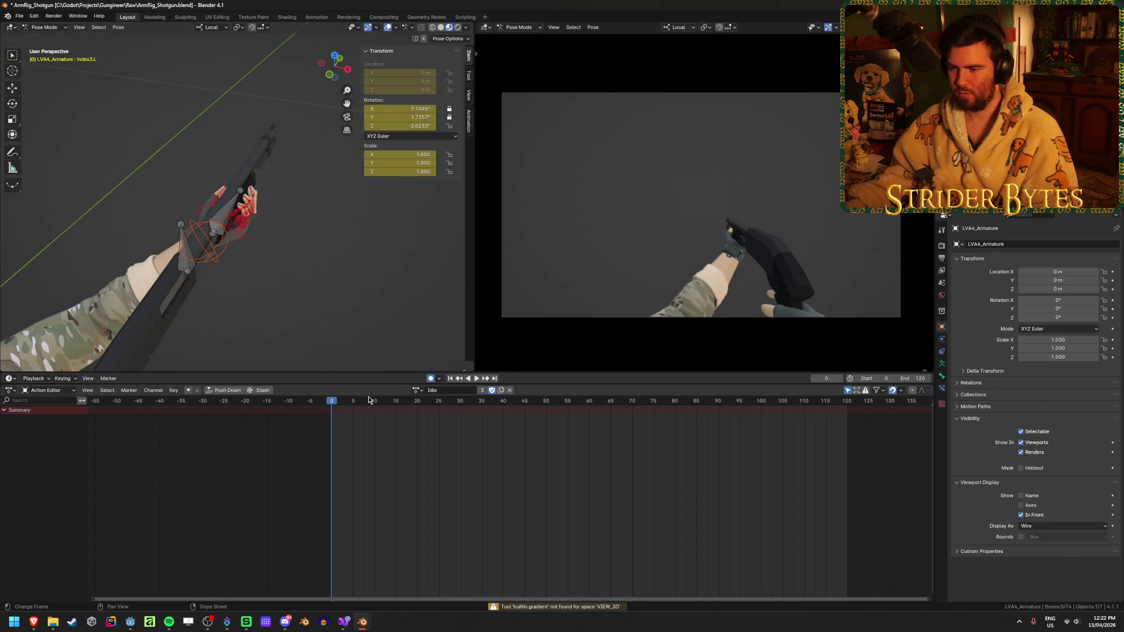
key("a")
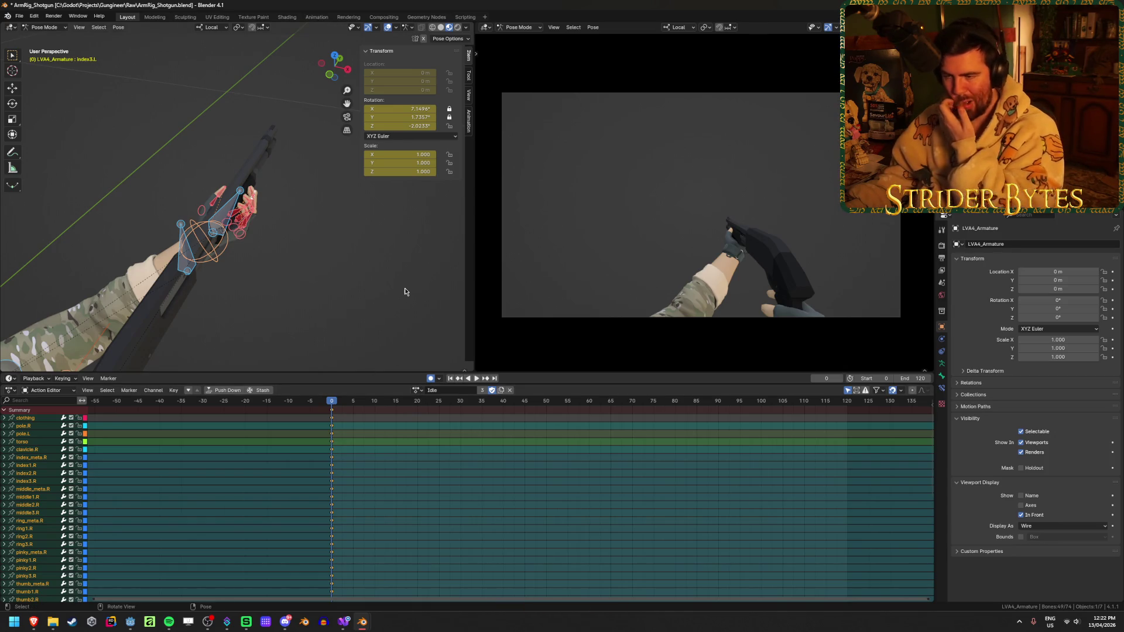
- Switch to the Pump_Fire action and paste the copied Idle pose as keys at frame 0
left_click(415, 390)
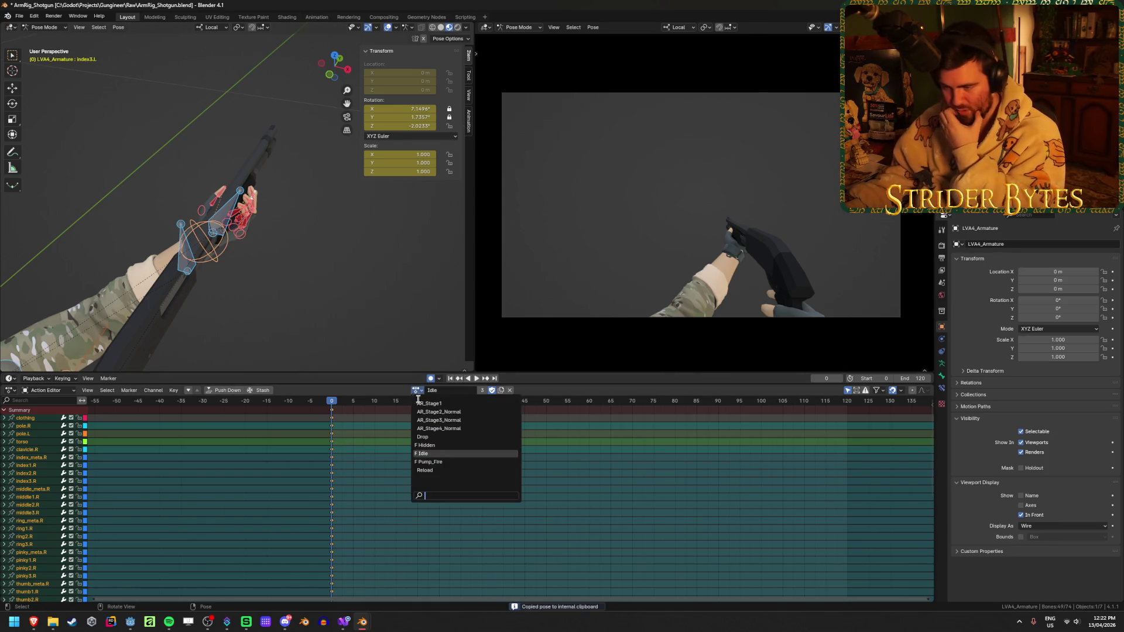
left_click(435, 462)
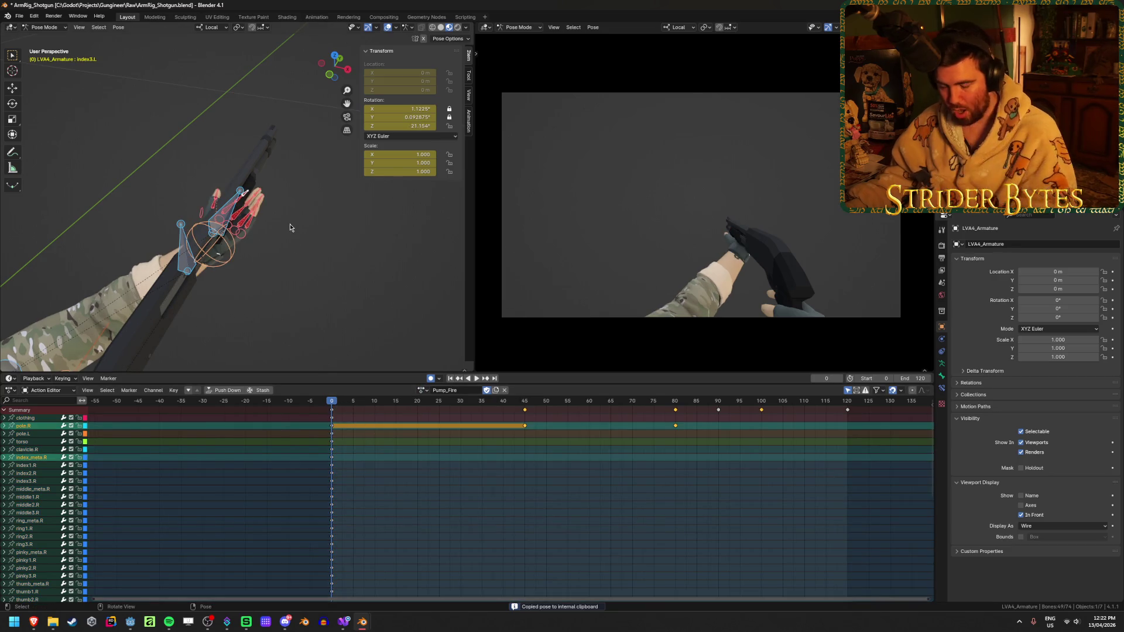
key("ctrl+v")
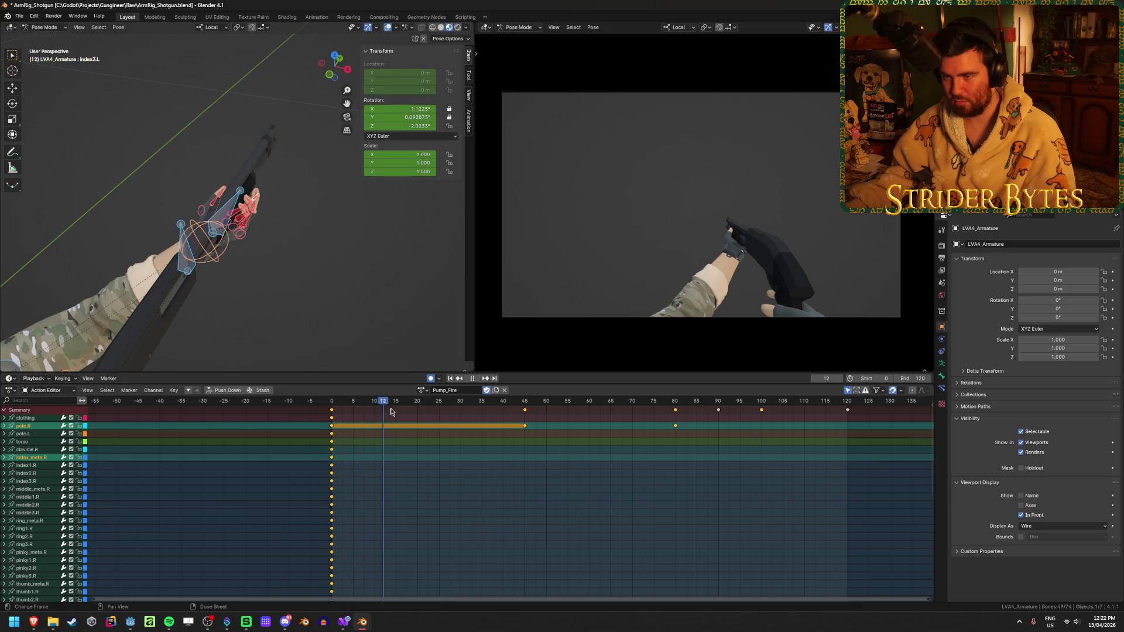
mouse_move(451, 415)
left_mouse_down()
mouse_move(332, 418)
mouse_move(566, 431)
mouse_move(525, 437)
left_mouse_up()
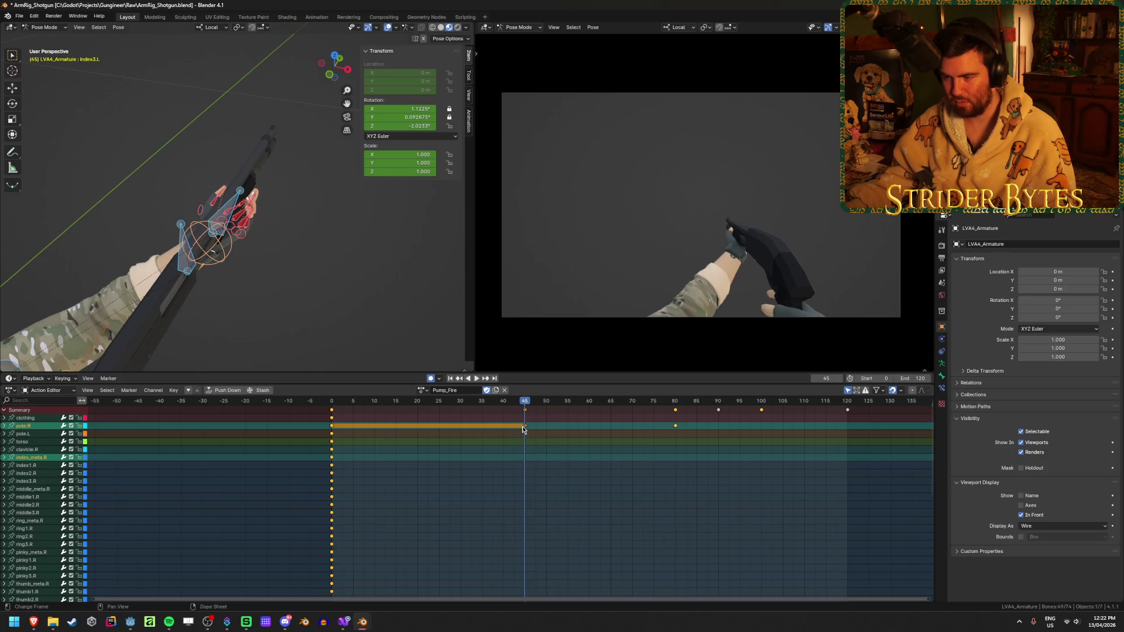
left_click(263, 414)
left_click(394, 451)
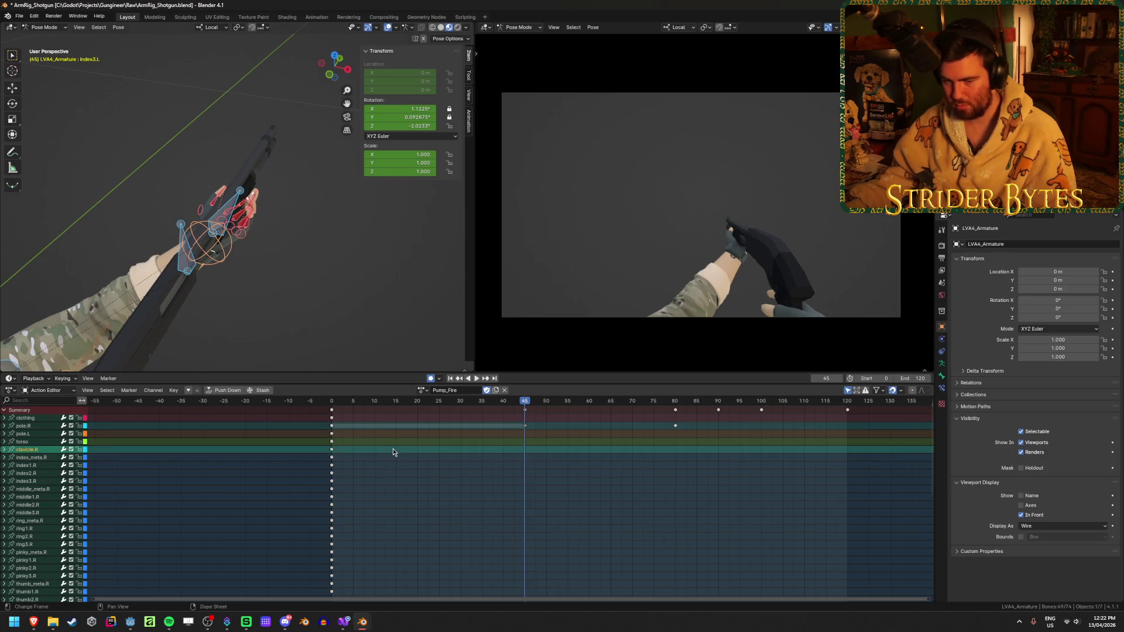